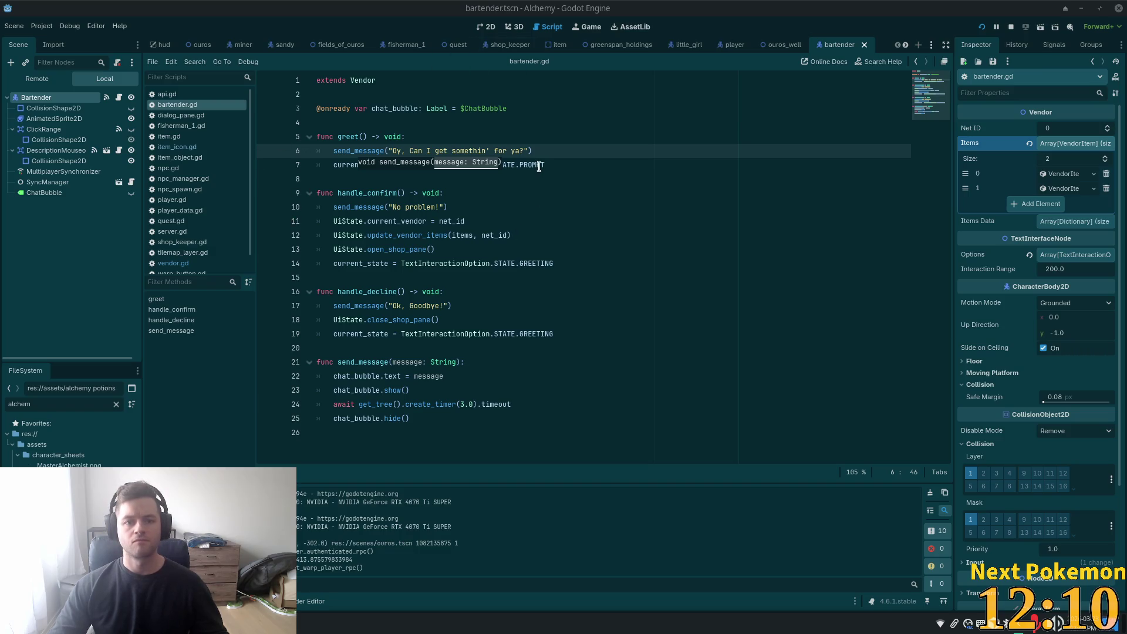
# - Switch to the sandy scene and review its Quest and Sandy NPC nodes
pyautogui.click(543, 193)
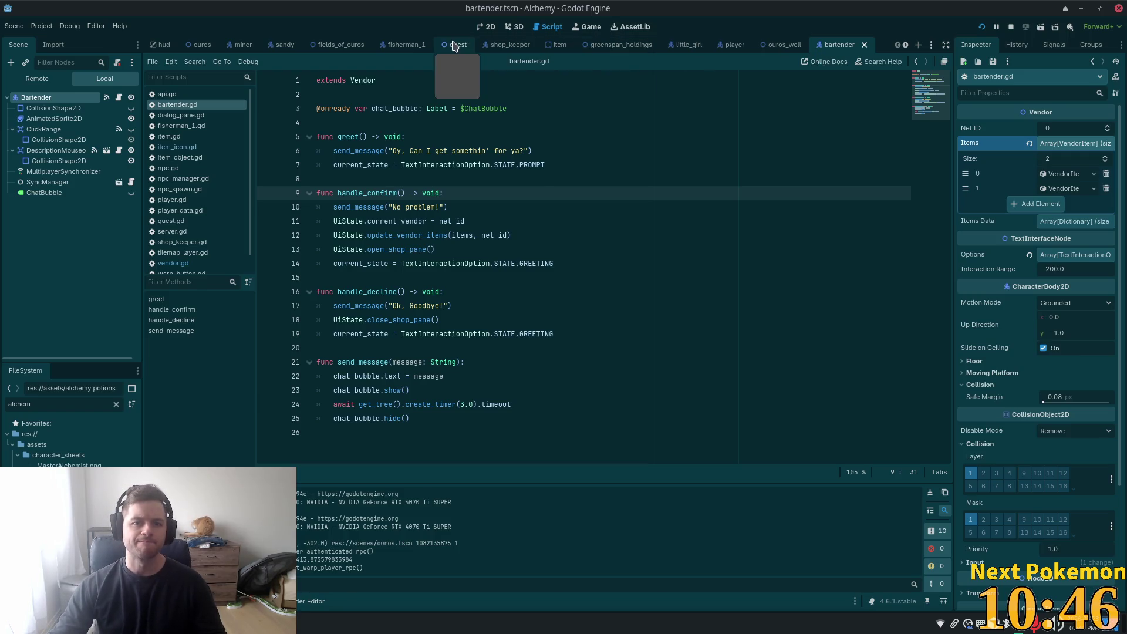
pyautogui.click(280, 46)
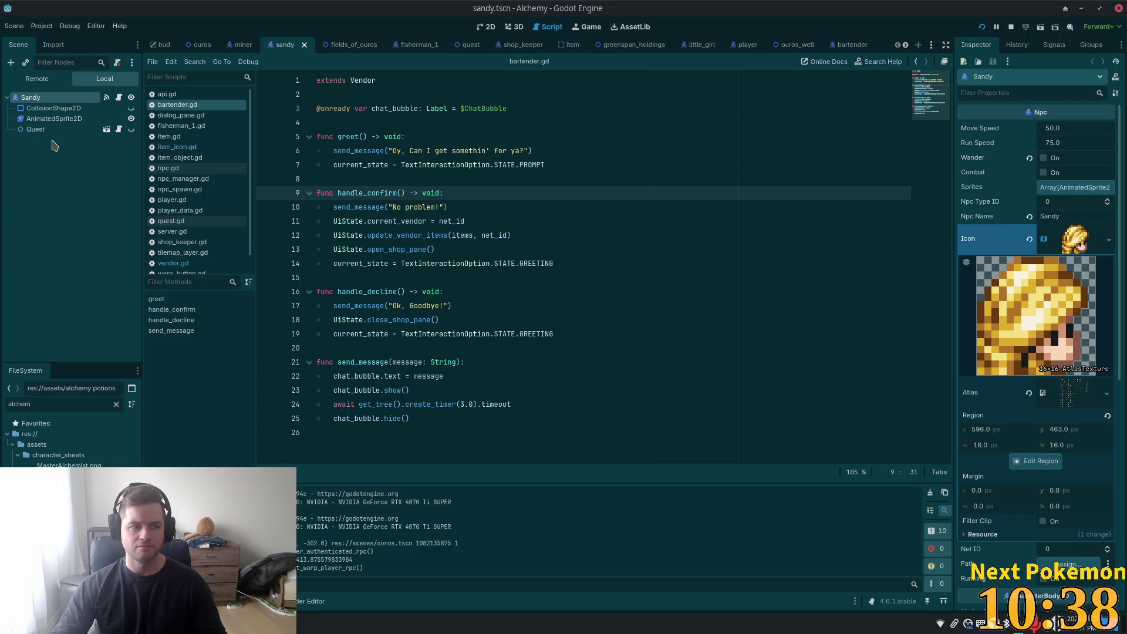
pyautogui.click(52, 133)
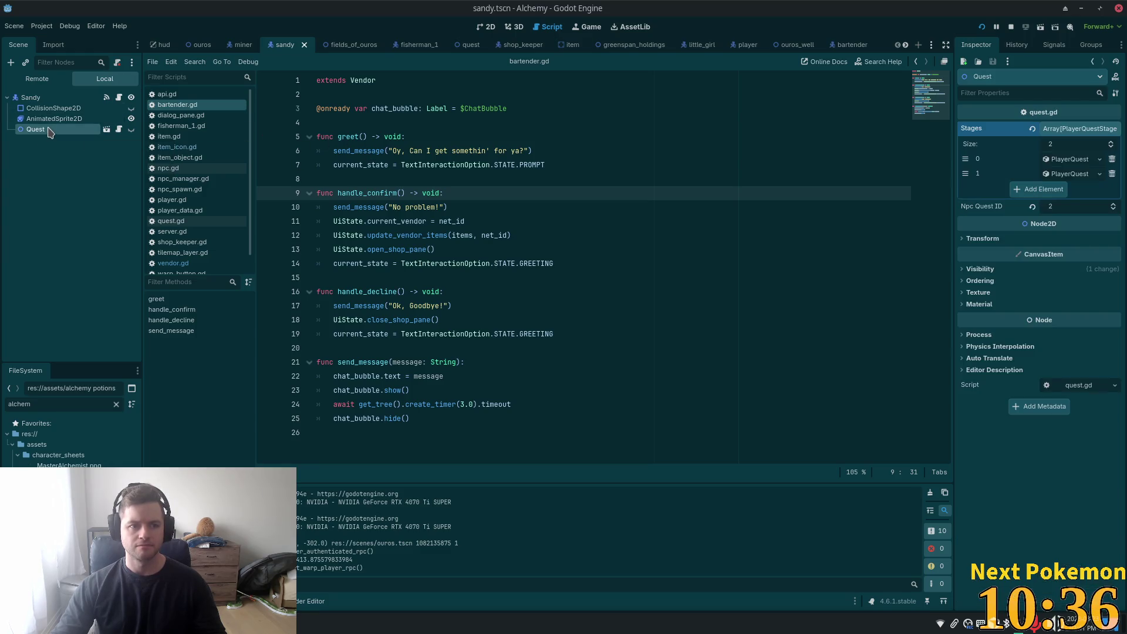
pyautogui.click(25, 99)
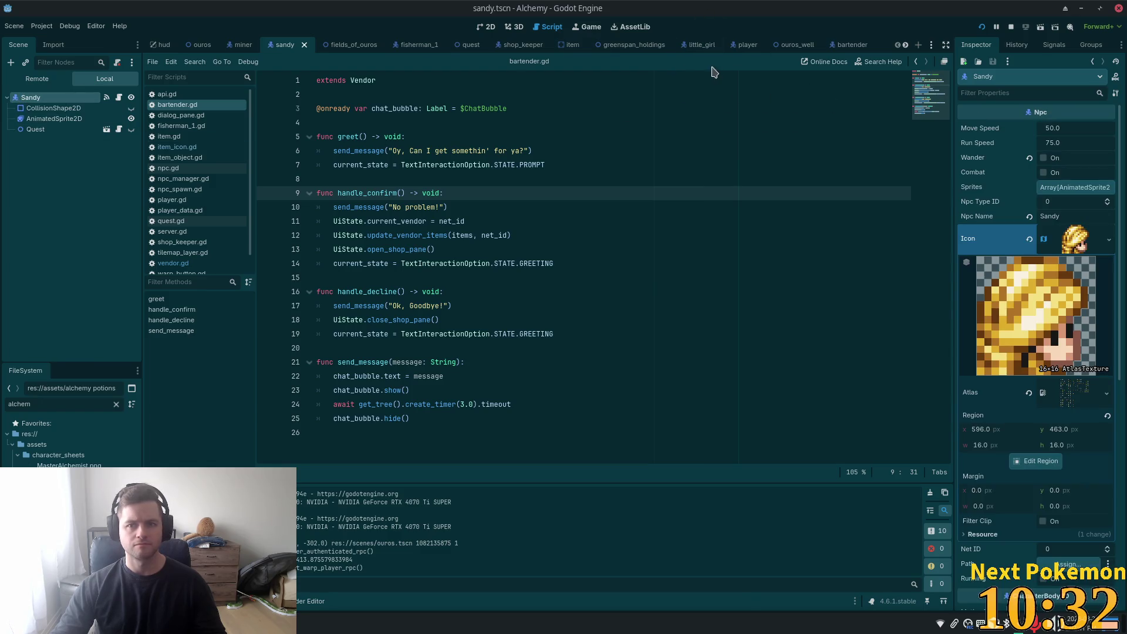
pyautogui.keyDown('shift'); pyautogui.click(37, 131); pyautogui.keyUp('shift')
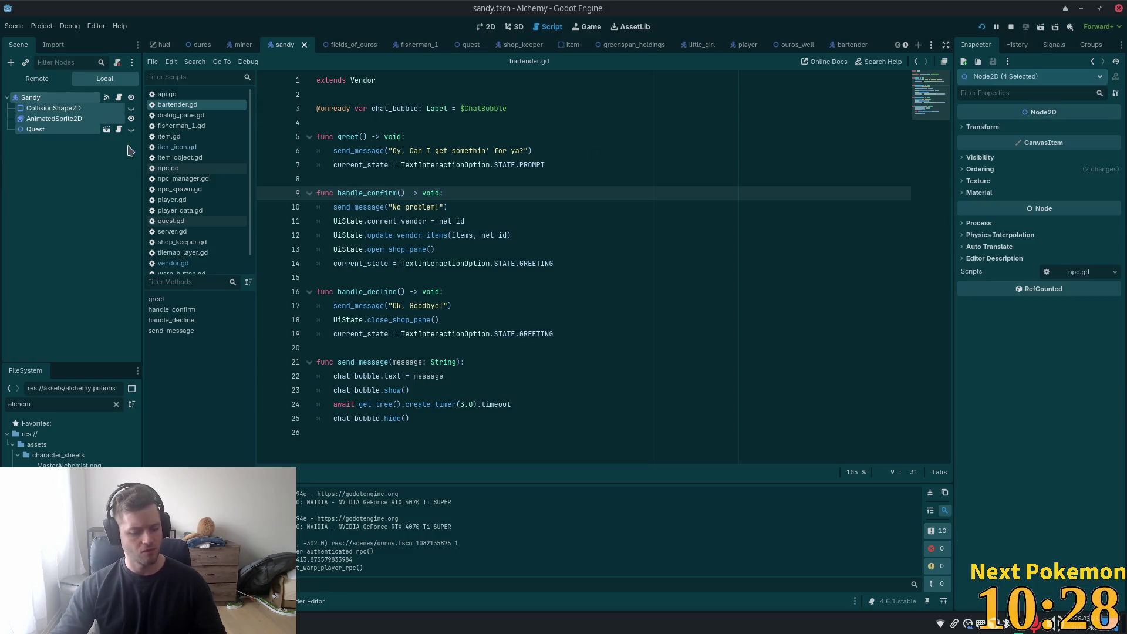
# - Duplicate sandy.tscn in the FileSystem as barmaid.tscn
pyautogui.hotkey('ctrl', 'a')
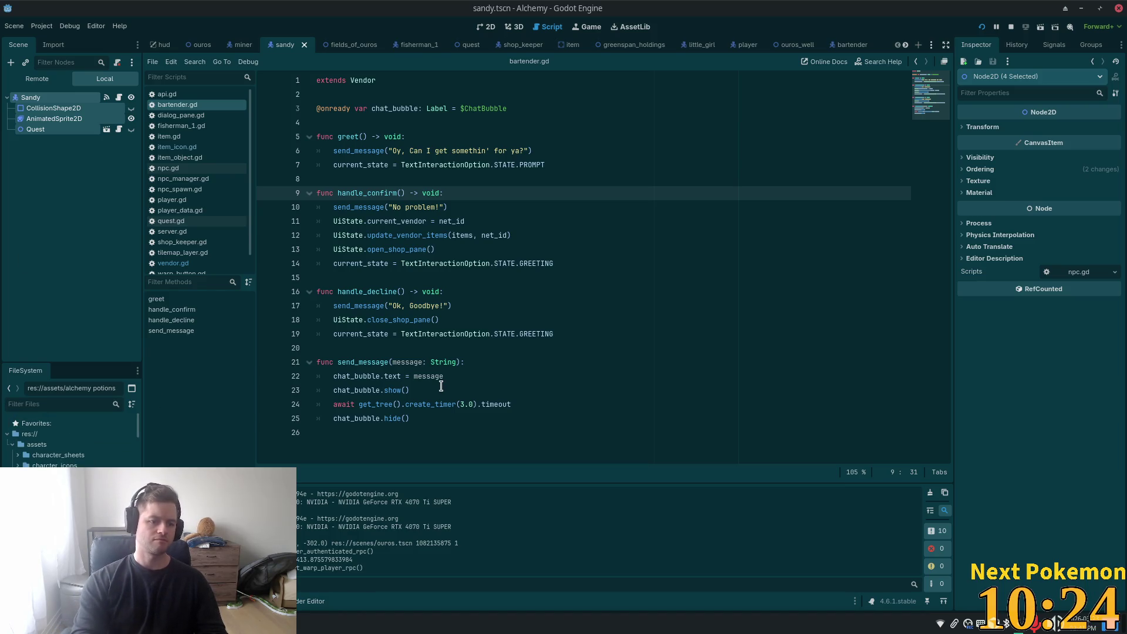
pyautogui.write('sandy')
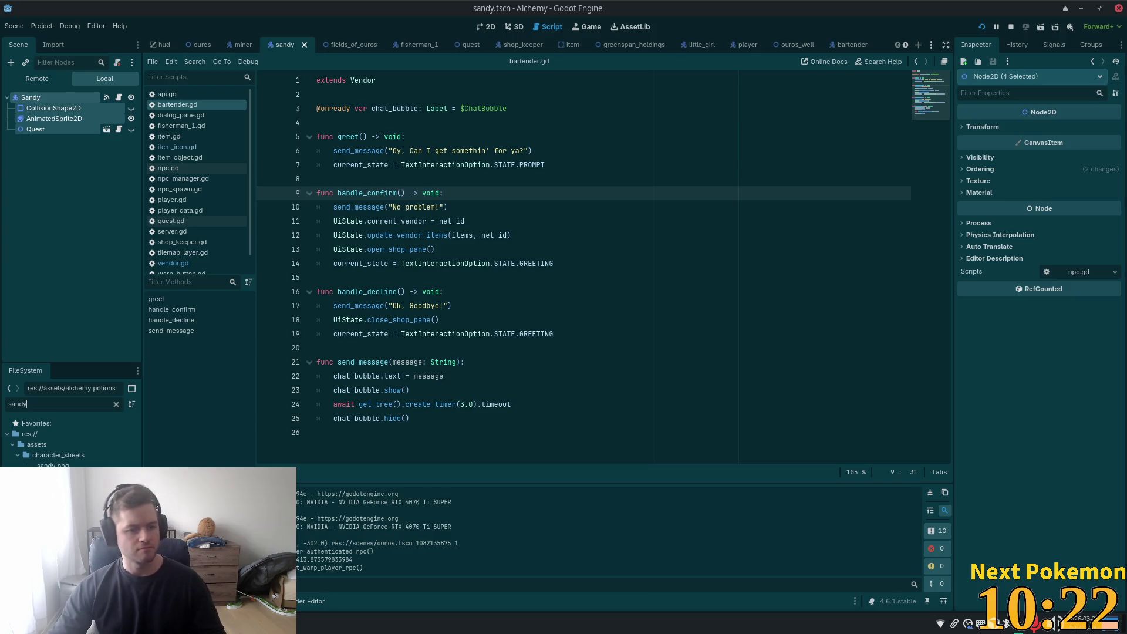
pyautogui.press('Return')
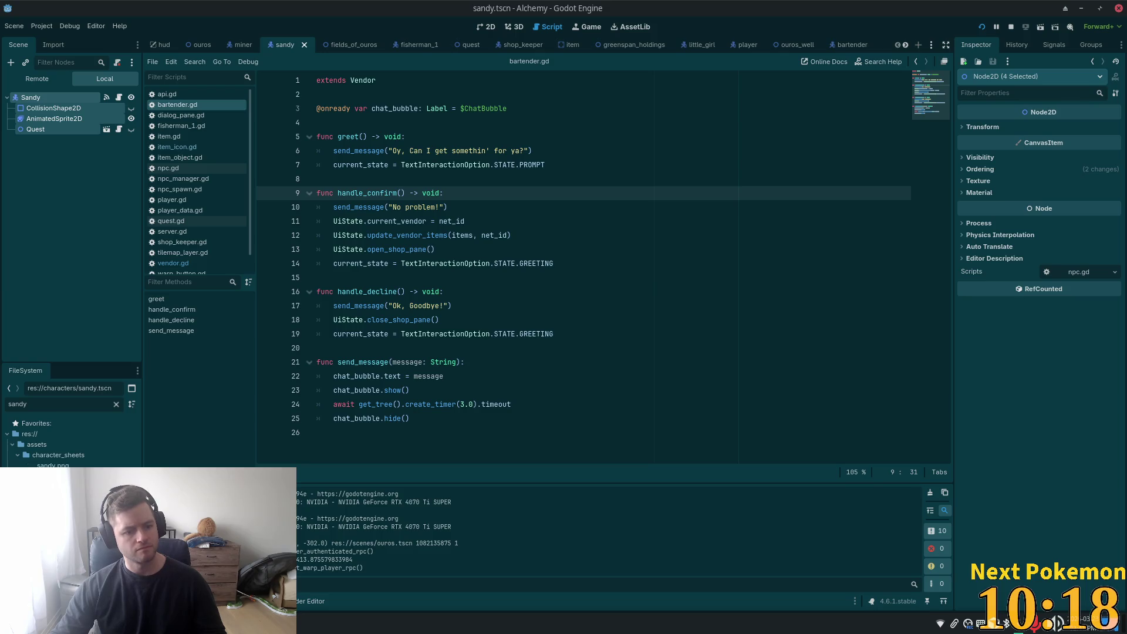
pyautogui.rightClick(36, 487)
pyautogui.press('Escape')
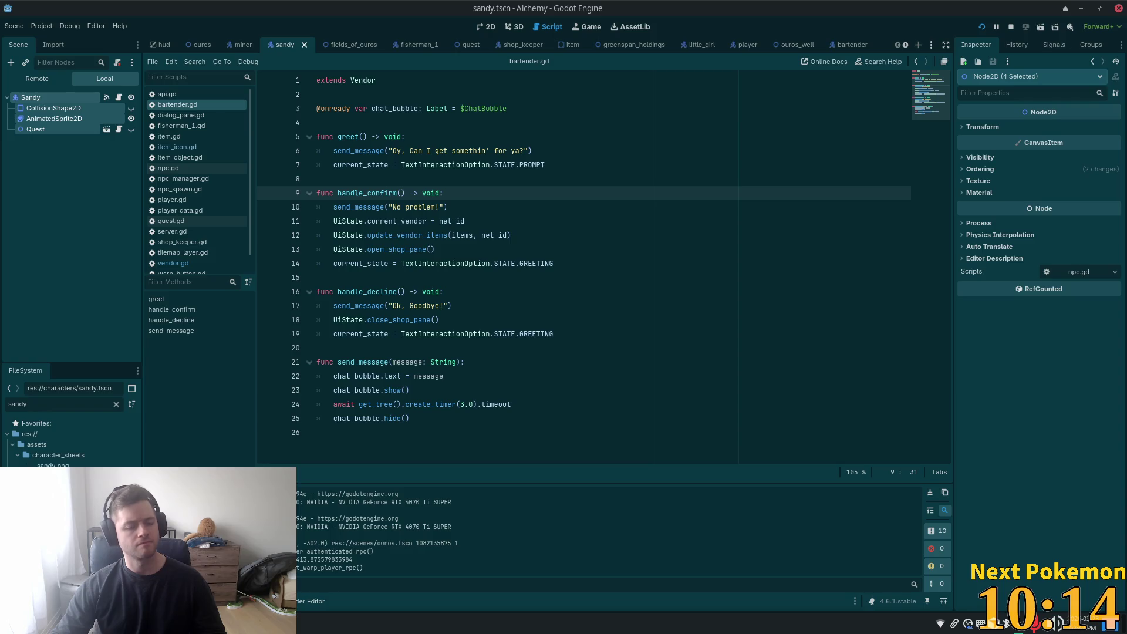
pyautogui.hotkey('ctrl', 'd')
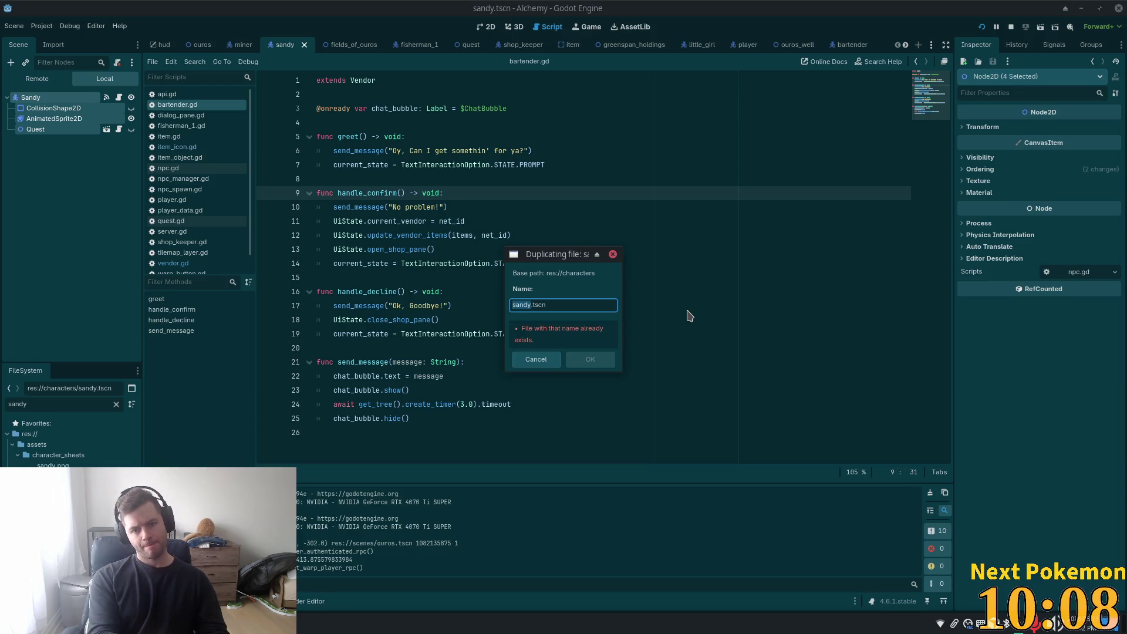
pyautogui.write('barmaid')
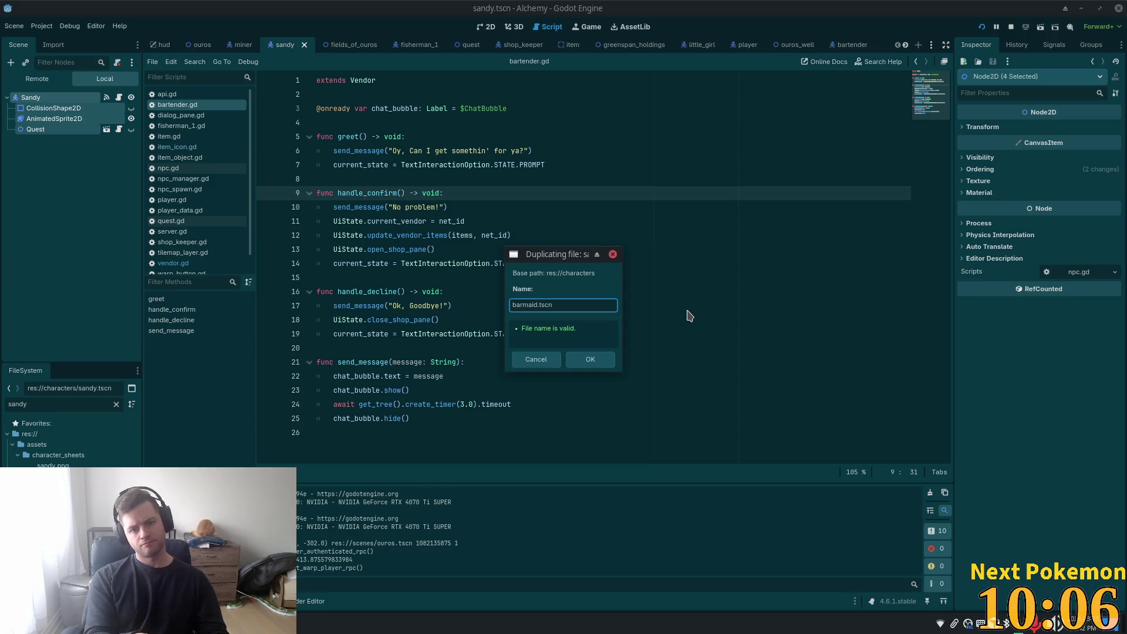
pyautogui.press('Return')
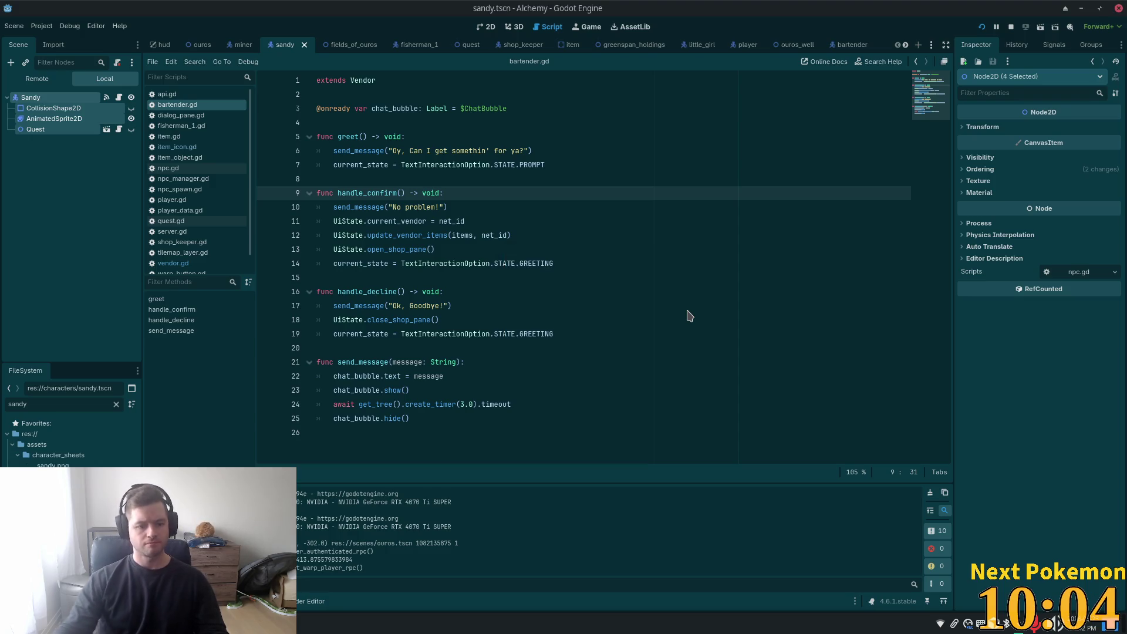
# - Filter the FileSystem for barmaid and open barmaid.tscn
pyautogui.doubleClick(43, 403)
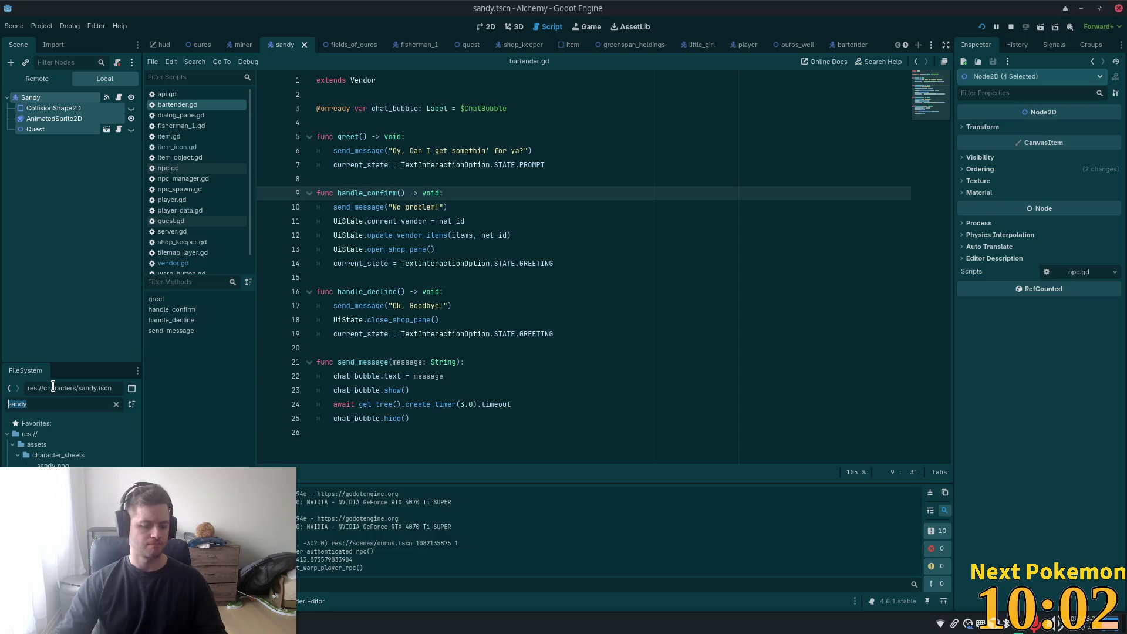
pyautogui.write('barmaid')
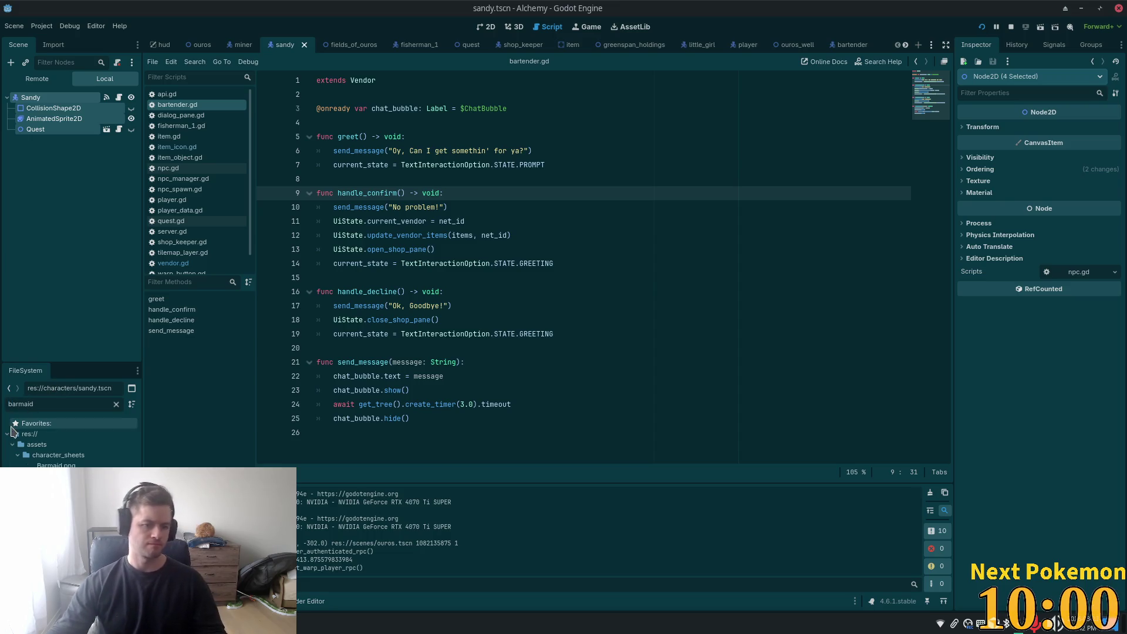
pyautogui.doubleClick(47, 487)
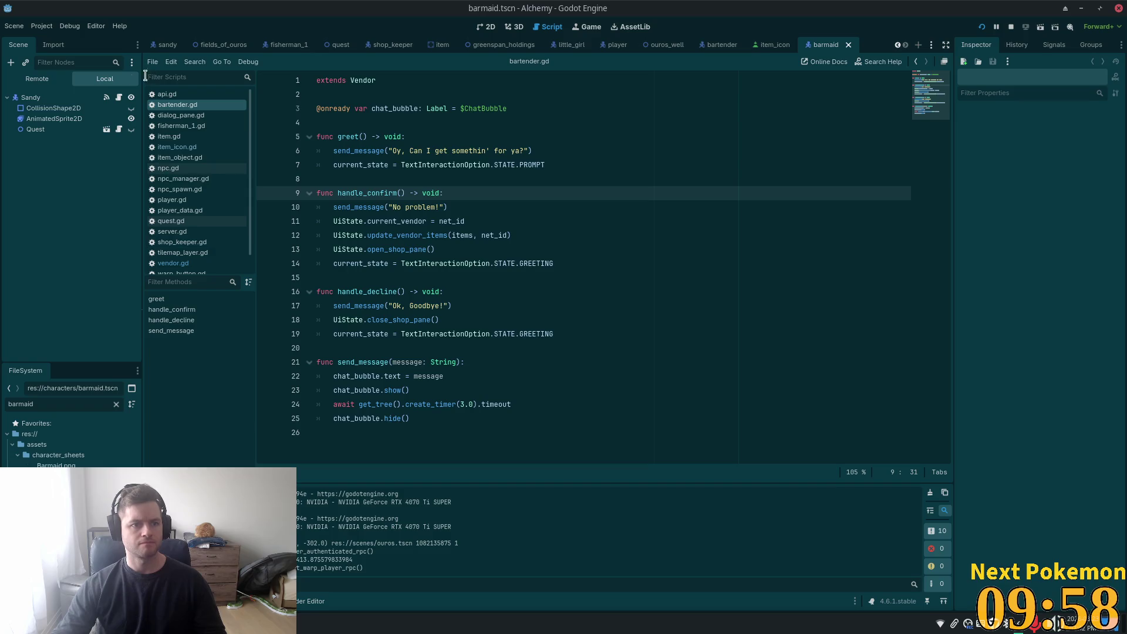
# - Rename the scene's root node from Sandy to Barmaid
pyautogui.click(30, 97)
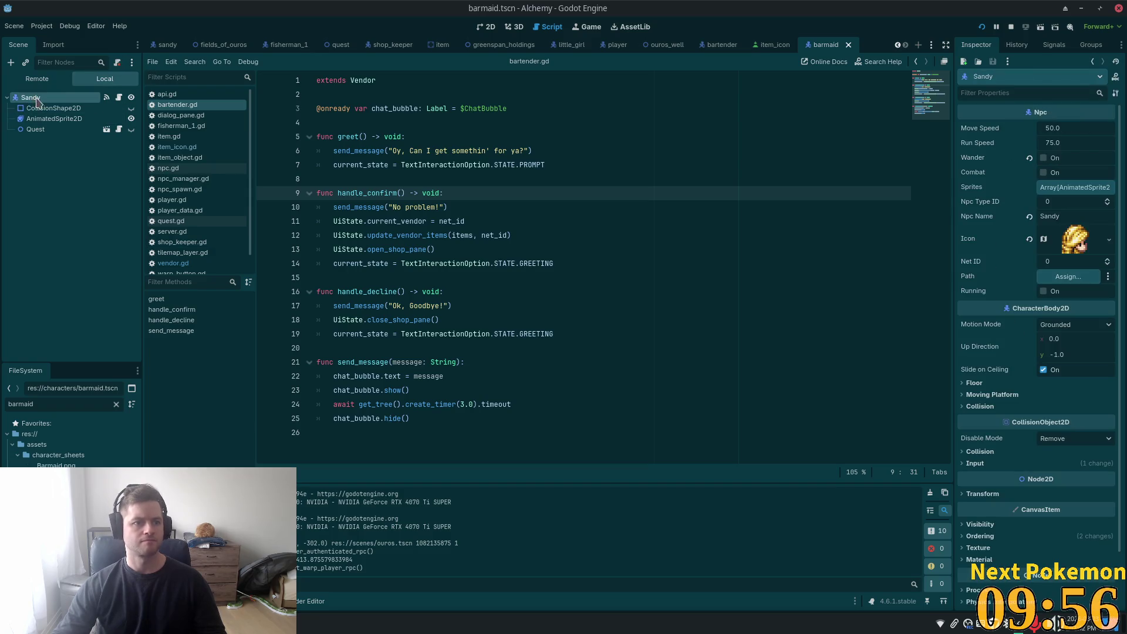
pyautogui.click(36, 100)
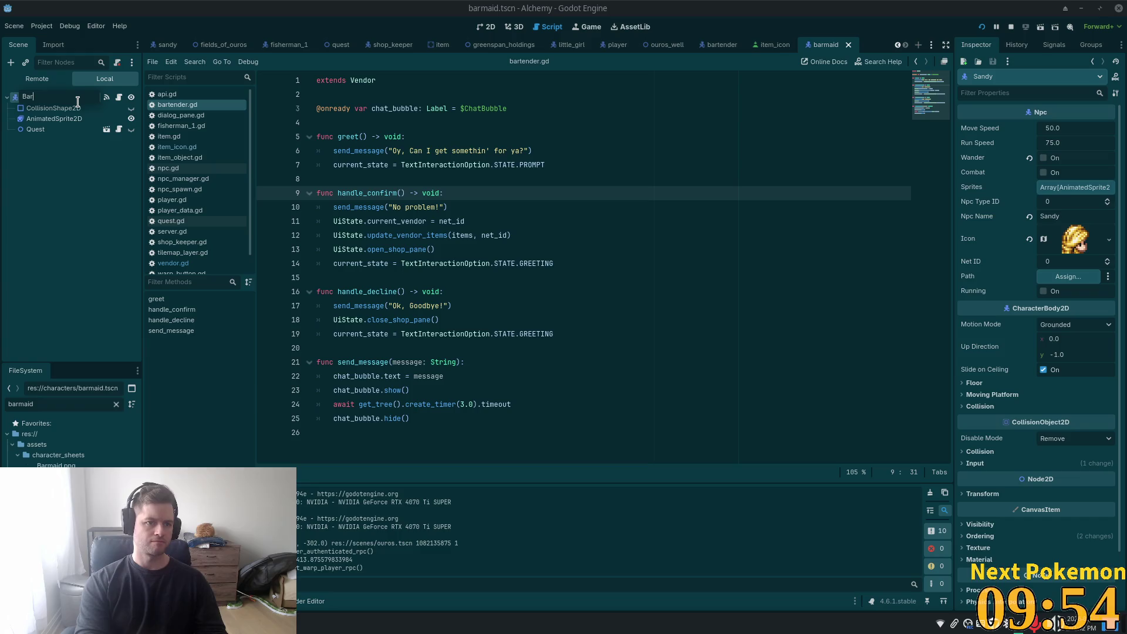
pyautogui.write('Barmaid')
pyautogui.press('Return')
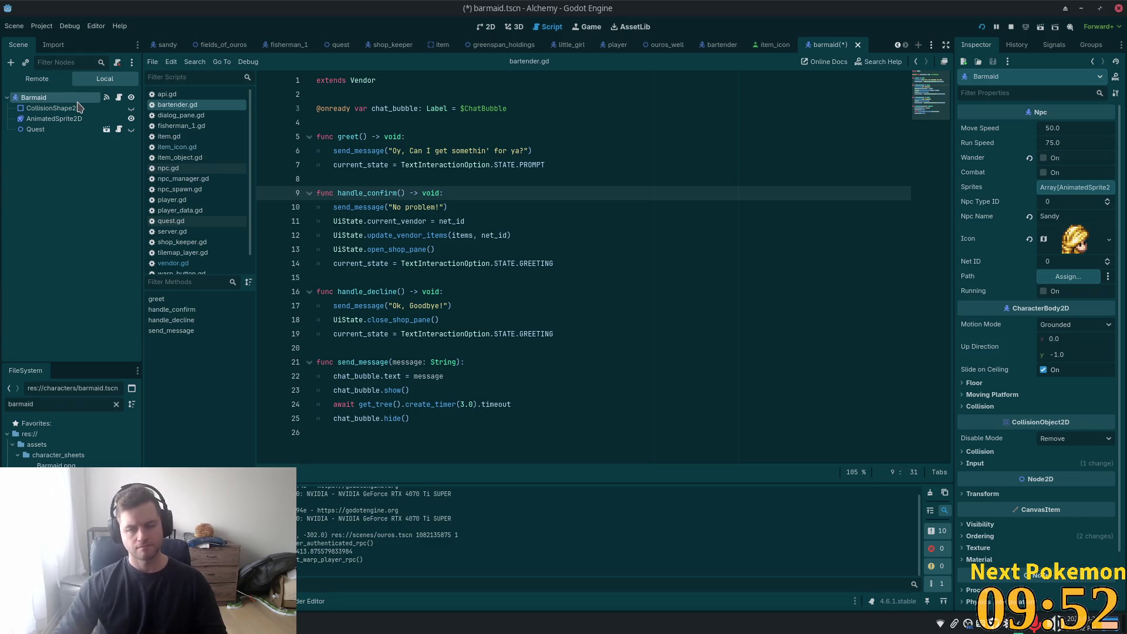
# - Set the NPC's Npc Name to Barmaid and save the scene
pyautogui.click(1078, 211)
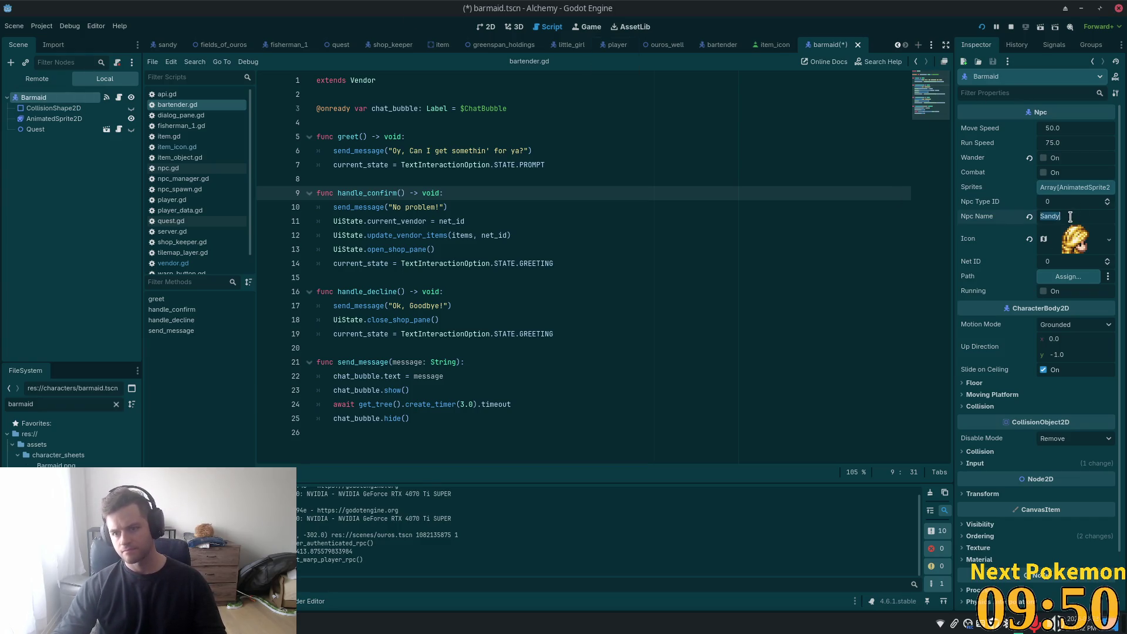
pyautogui.doubleClick(1071, 216)
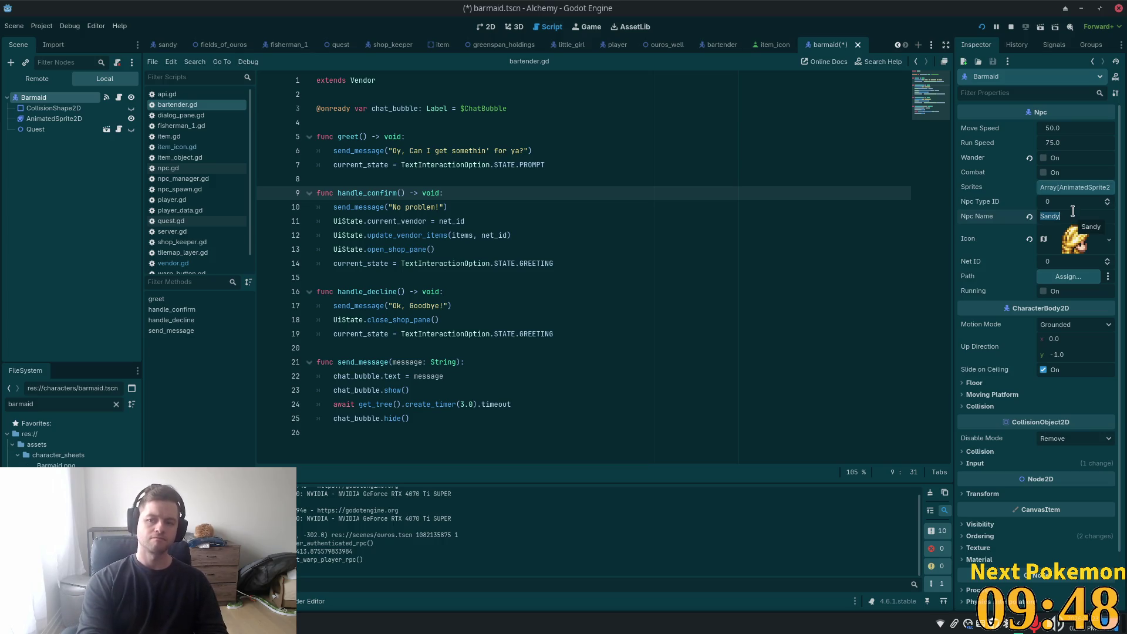
pyautogui.write('Barmaid')
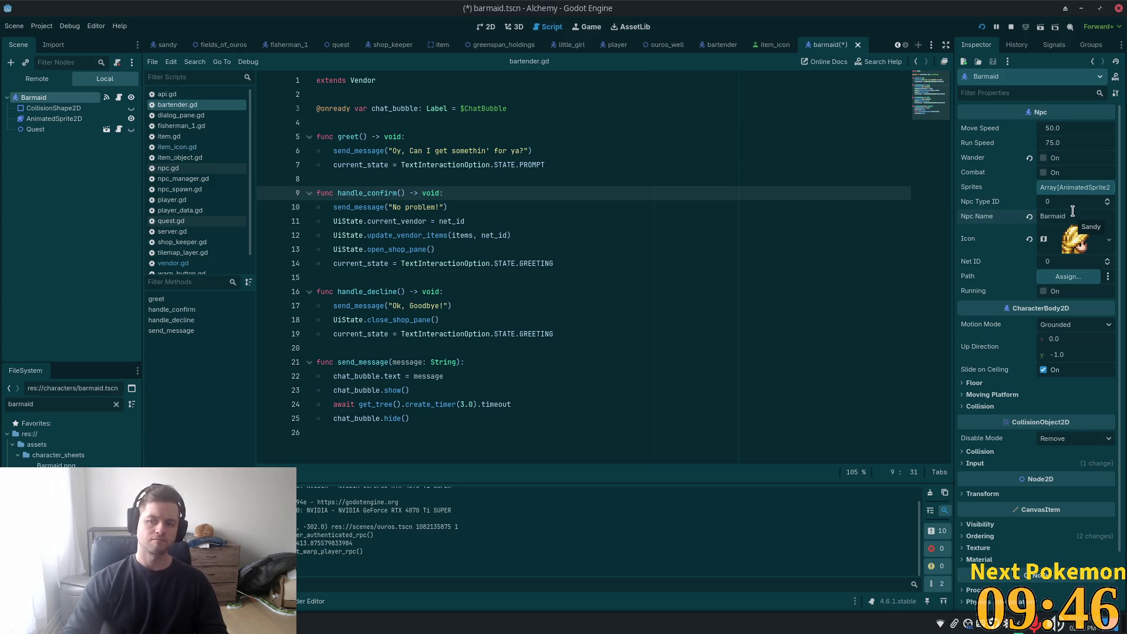
pyautogui.press('Tab')
pyautogui.hotkey('ctrl', 's')
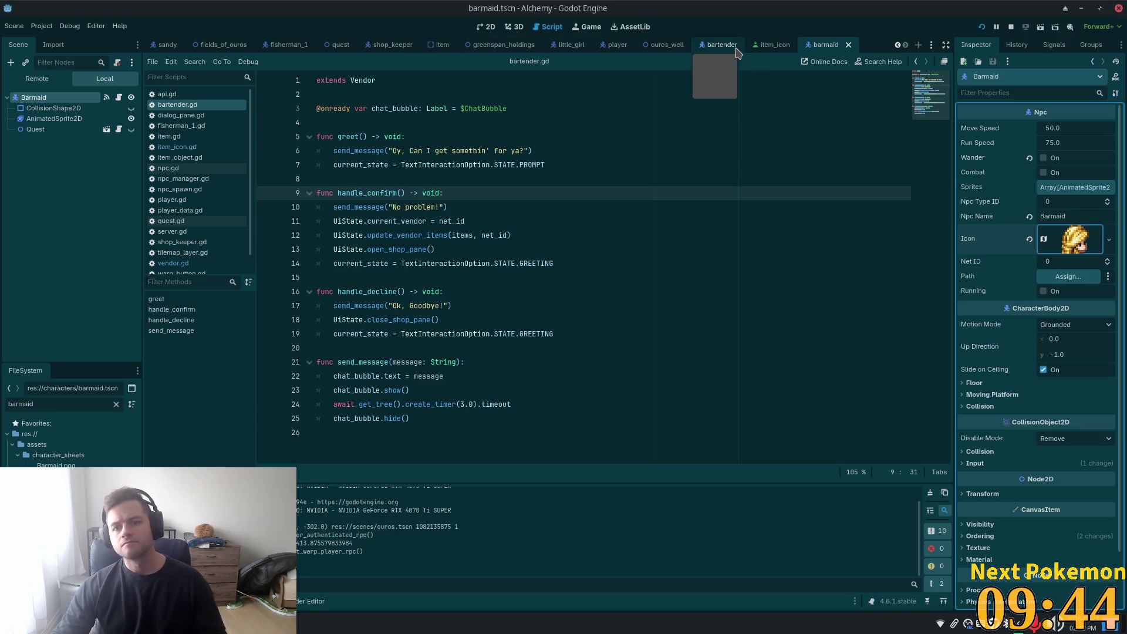
# - Compare with the bartender scene's ClickRange and vendor properties, then return to barmaid
pyautogui.click(722, 47)
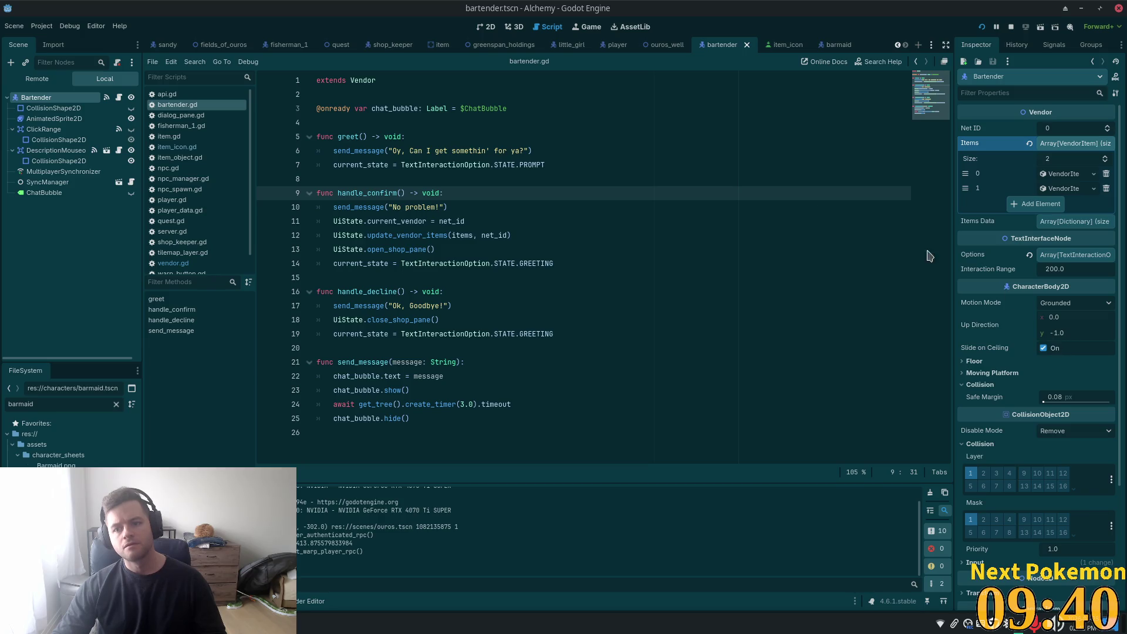
pyautogui.click(86, 141)
pyautogui.click(43, 100)
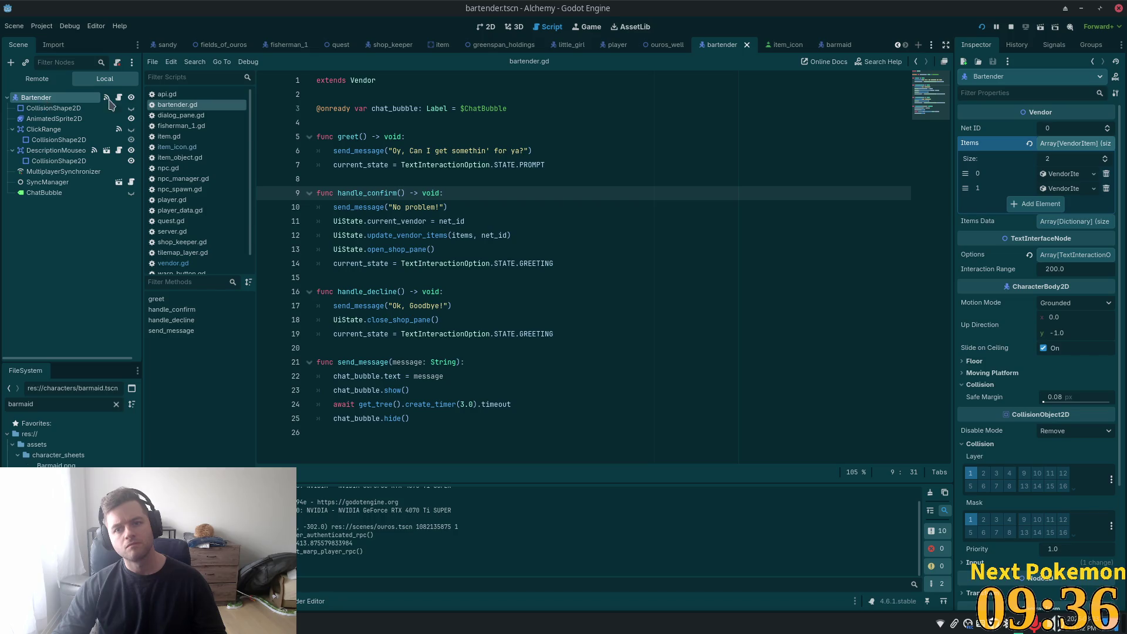
pyautogui.click(827, 45)
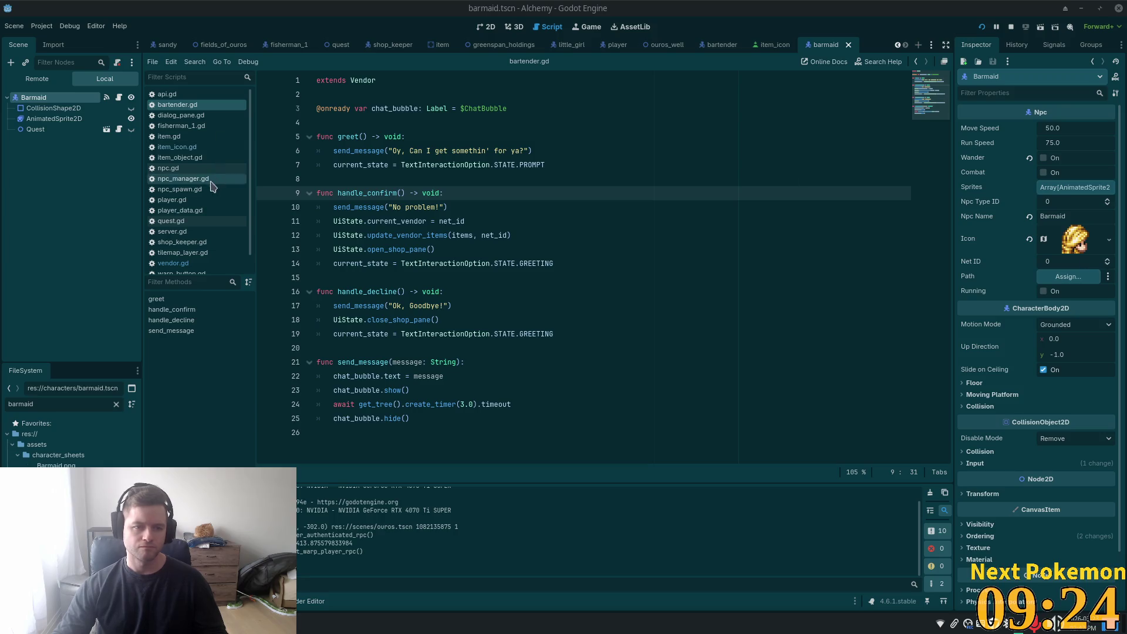
# - Set the icon's atlas texture to the Barmaid.png sprite sheet from assets
pyautogui.click(62, 445)
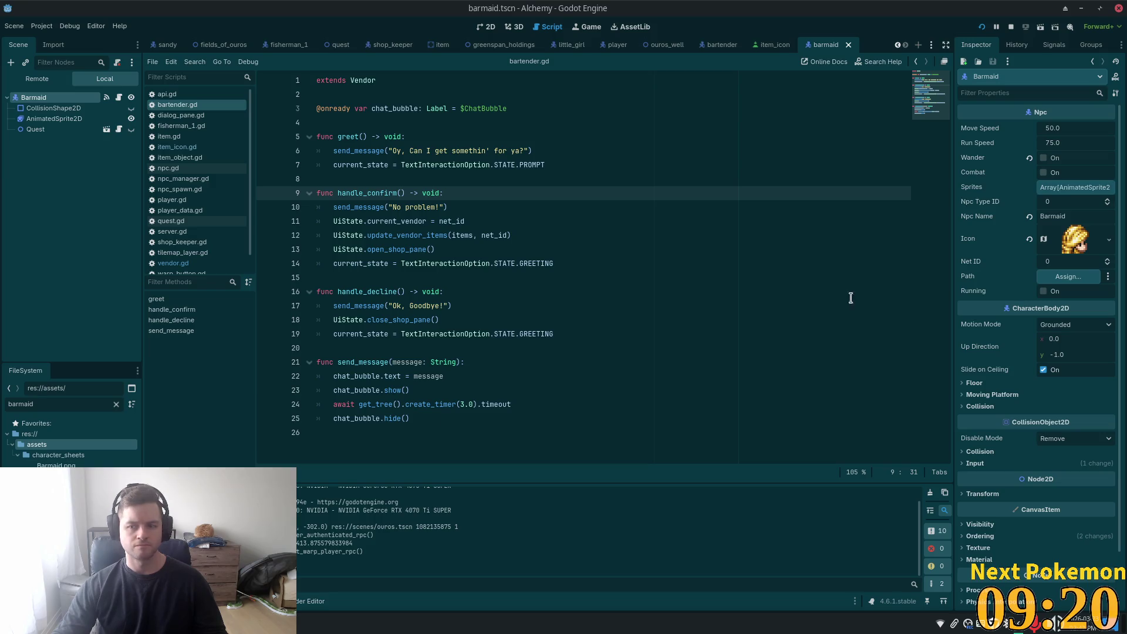
pyautogui.click(1062, 236)
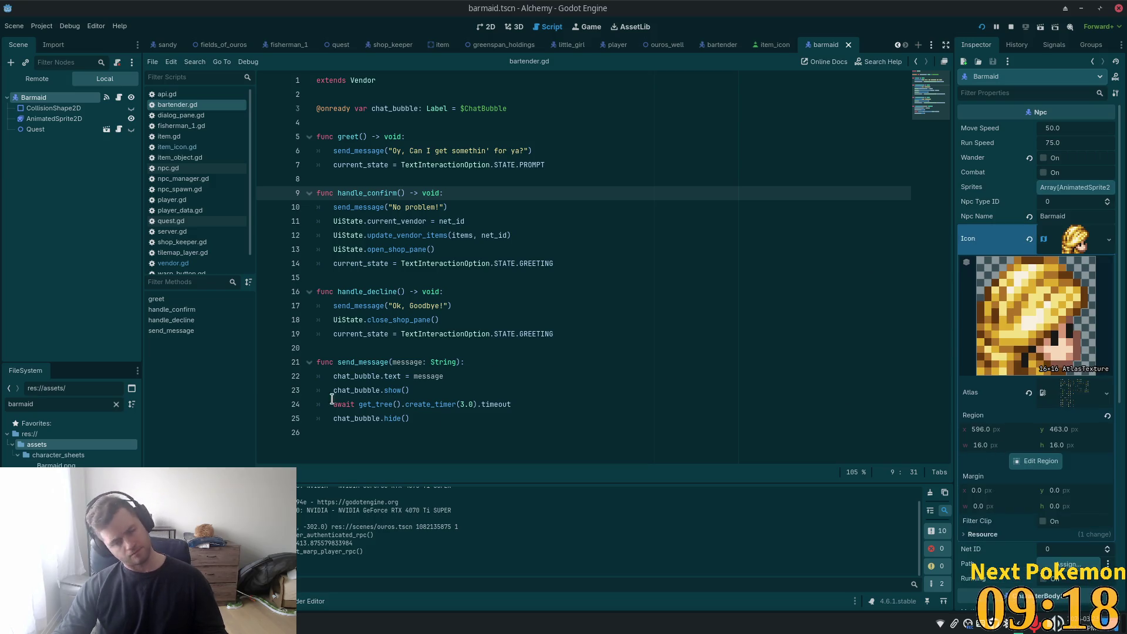
pyautogui.moveTo(56, 465); pyautogui.dragTo(1074, 392)
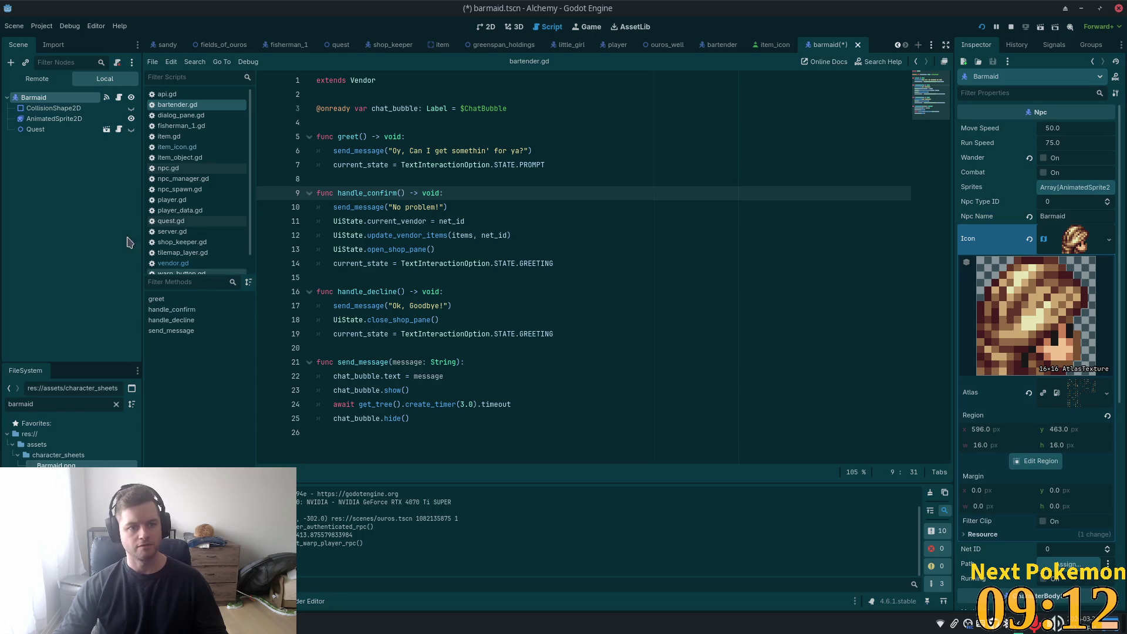
pyautogui.click(28, 119)
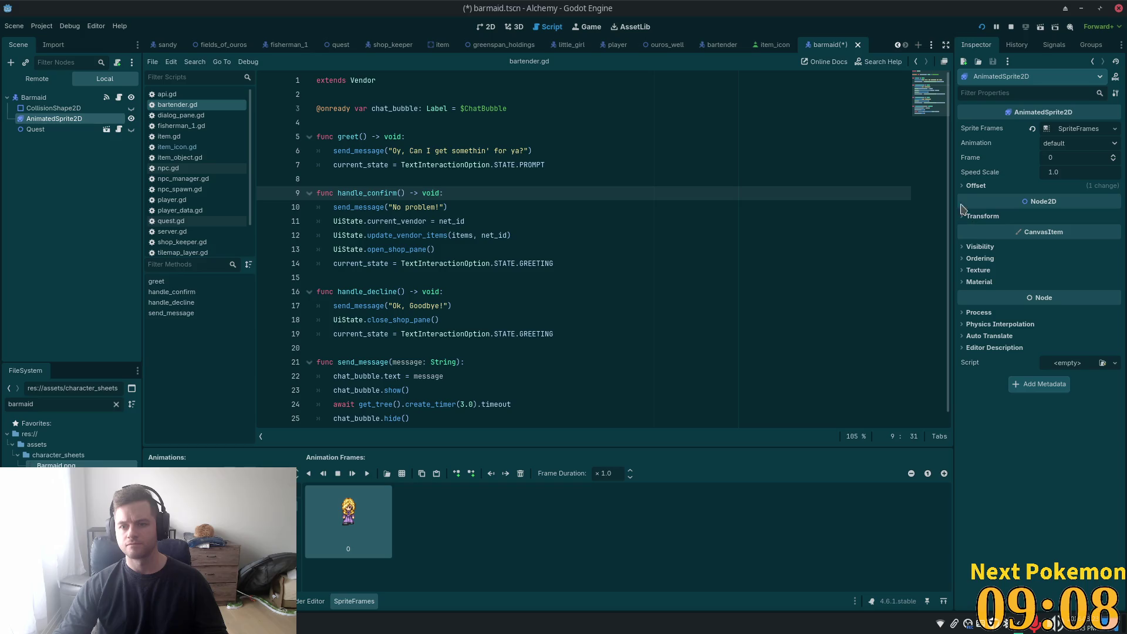
# - Inspect the SpriteFrames resource, discard a test frame, and open Add Frames from Sprite Sheet
pyautogui.click(1082, 129)
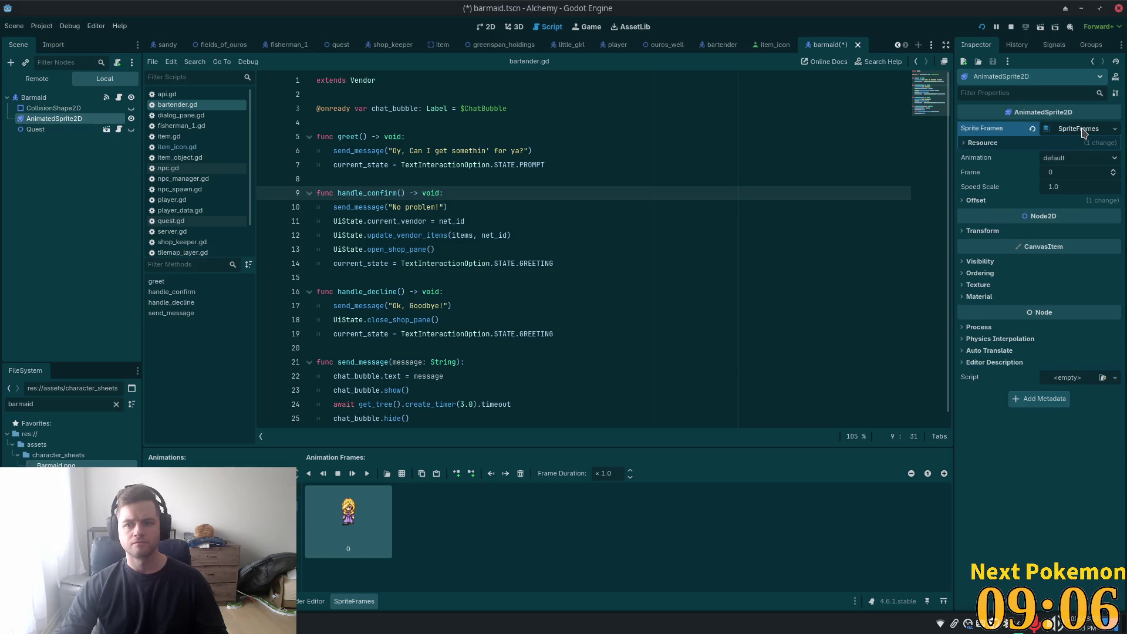
pyautogui.click(971, 142)
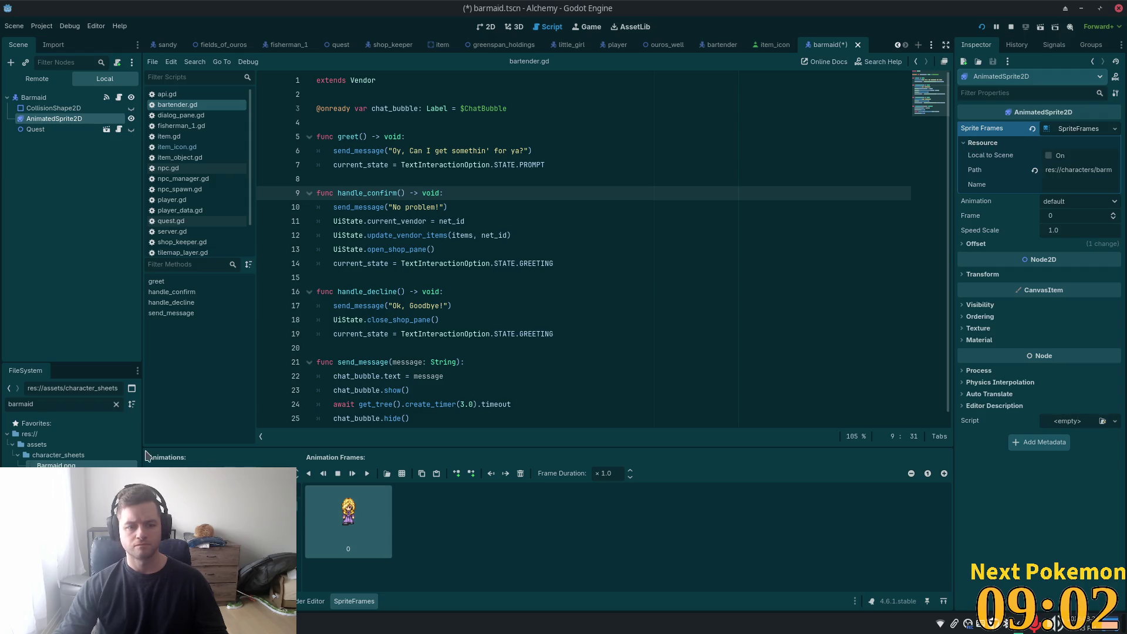
pyautogui.moveTo(56, 465)
pyautogui.mouseDown()
pyautogui.moveTo(415, 539)
pyautogui.moveTo(435, 511)
pyautogui.mouseUp()
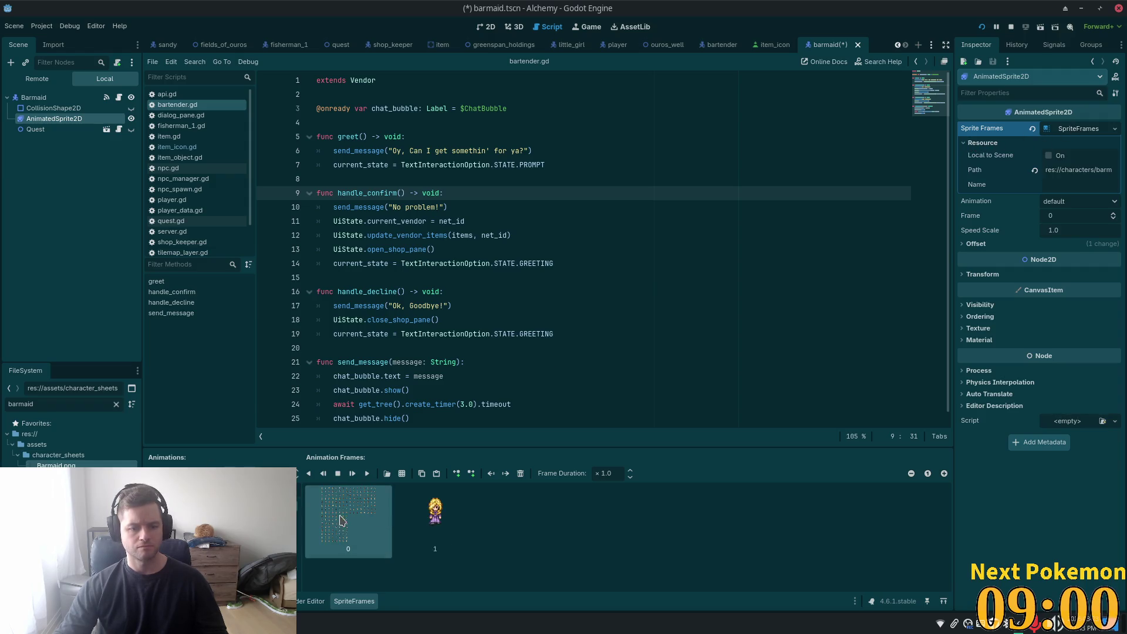
pyautogui.press('Delete')
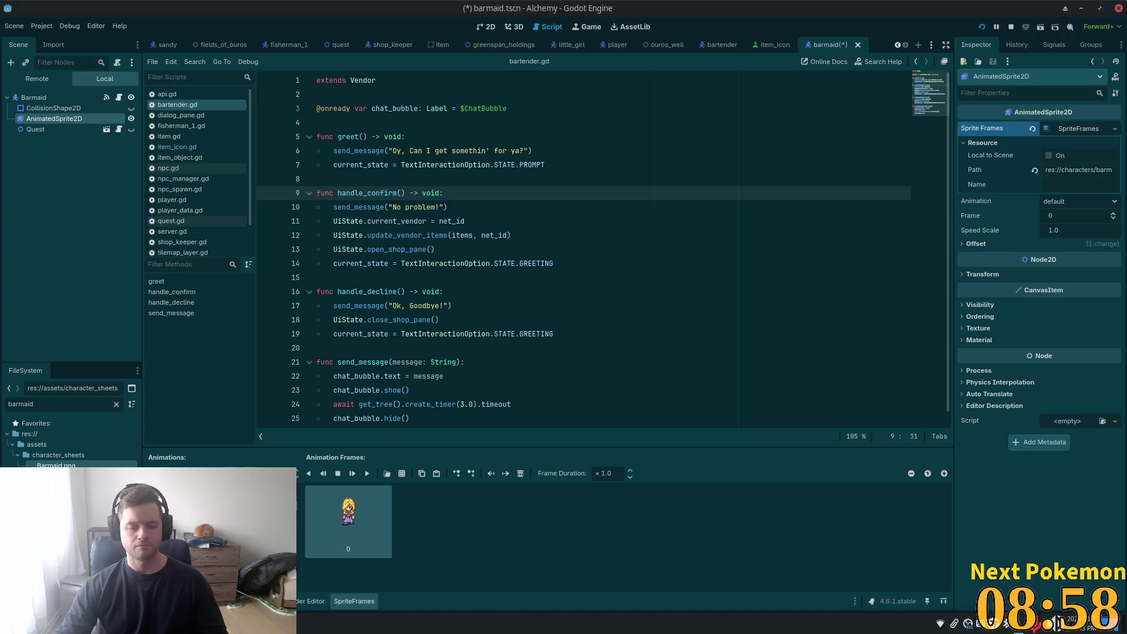
pyautogui.rightClick(353, 517)
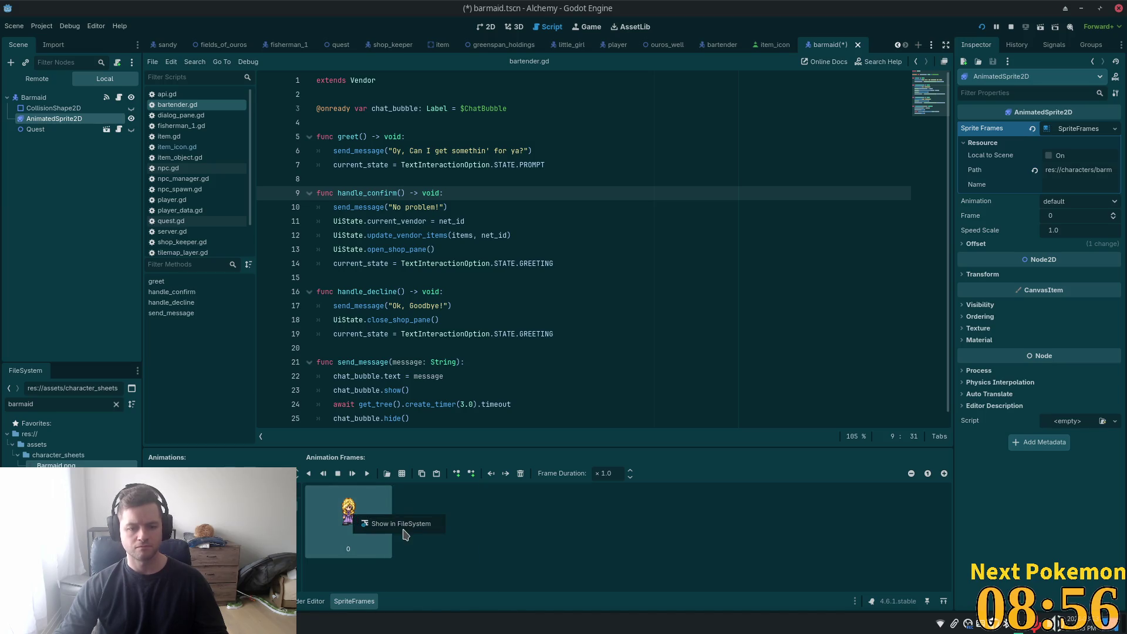
pyautogui.click(726, 543)
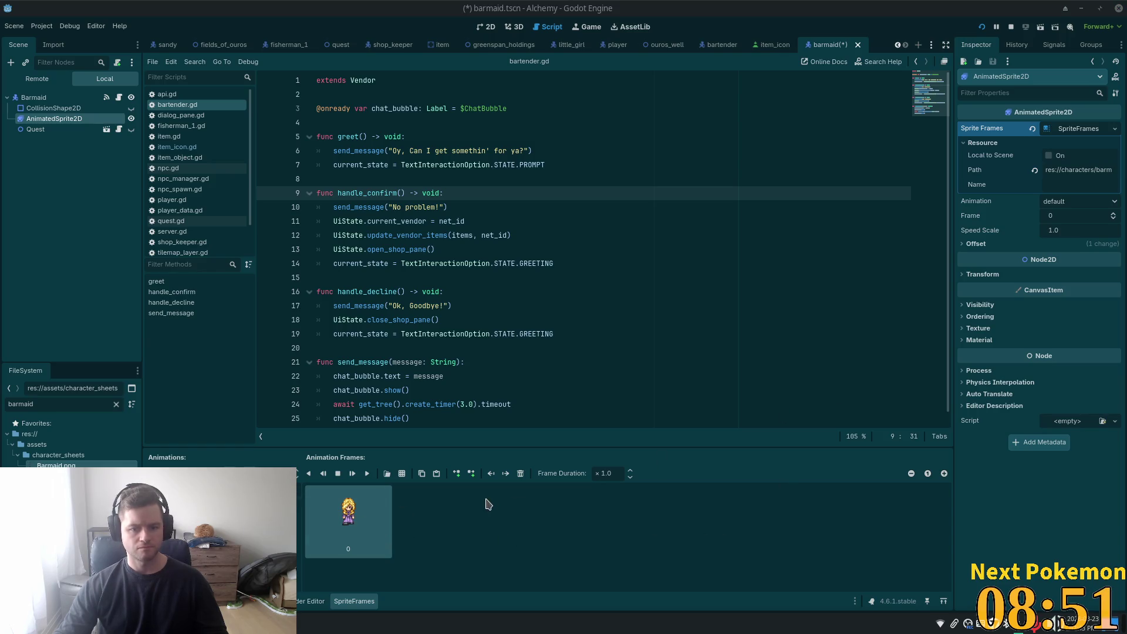
pyautogui.click(402, 477)
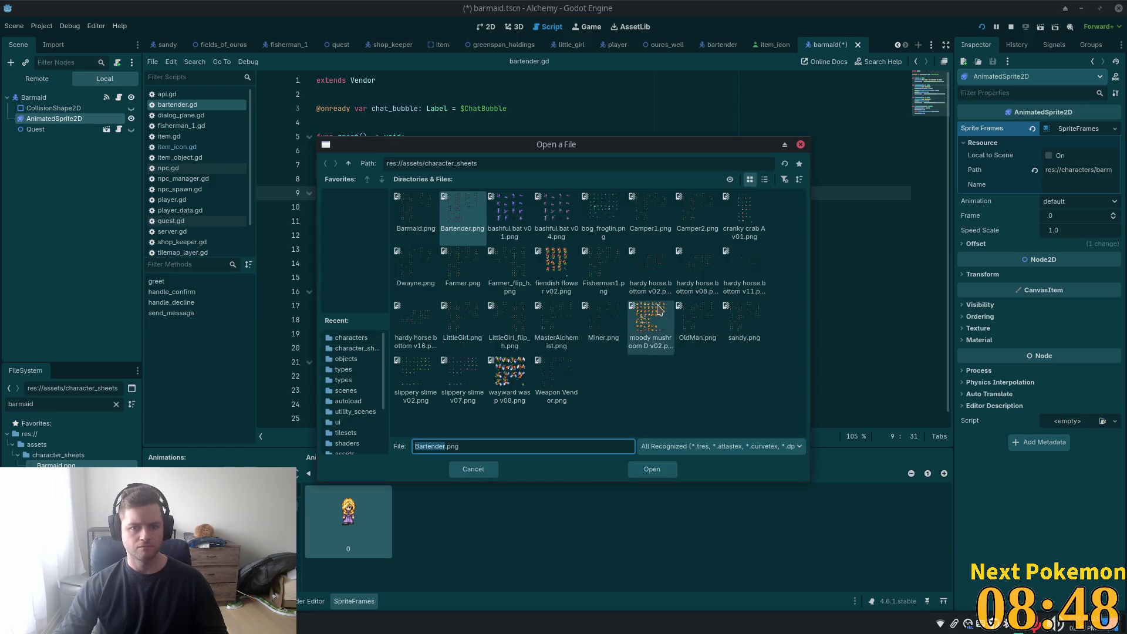
# - Replace the old frame with Barmaid.png's top-left frame, save, and run the game
pyautogui.doubleClick(431, 221)
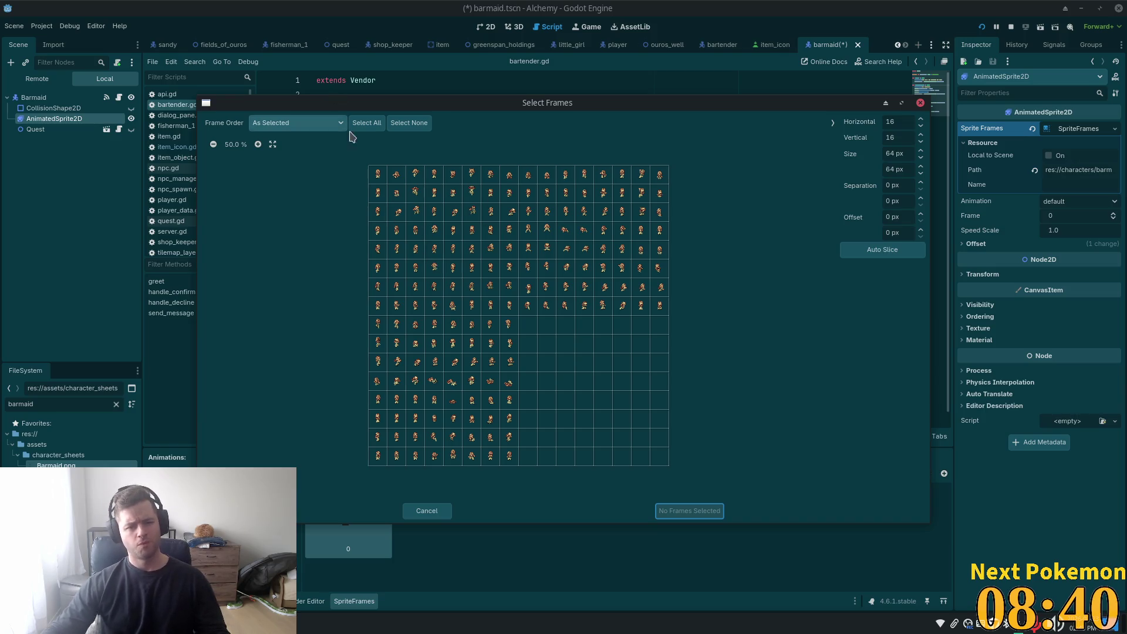
pyautogui.click(380, 177)
pyautogui.scroll(5, 380, 177)
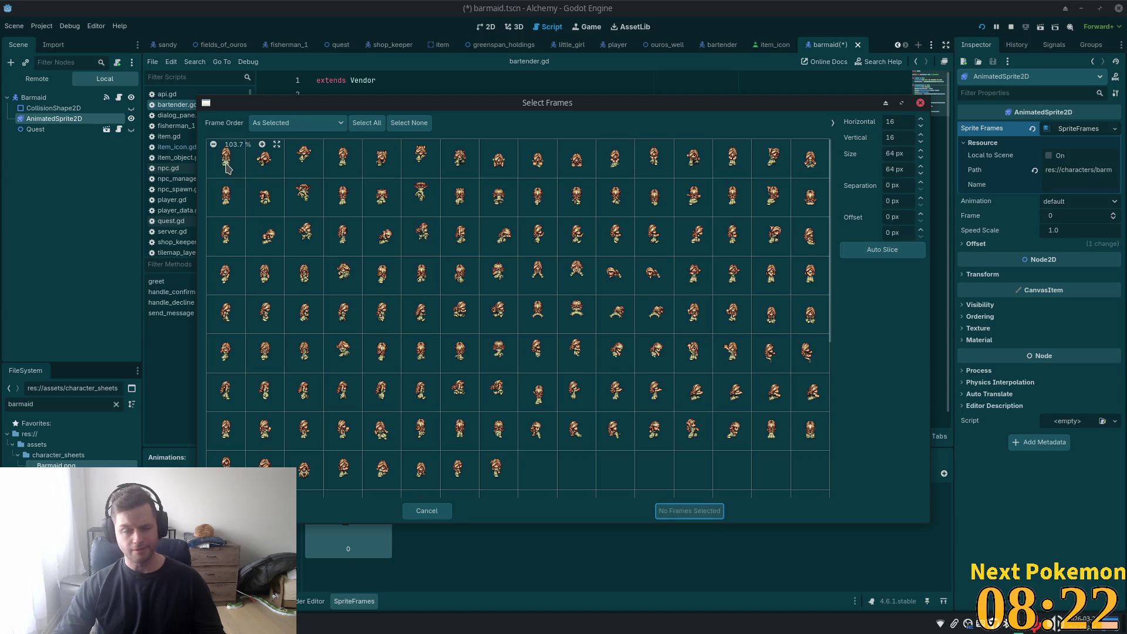
pyautogui.click(689, 517)
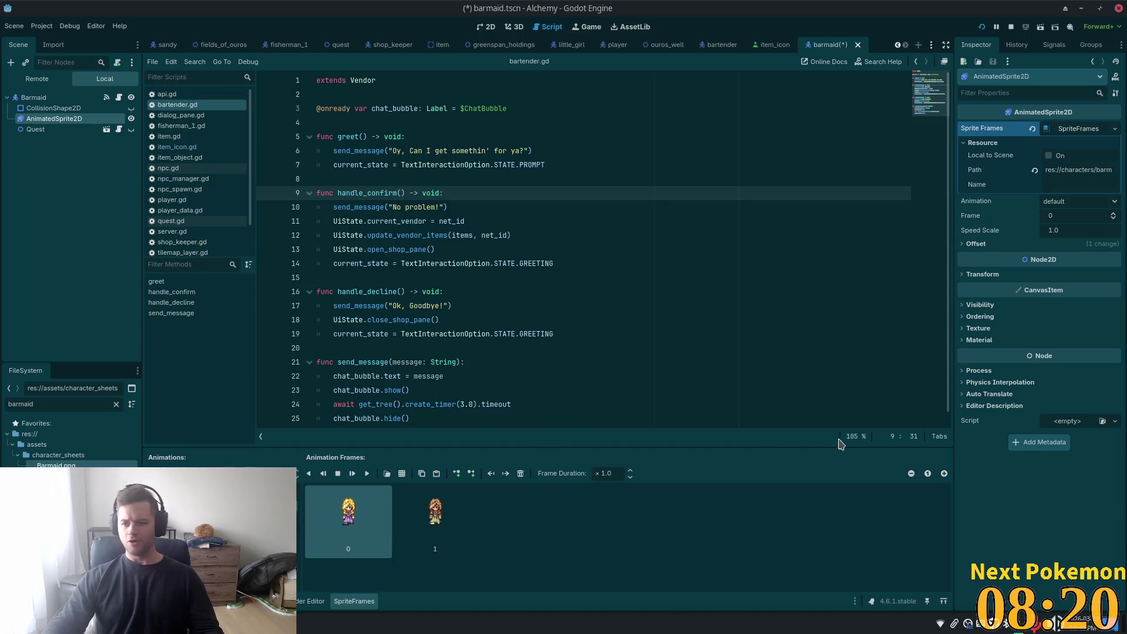
pyautogui.click(520, 473)
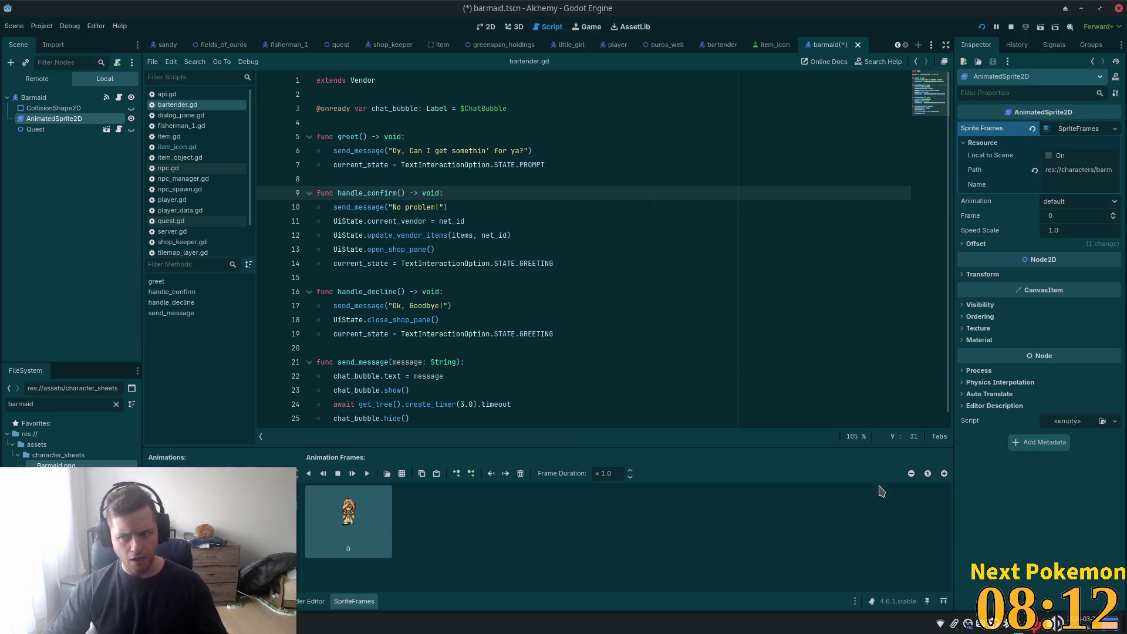
pyautogui.hotkey('ctrl', 's')
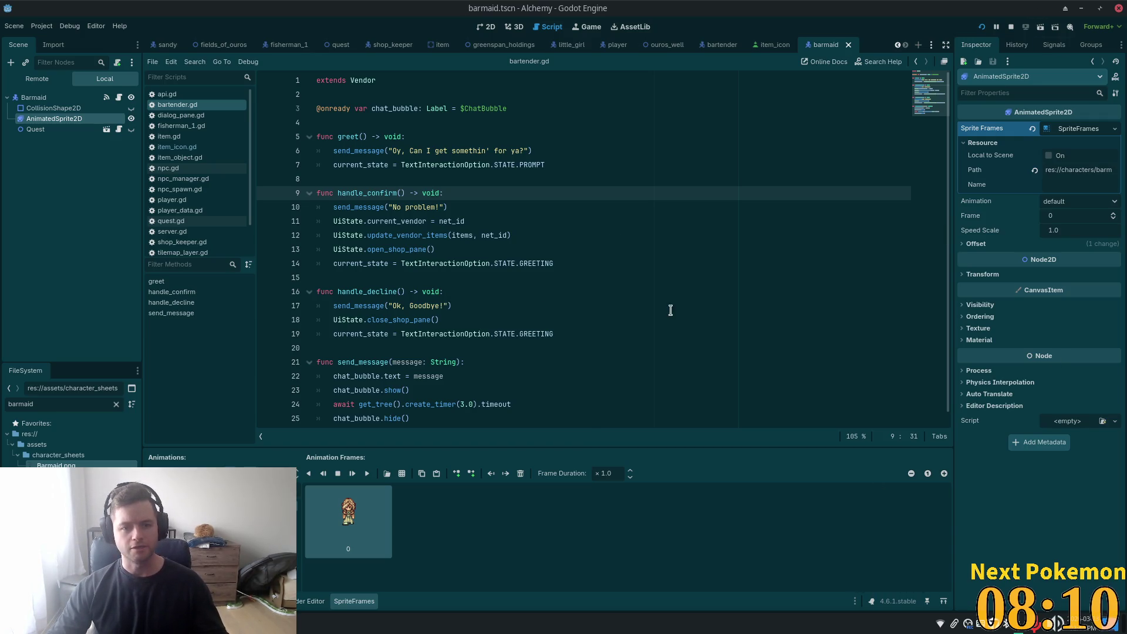
pyautogui.hotkey('alt', 'Tab')
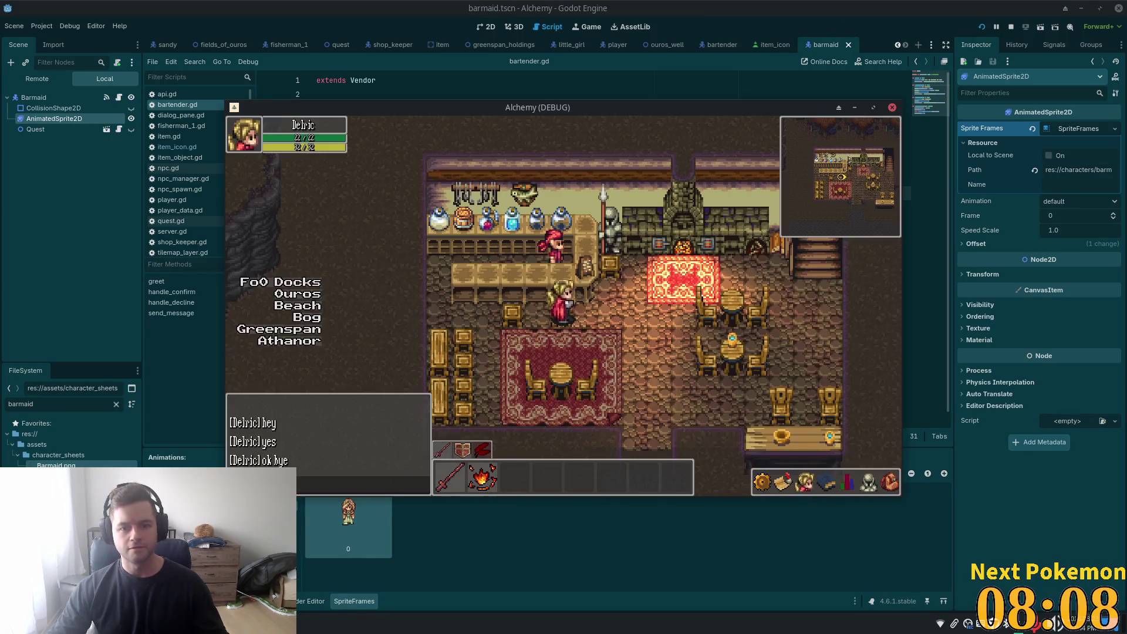
# - Back in the editor, select the Barmaid root node and show the 2D view
pyautogui.click(40, 130)
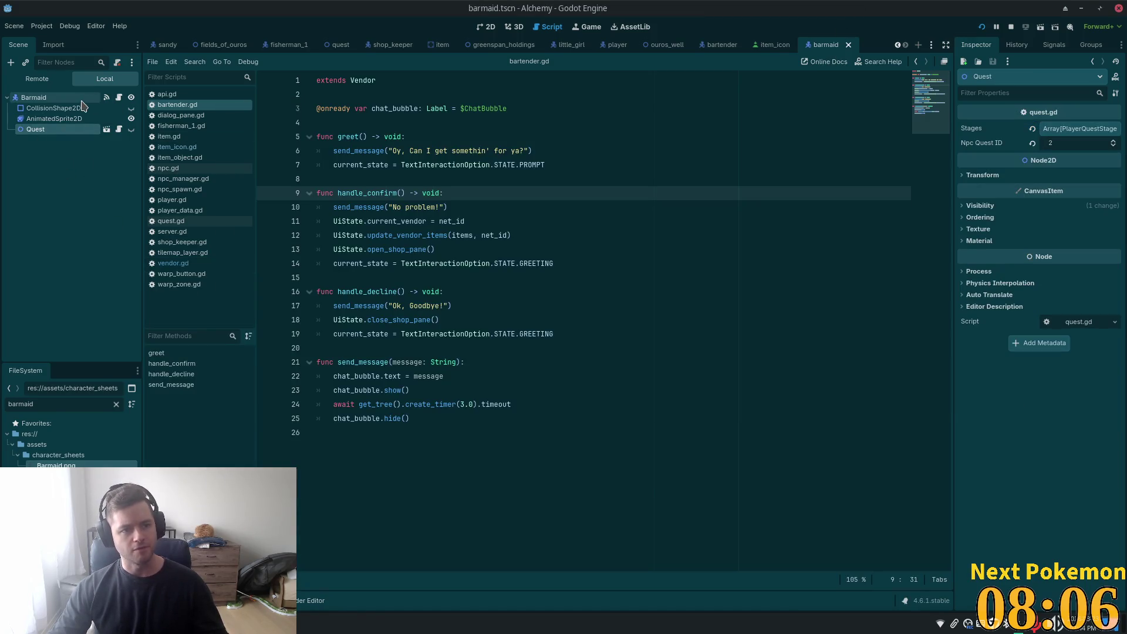
pyautogui.click(86, 99)
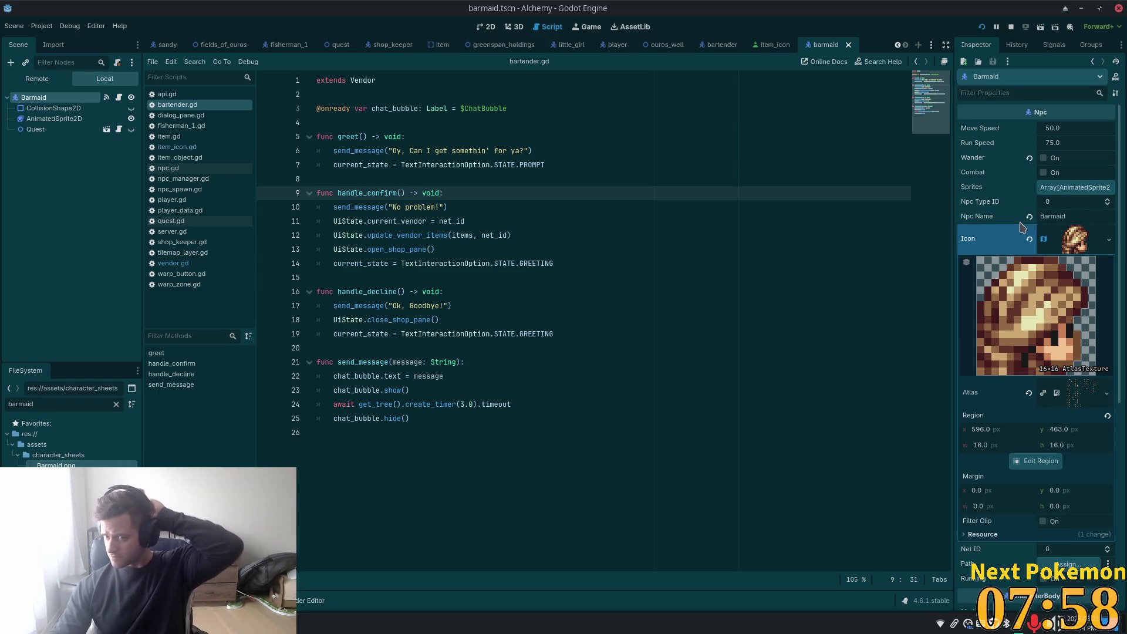
pyautogui.click(487, 27)
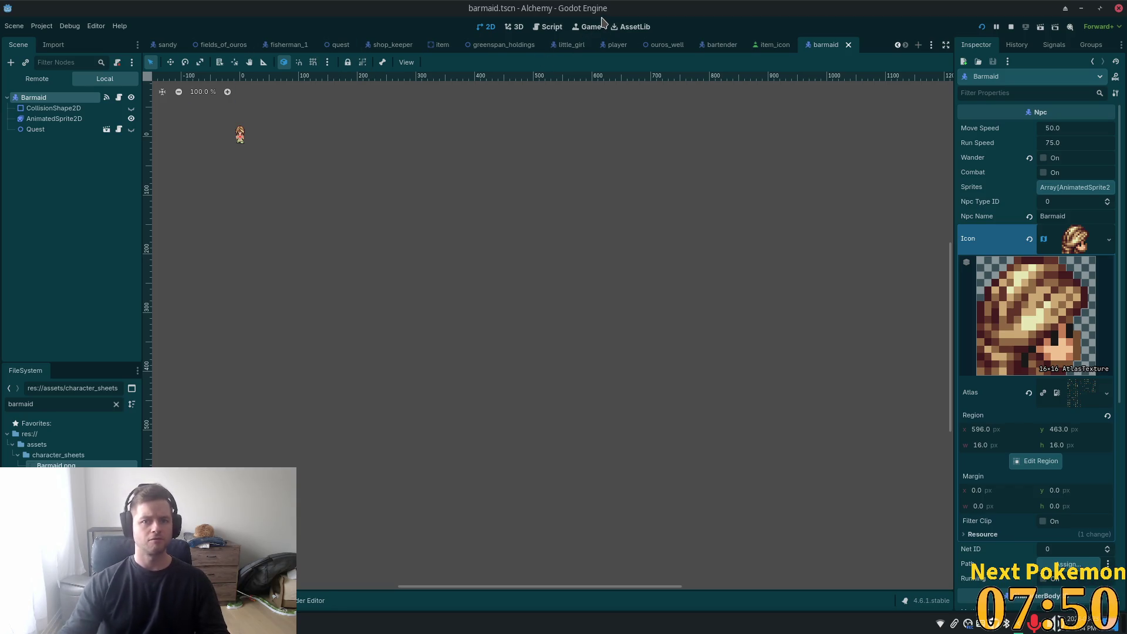
# - Quick-open ouros.tscn by searching for 'ouros'
pyautogui.hotkey('shift', 'alt', 'o')
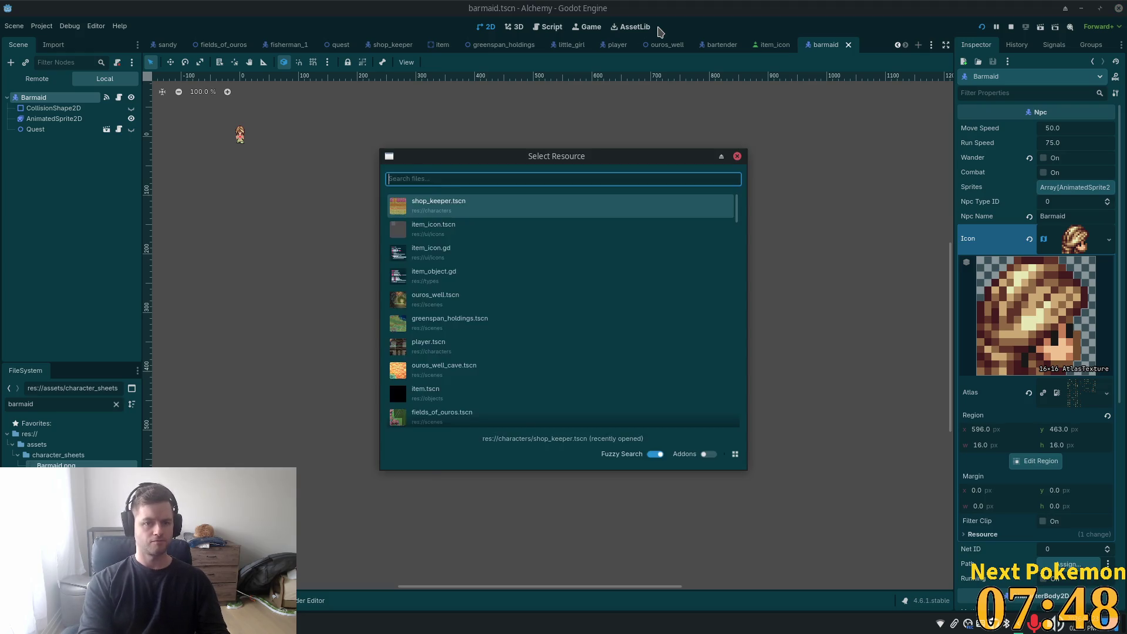
pyautogui.write('ourso')
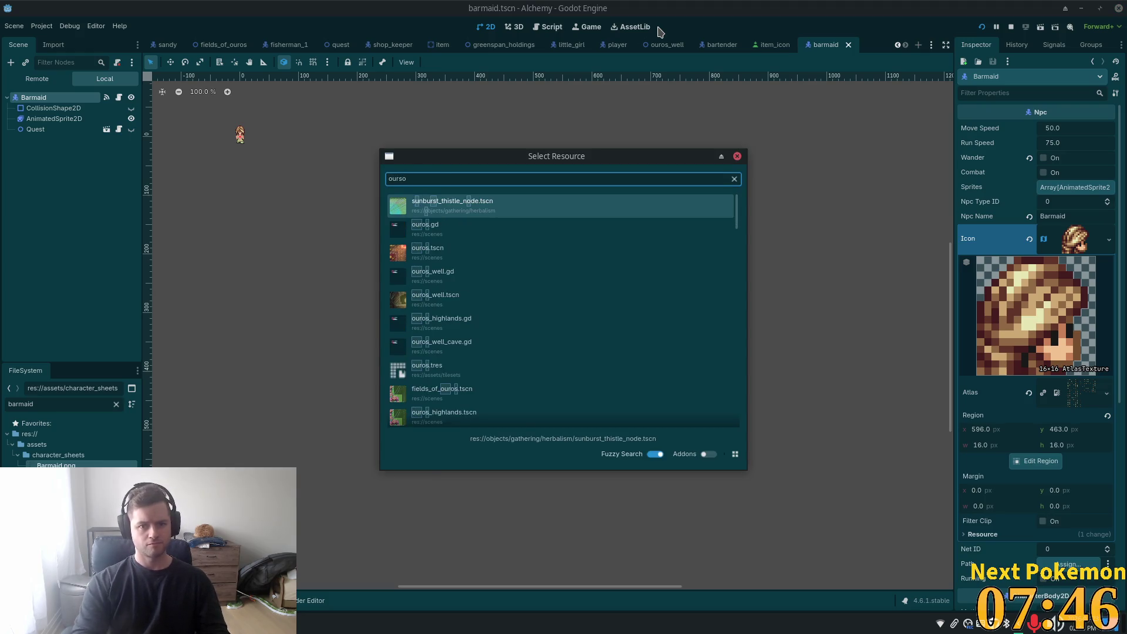
pyautogui.press('BackSpace')
pyautogui.press('BackSpace')
pyautogui.write('os')
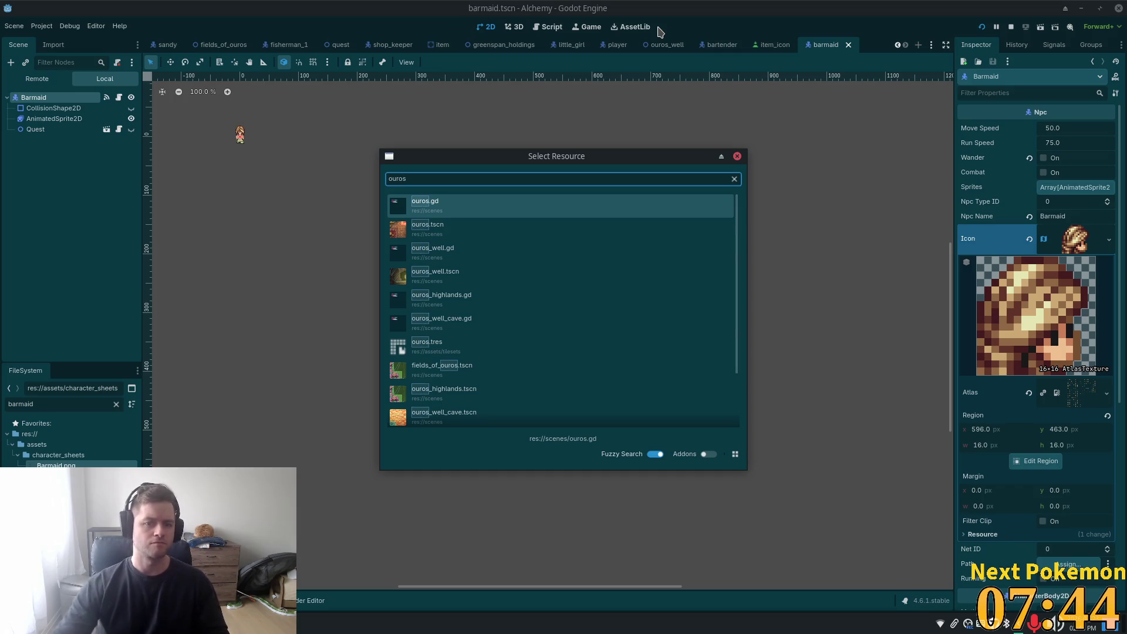
pyautogui.doubleClick(432, 227)
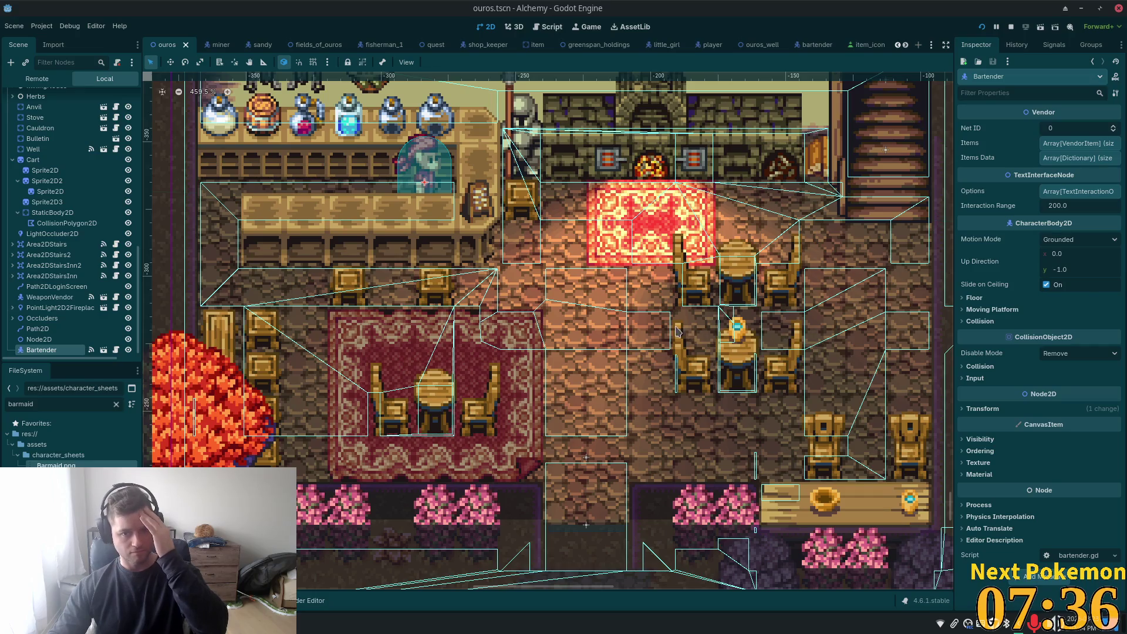
# - Instantiate barmaid.tscn beside the tavern table on the red rug and save ouros.tscn
pyautogui.rightClick(519, 344)
pyautogui.click(561, 360)
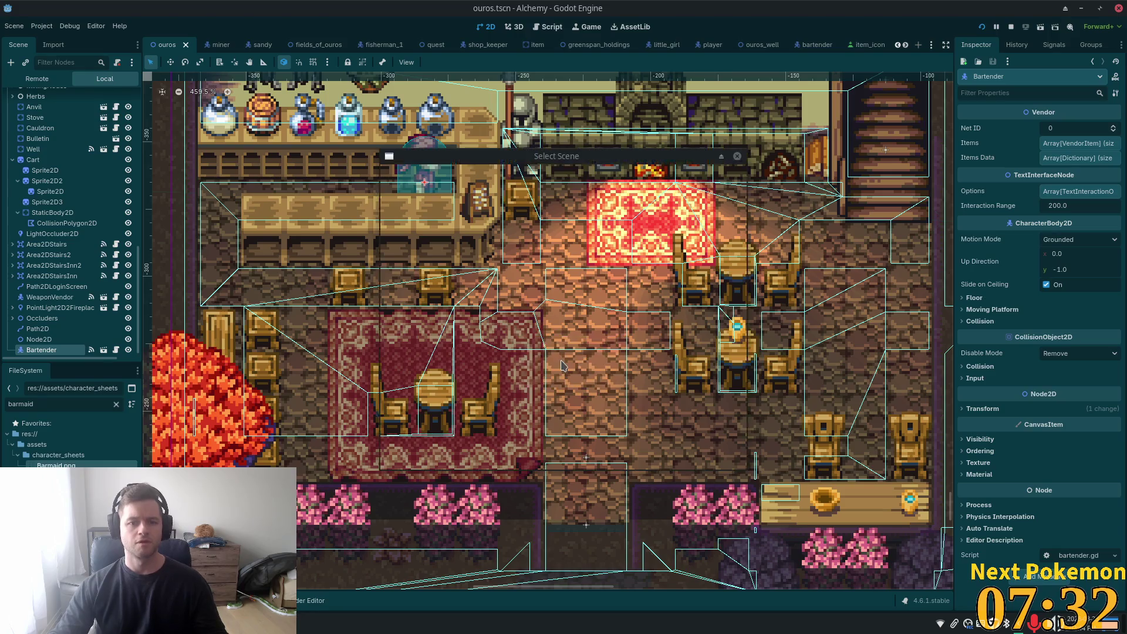
pyautogui.write('ba')
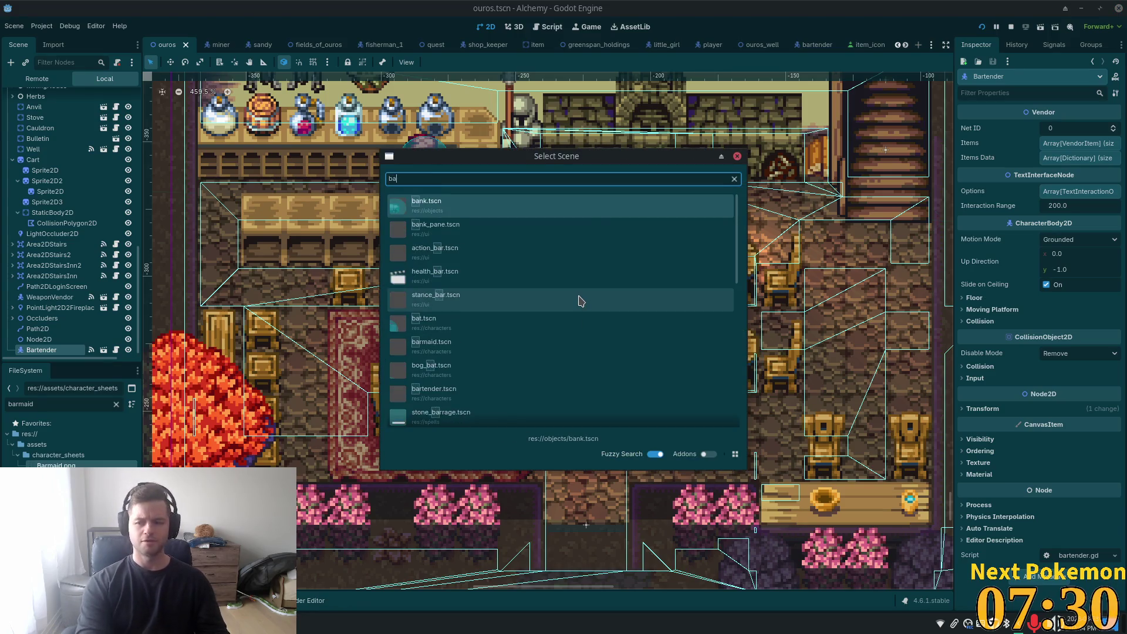
pyautogui.write('rmaid')
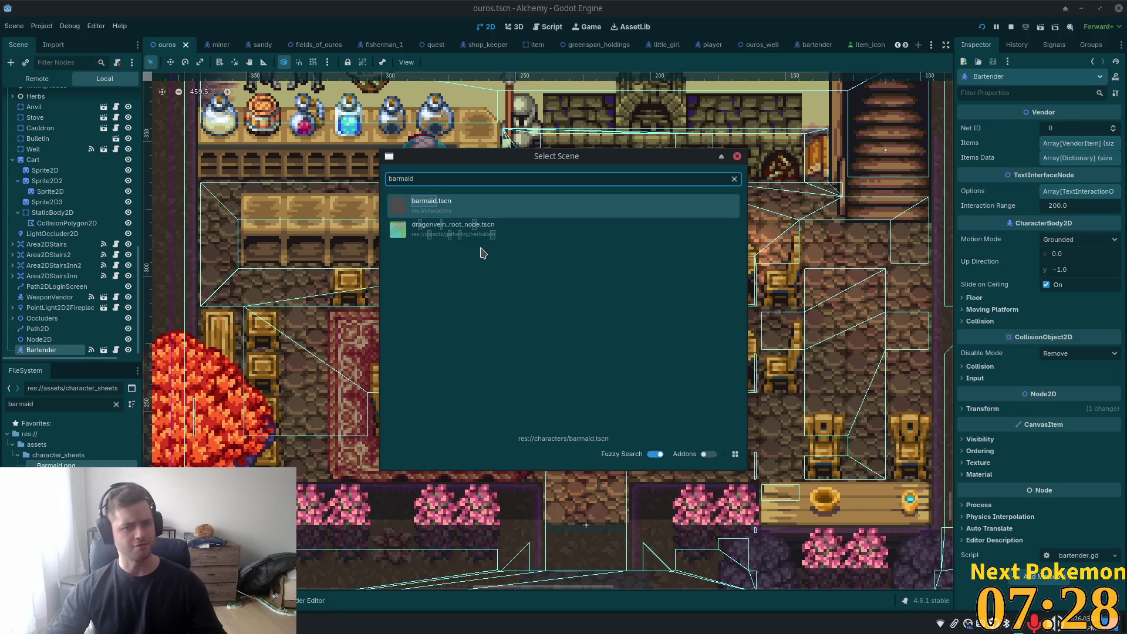
pyautogui.press('Return')
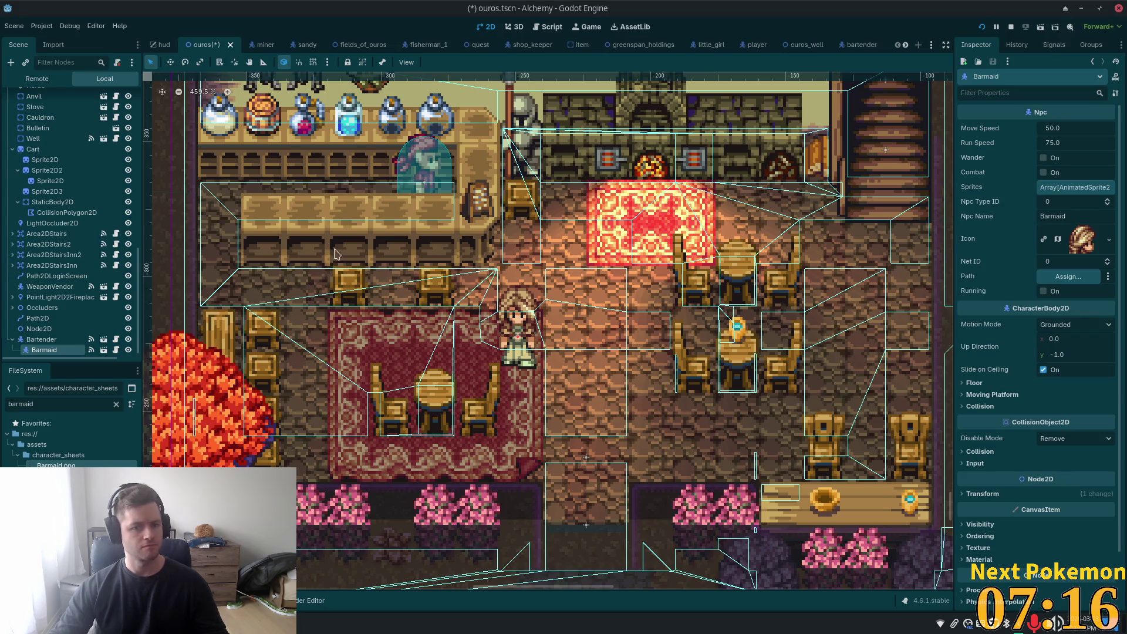
pyautogui.hotkey('ctrl', 's')
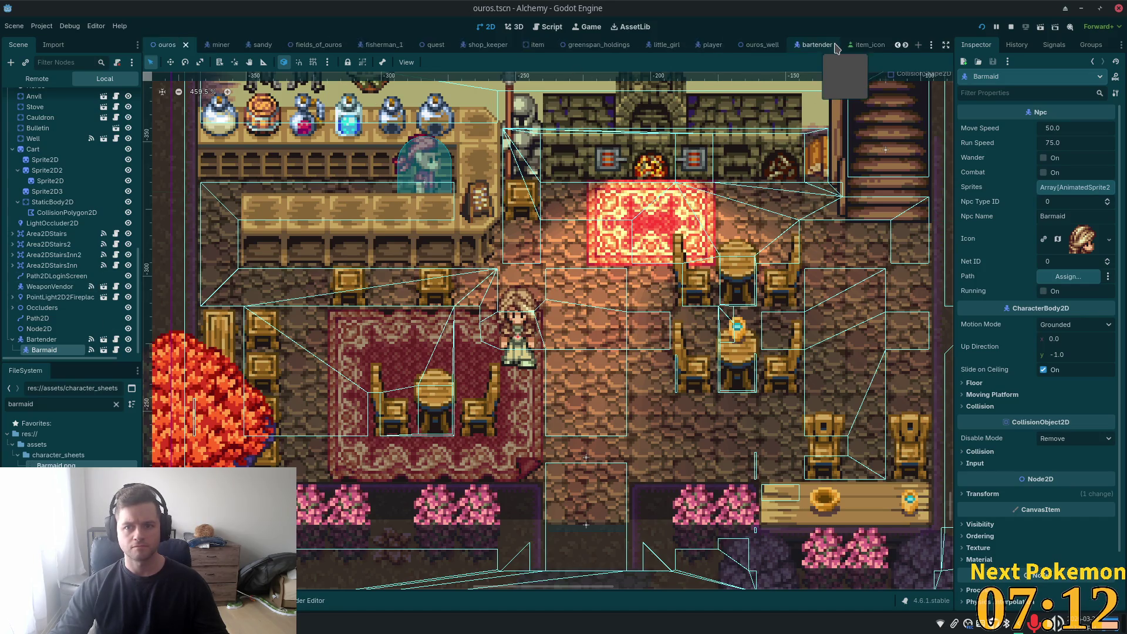
# - In barmaid.tscn, select the AnimatedSprite2D and create an empty new_animation
pyautogui.hotkey('ctrl', 'shift', 't')
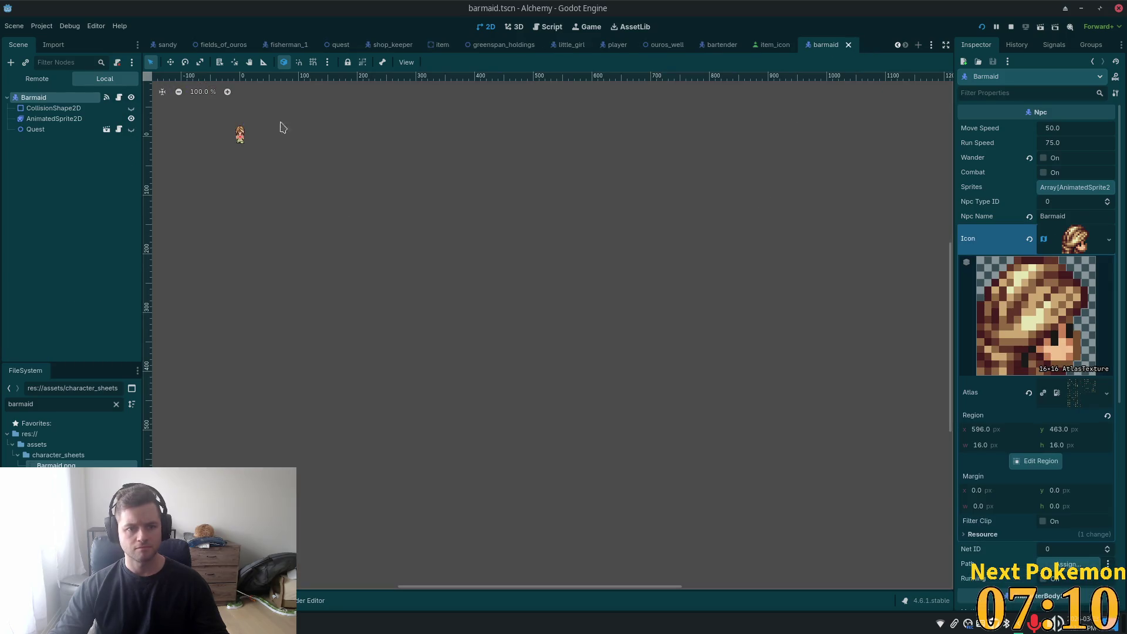
pyautogui.scroll(5, 273, 135)
pyautogui.click(54, 119)
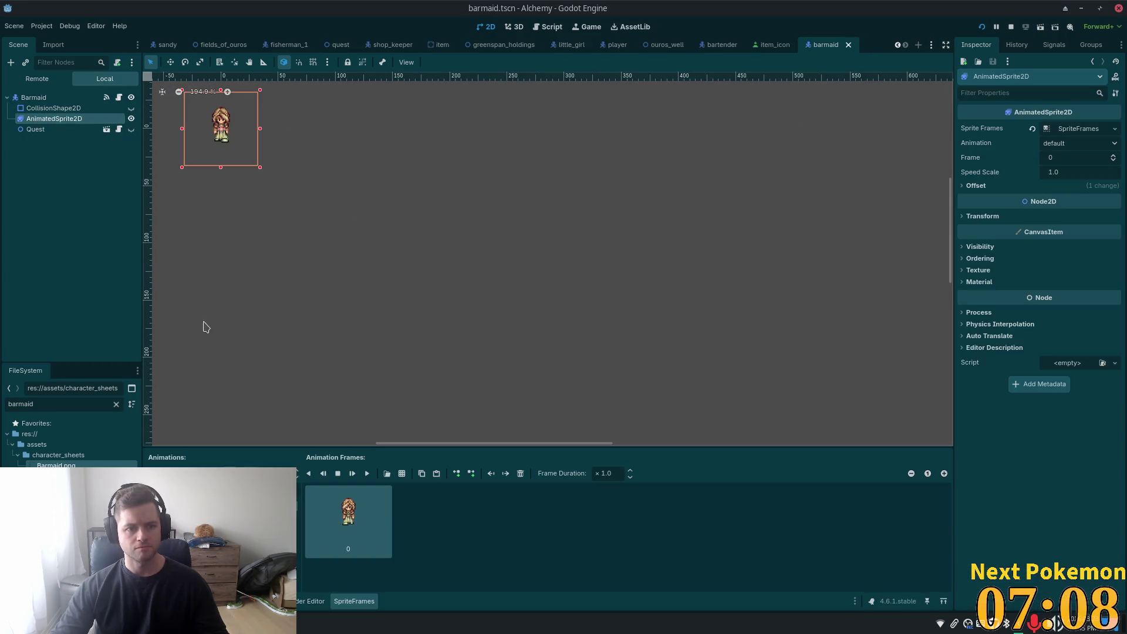
pyautogui.scroll(-3, 390, 223)
pyautogui.moveTo(390, 223)
pyautogui.mouseDown()
pyautogui.moveTo(818, 374)
pyautogui.moveTo(646, 338)
pyautogui.mouseUp()
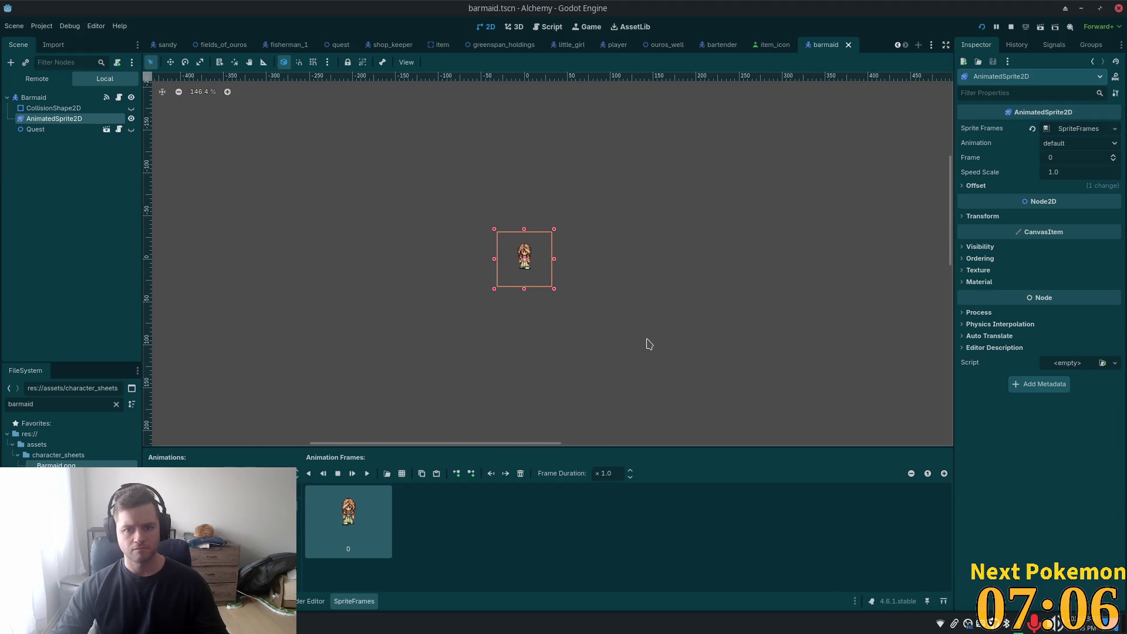
pyautogui.scroll(9, 632, 333)
pyautogui.moveTo(369, 292); pyautogui.dragTo(454, 388)
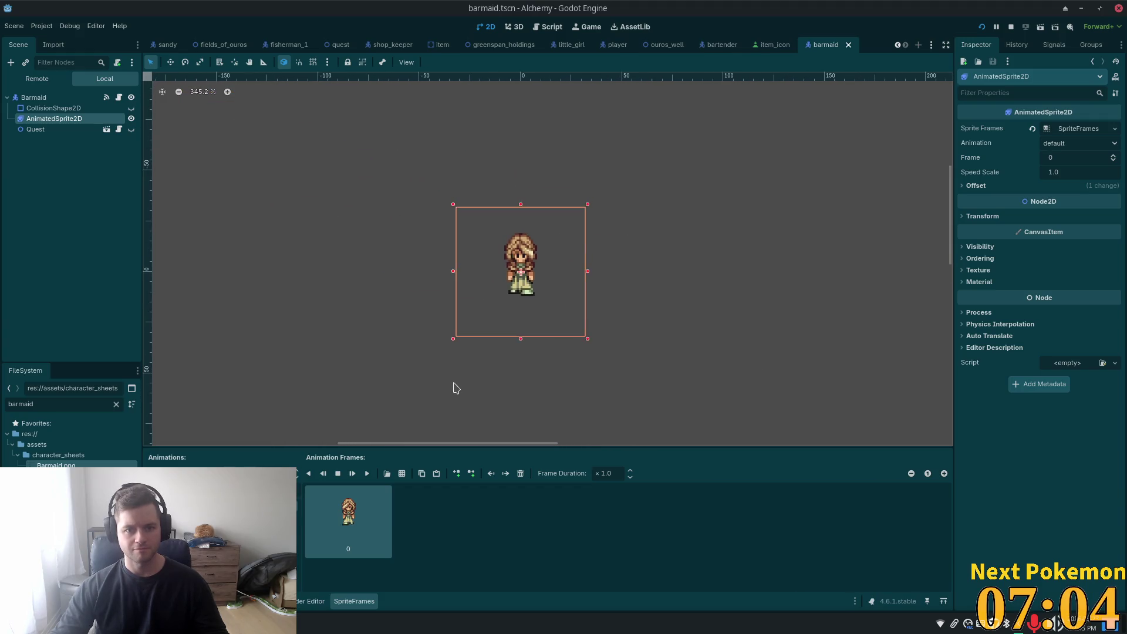
pyautogui.scroll(4, 459, 384)
pyautogui.click(402, 473)
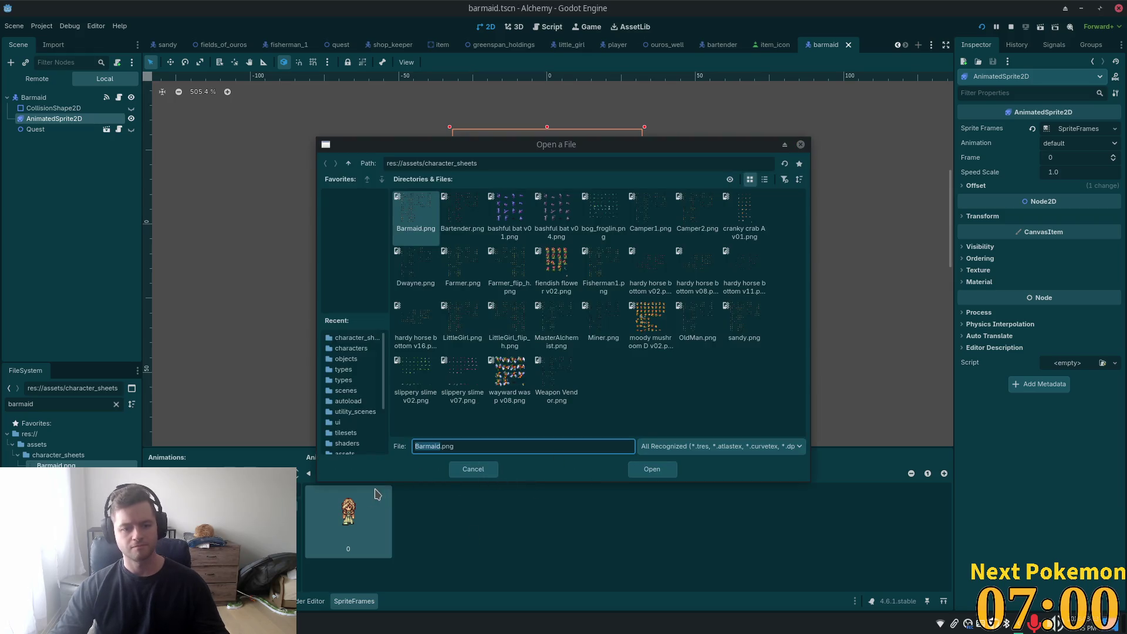
pyautogui.click(473, 469)
pyautogui.click(154, 473)
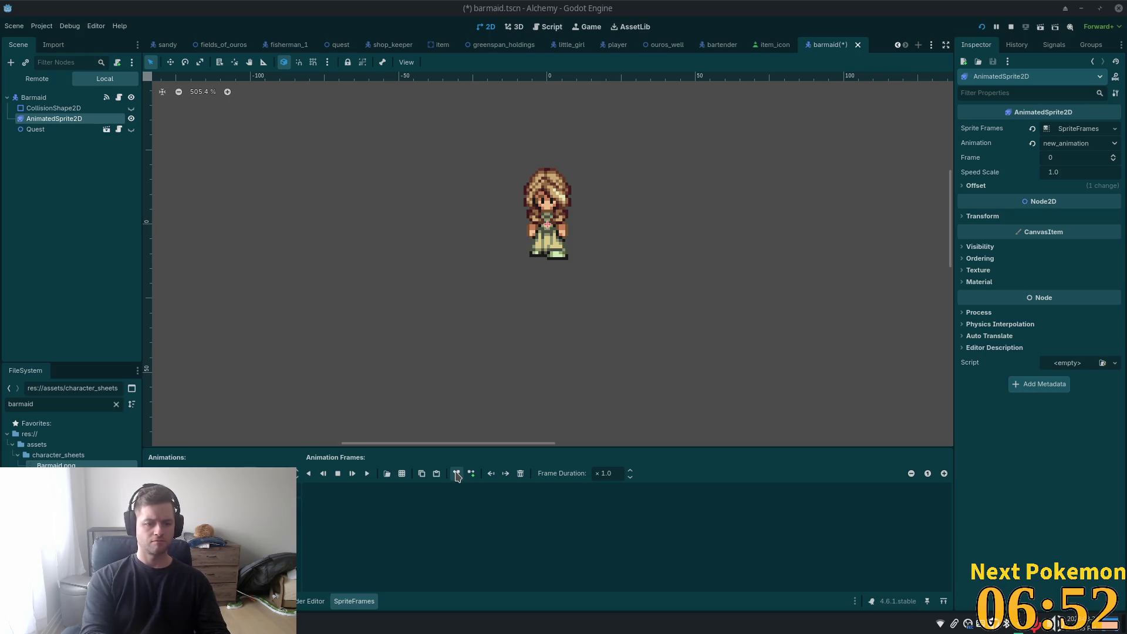
# - Name the animation KarateBarmaid and load Barmaid.png into the sprite-sheet frame picker
pyautogui.press('Return')
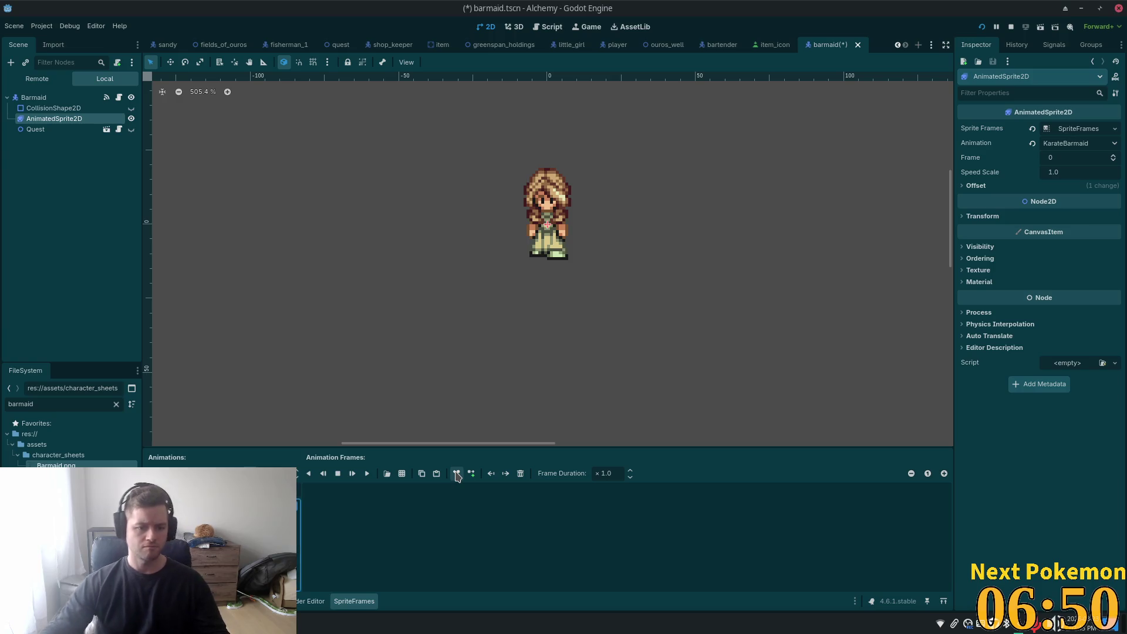
pyautogui.click(458, 474)
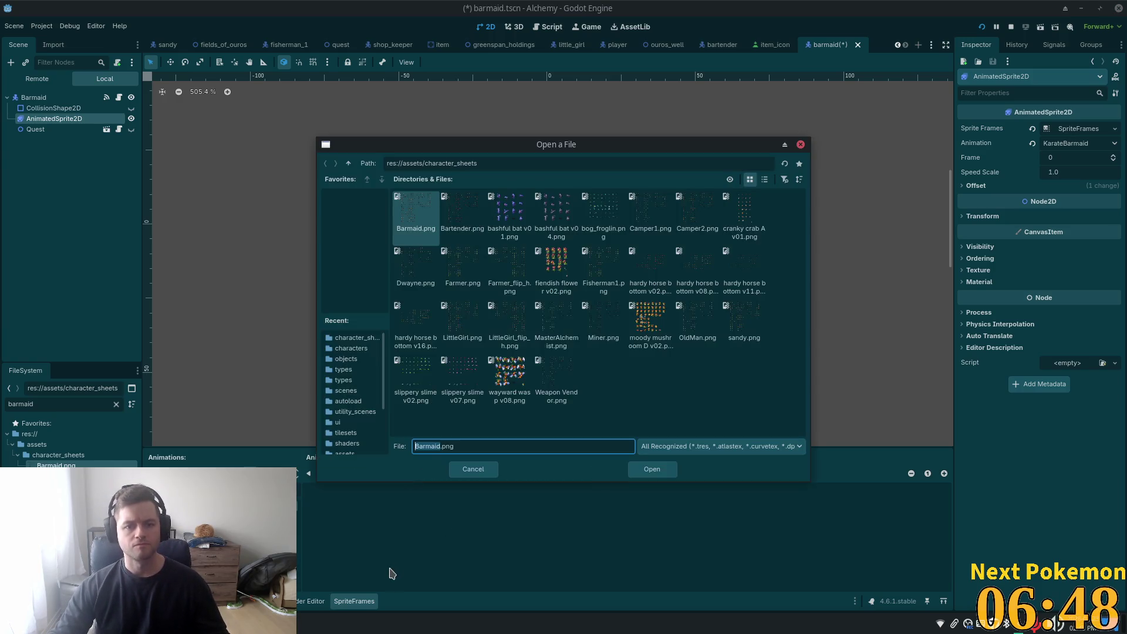
pyautogui.doubleClick(435, 209)
pyautogui.scroll(8, 397, 179)
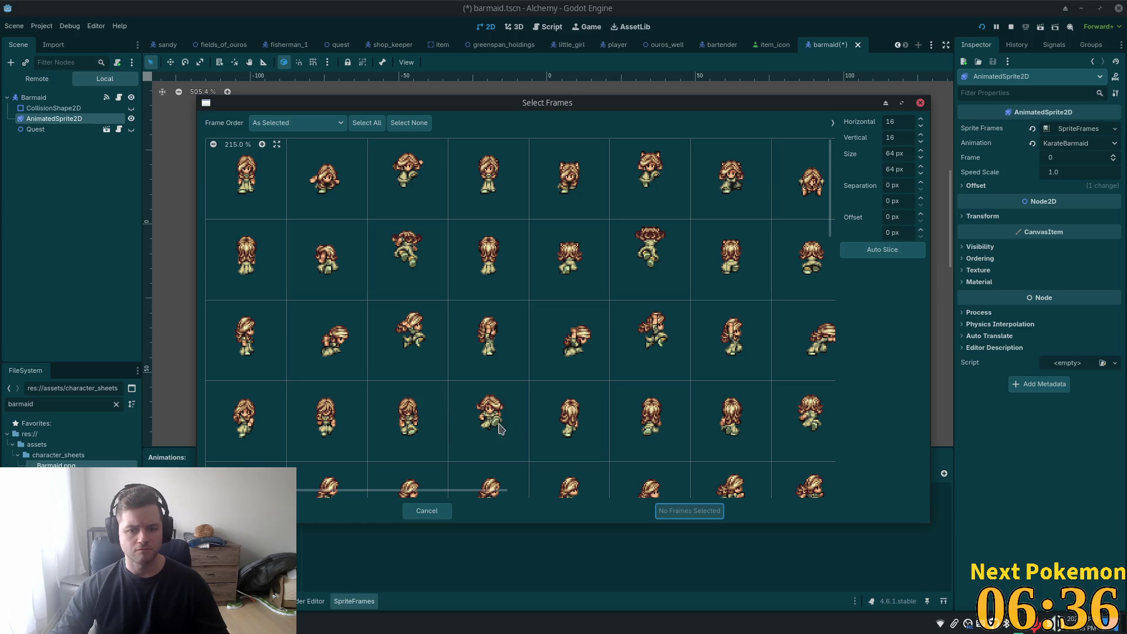
# - Select the first four frames in the Barmaid sheet grid, including the crouching pose
pyautogui.scroll(-1, 681, 345)
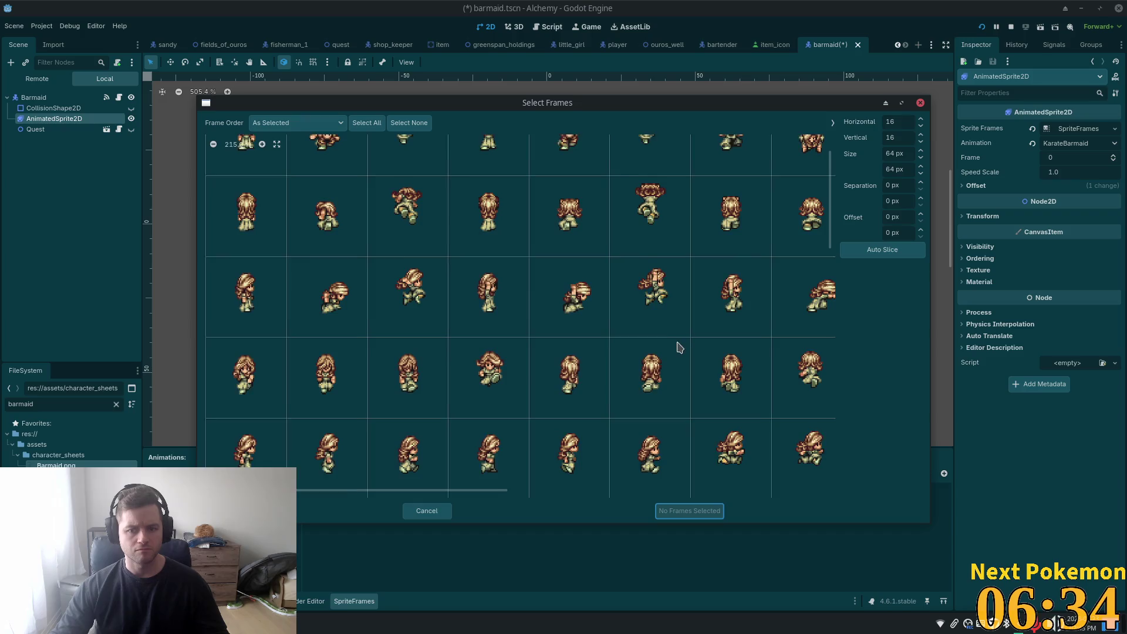
pyautogui.hscroll(2, 559, 369)
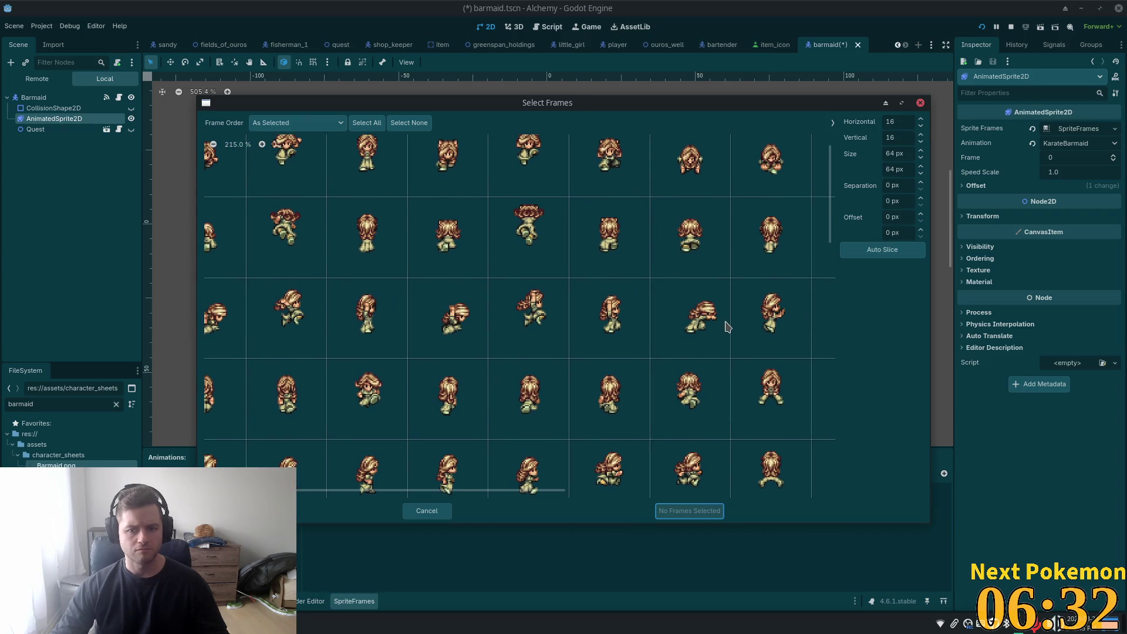
pyautogui.scroll(2, 702, 317)
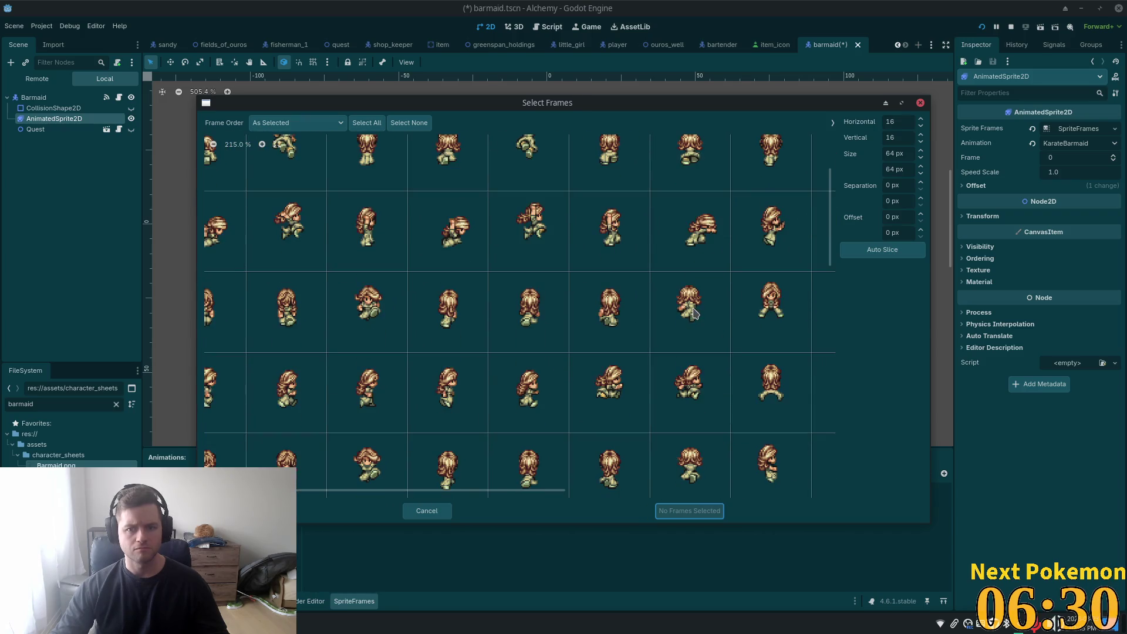
pyautogui.hscroll(10, 487, 454)
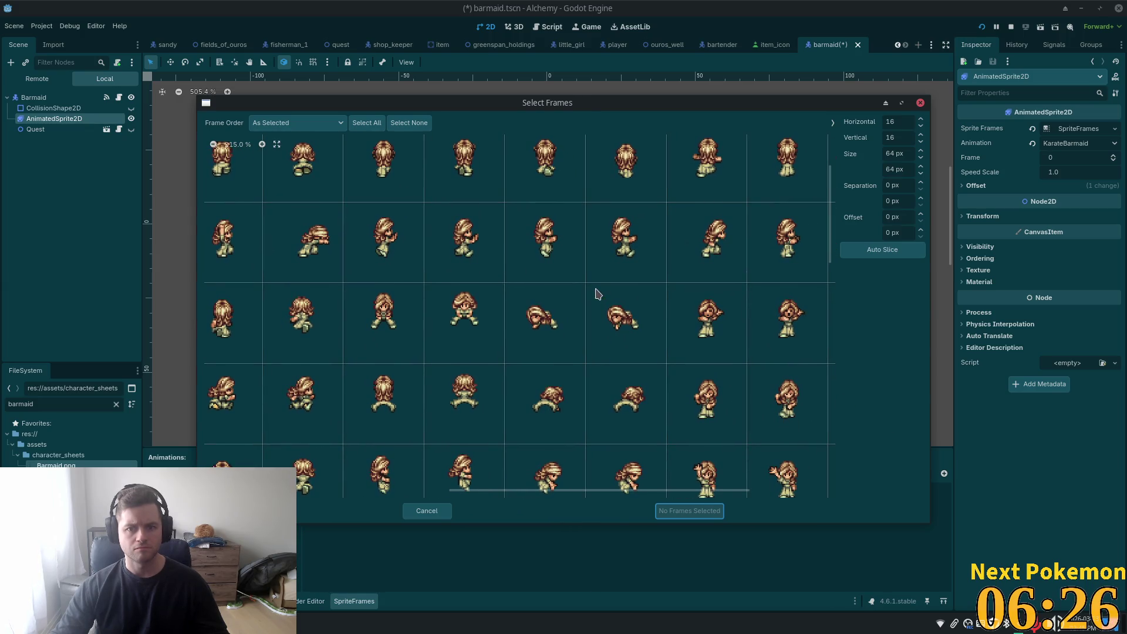
pyautogui.scroll(5, 377, 364)
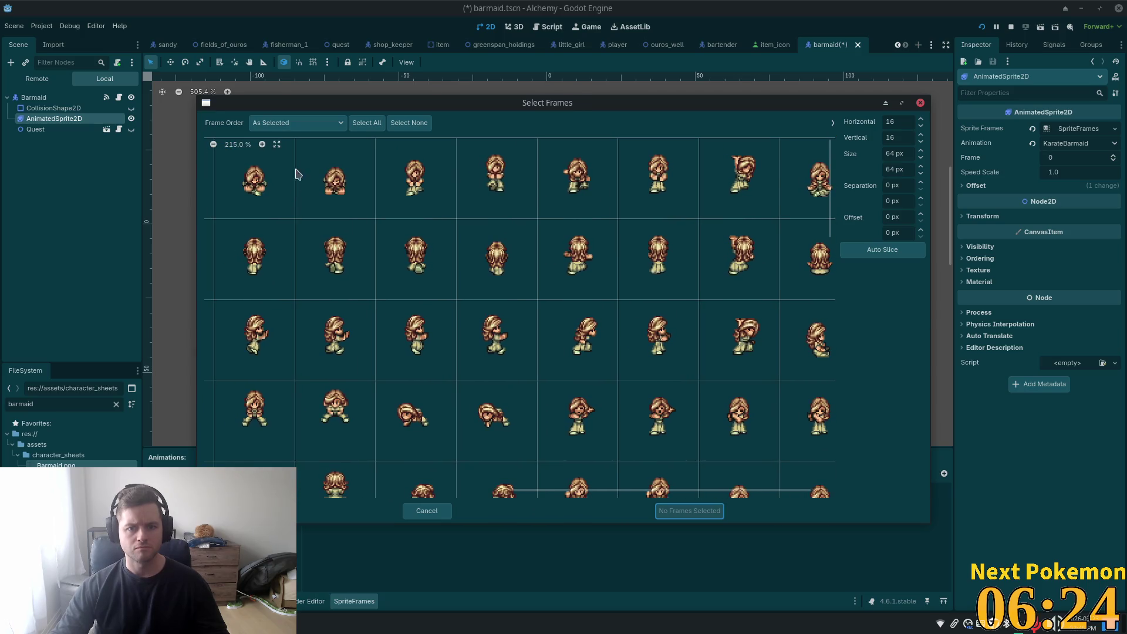
pyautogui.hscroll(2, 296, 179)
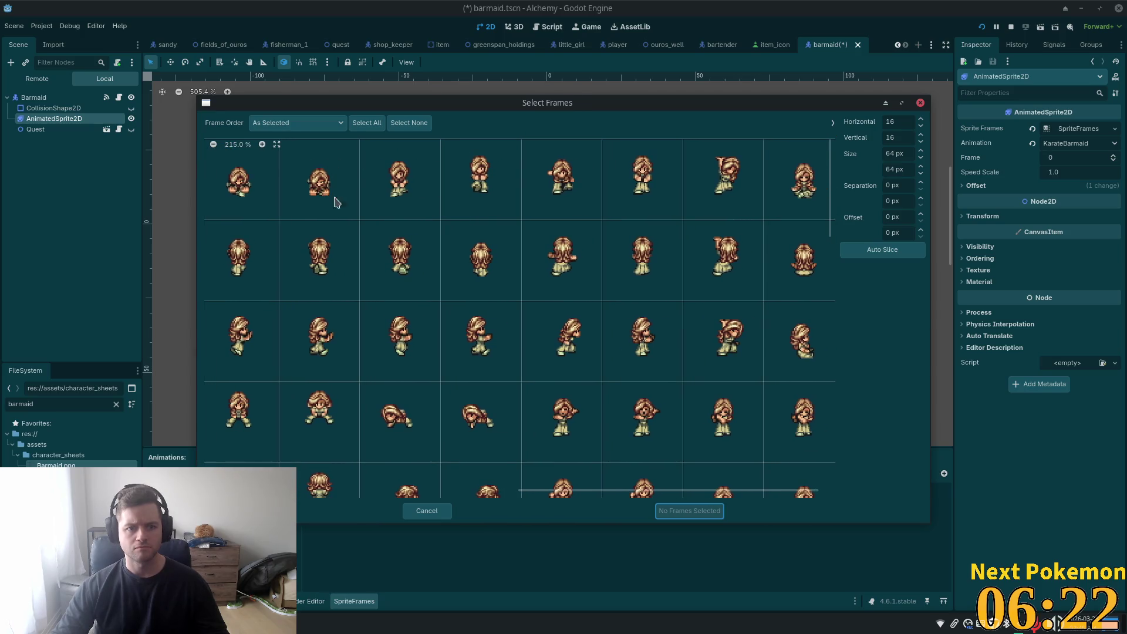
pyautogui.hscroll(-6, 582, 266)
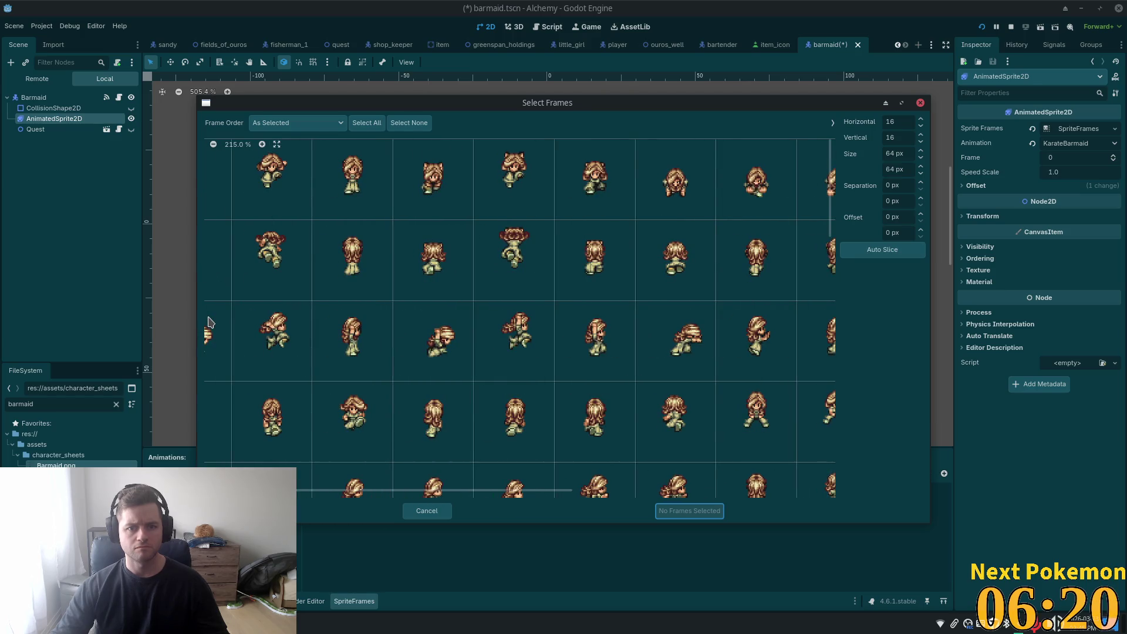
pyautogui.hscroll(1, 209, 322)
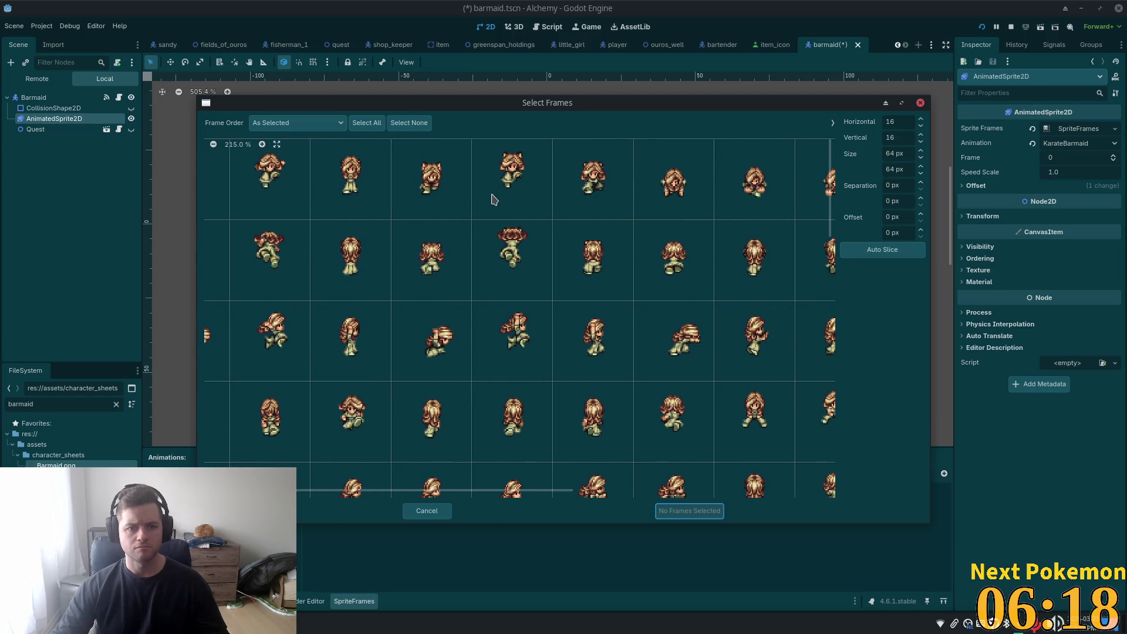
pyautogui.hscroll(-4, 654, 281)
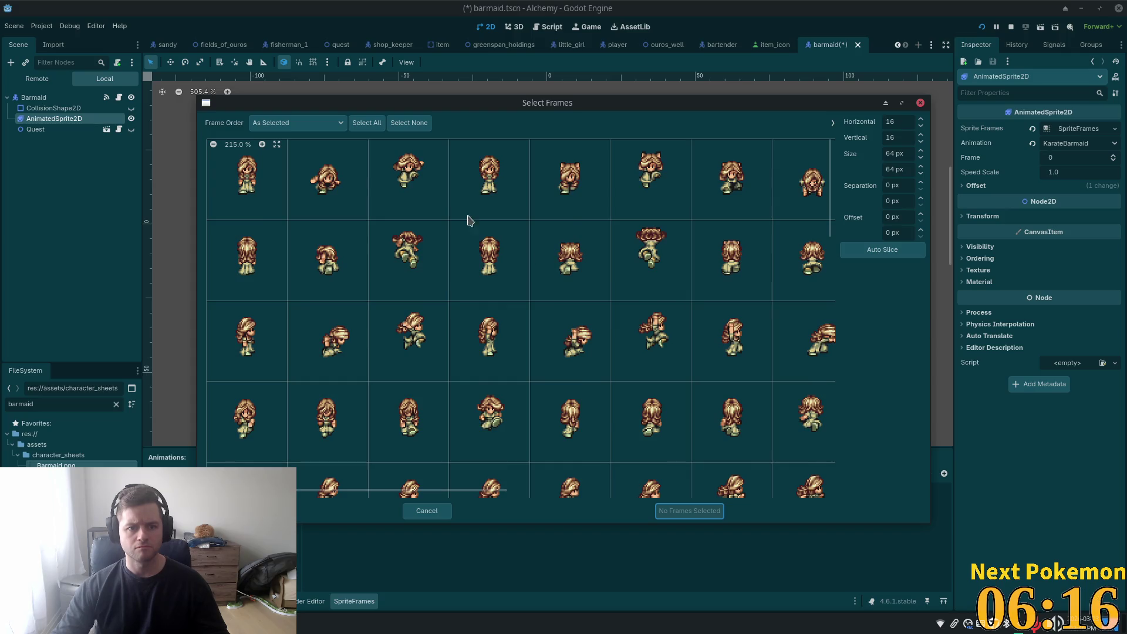
pyautogui.click(409, 191)
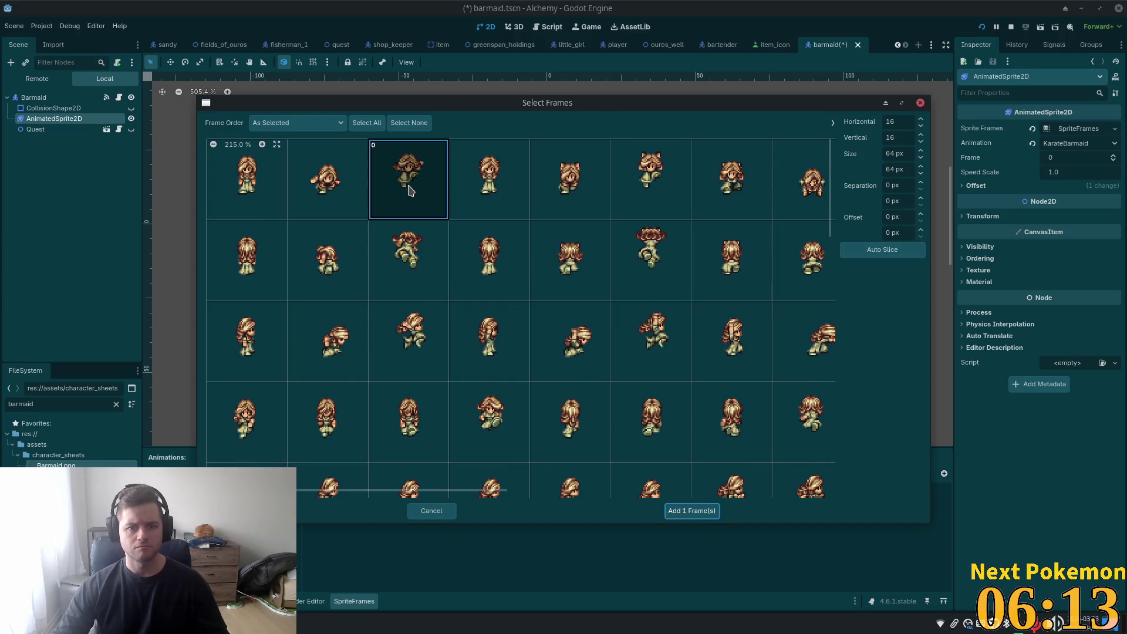
pyautogui.click(648, 181)
pyautogui.scroll(-3, 410, 393)
pyautogui.scroll(3, 327, 317)
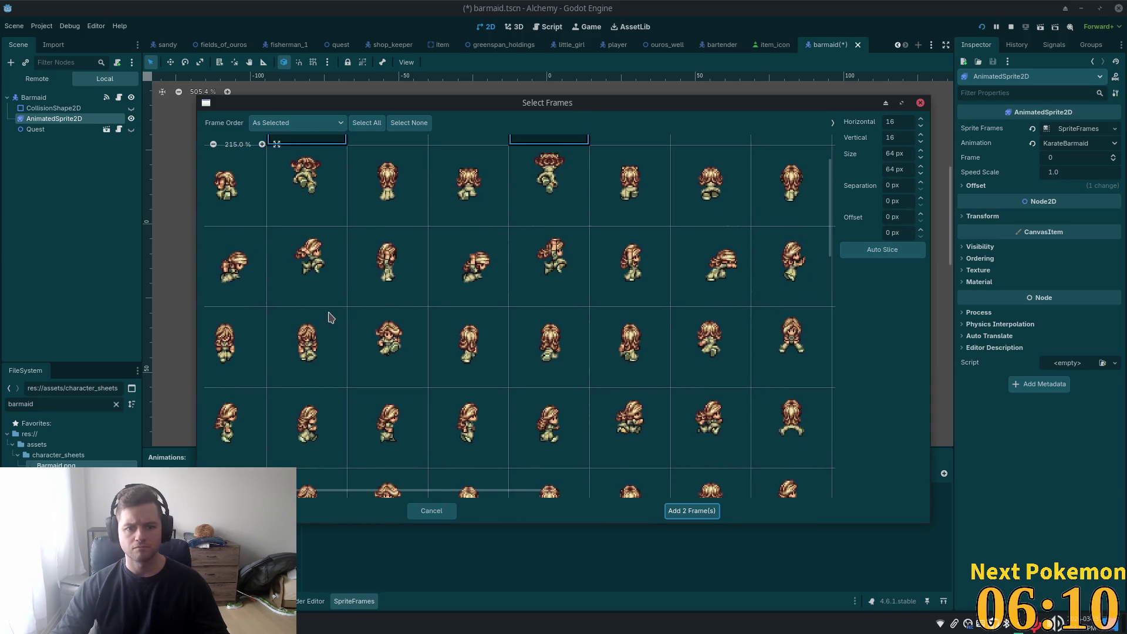
pyautogui.hscroll(5, 327, 317)
pyautogui.scroll(-3, 642, 217)
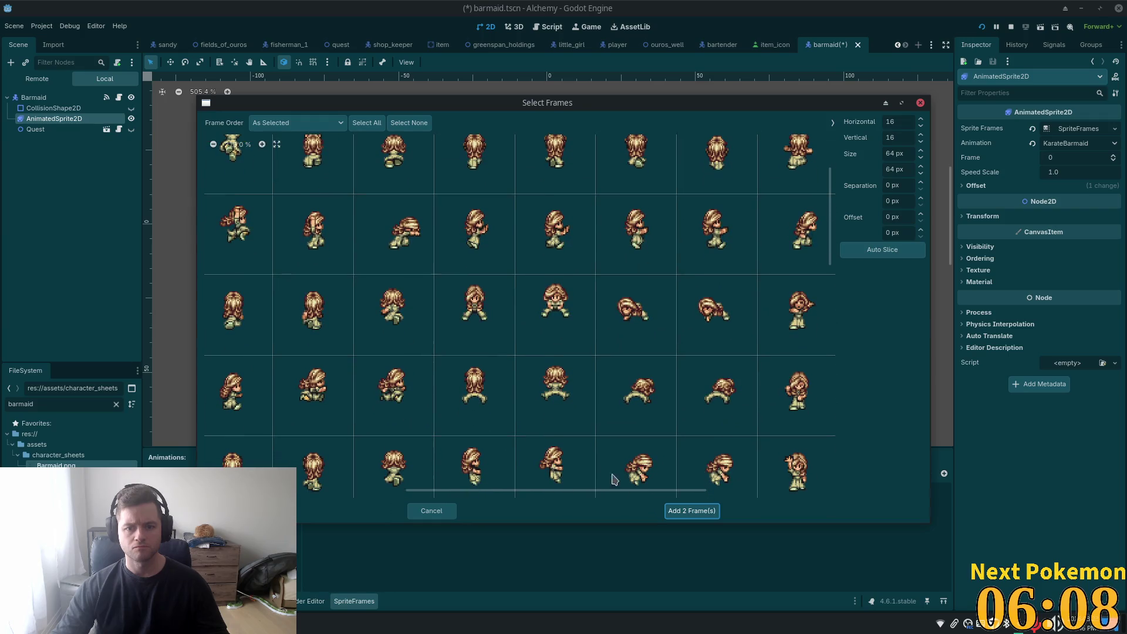
pyautogui.click(412, 240)
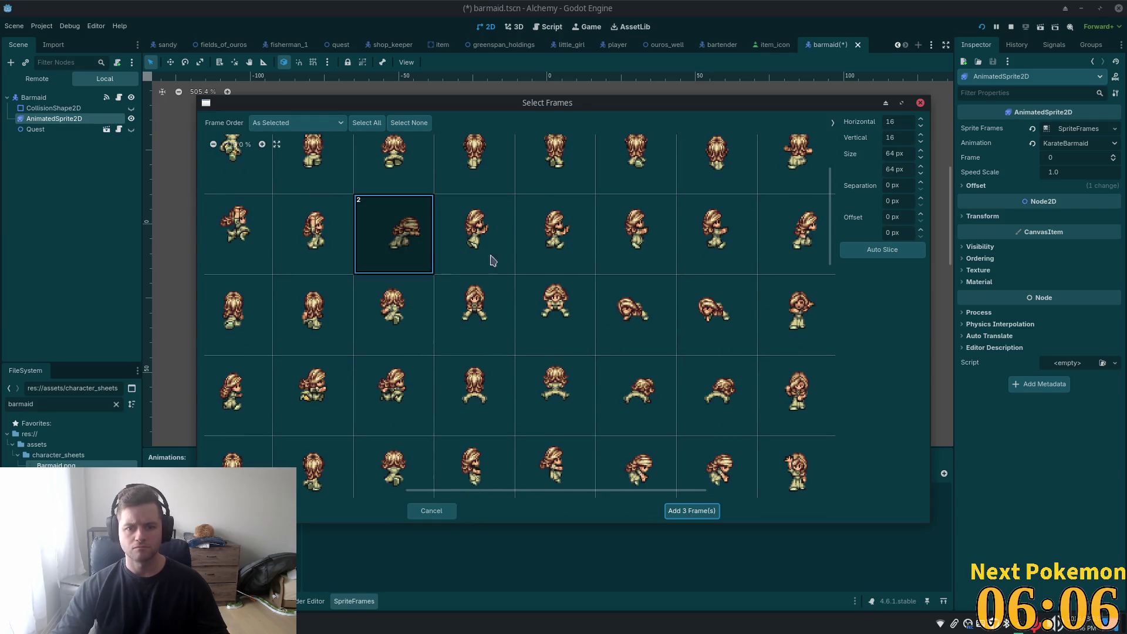
pyautogui.moveTo(737, 320)
pyautogui.mouseDown()
pyautogui.moveTo(485, 382)
pyautogui.moveTo(491, 396)
pyautogui.mouseUp()
pyautogui.scroll(1, 285, 421)
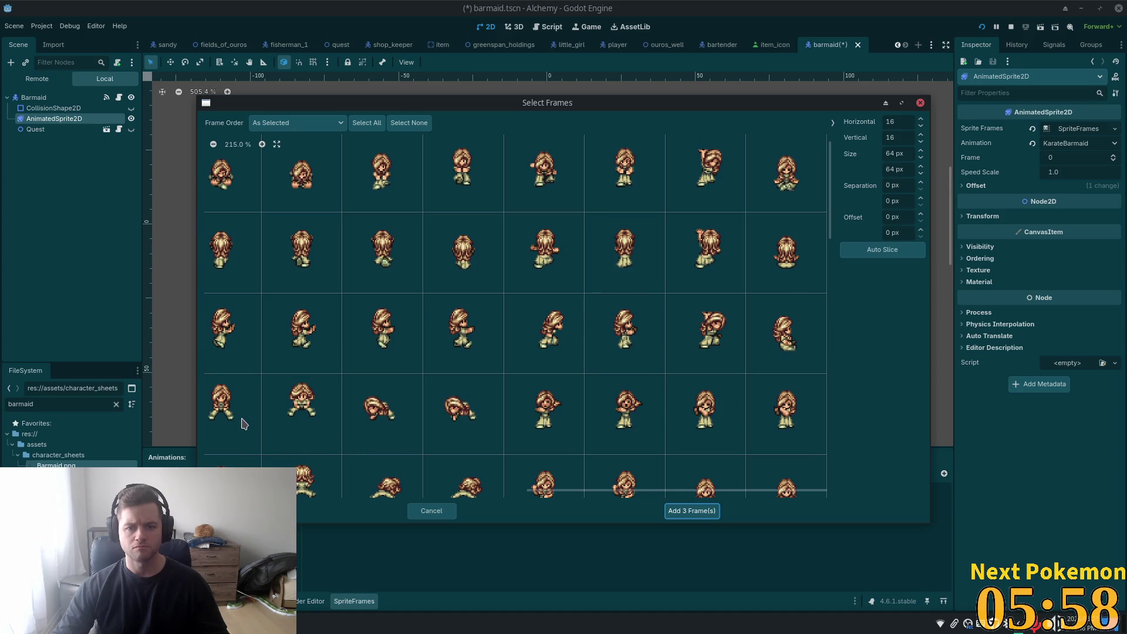
pyautogui.click(674, 208)
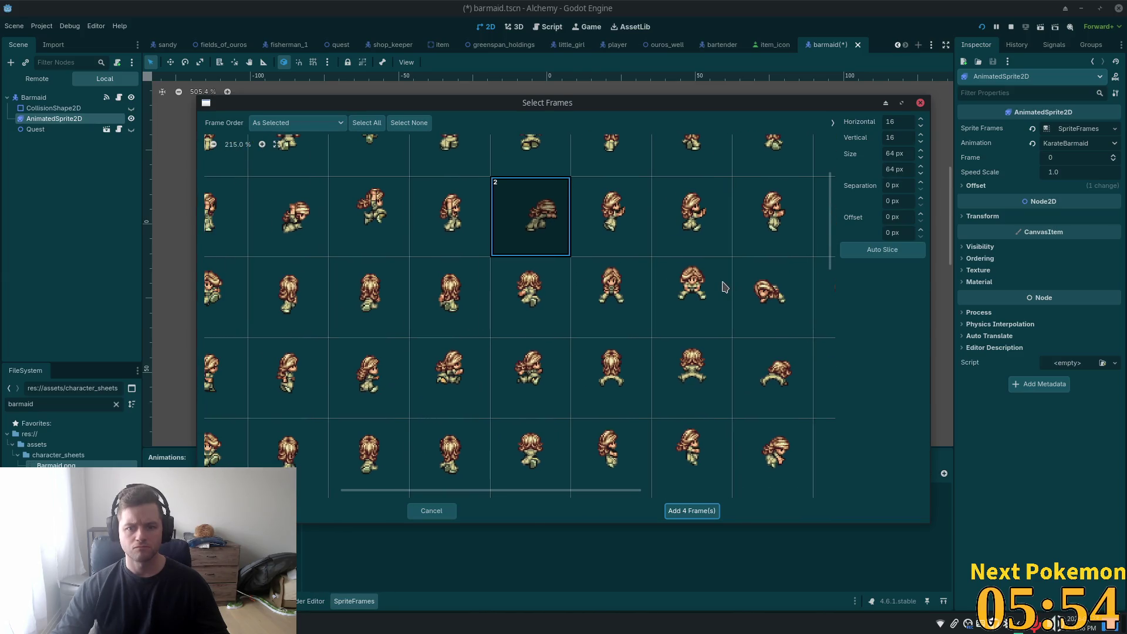
# - Select the remaining frames and add all chosen frames to the KarateBarmaid animation
pyautogui.moveTo(338, 309); pyautogui.dragTo(394, 315)
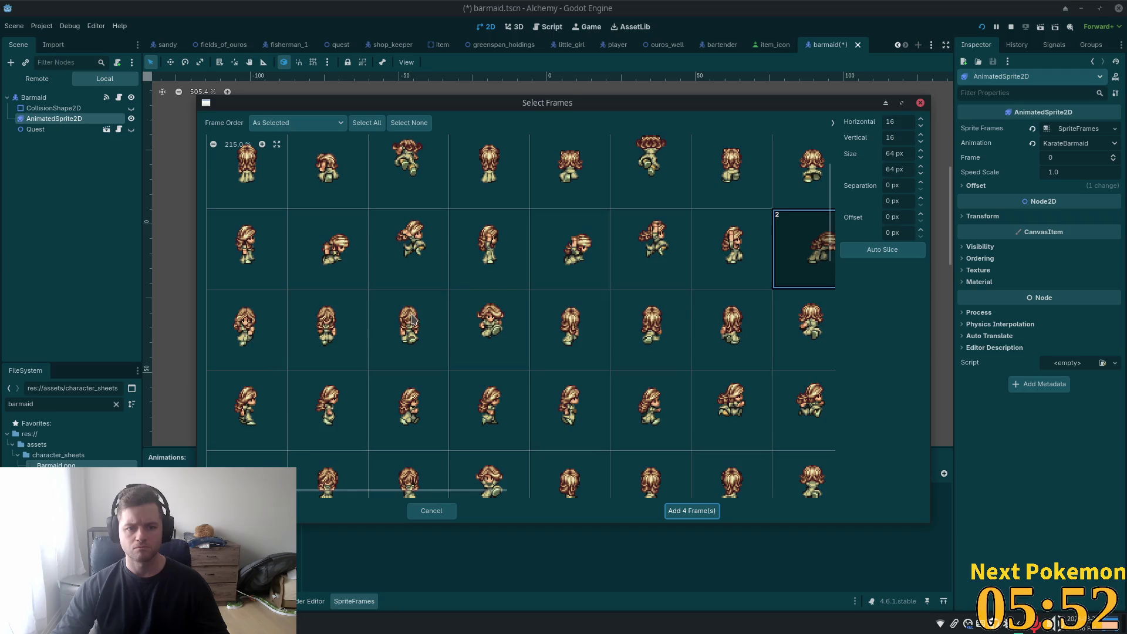
pyautogui.hscroll(2, 381, 375)
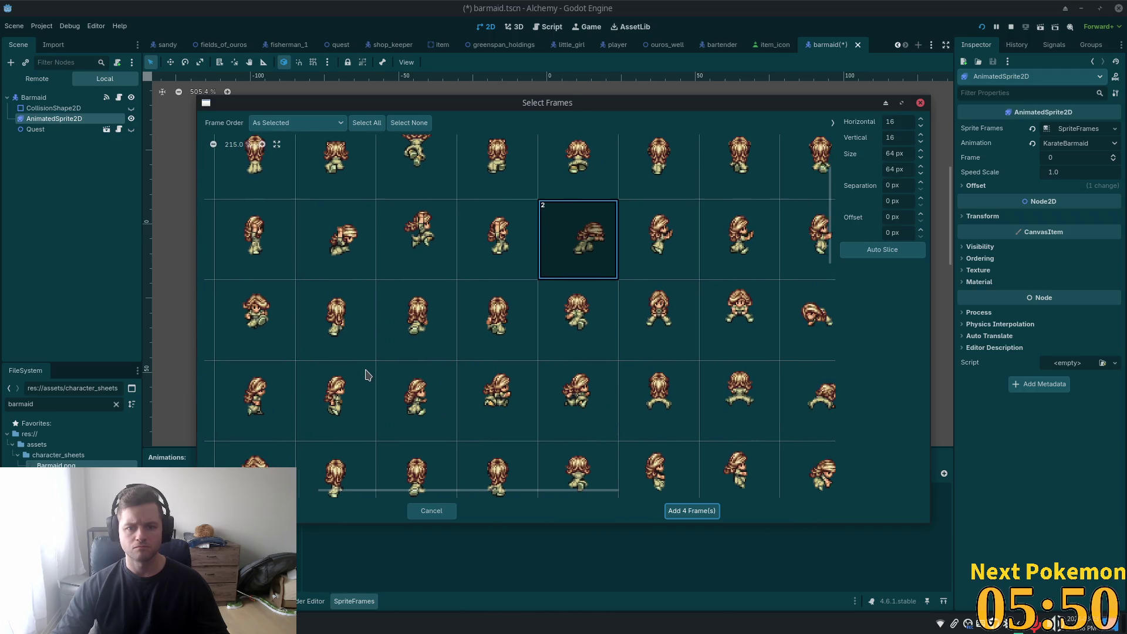
pyautogui.scroll(-2, 364, 318)
pyautogui.moveTo(368, 304); pyautogui.dragTo(234, 300)
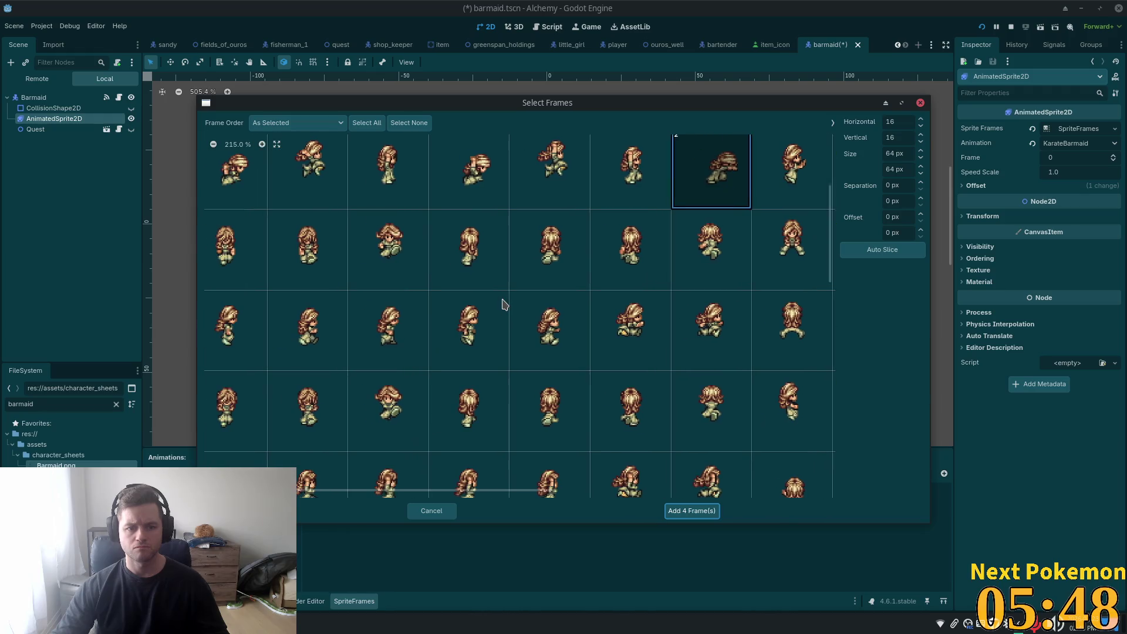
pyautogui.moveTo(502, 304); pyautogui.dragTo(559, 299)
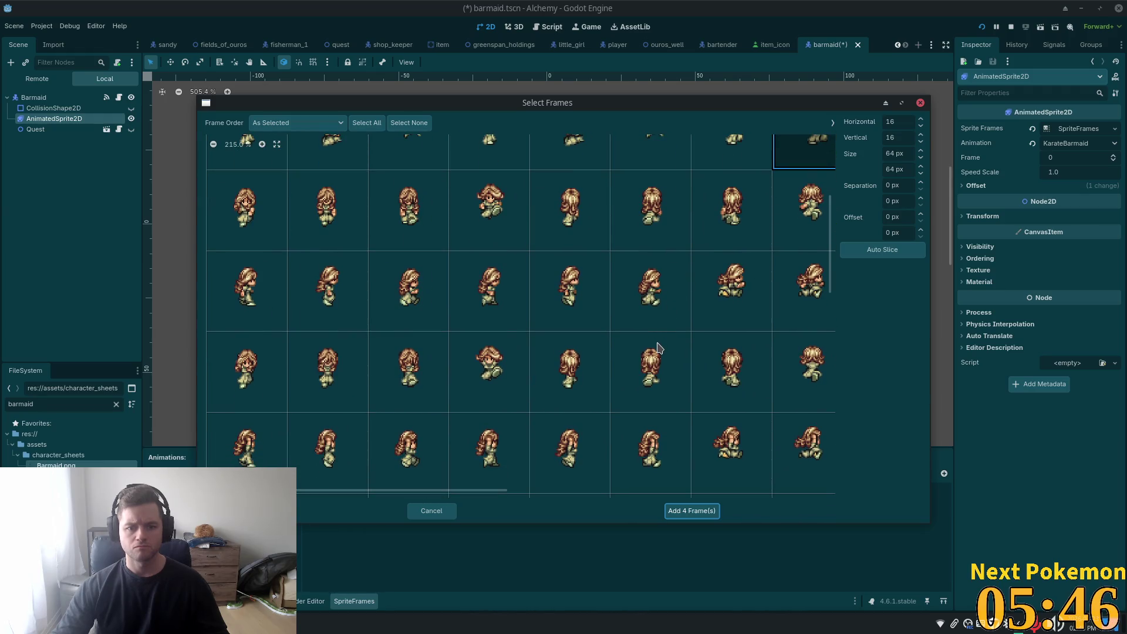
pyautogui.hscroll(8, 675, 360)
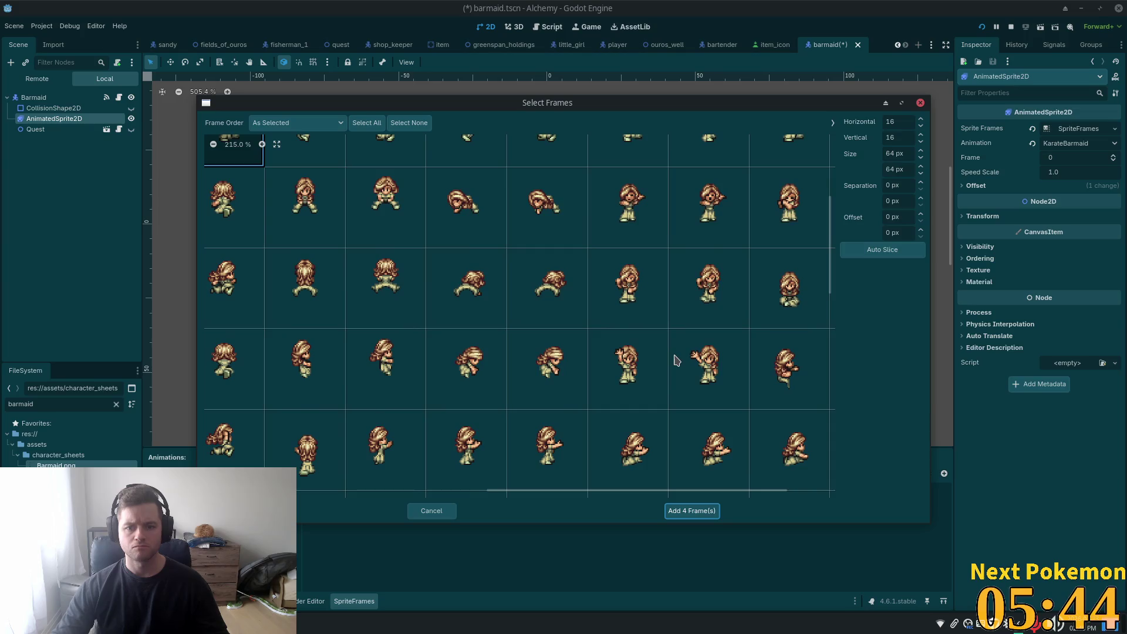
pyautogui.hscroll(2, 662, 360)
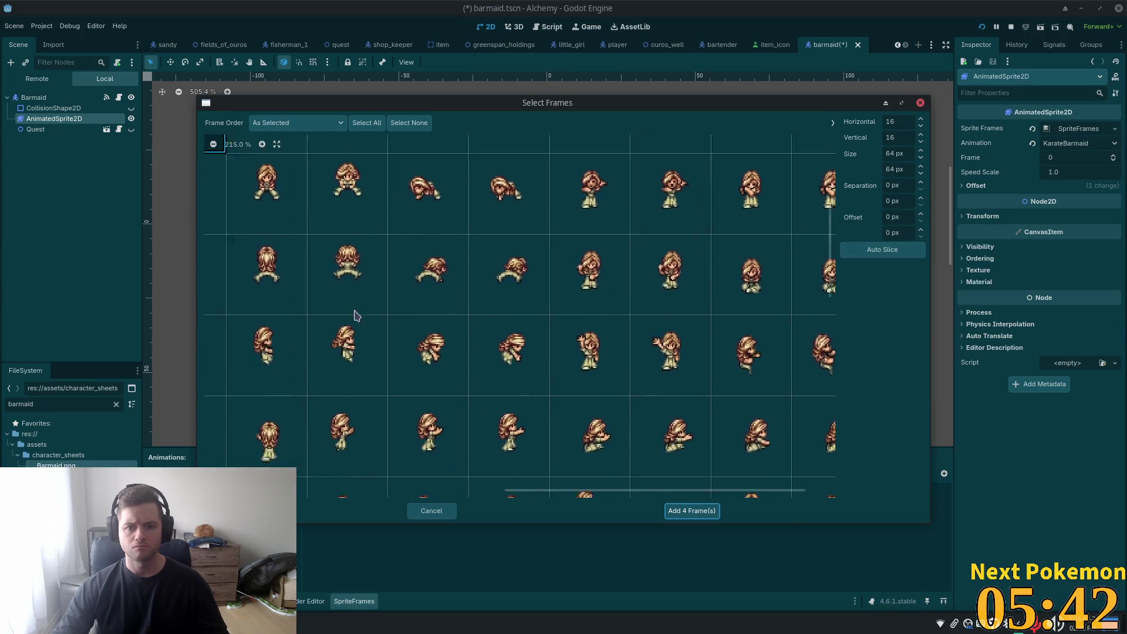
pyautogui.hscroll(-5, 323, 321)
pyautogui.scroll(3, 767, 433)
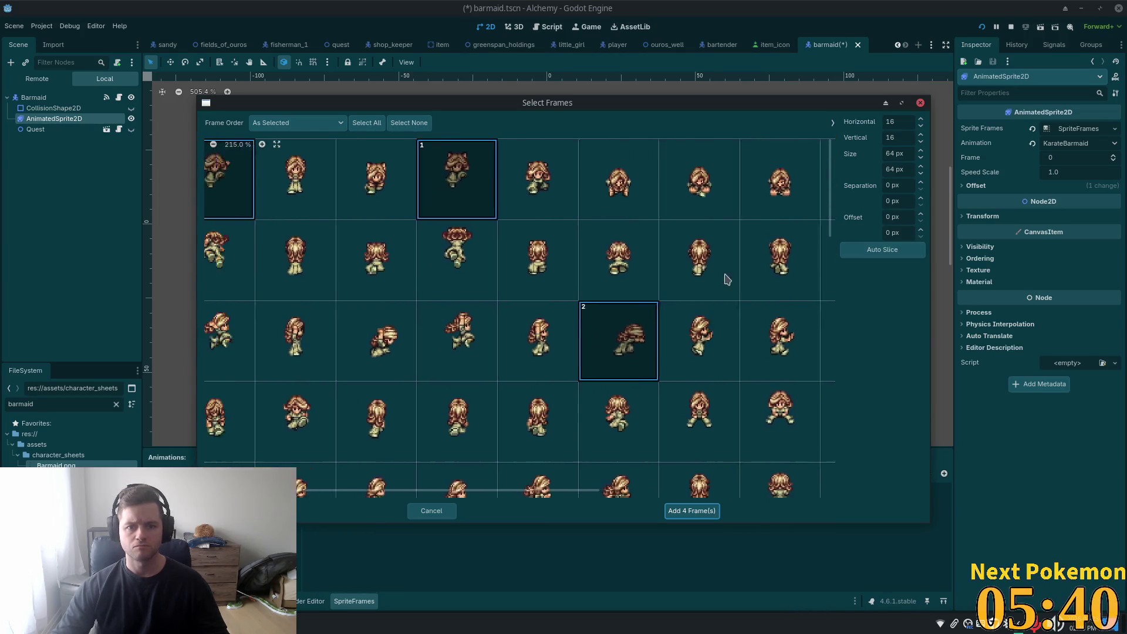
pyautogui.scroll(-5, 710, 303)
pyautogui.hscroll(-2, 216, 221)
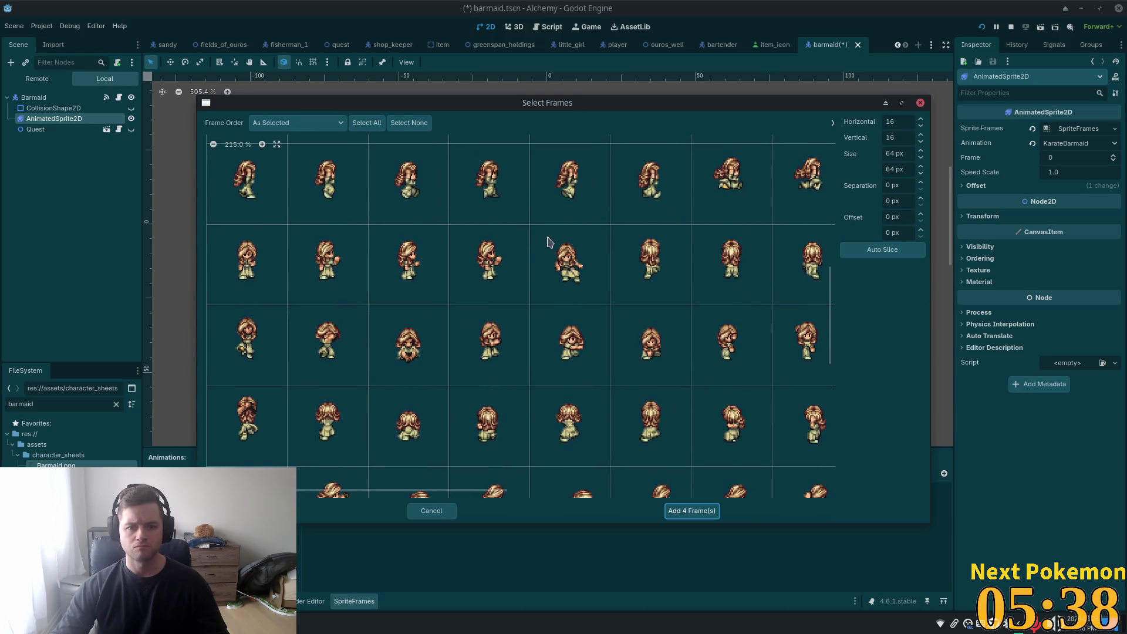
pyautogui.click(569, 269)
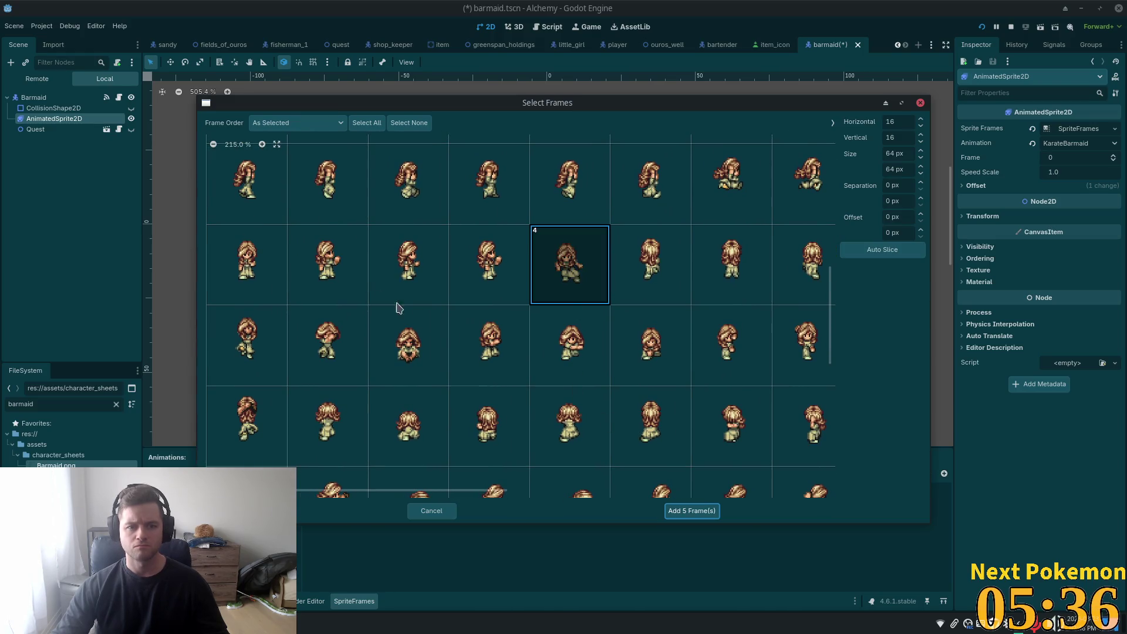
pyautogui.scroll(2, 609, 428)
pyautogui.hscroll(1, 609, 428)
pyautogui.click(219, 267)
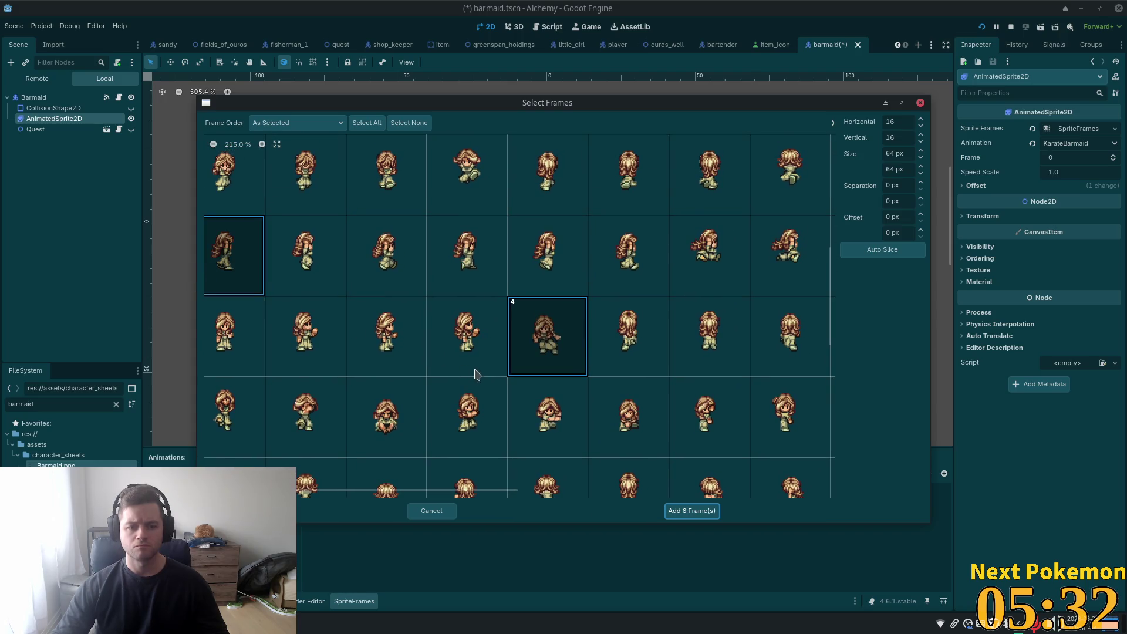
pyautogui.scroll(-3, 472, 371)
pyautogui.hscroll(-1, 472, 371)
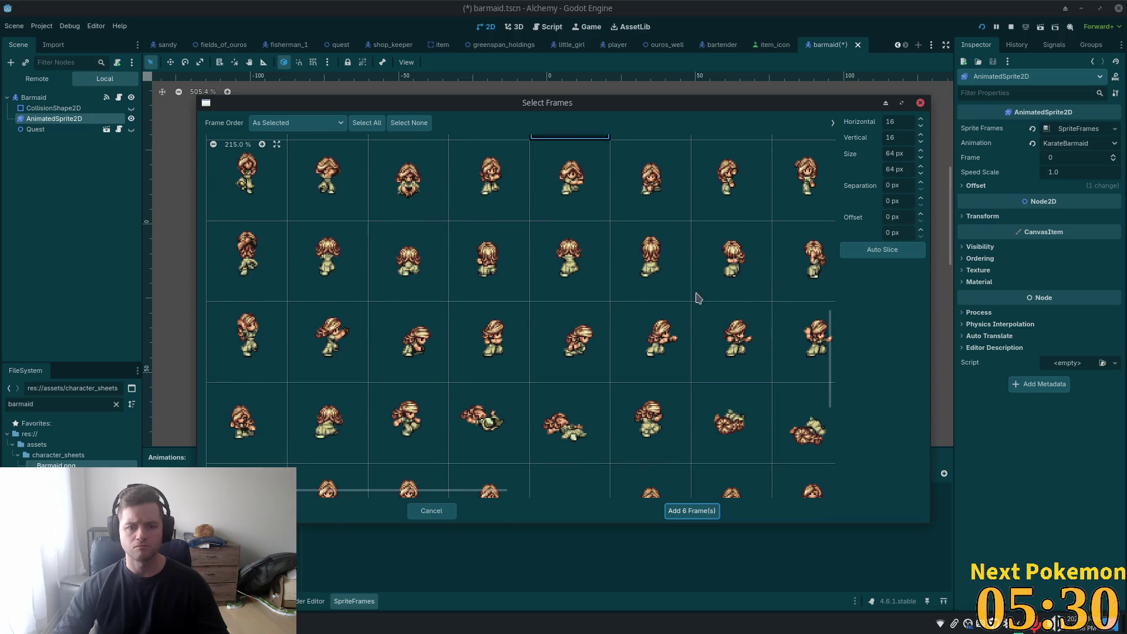
pyautogui.click(743, 344)
pyautogui.moveTo(745, 404)
pyautogui.mouseDown()
pyautogui.moveTo(580, 376)
pyautogui.moveTo(562, 329)
pyautogui.mouseUp()
pyautogui.click(631, 260)
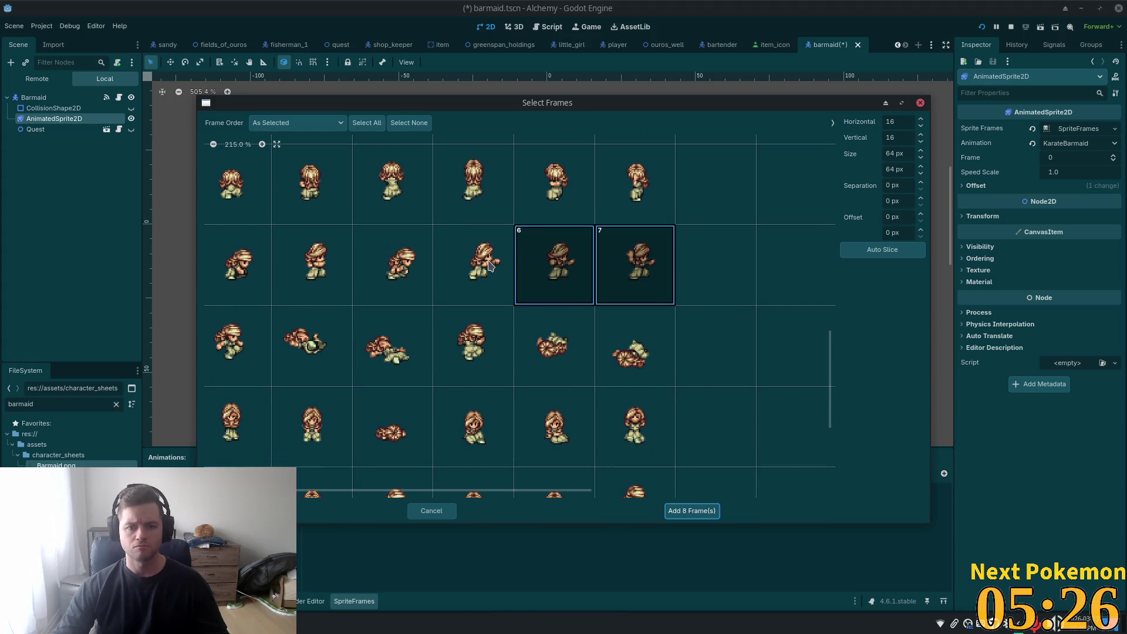
pyautogui.click(488, 265)
pyautogui.click(691, 516)
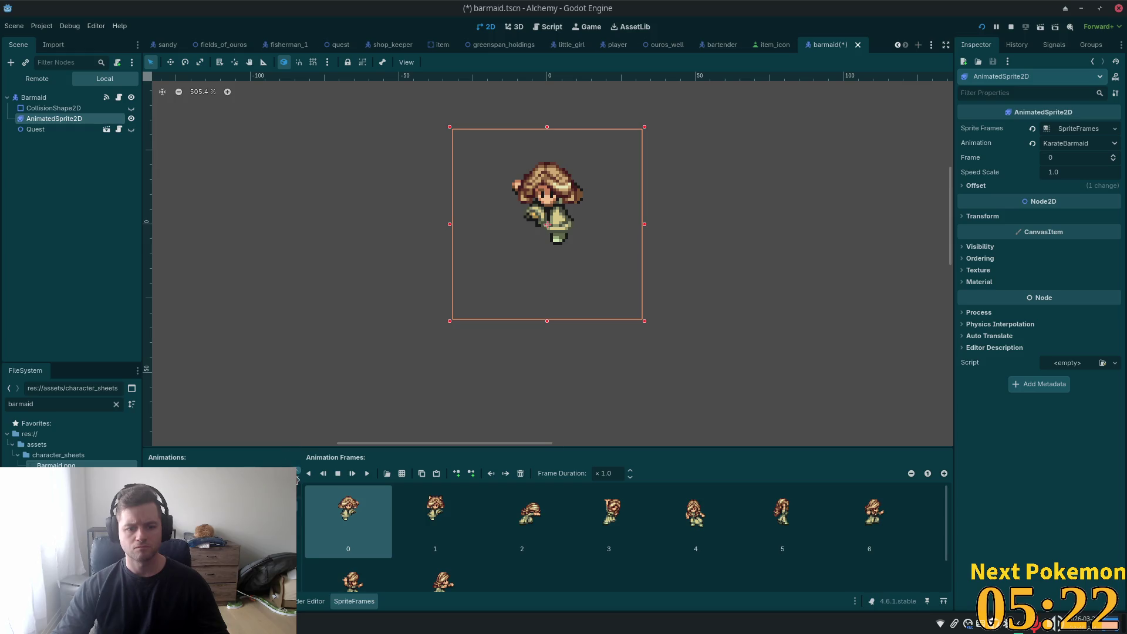
# - Play the KarateBarmaid animation, then delete it and save barmaid.tscn
pyautogui.click(370, 476)
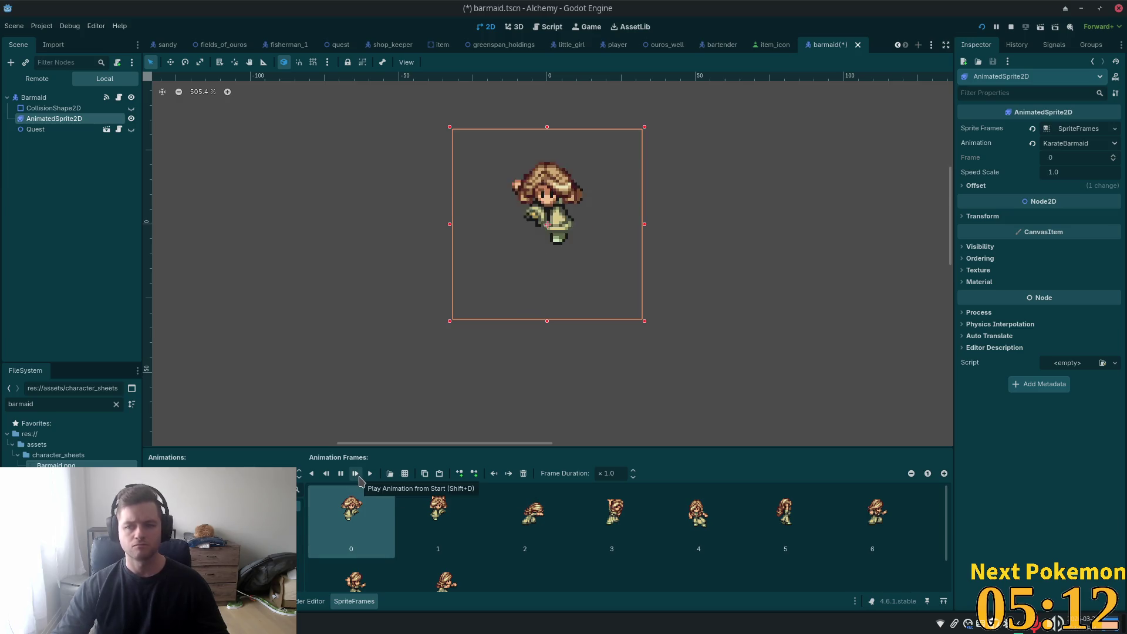
pyautogui.click(361, 482)
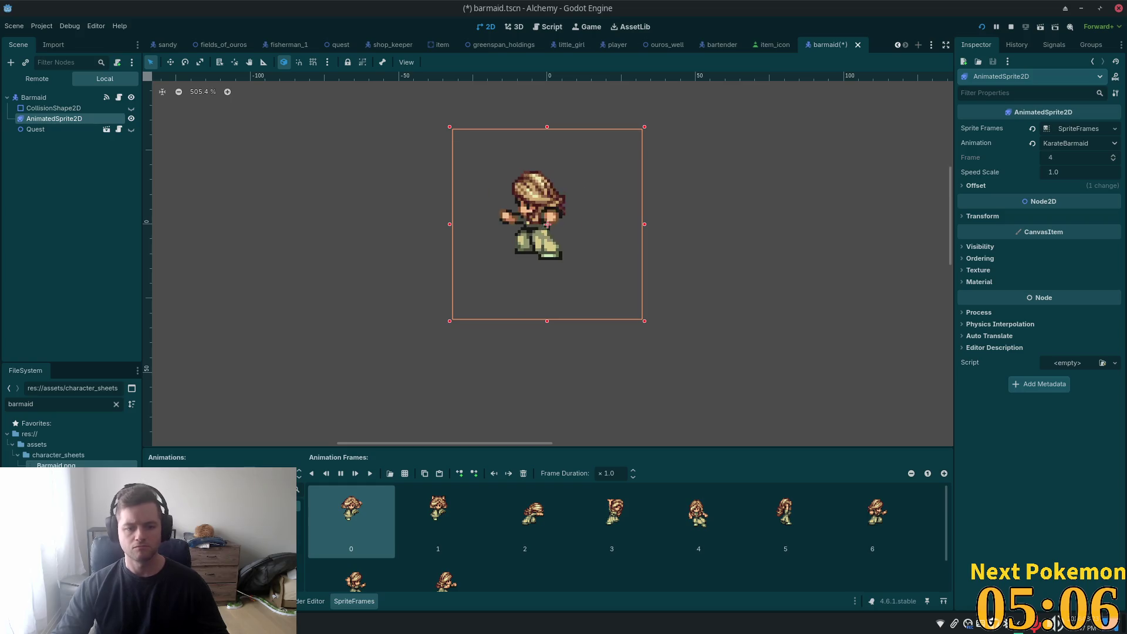
pyautogui.press('Delete')
pyautogui.click(590, 336)
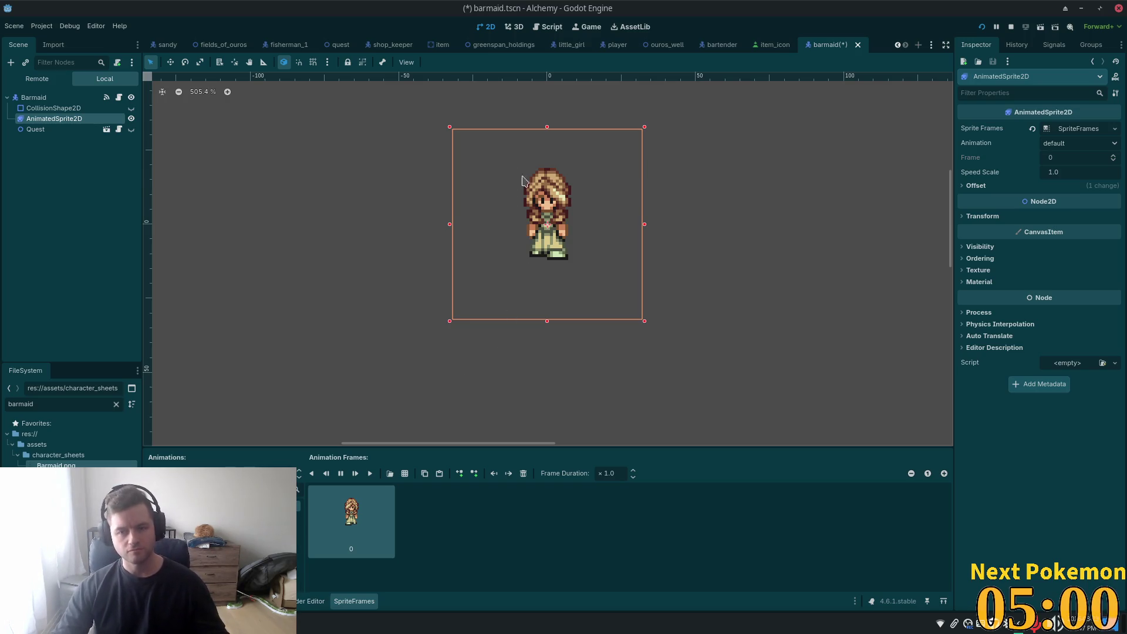
pyautogui.hotkey('ctrl', 's')
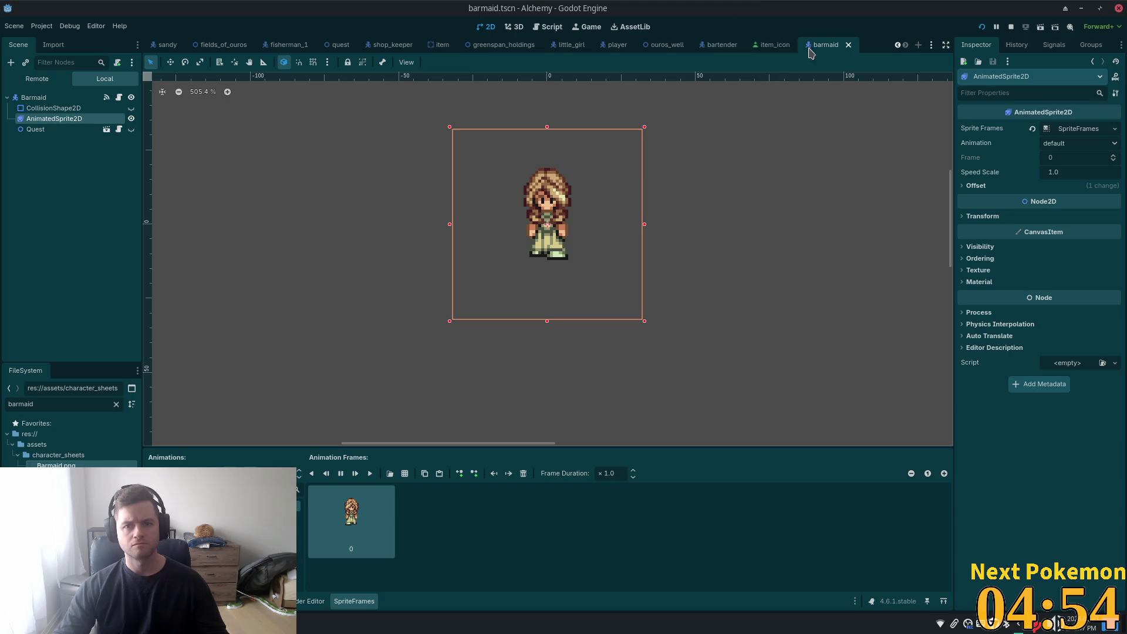
# - Close the barmaid scene, switch to bartender, and undo an accidental root-node deletion
pyautogui.click(848, 45)
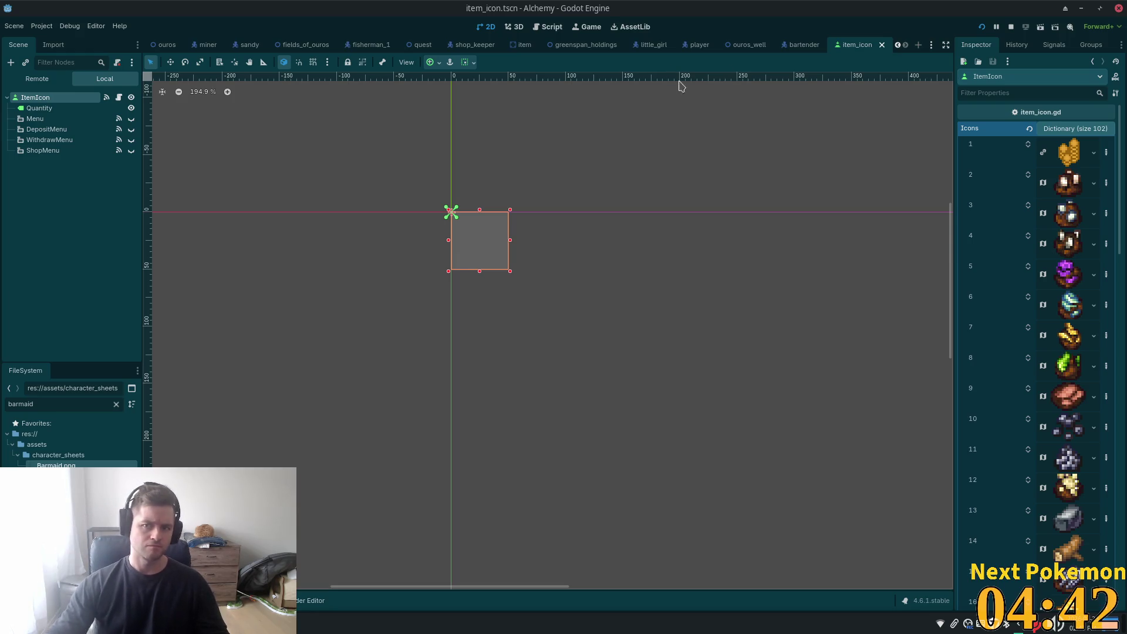
pyautogui.click(804, 45)
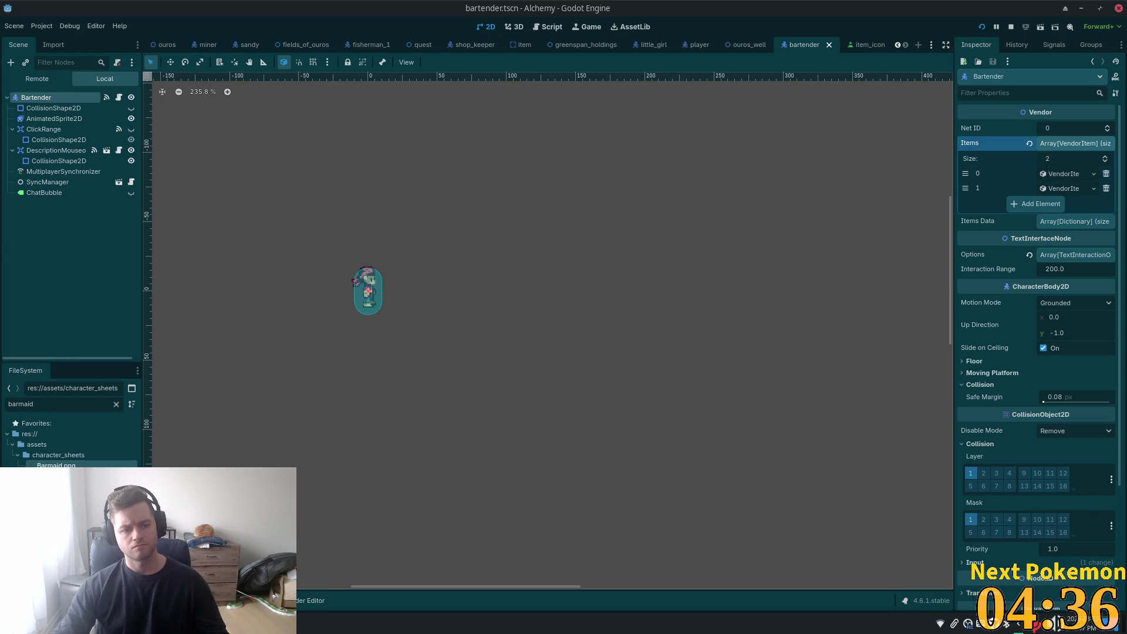
pyautogui.click(59, 486)
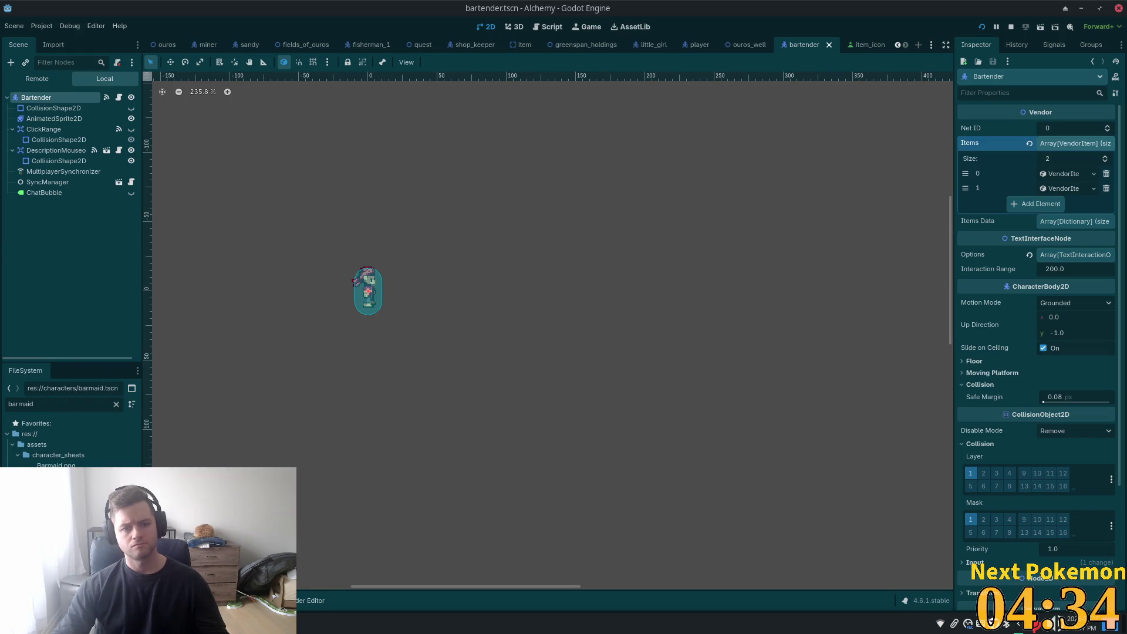
pyautogui.press('Delete')
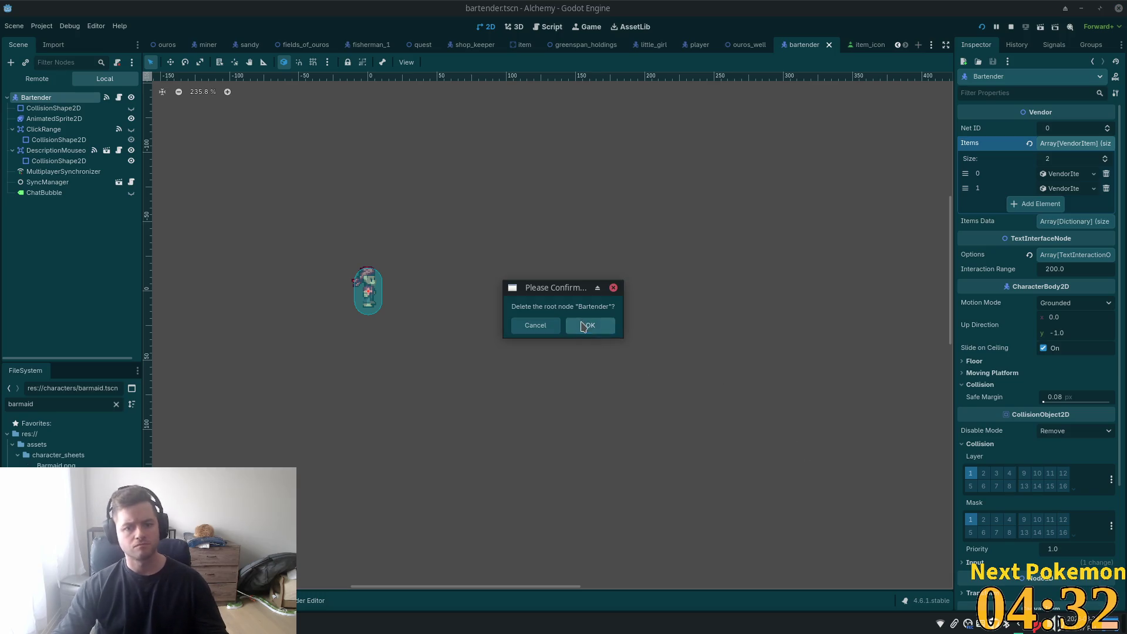
pyautogui.click(584, 327)
pyautogui.hotkey('ctrl', 'z')
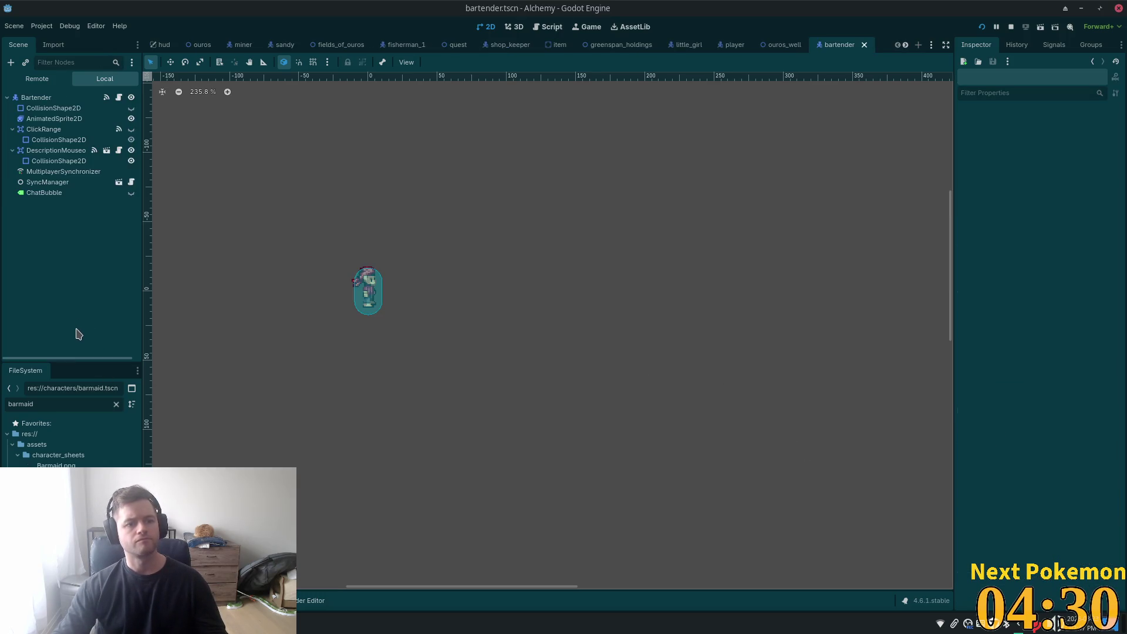
# - Select barmaid.tscn in FileSystem and bring up its delete confirmation
pyautogui.click(56, 466)
pyautogui.press('Delete')
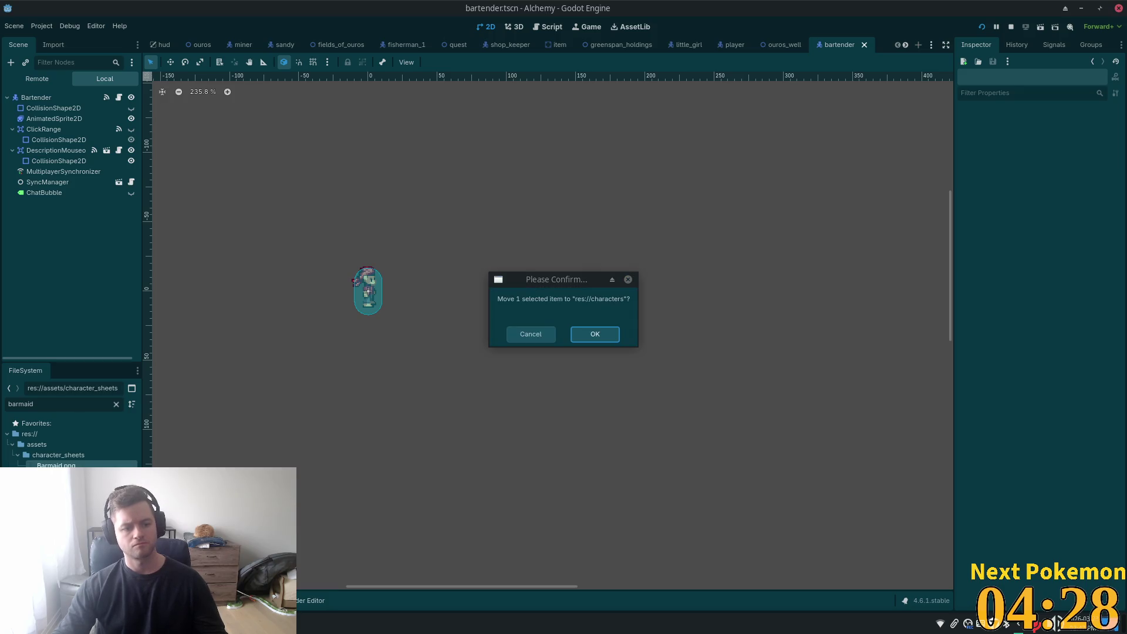
pyautogui.click(532, 337)
pyautogui.click(56, 486)
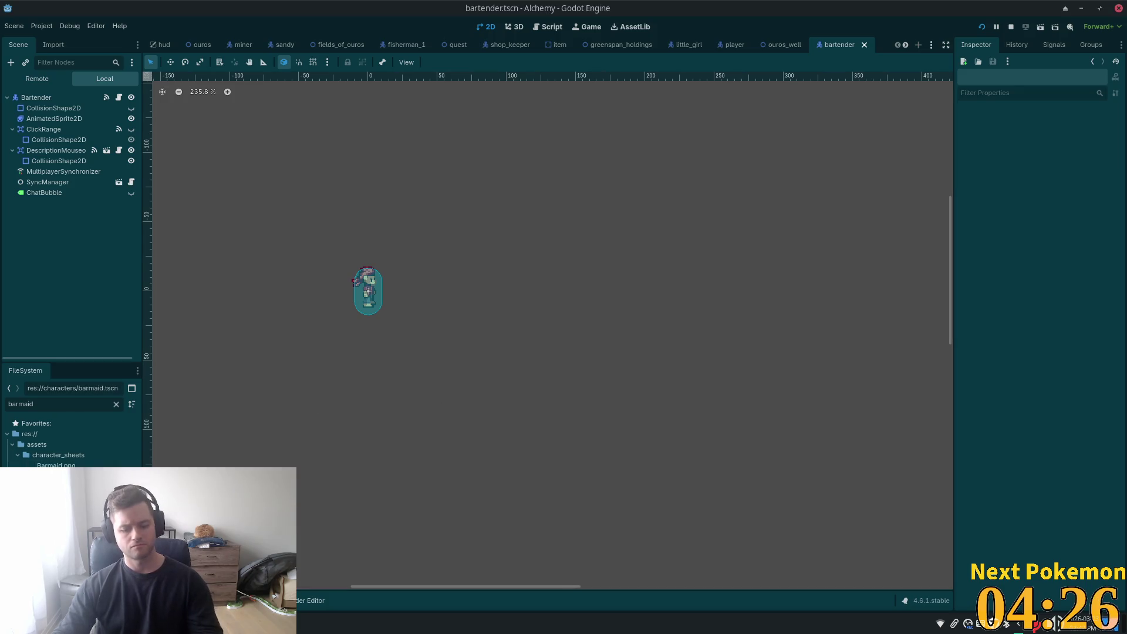
pyautogui.press('Delete')
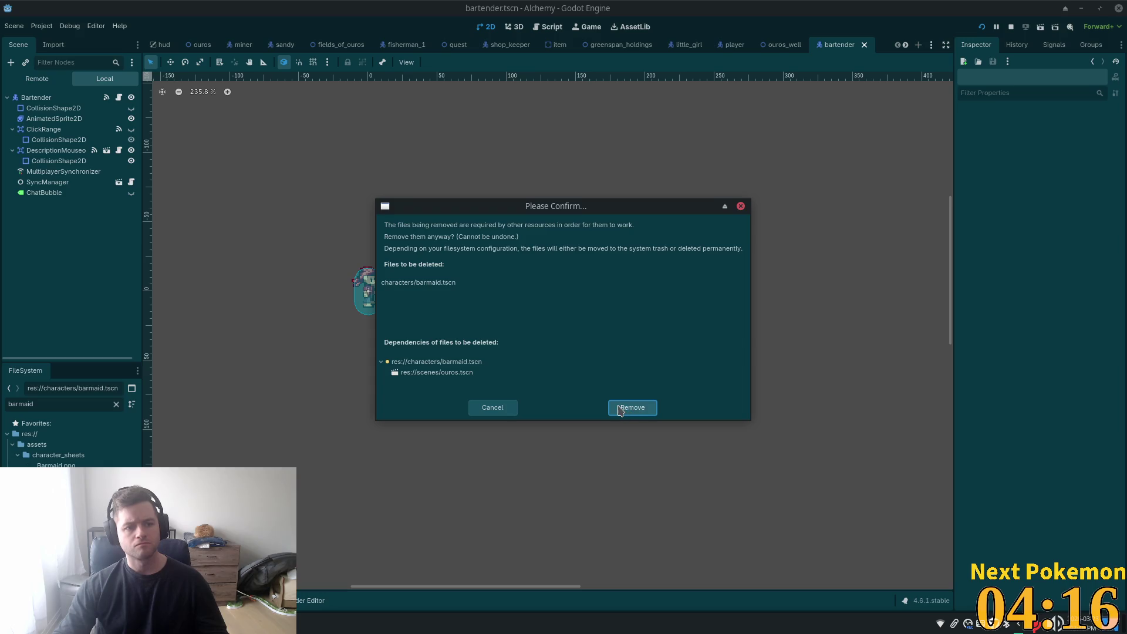
# - Cancel the removal and inspect the Bartender root and CollisionShape2D nodes
pyautogui.click(499, 409)
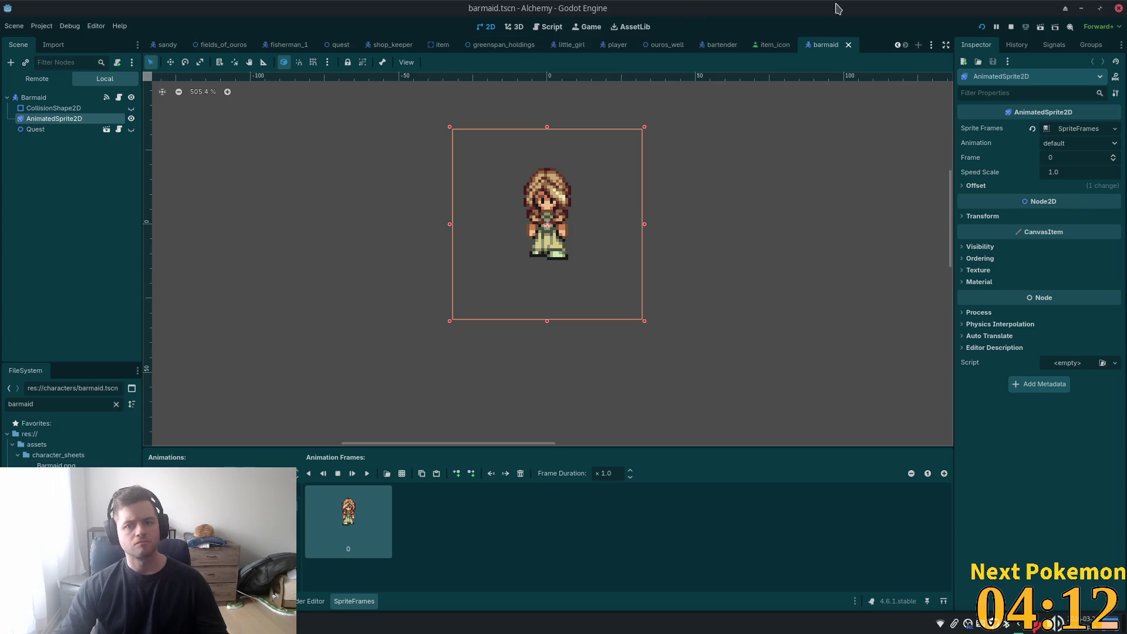
pyautogui.click(717, 45)
pyautogui.click(36, 97)
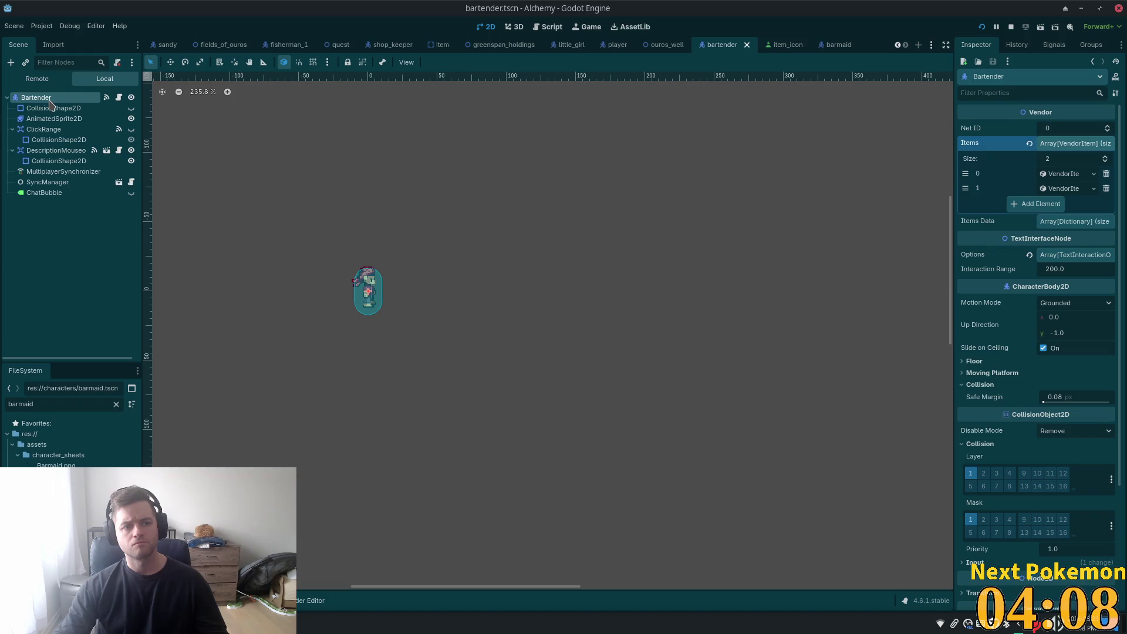
pyautogui.click(53, 108)
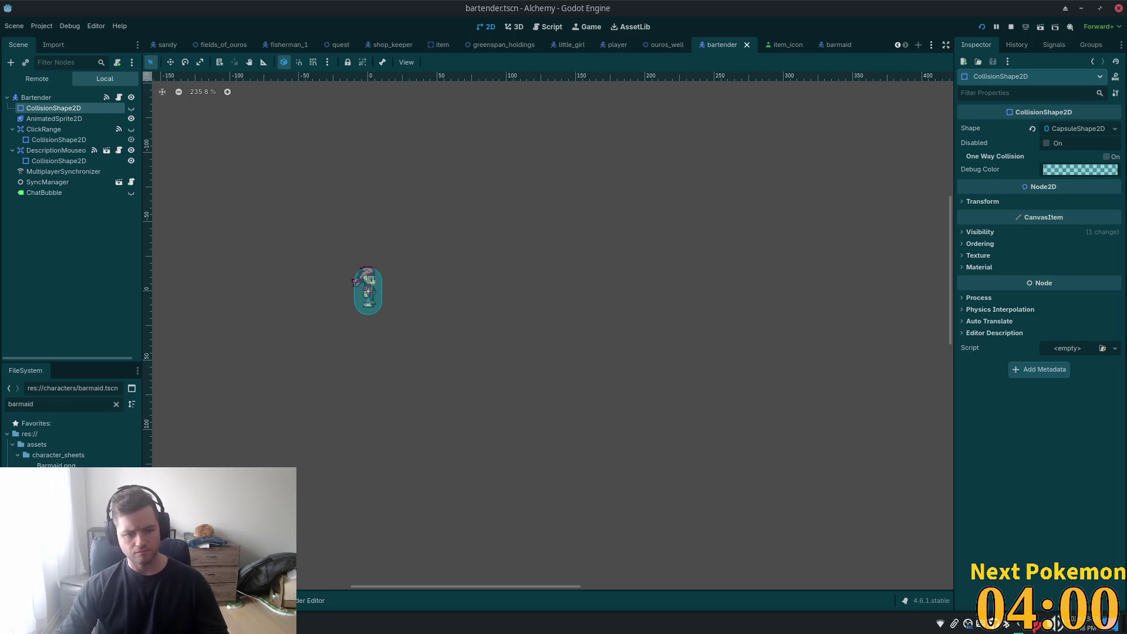
# - Remove barmaid.tscn from the project and filter FileSystem to 'bartend'
pyautogui.rightClick(41, 476)
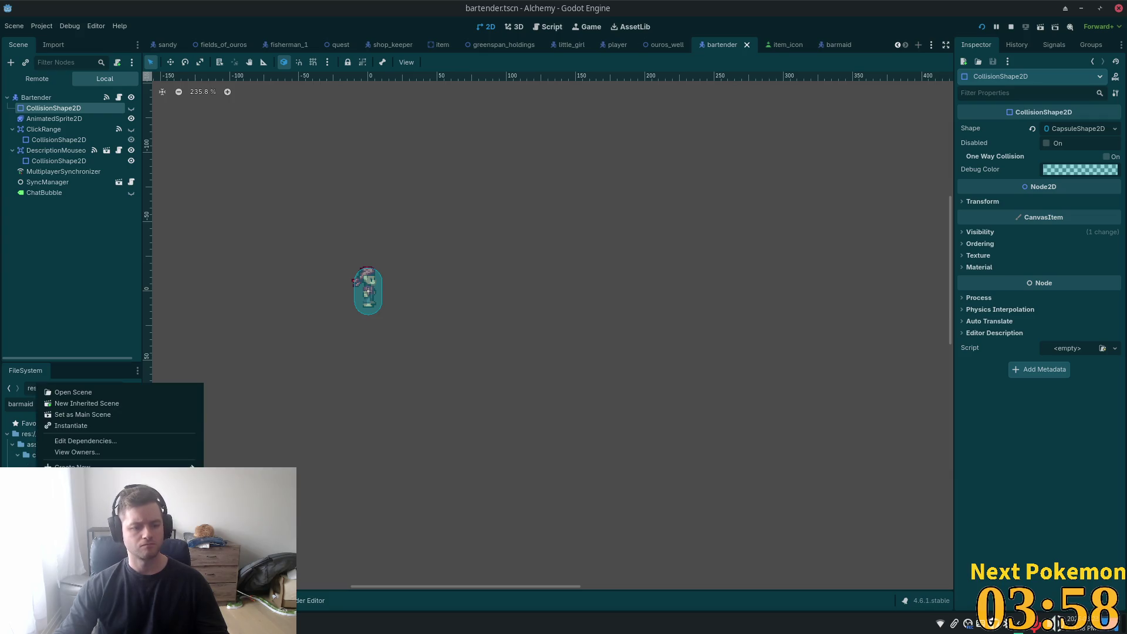
pyautogui.press('Delete')
pyautogui.click(617, 411)
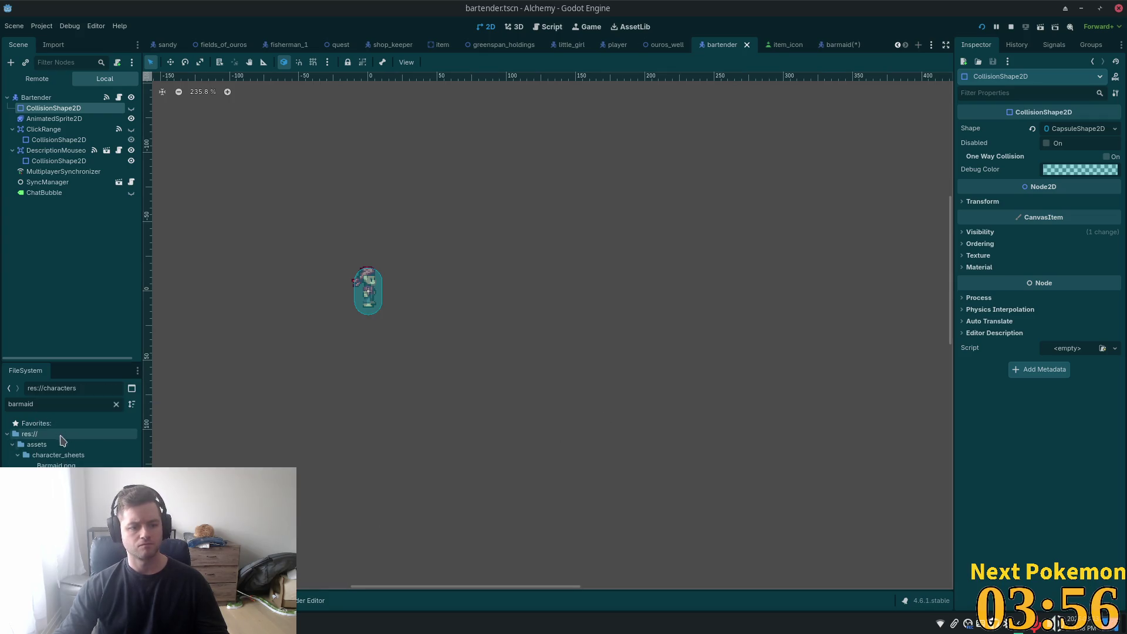
pyautogui.press('BackSpace')
pyautogui.press('BackSpace')
pyautogui.press('BackSpace')
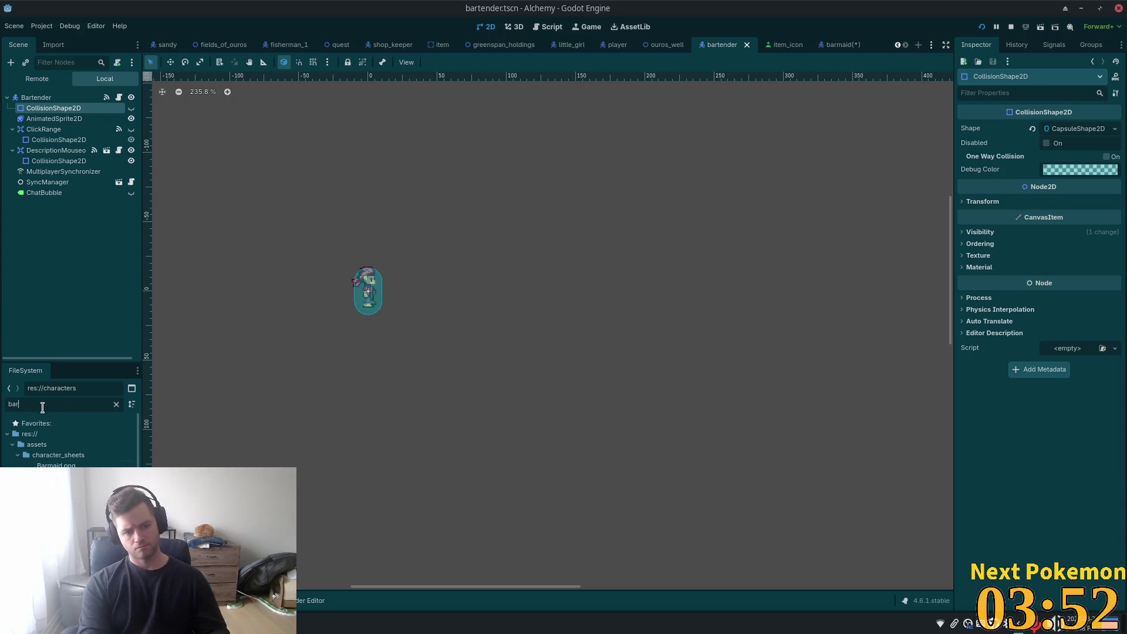
pyautogui.write('tend')
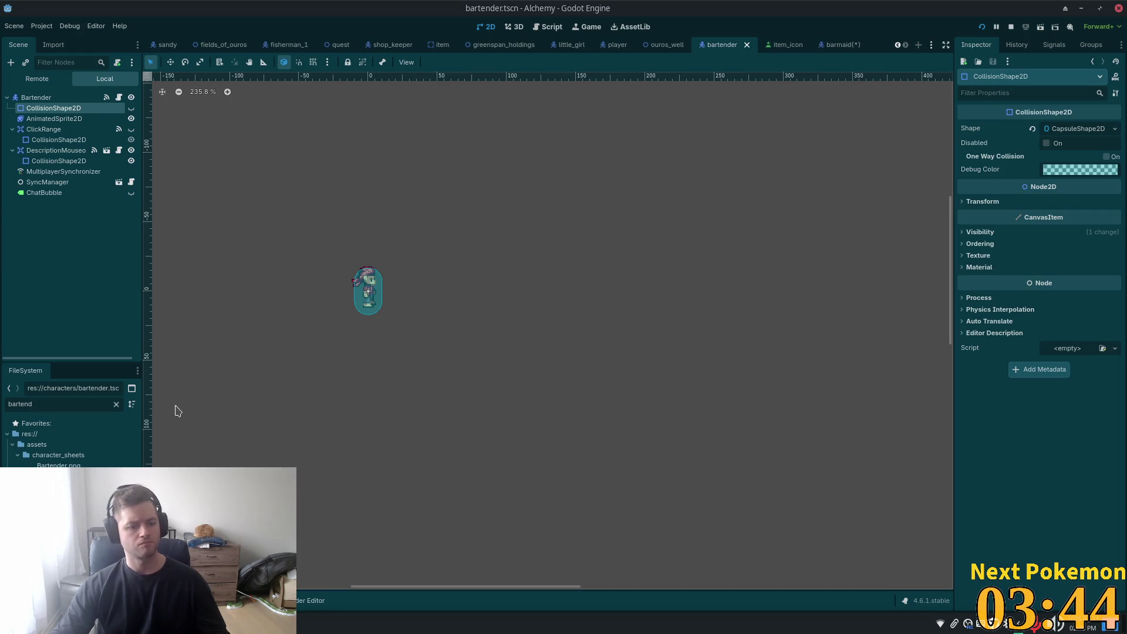
pyautogui.hotkey('ctrl', 'd')
# - Duplicate bartender.tscn as barmaid.tscn, then filter for 'barmaid' and open it
pyautogui.hotkey('ctrl', 'z')
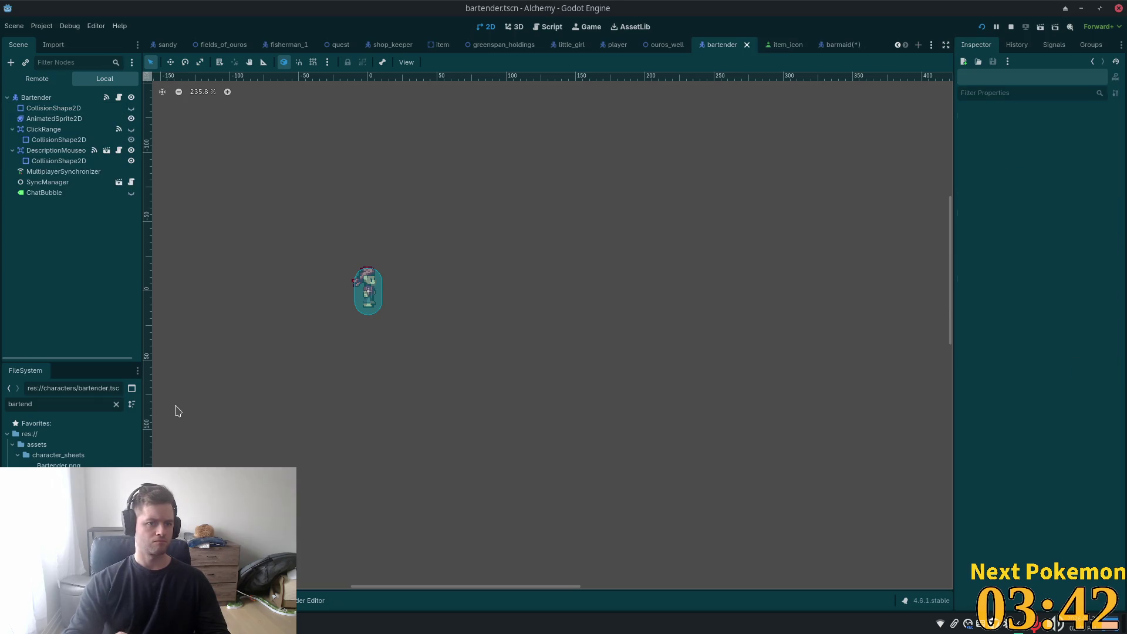
pyautogui.hotkey('ctrl', 'd')
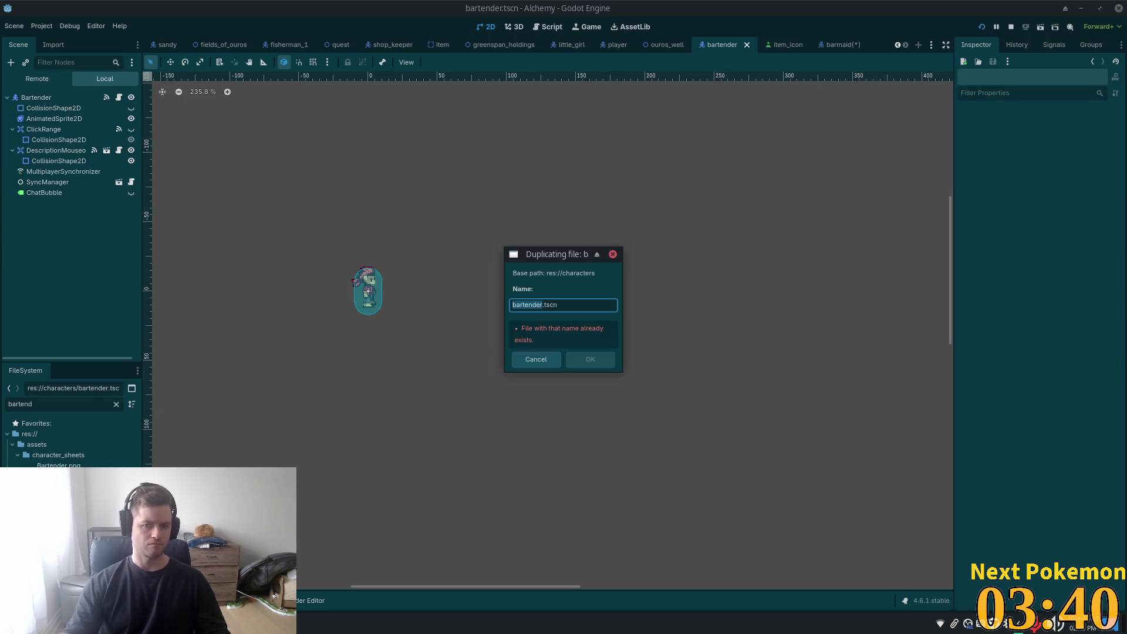
pyautogui.write('barten')
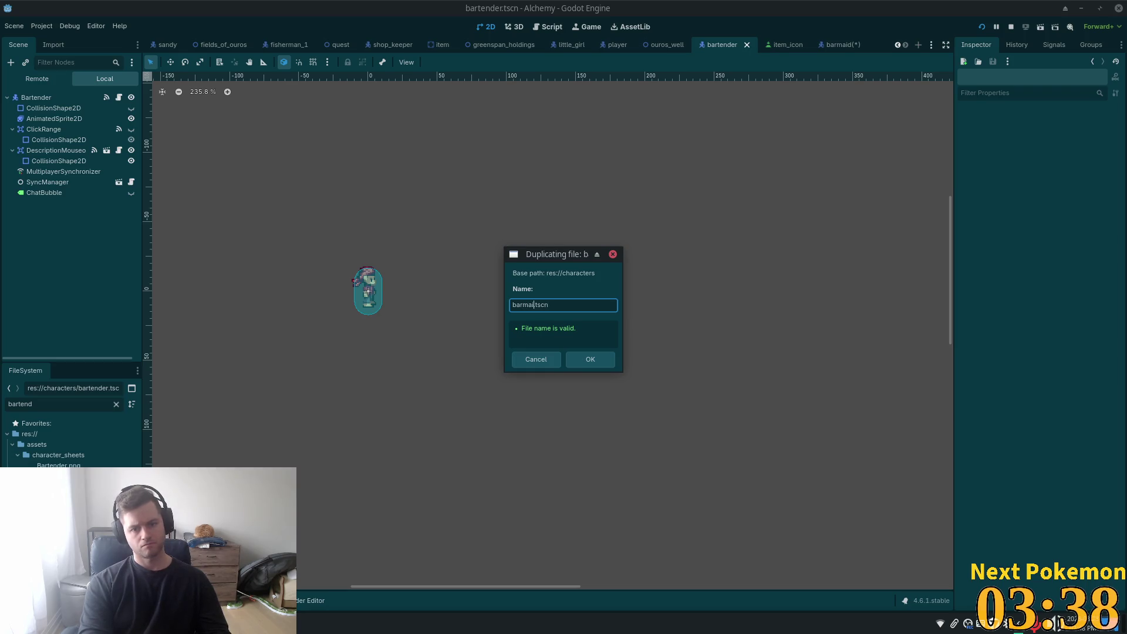
pyautogui.write('d')
pyautogui.press('Return')
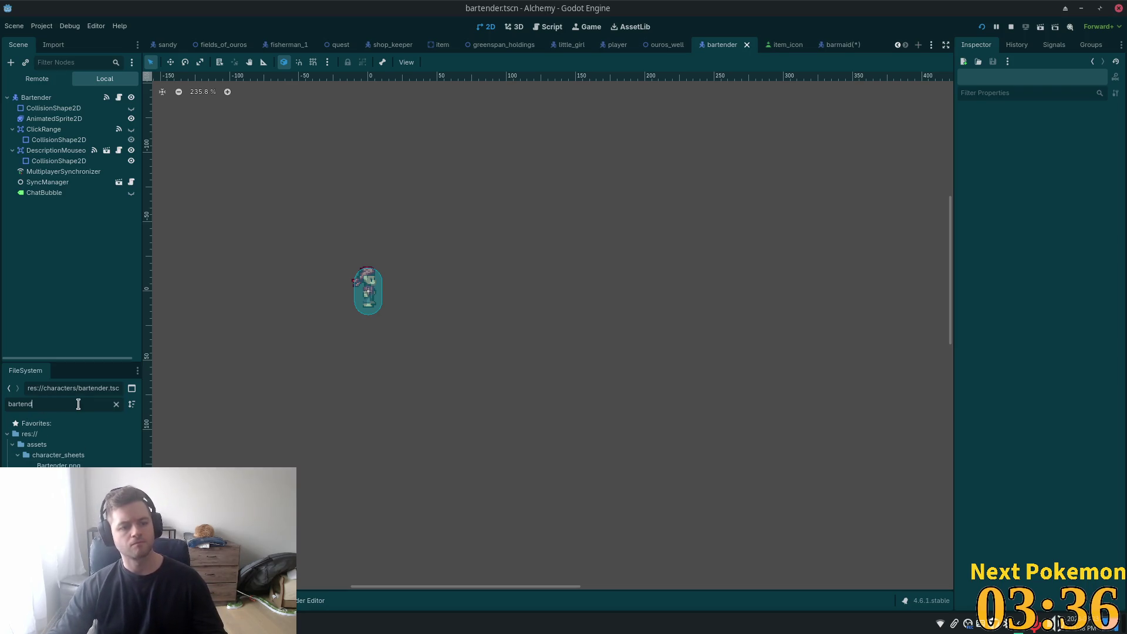
pyautogui.press('BackSpace')
pyautogui.press('BackSpace')
pyautogui.press('BackSpace')
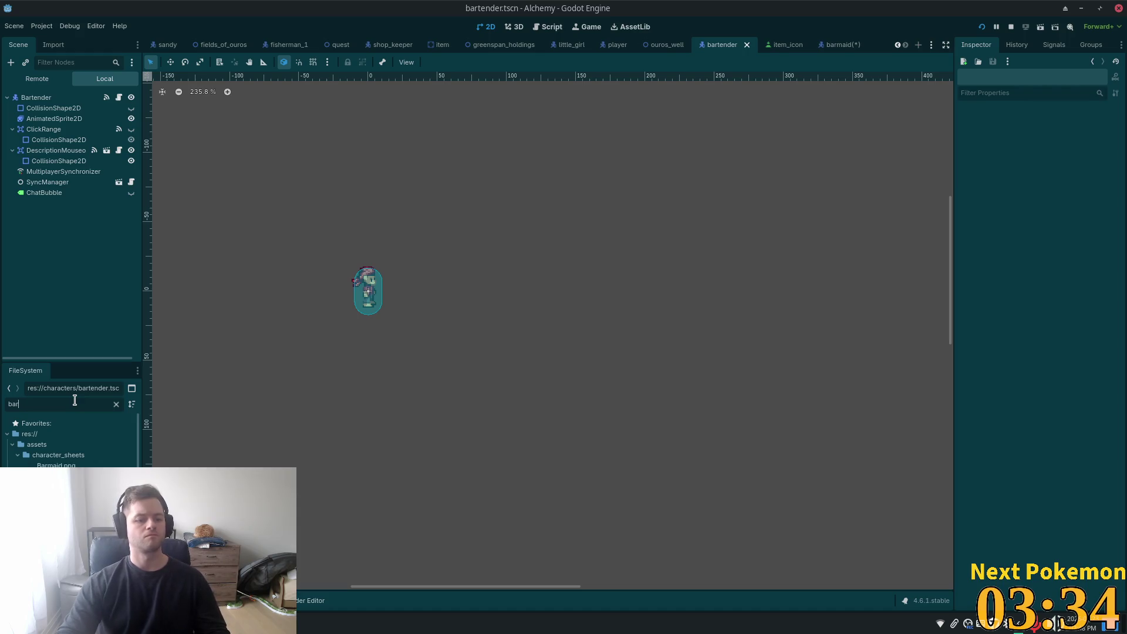
pyautogui.write('maid')
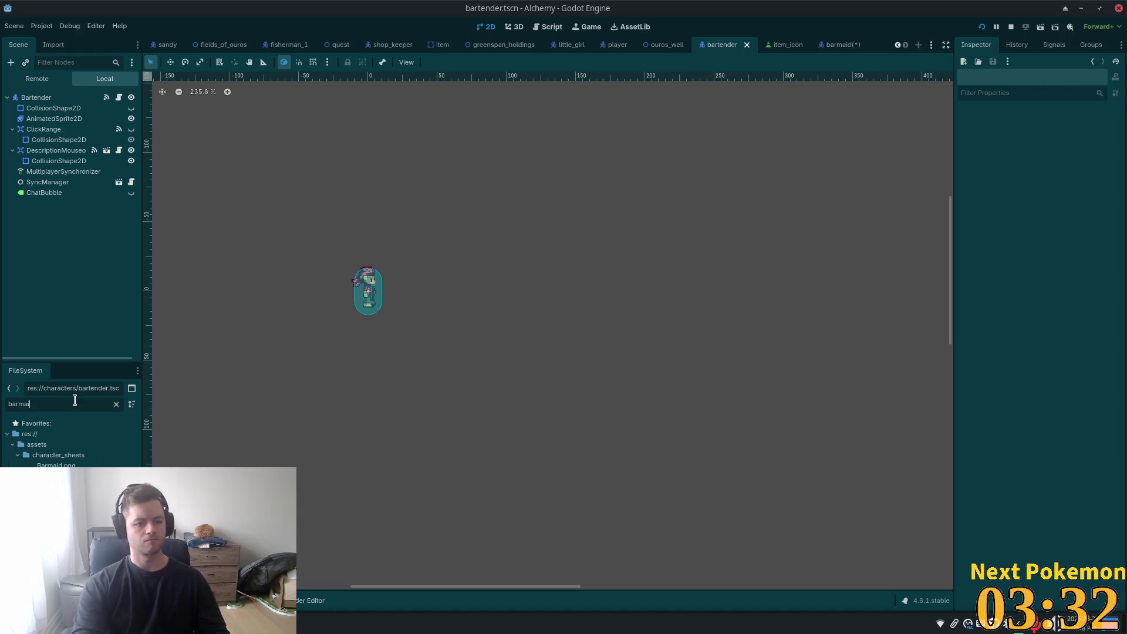
pyautogui.press('Return')
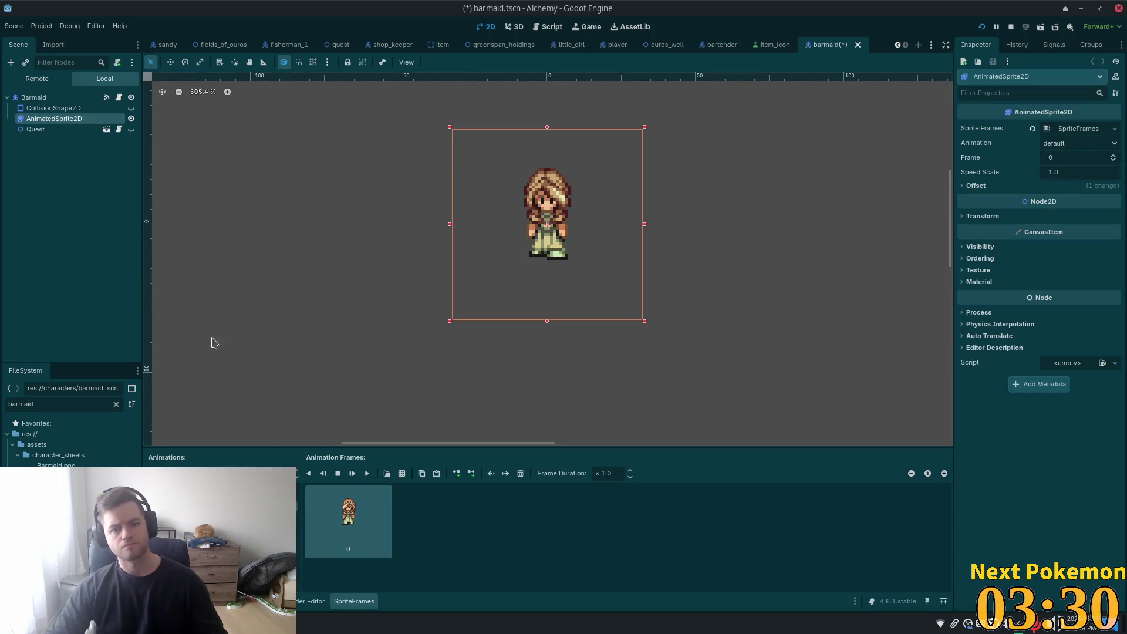
# - Delete the old barmaid.tscn file from FileSystem
pyautogui.click(52, 99)
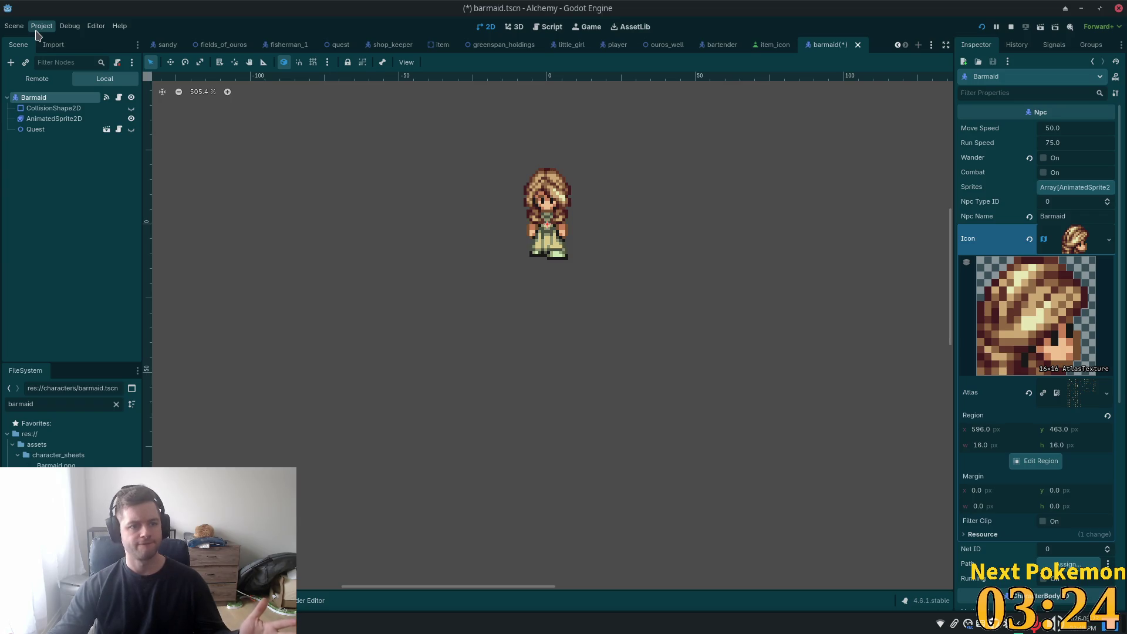
pyautogui.press('Delete')
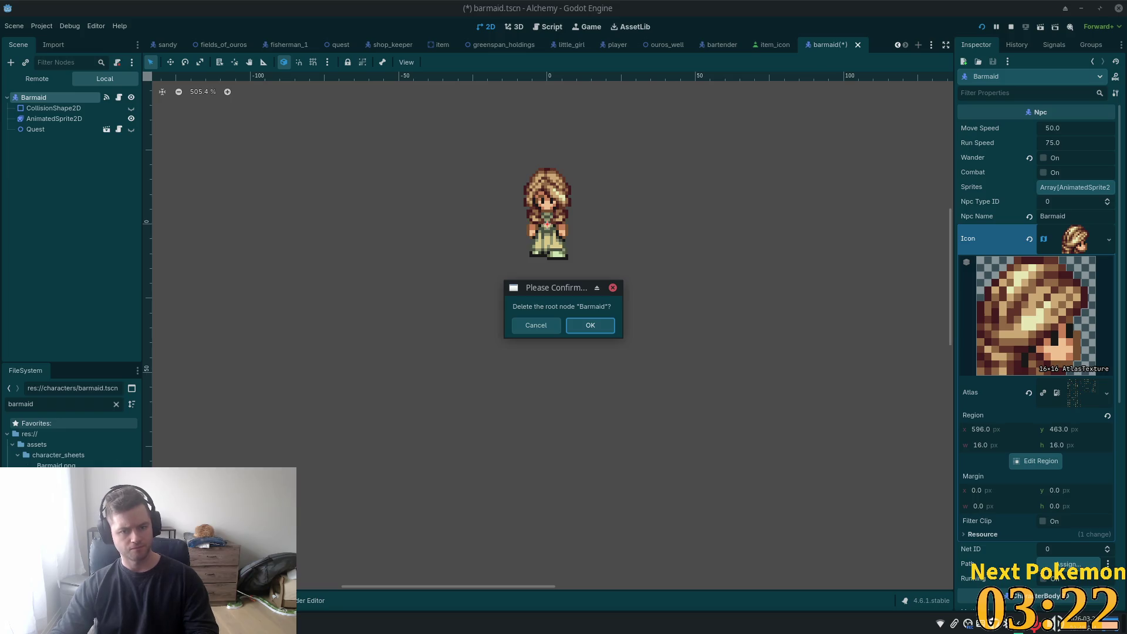
pyautogui.click(536, 325)
pyautogui.press('Delete')
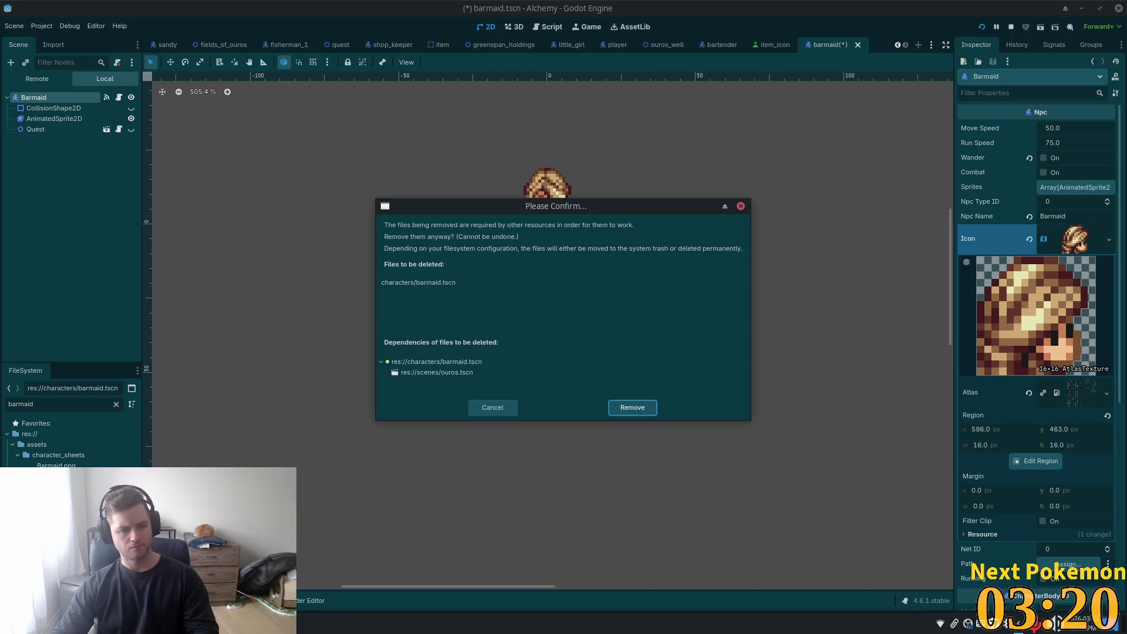
pyautogui.click(617, 408)
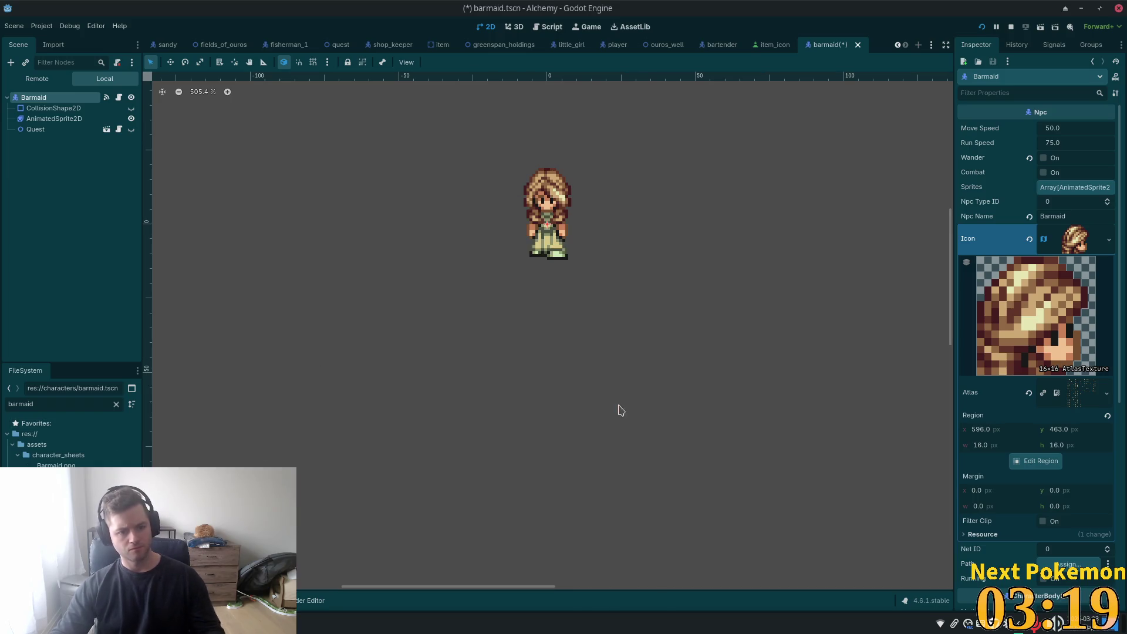
# - Filter FileSystem for 'bart' and close the unsaved barmaid scene, discarding its changes
pyautogui.doubleClick(34, 403)
pyautogui.write('barte')
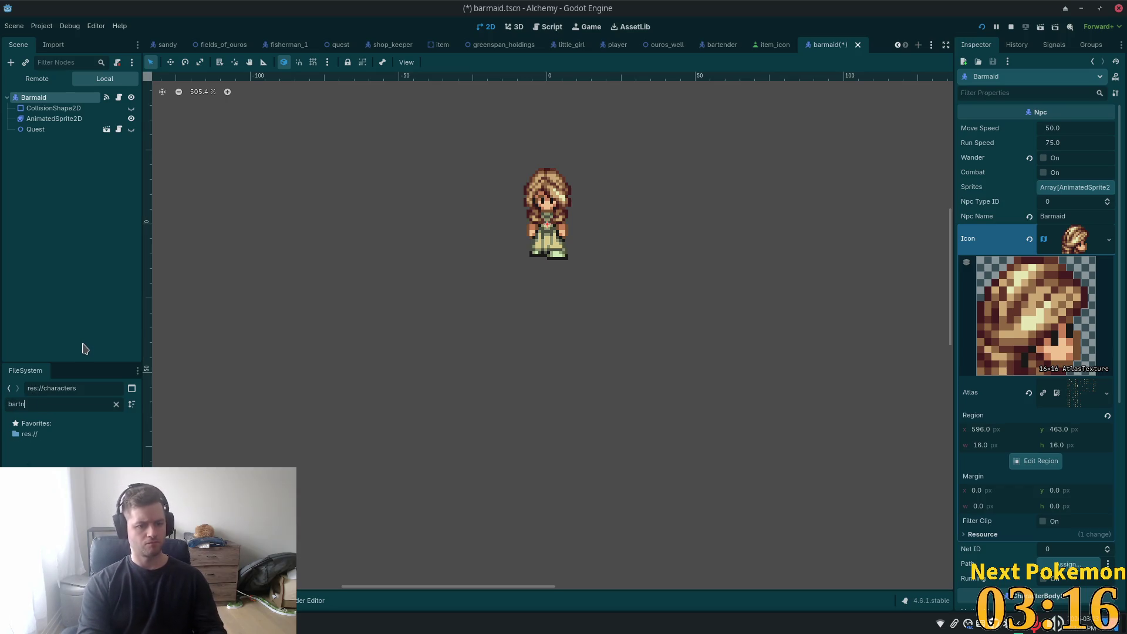
pyautogui.press('BackSpace')
pyautogui.write('end')
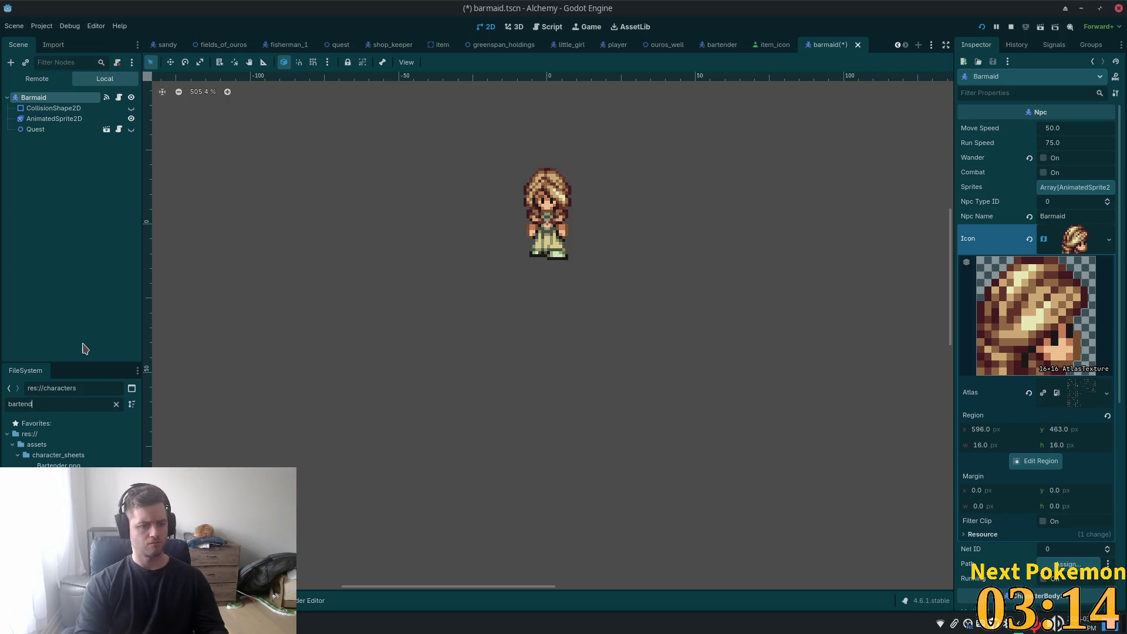
pyautogui.click(71, 497)
pyautogui.hotkey('ctrl', 'd')
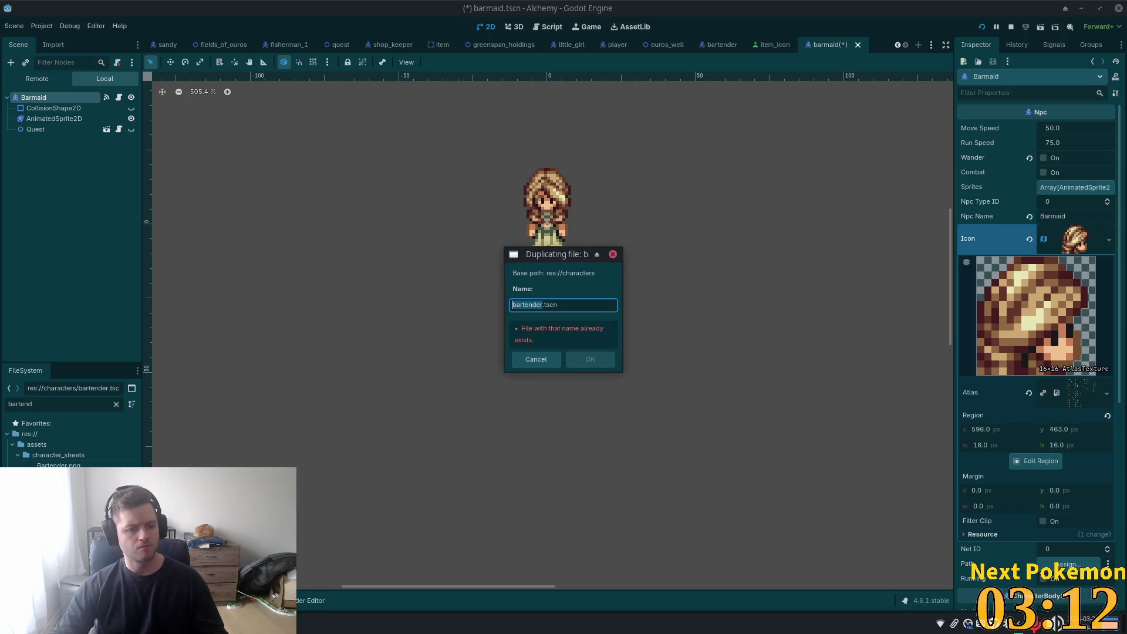
pyautogui.write('ba')
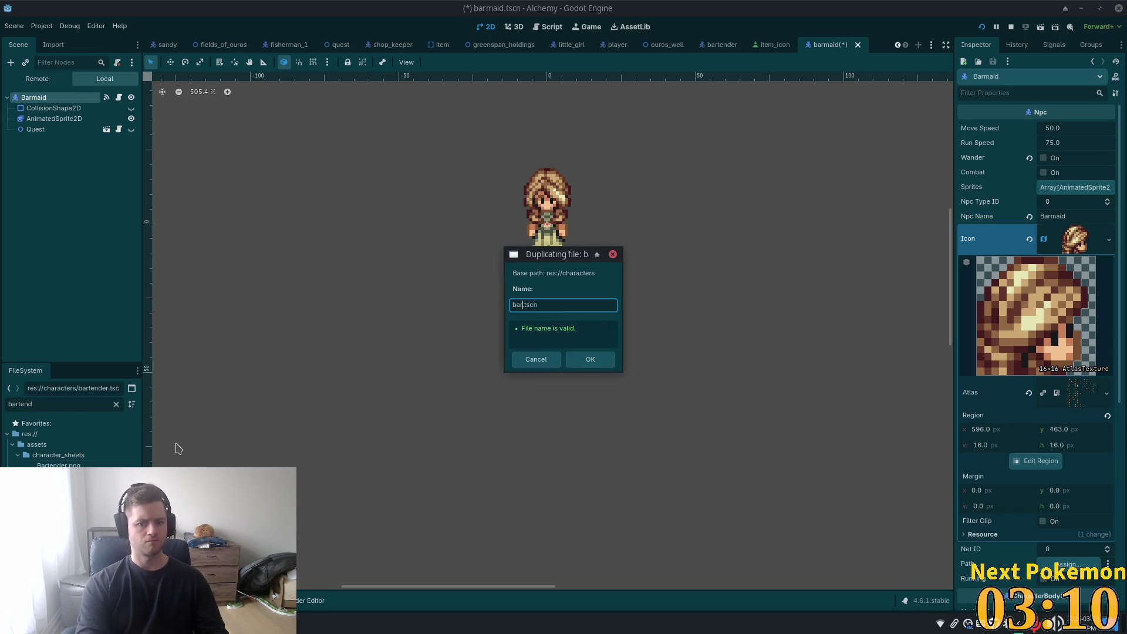
pyautogui.write('r')
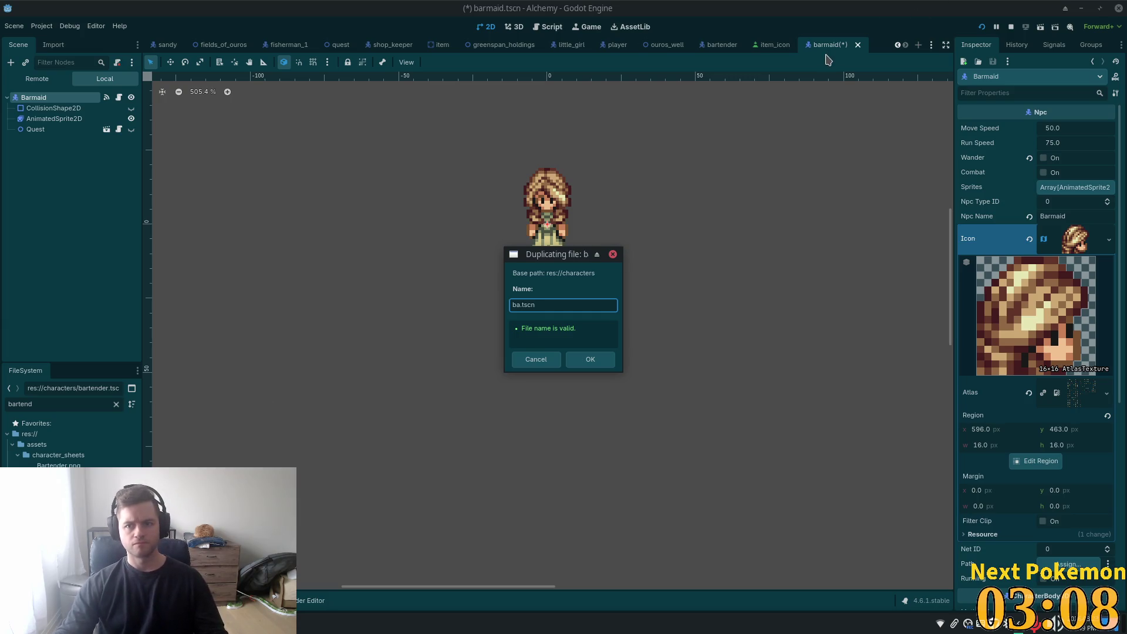
pyautogui.click(538, 360)
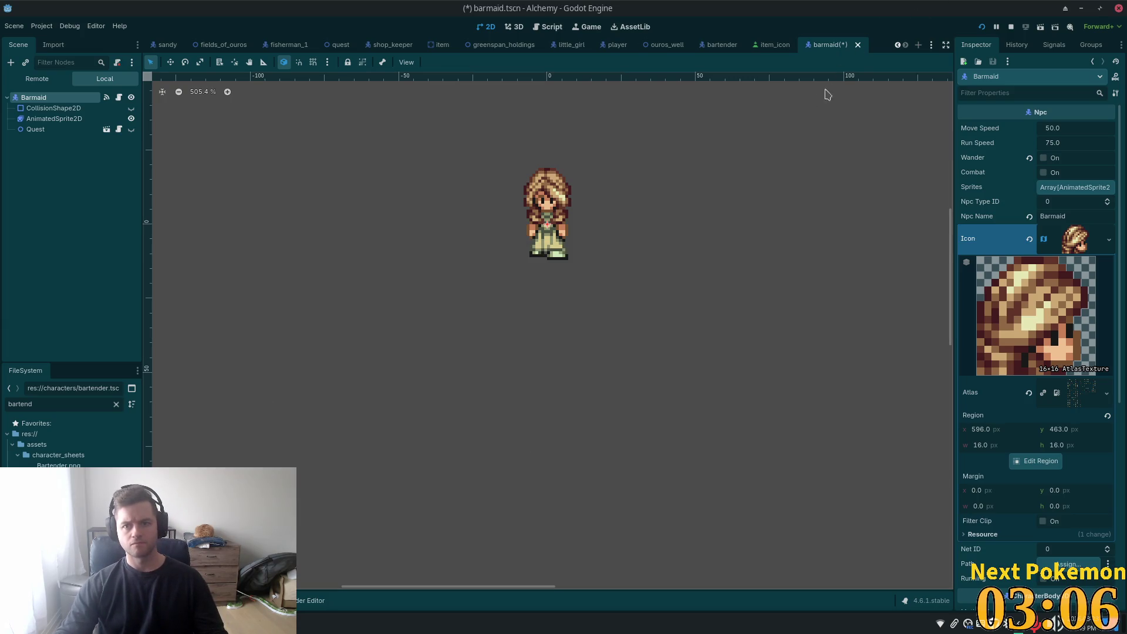
pyautogui.click(858, 47)
pyautogui.click(500, 346)
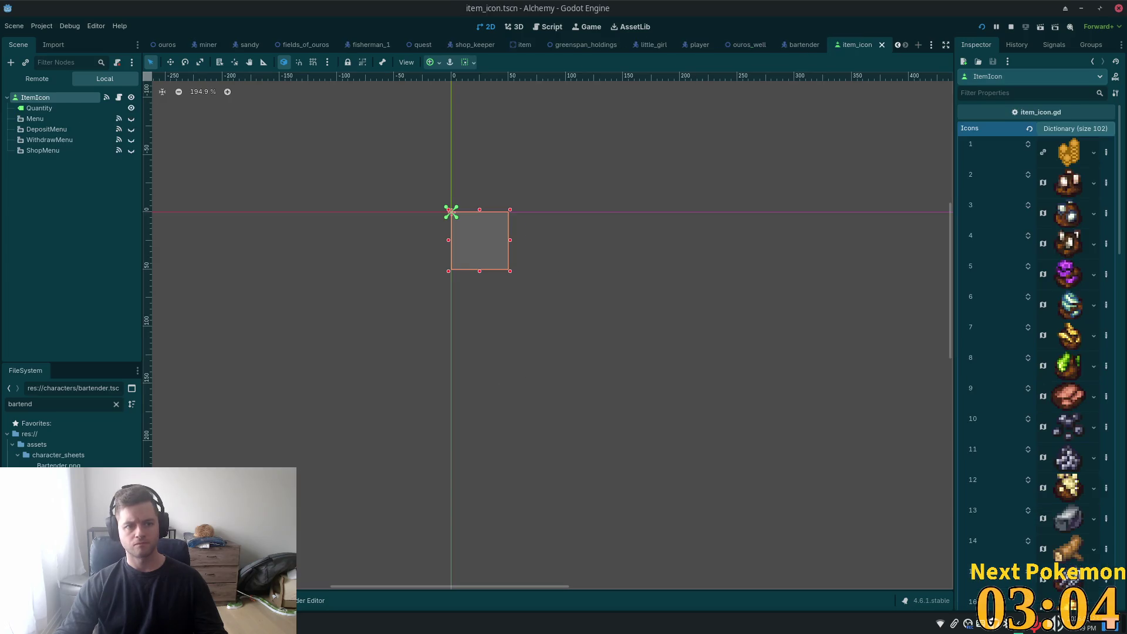
# - Duplicate bartender.tscn as barmaid.tscn, then filter for 'maid' and open the copy
pyautogui.hotkey('ctrl', 'd')
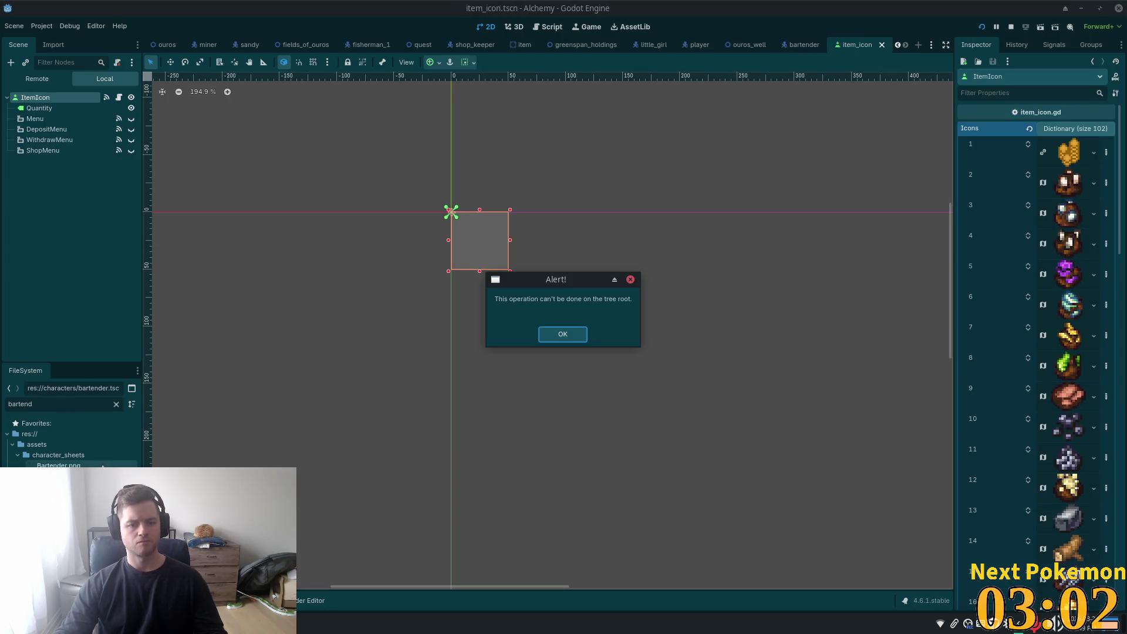
pyautogui.click(564, 334)
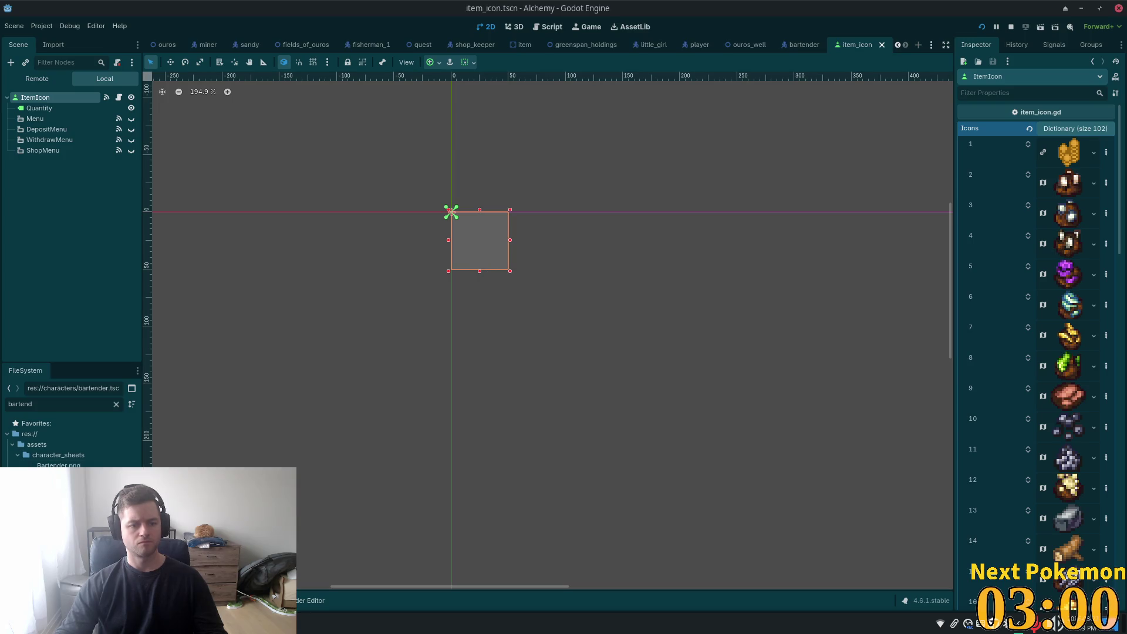
pyautogui.hotkey('ctrl', 'd')
pyautogui.write('blacksmith')
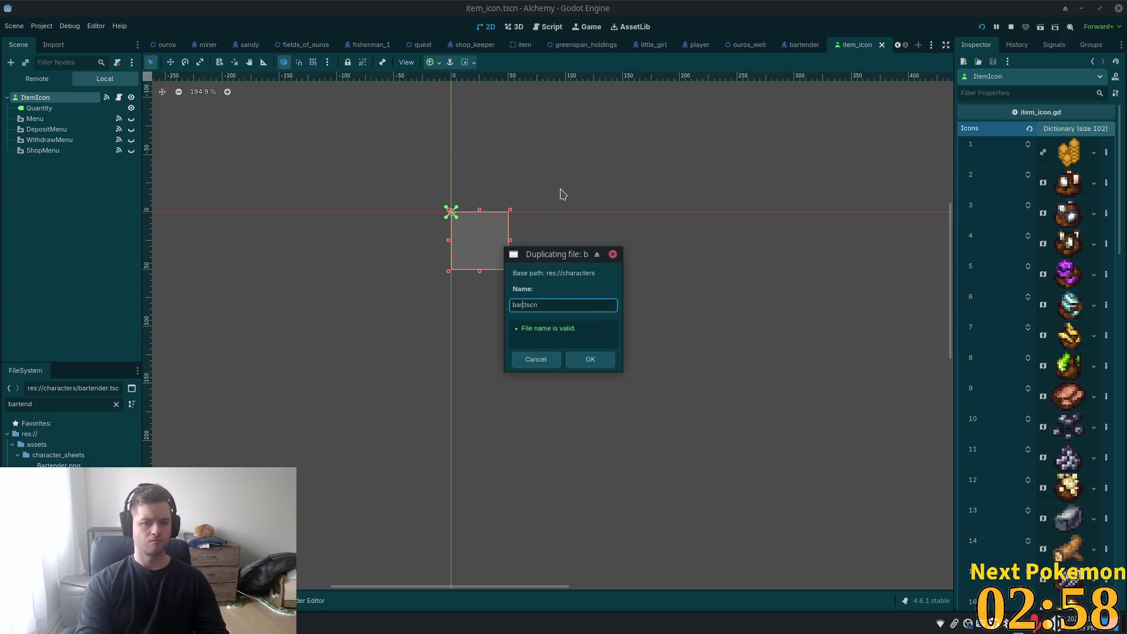
pyautogui.press('Return')
pyautogui.click(68, 401)
pyautogui.hotkey('ctrl', 'a')
pyautogui.write('maid')
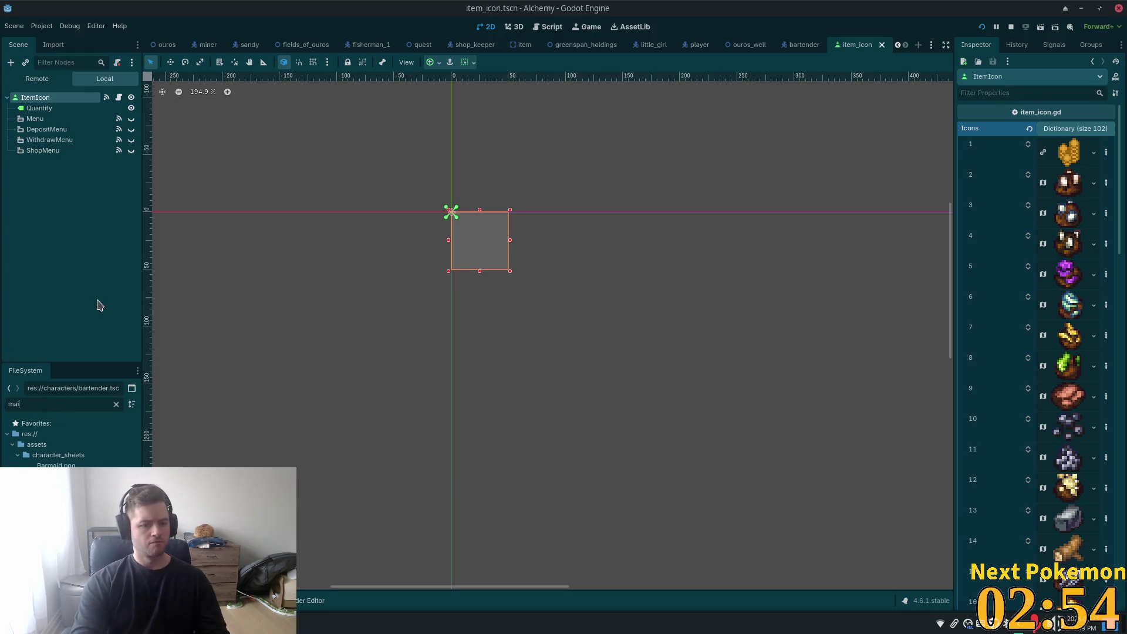
pyautogui.doubleClick(65, 496)
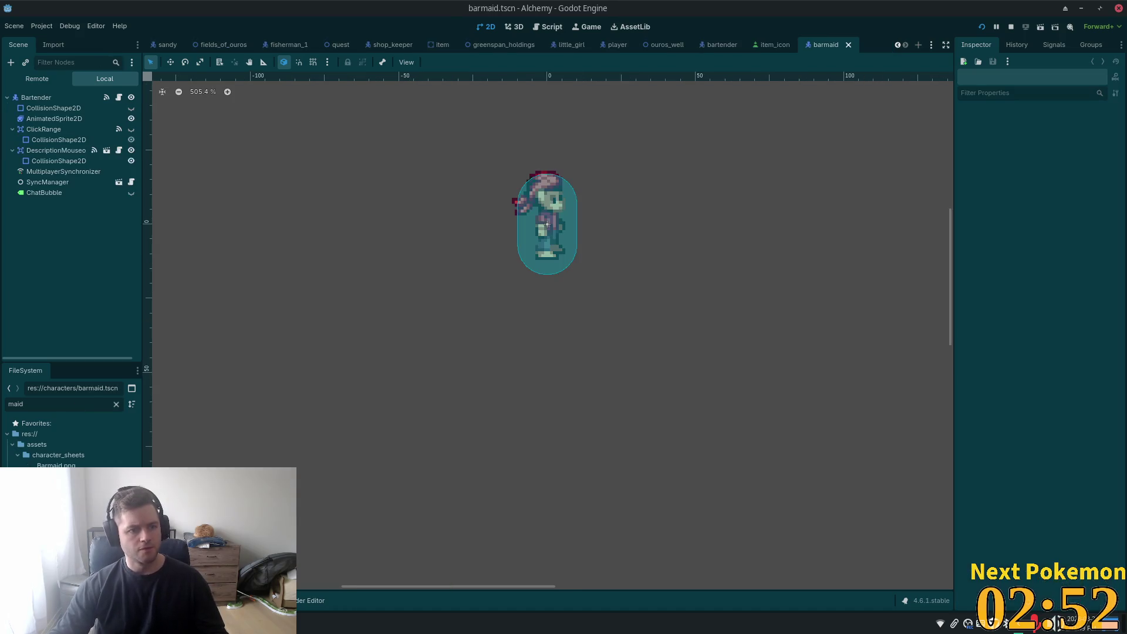
# - Rename the Bartender root node to 'Barmaid' in the Scene dock
pyautogui.click(37, 98)
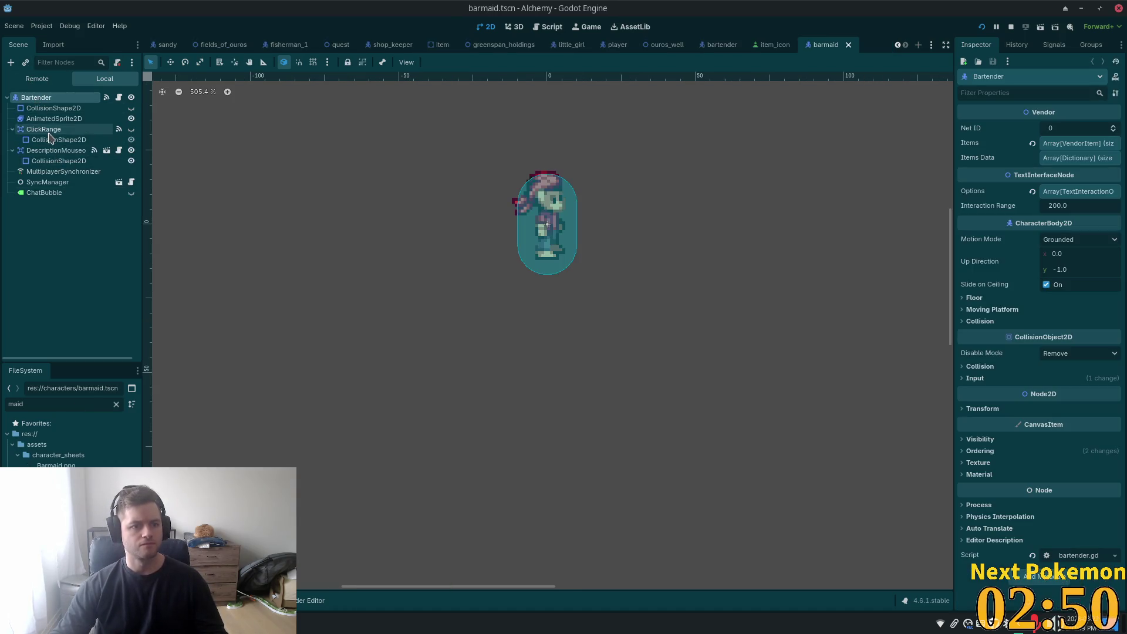
pyautogui.click(55, 118)
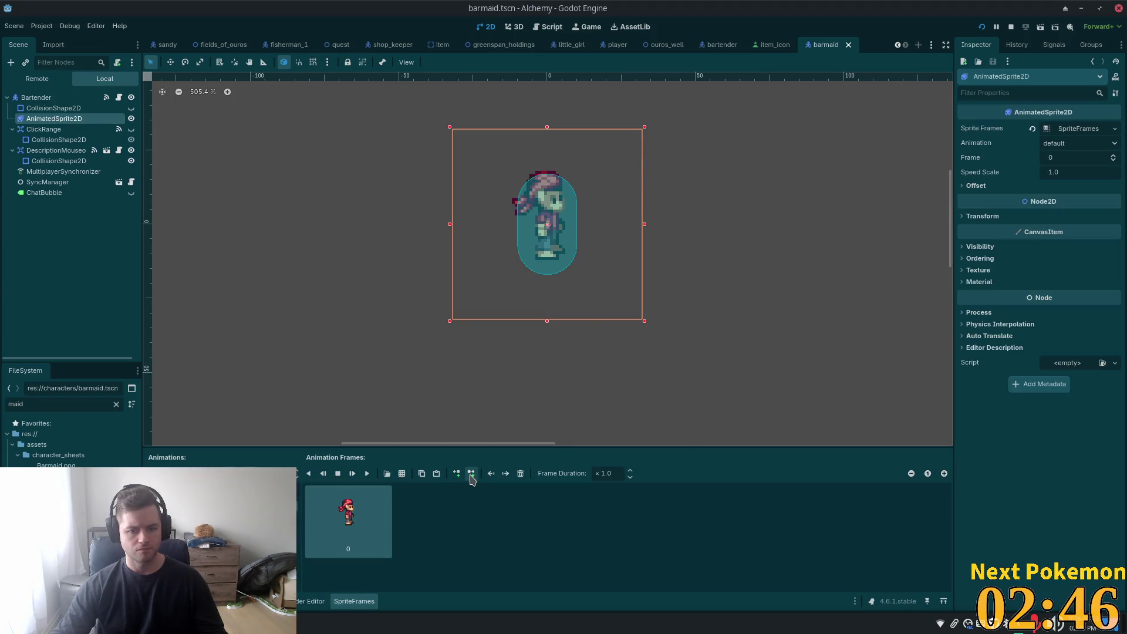
pyautogui.click(66, 97)
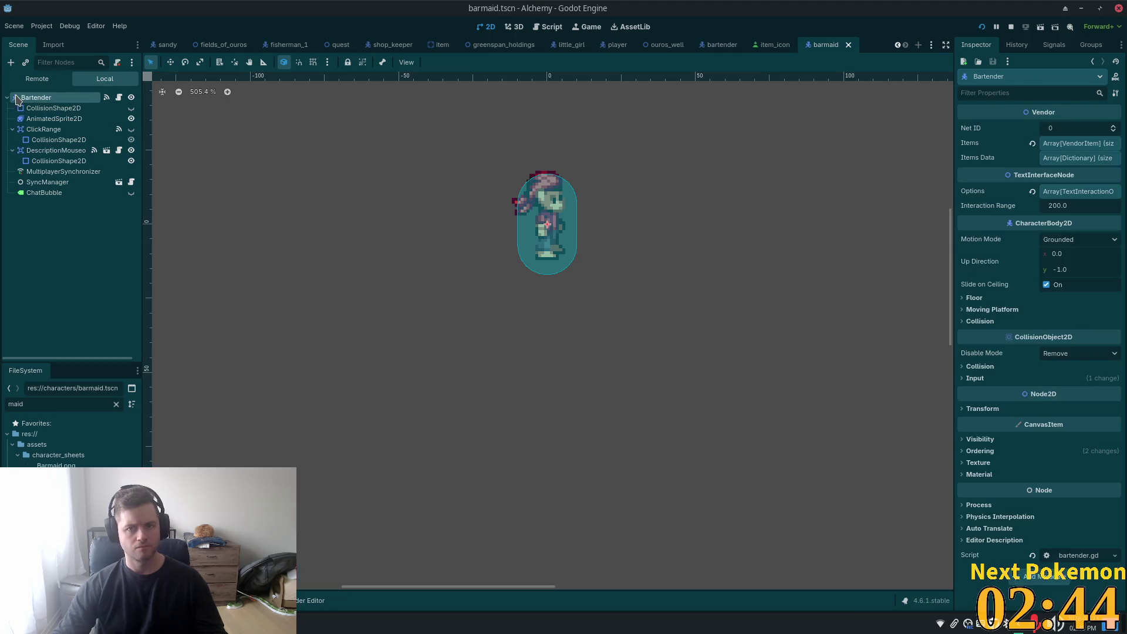
pyautogui.click(62, 97)
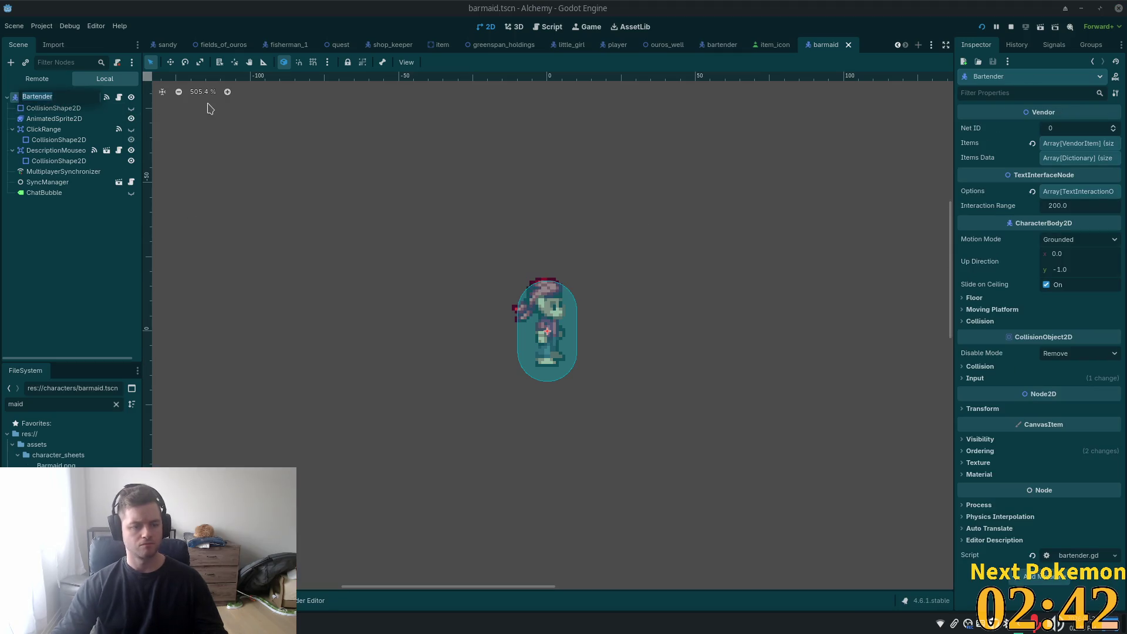
pyautogui.write('BarMaid')
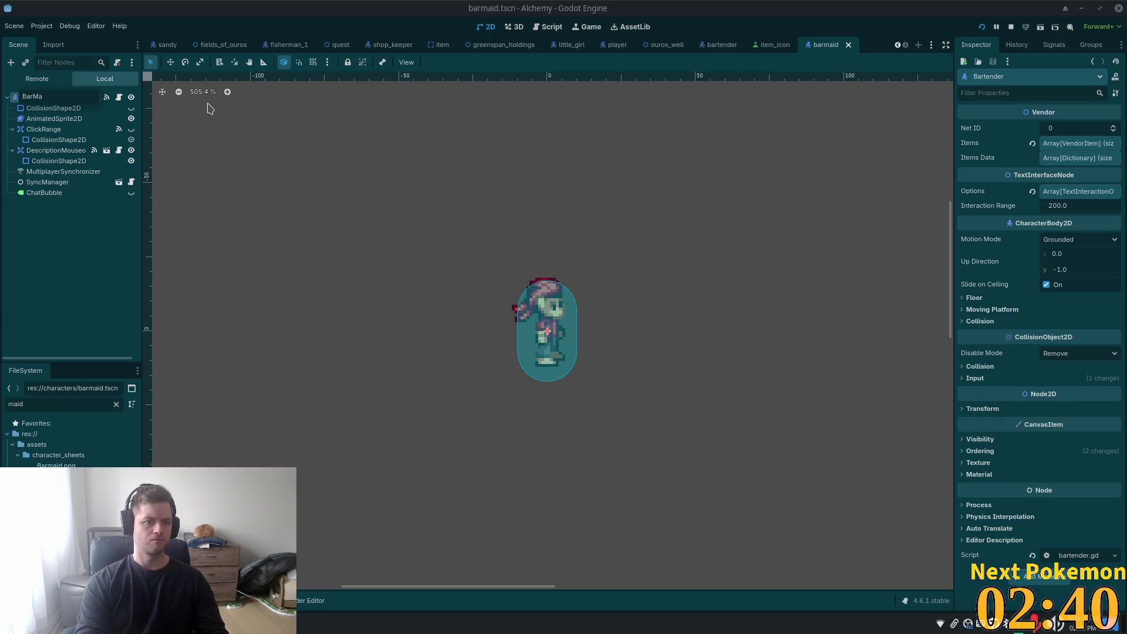
pyautogui.press('BackSpace')
pyautogui.press('BackSpace')
pyautogui.write('maid')
pyautogui.press('Return')
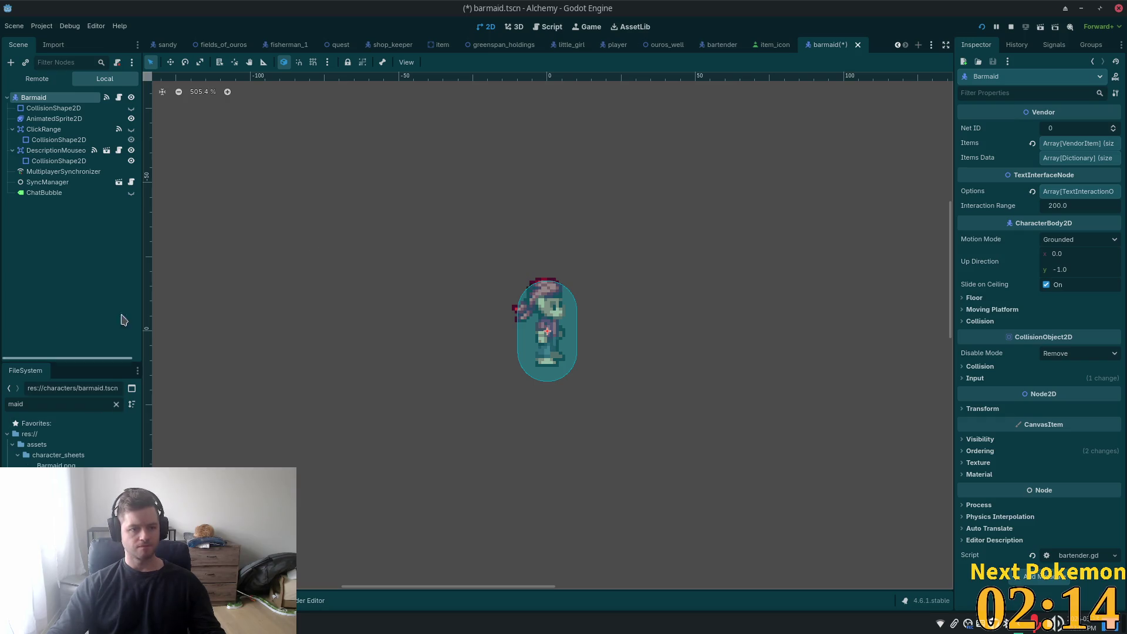
pyautogui.click(54, 118)
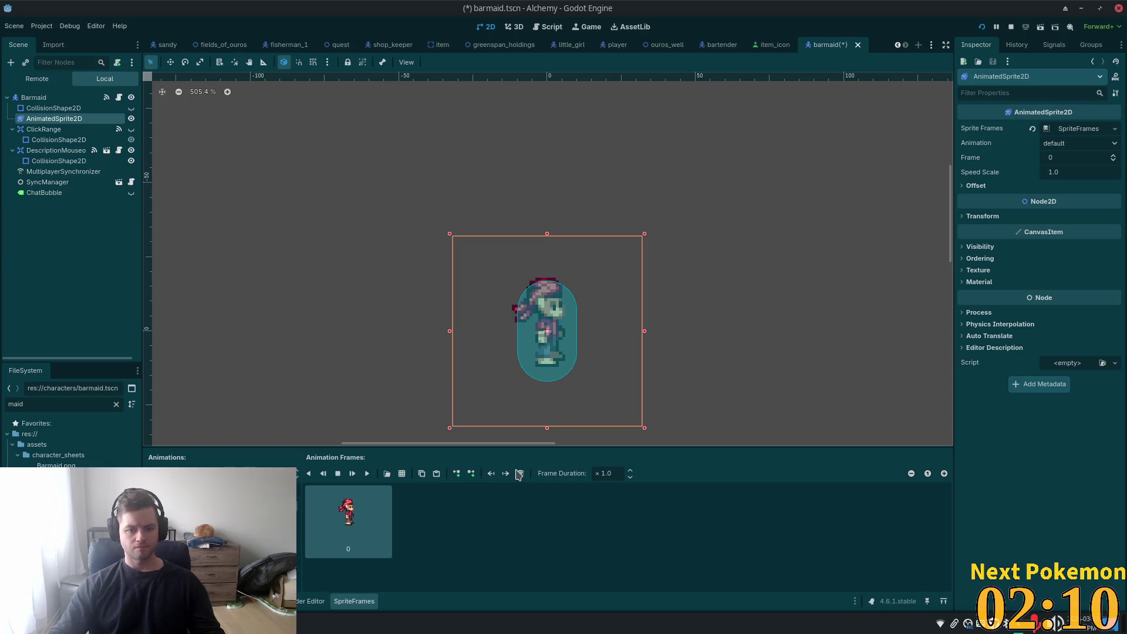
# - Replace the sprite frame with the top-left frame of Barmaid.png and save
pyautogui.click(521, 473)
pyautogui.click(403, 473)
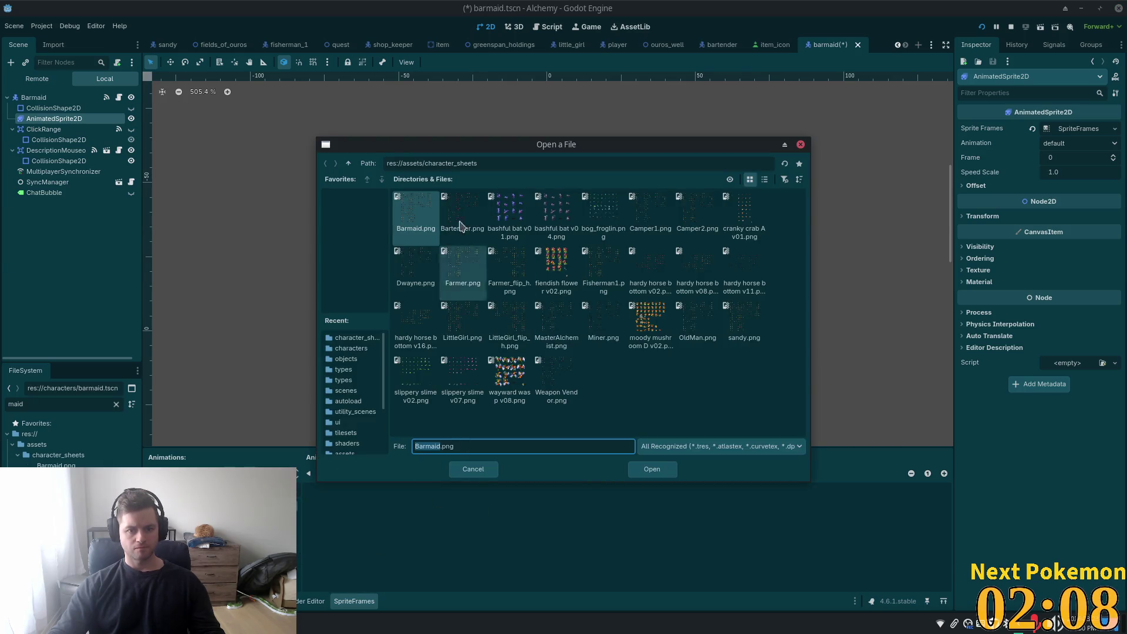
pyautogui.doubleClick(431, 220)
pyautogui.click(377, 174)
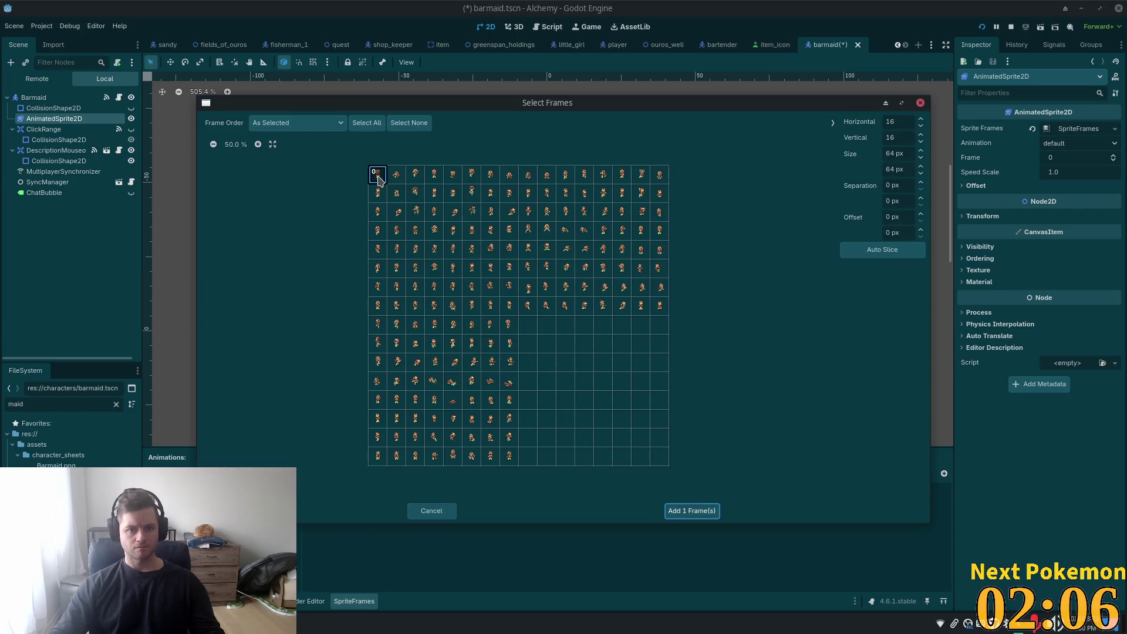
pyautogui.click(689, 511)
pyautogui.hotkey('ctrl', 's')
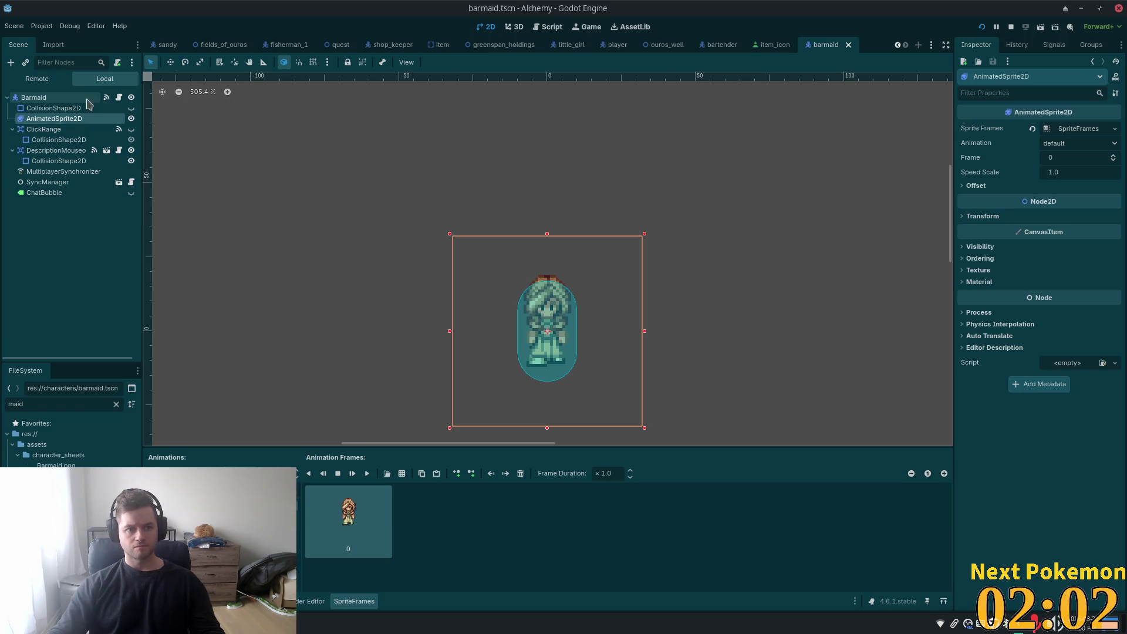
# - Open the attached bartender.gd script and select all its code
pyautogui.click(119, 97)
pyautogui.click(546, 264)
pyautogui.hotkey('ctrl', 'a')
pyautogui.hotkey('ctrl', 'c')
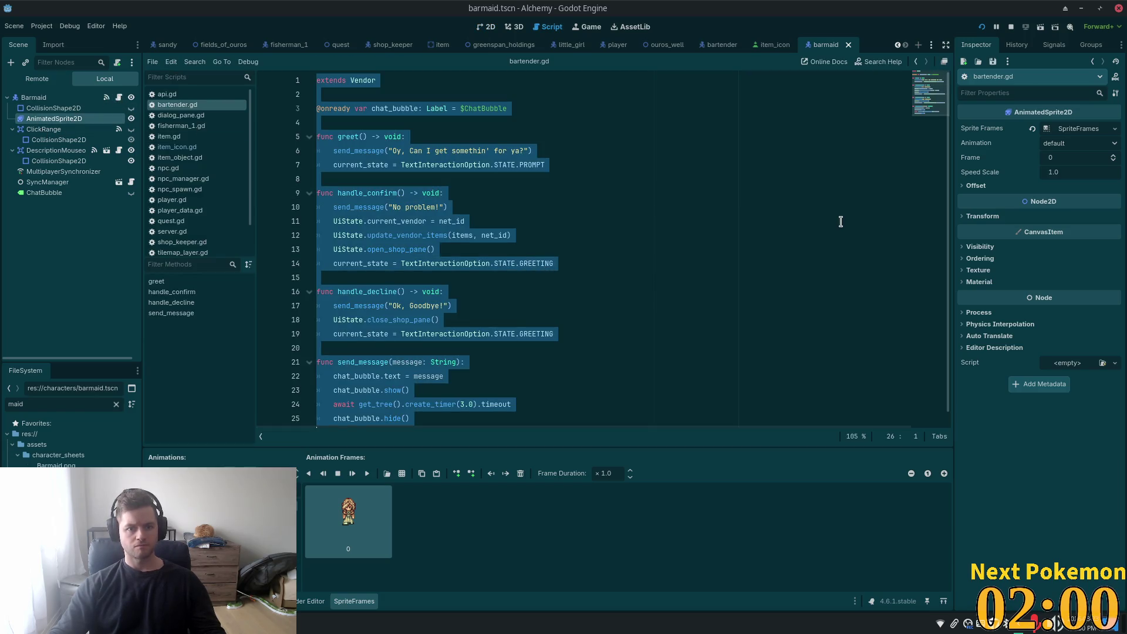
# - Deselect the script text and select the Barmaid root node
pyautogui.click(840, 222)
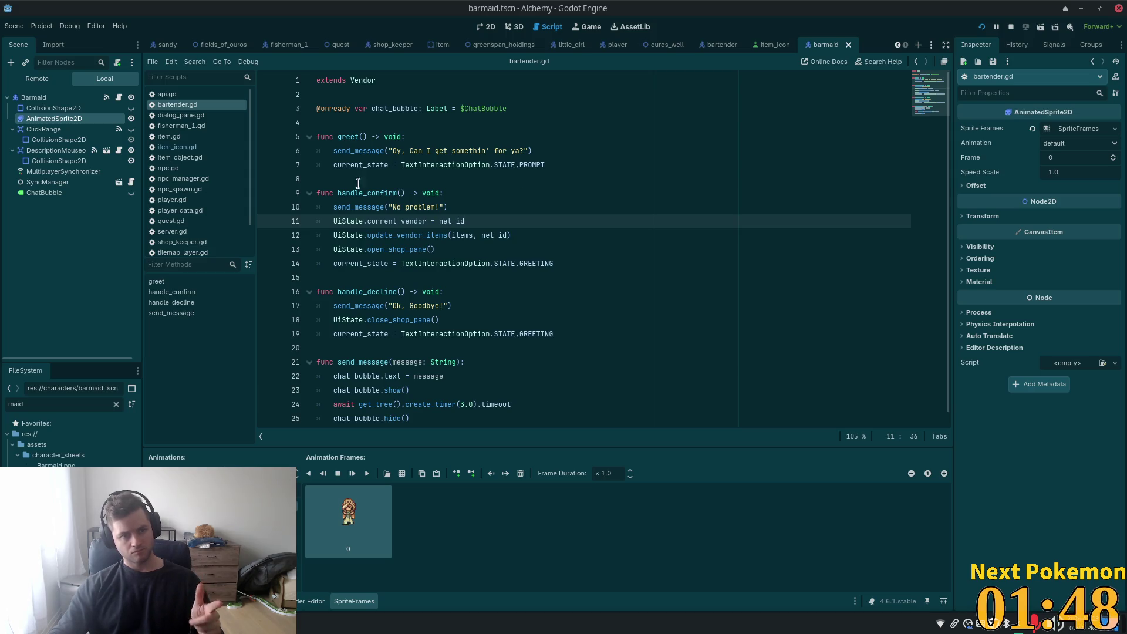
pyautogui.click(59, 97)
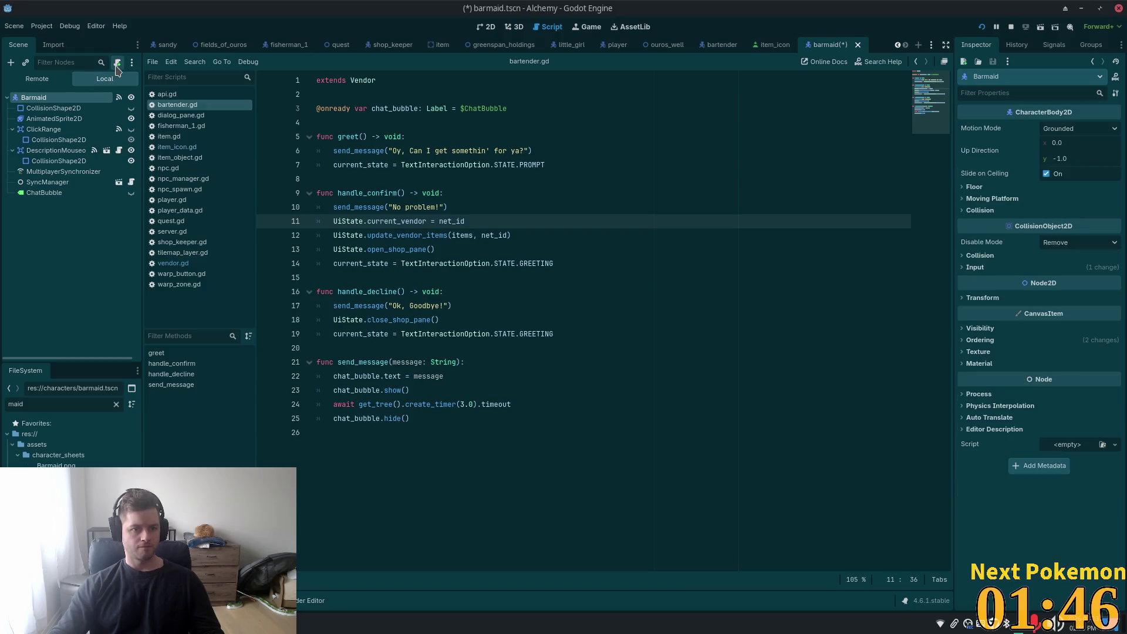
# - Attach a new barmaid.gd script to Barmaid and paste the copied Vendor code
pyautogui.click(117, 62)
pyautogui.click(610, 392)
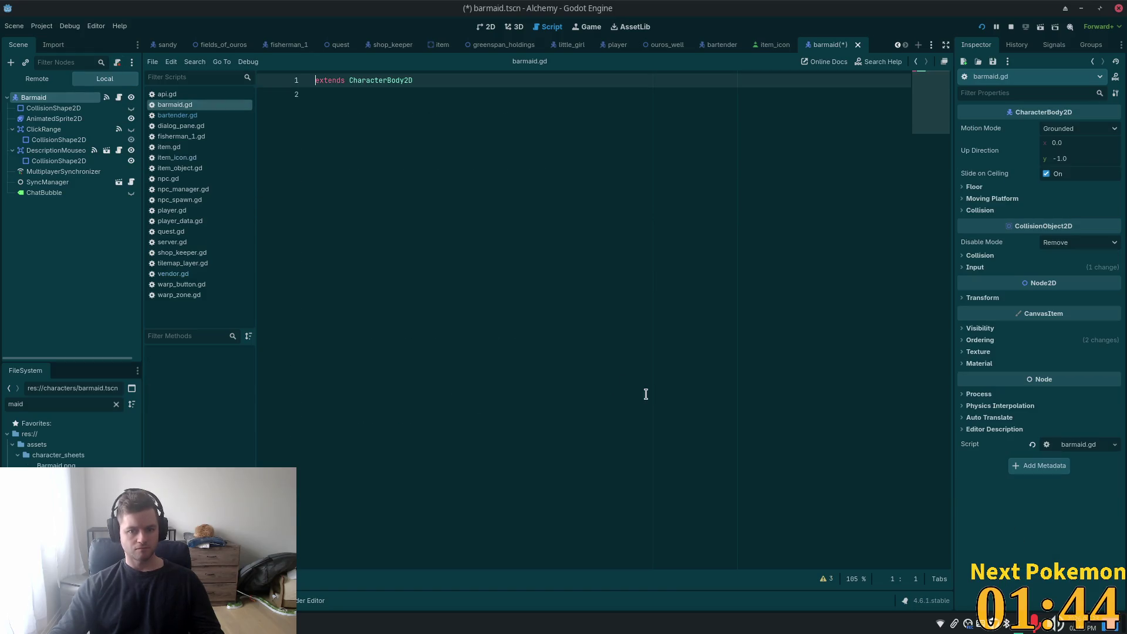
pyautogui.hotkey('ctrl', 'v')
# - Change the line 6 greeting to 'Hello, can I get you a drink?' and save
pyautogui.click(475, 151)
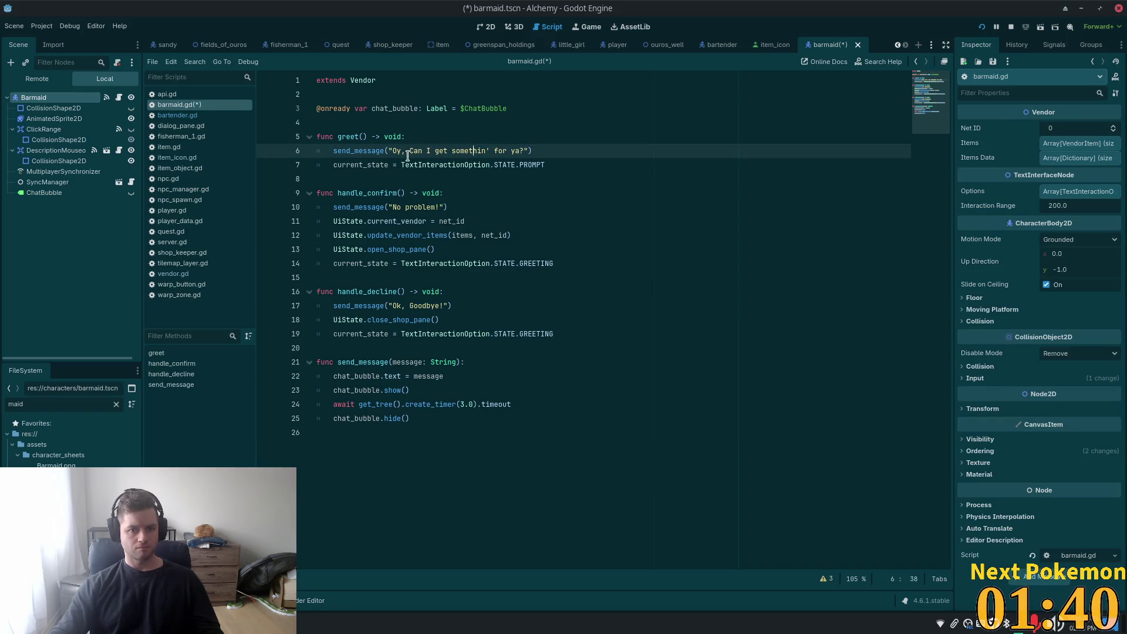
pyautogui.moveTo(395, 151); pyautogui.dragTo(393, 153)
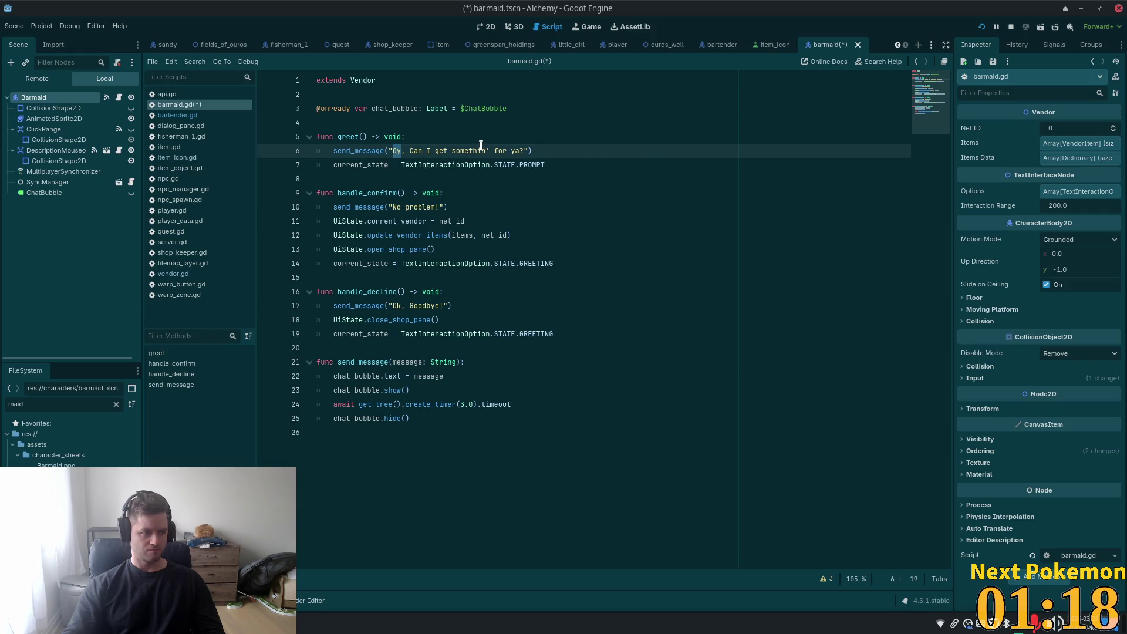
pyautogui.write('Hello')
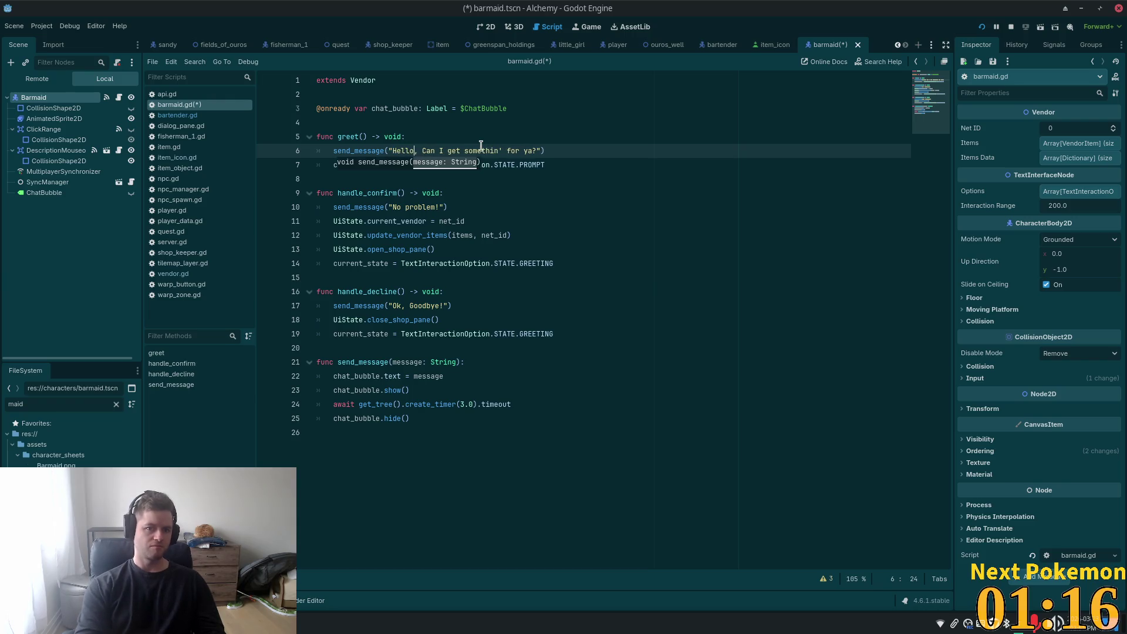
pyautogui.write(',')
pyautogui.hotkey('ctrl', 'shift', 'Right')
pyautogui.hotkey('ctrl', 'shift', 'Right')
pyautogui.hotkey('ctrl', 'shift', 'Right')
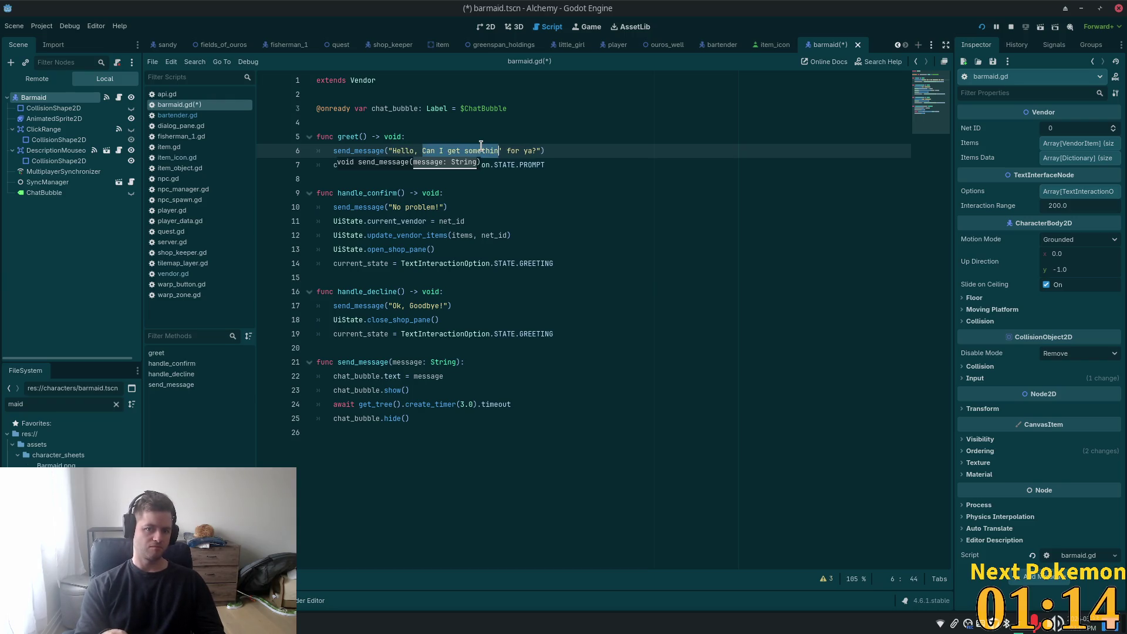
pyautogui.hotkey('shift', 'End')
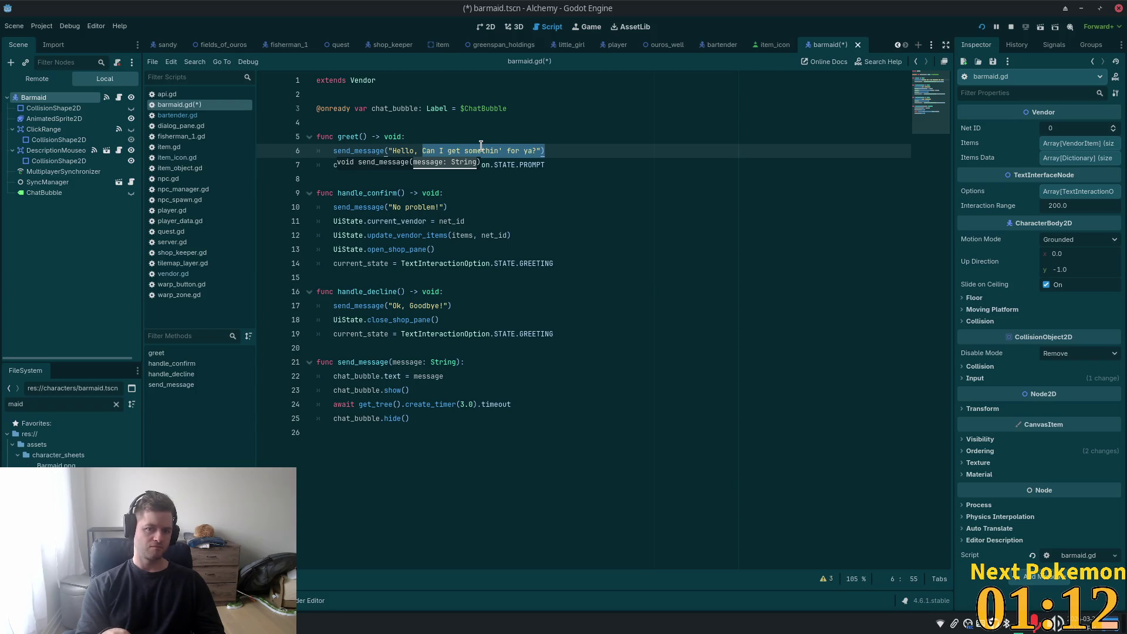
pyautogui.hotkey('shift', 'Left')
pyautogui.hotkey('shift', 'Left')
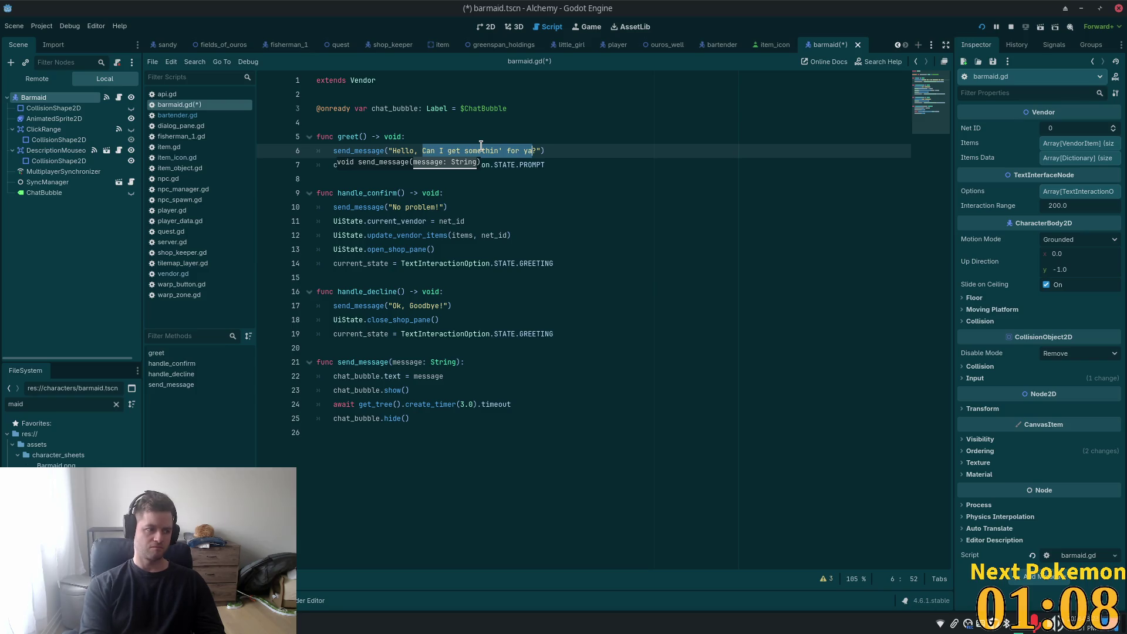
pyautogui.write('can')
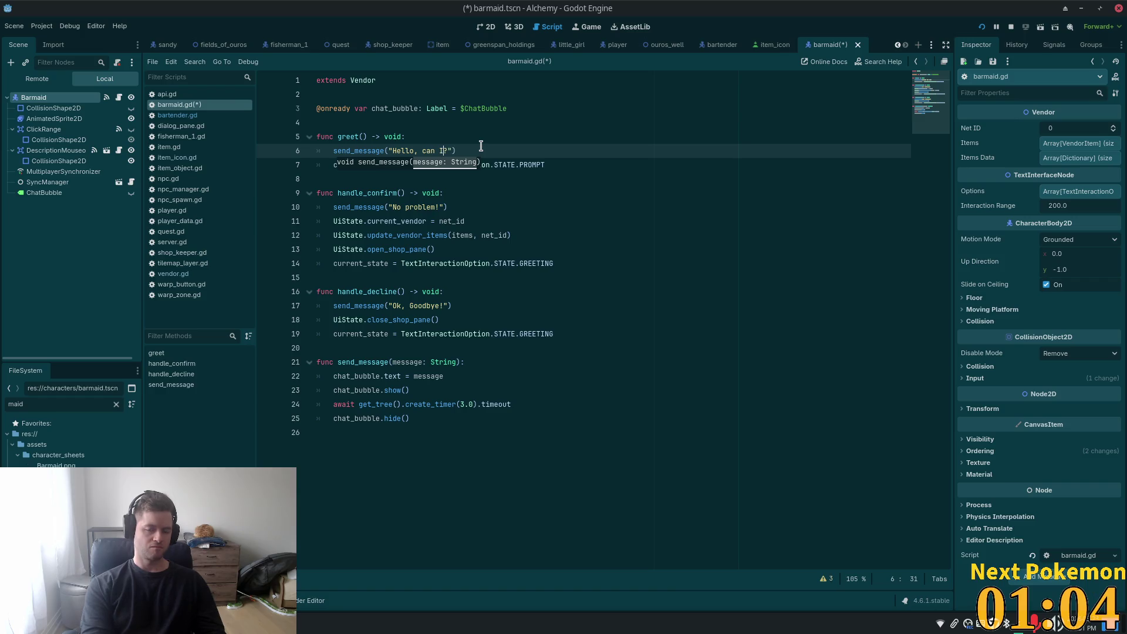
pyautogui.write(' I get ')
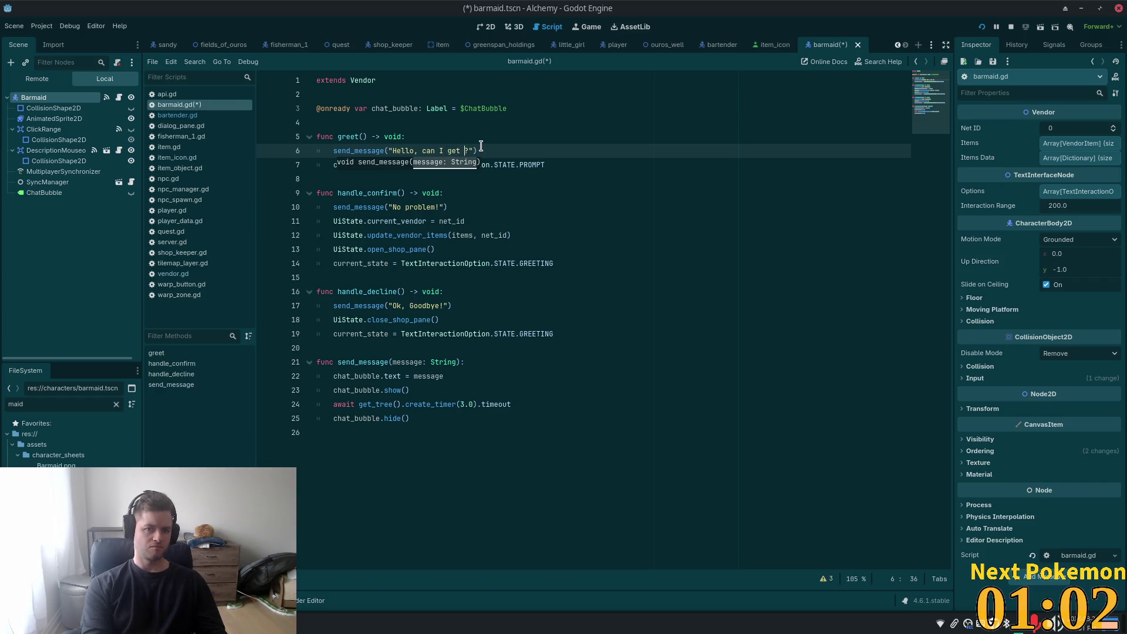
pyautogui.write('you a ')
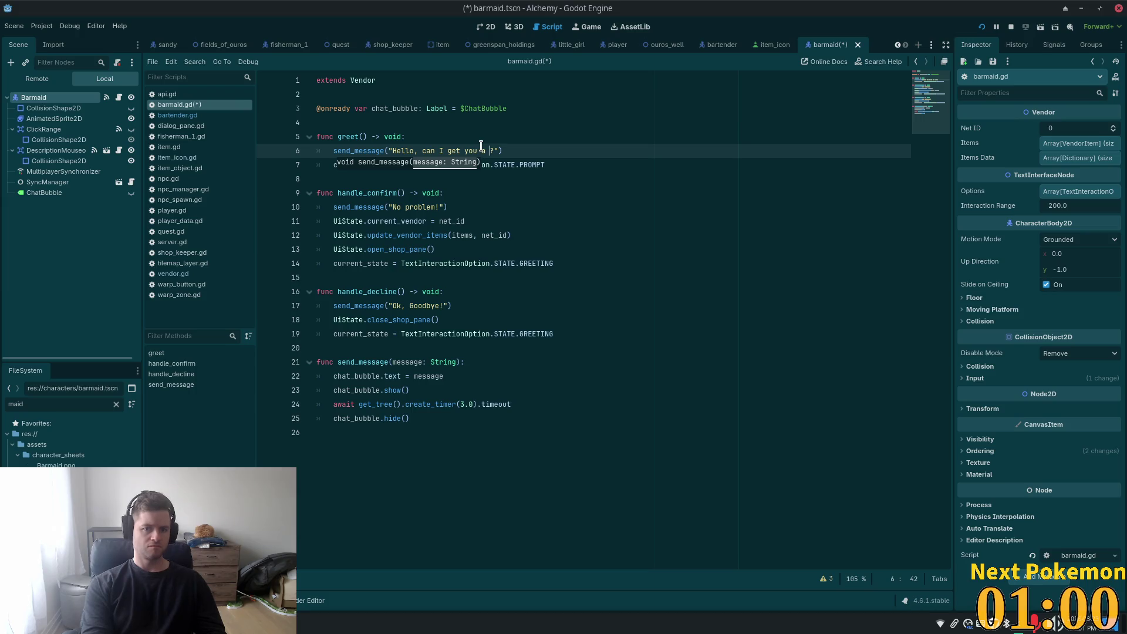
pyautogui.write('drink')
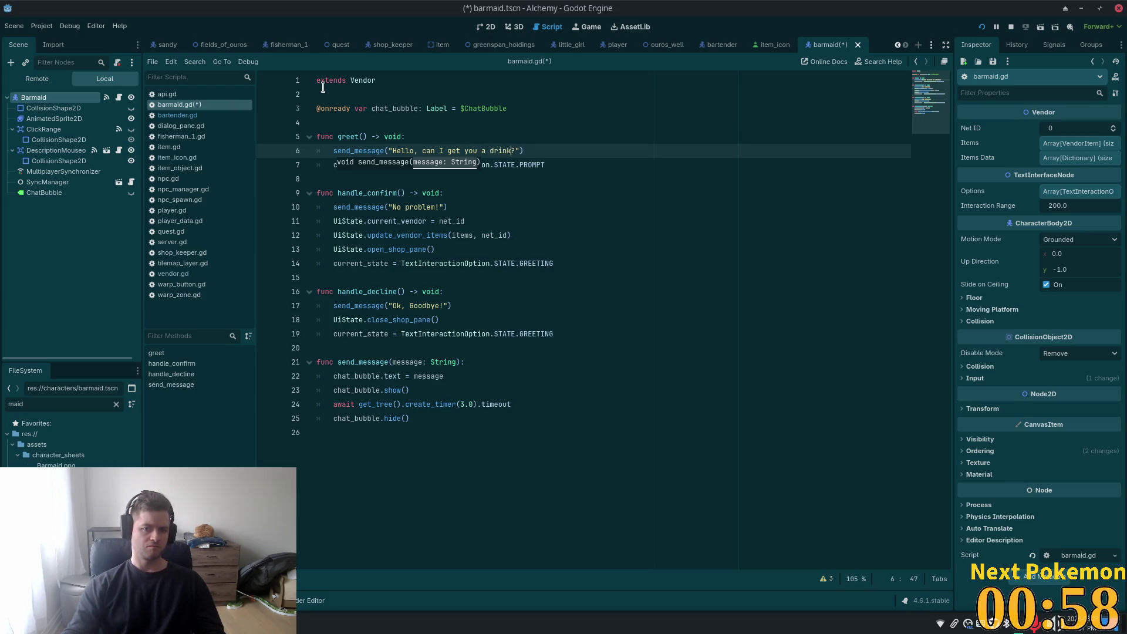
pyautogui.press('Up')
pyautogui.hotkey('ctrl', 's')
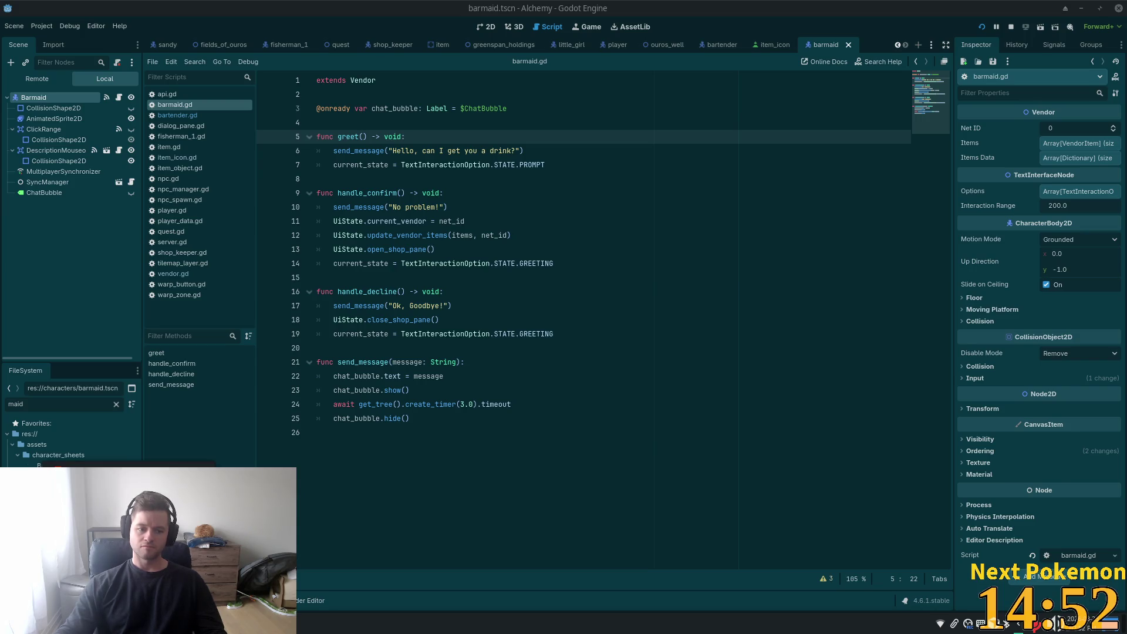
pyautogui.hotkey('alt', 'Tab')
pyautogui.write('du')
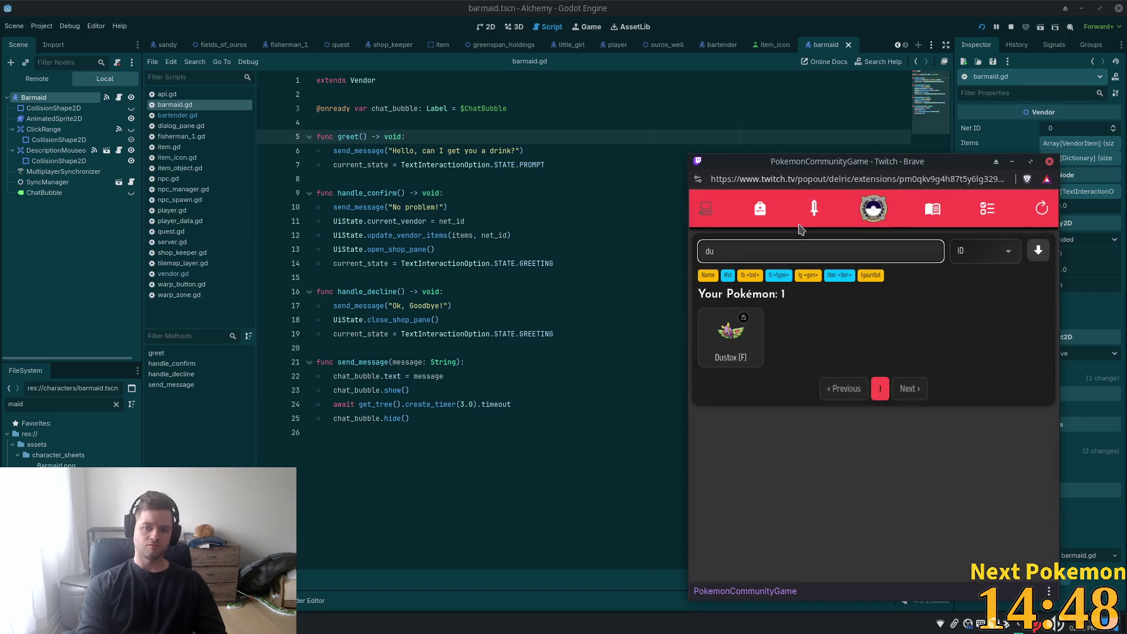
# - Clear the Pokémon search back to all 623 and return to the Godot editor
pyautogui.press('BackSpace')
pyautogui.press('BackSpace')
pyautogui.press('BackSpace')
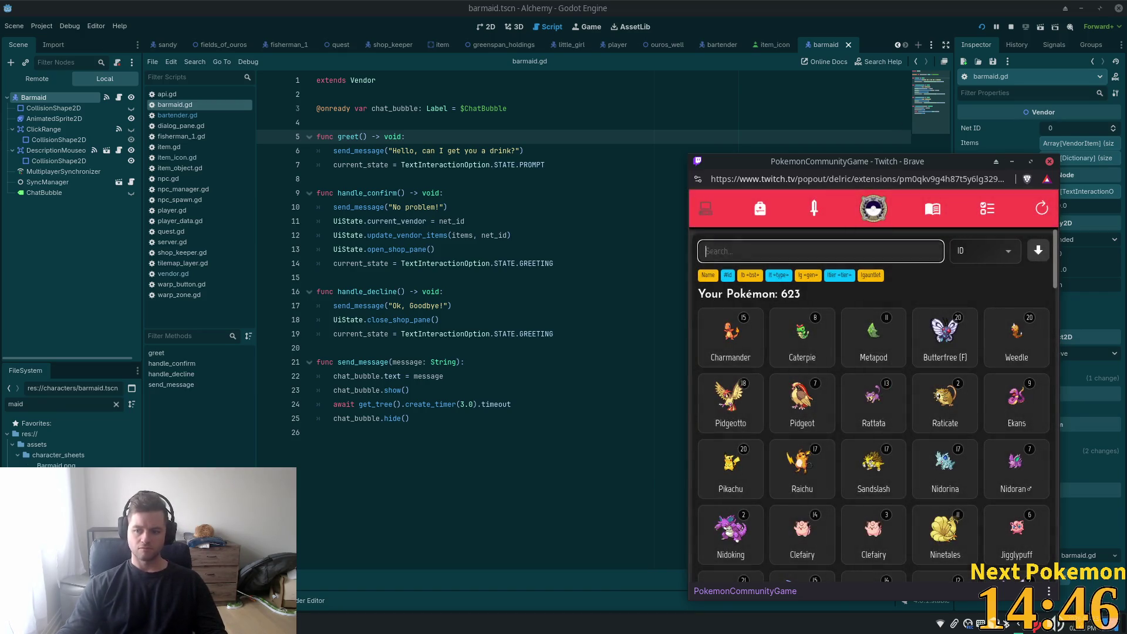
pyautogui.hotkey('alt', 'Tab')
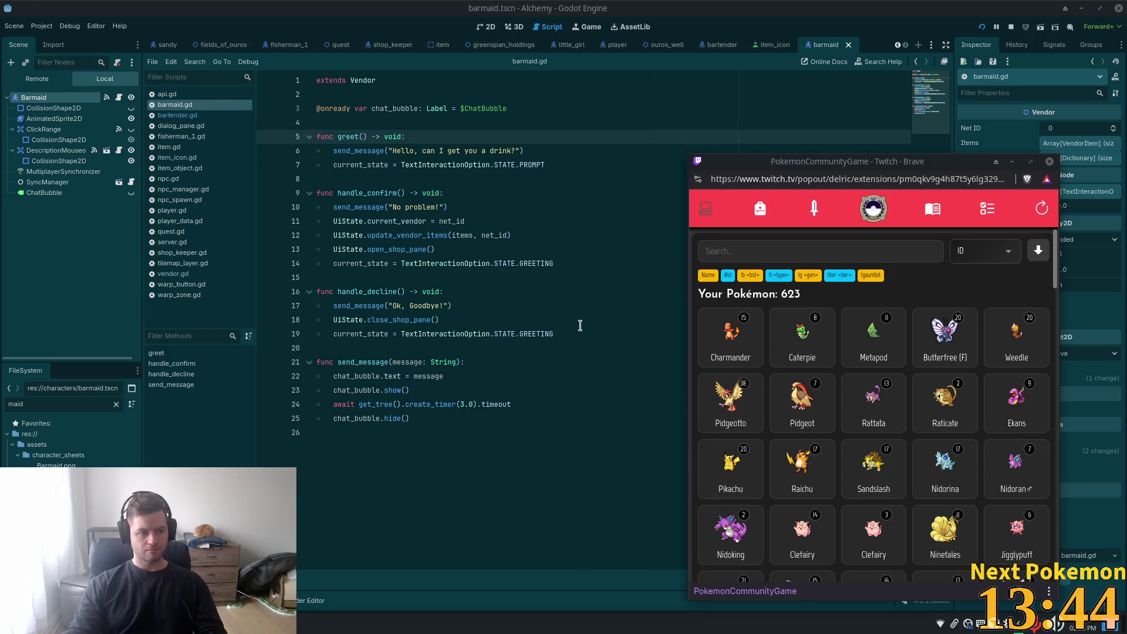
pyautogui.click(617, 245)
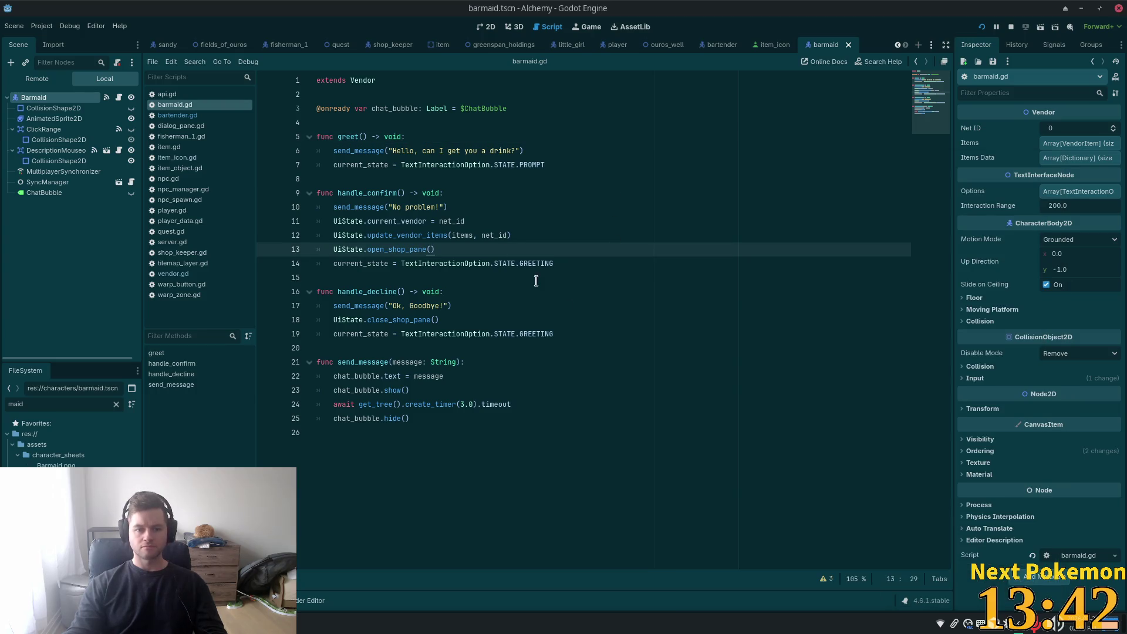
# - Test-run the game, walking to the barmaid and opening then closing her shop
pyautogui.click(450, 152)
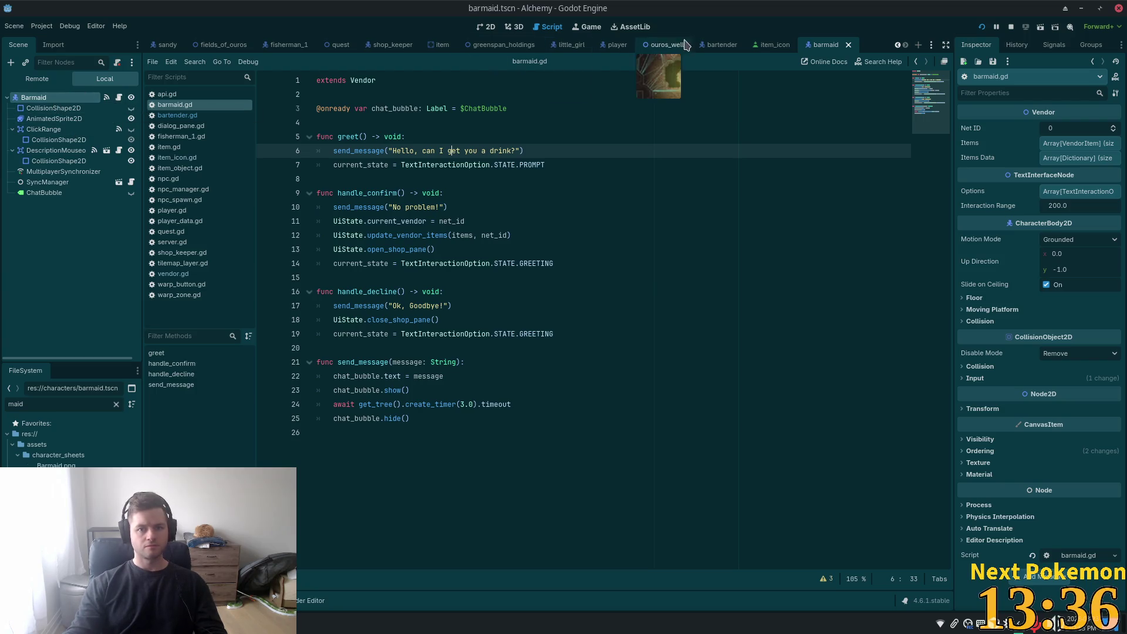
pyautogui.click(983, 29)
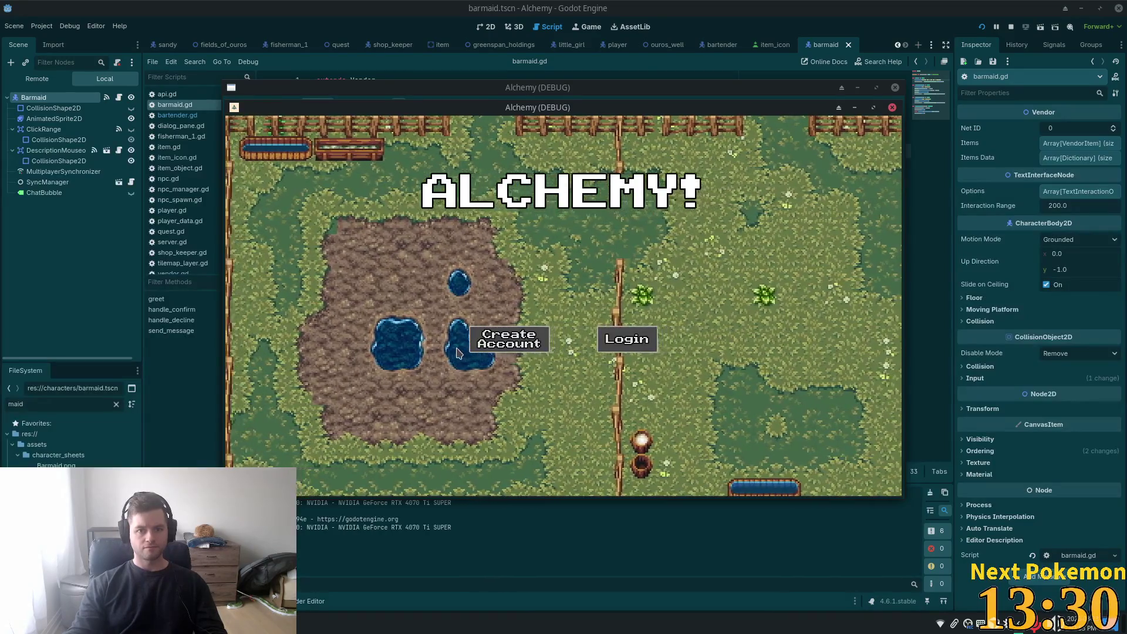
pyautogui.press('d')
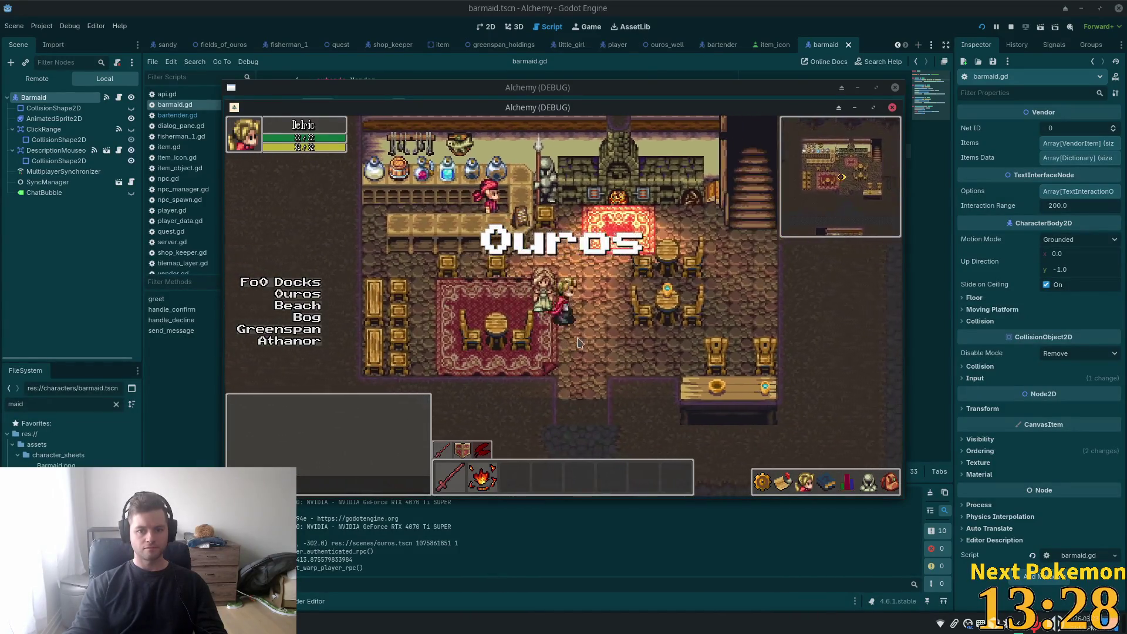
pyautogui.press('d')
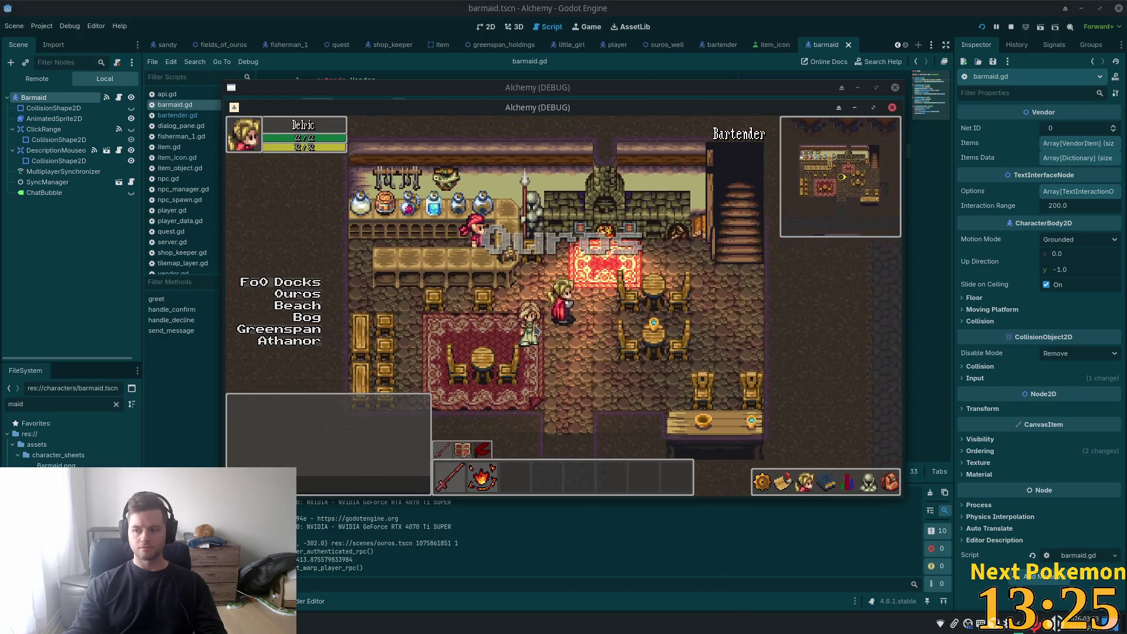
pyautogui.click(535, 331)
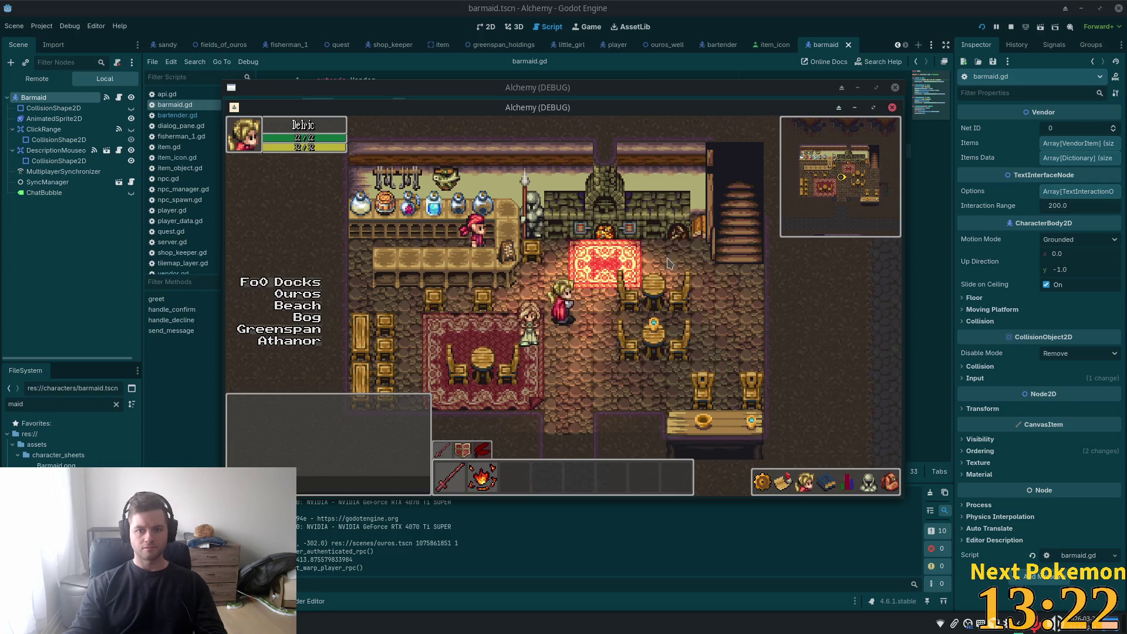
pyautogui.click(693, 236)
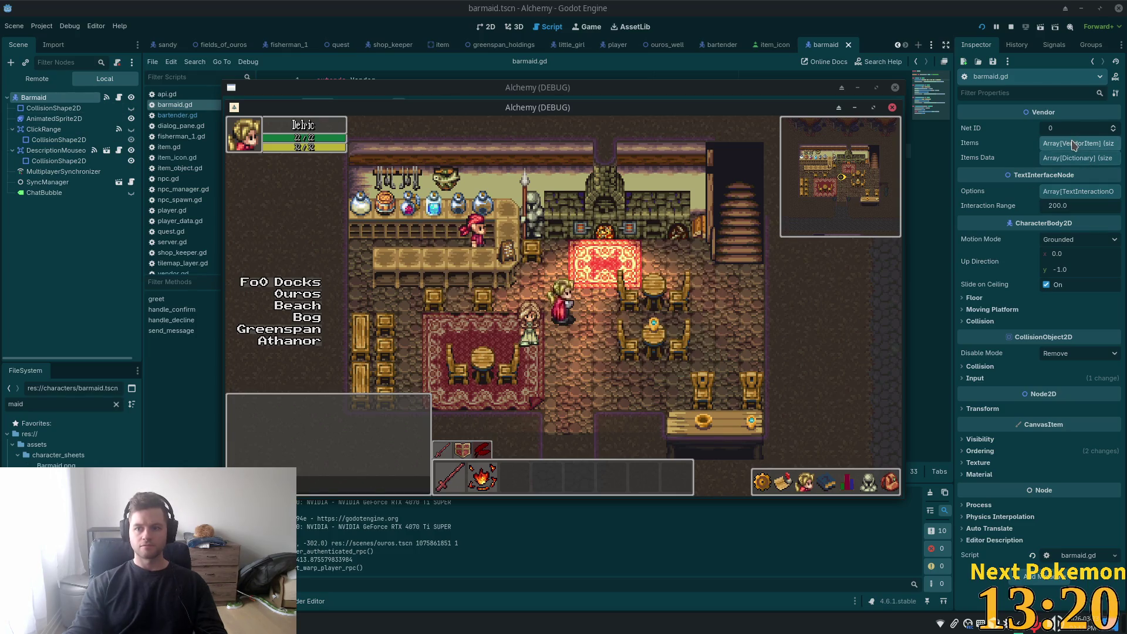
# - Copy the Bartender's two-item Items list into the barmaid and save barmaid.tscn
pyautogui.click(1072, 144)
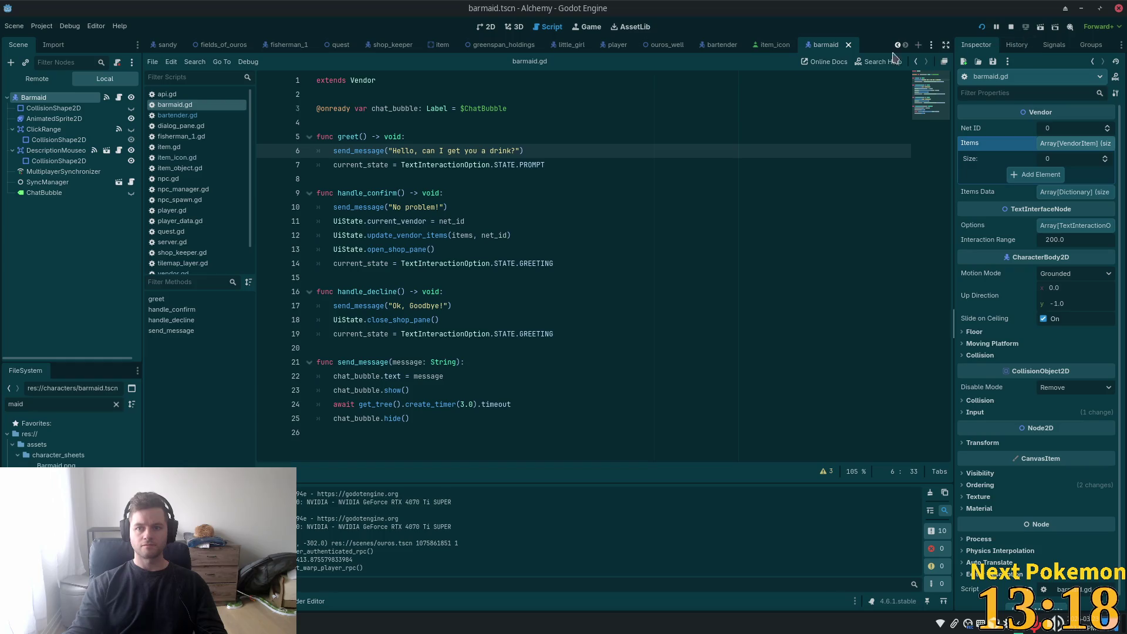
pyautogui.click(711, 46)
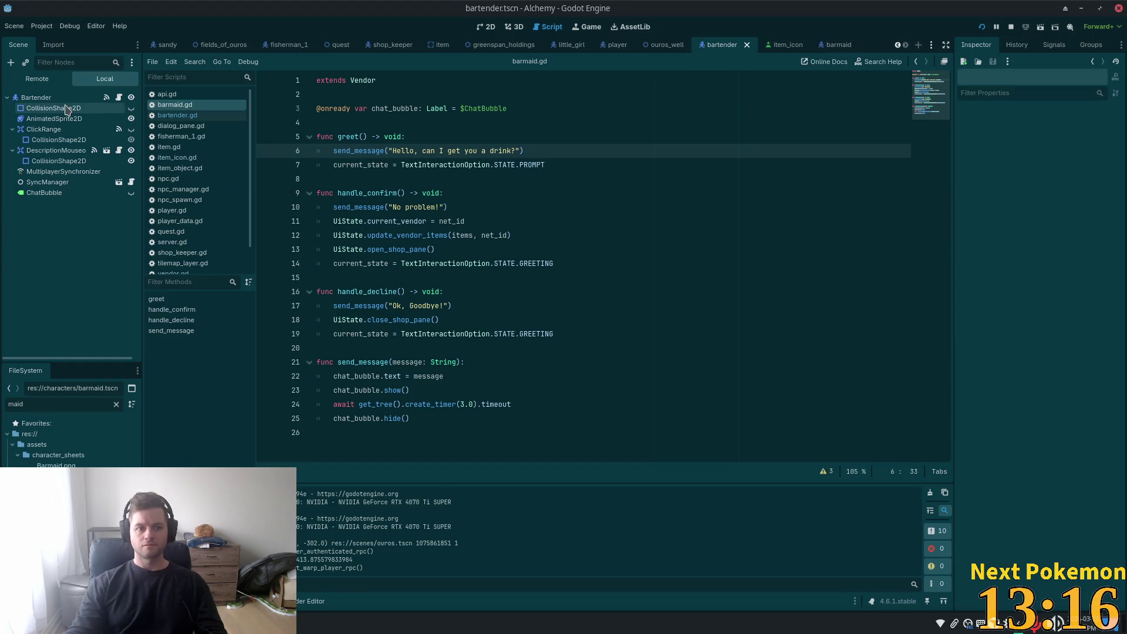
pyautogui.click(37, 98)
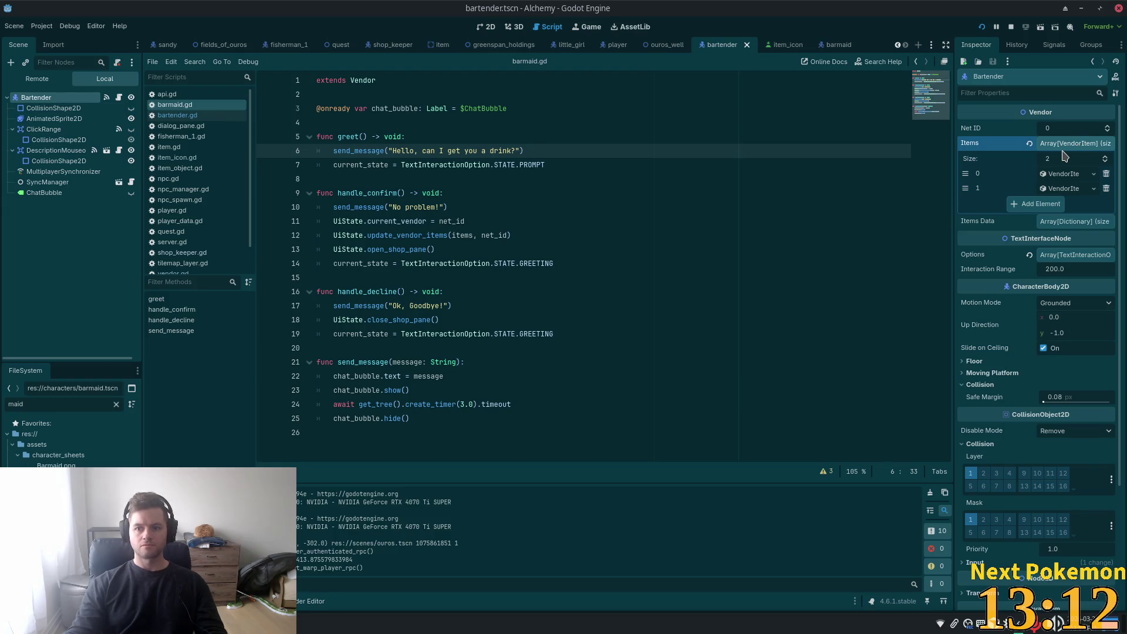
pyautogui.rightClick(968, 144)
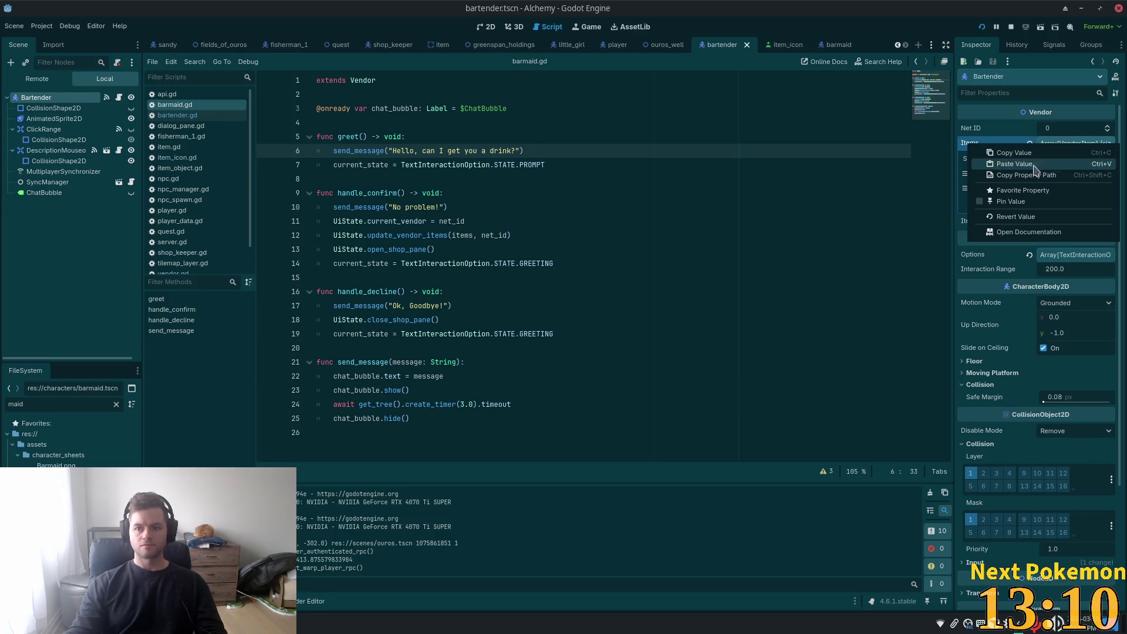
pyautogui.click(1014, 154)
pyautogui.click(826, 45)
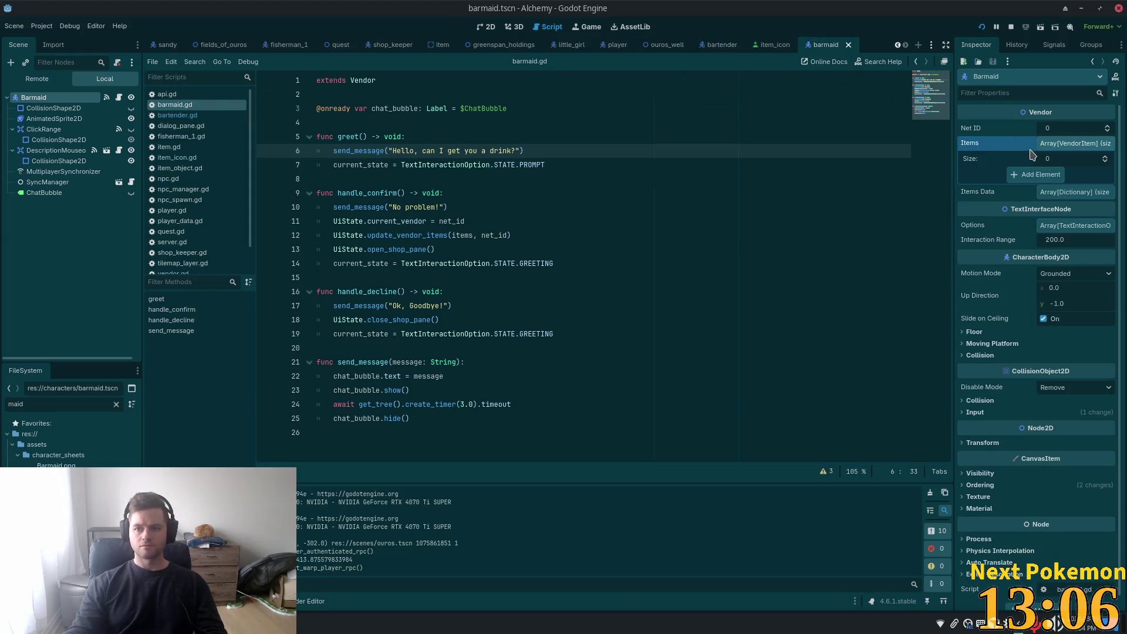
pyautogui.rightClick(973, 150)
pyautogui.click(1023, 172)
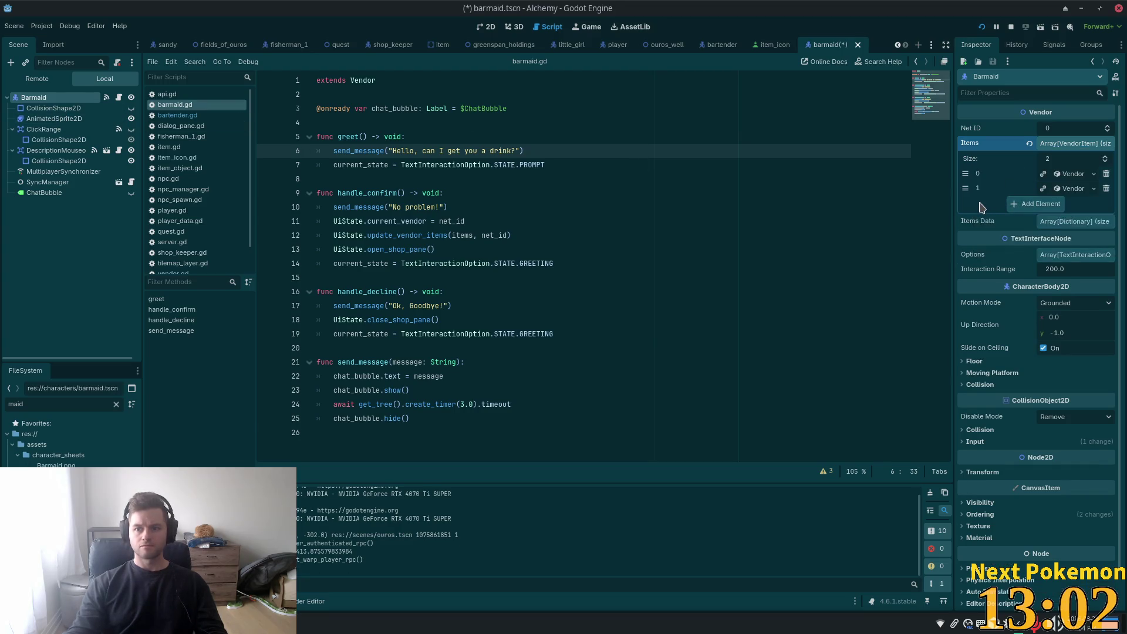
pyautogui.hotkey('ctrl', 's')
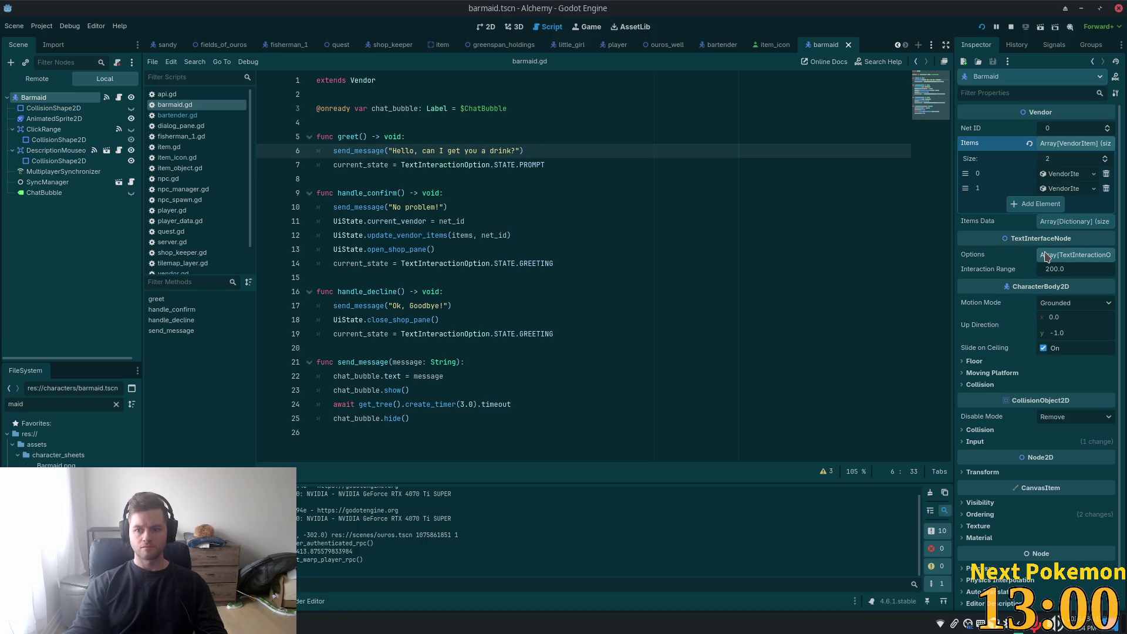
# - Paste the Bartender's TextInteractionOption Options array into the barmaid and save the scene
pyautogui.click(1051, 256)
pyautogui.click(1051, 256)
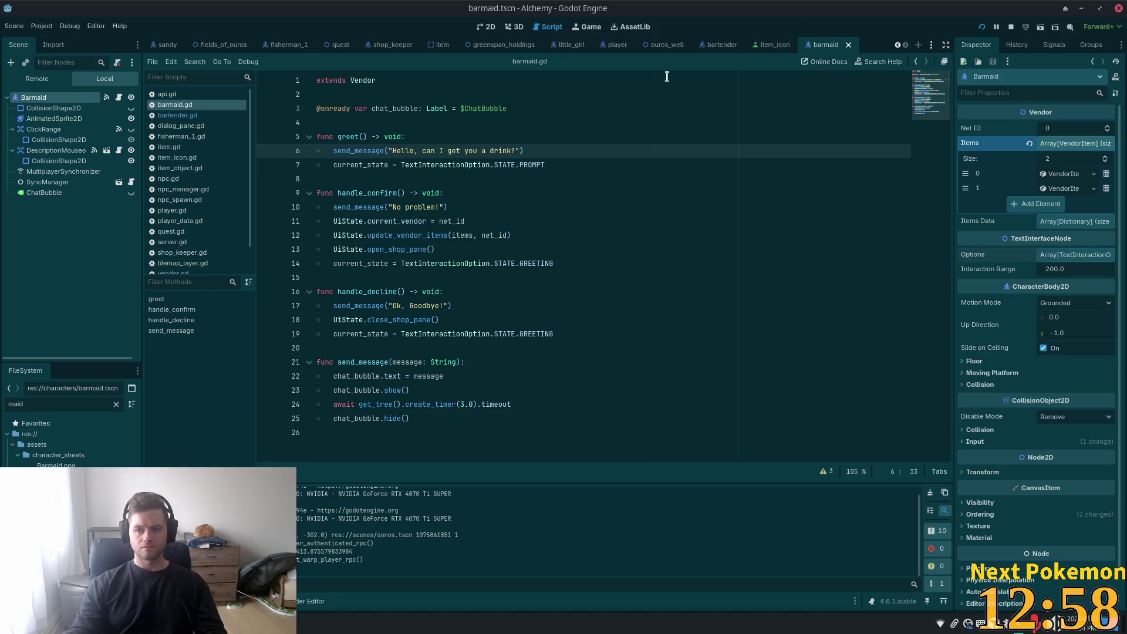
pyautogui.click(717, 47)
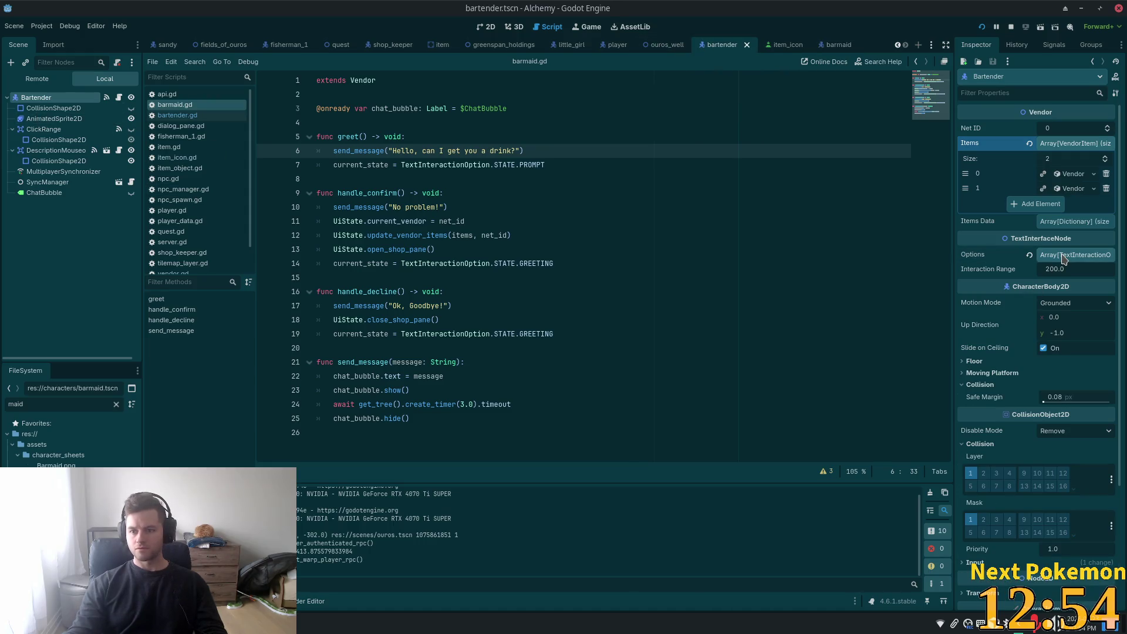
pyautogui.rightClick(1011, 258)
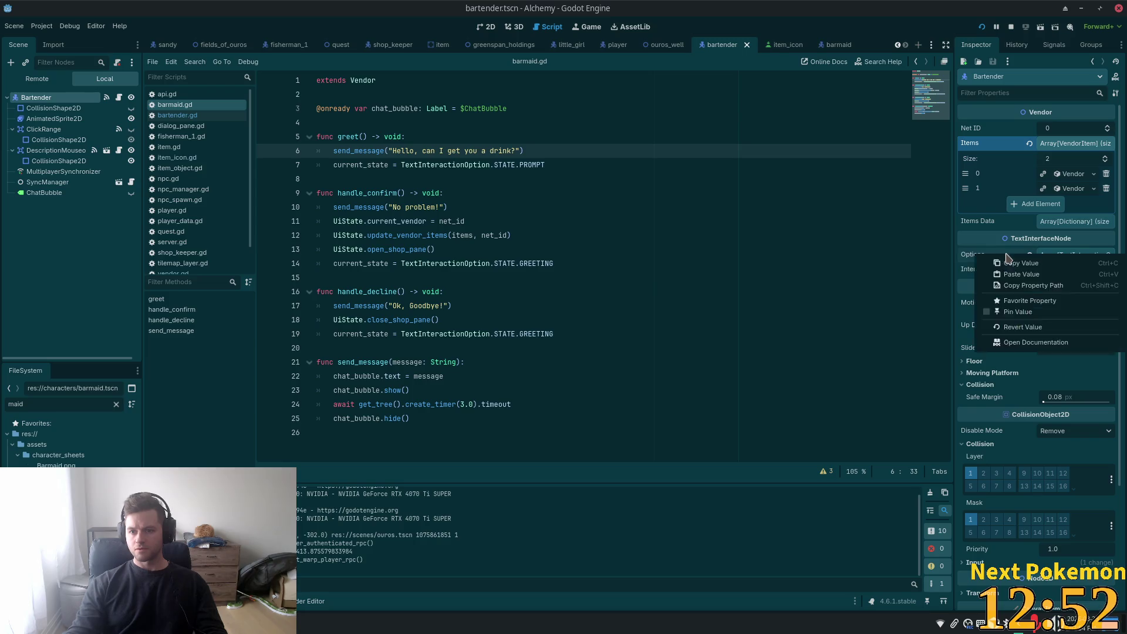
pyautogui.rightClick(975, 259)
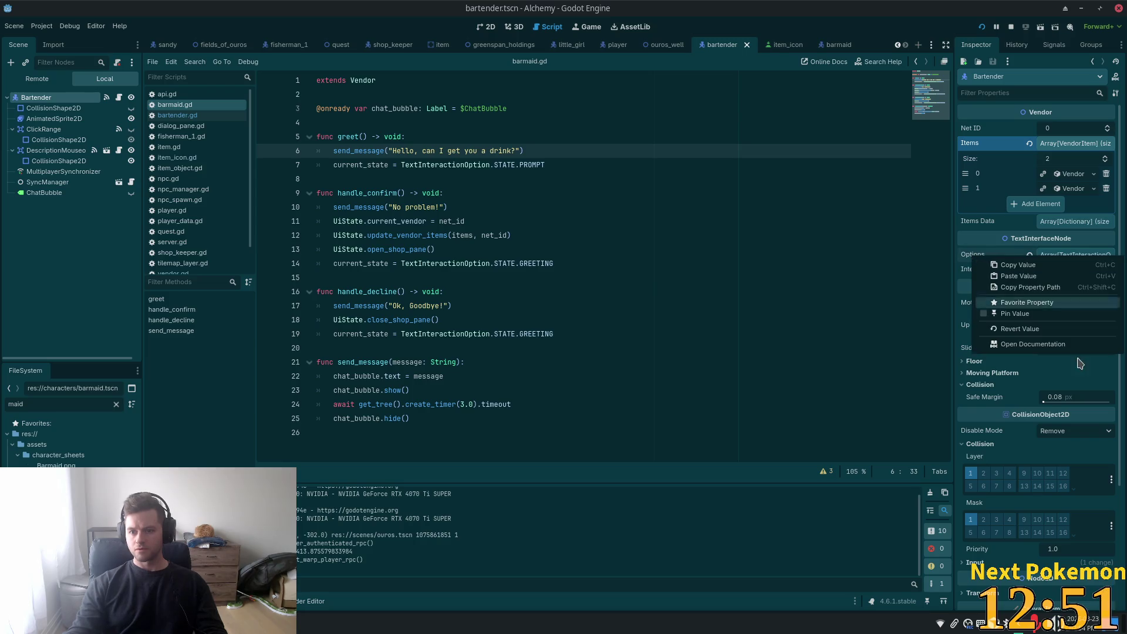
pyautogui.click(827, 45)
pyautogui.rightClick(978, 258)
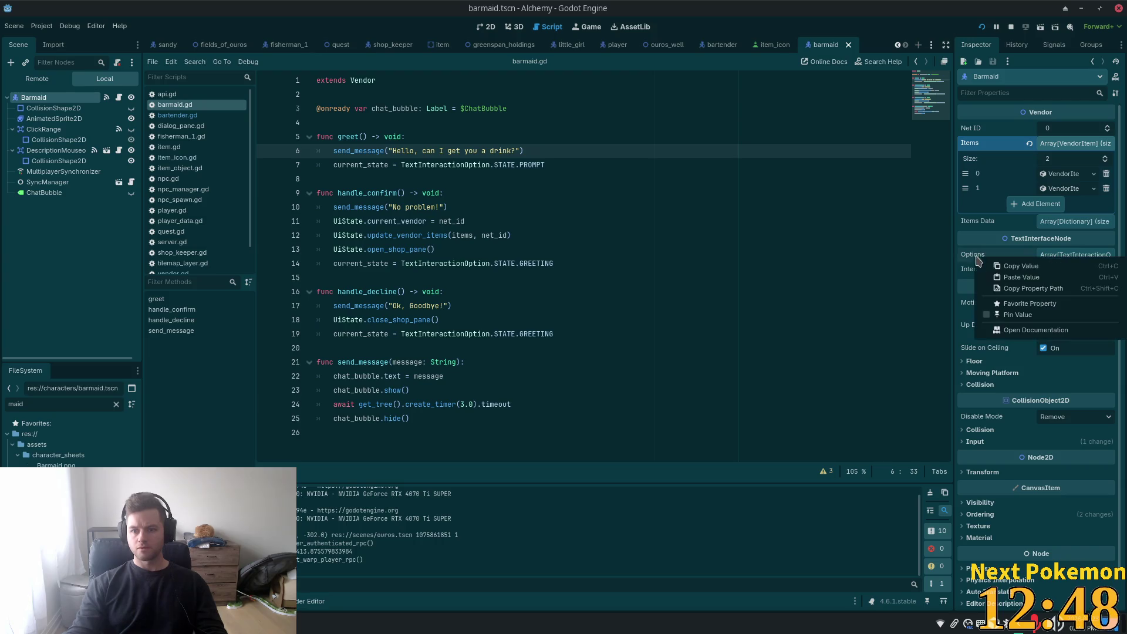
pyautogui.click(1004, 284)
pyautogui.hotkey('ctrl', 's')
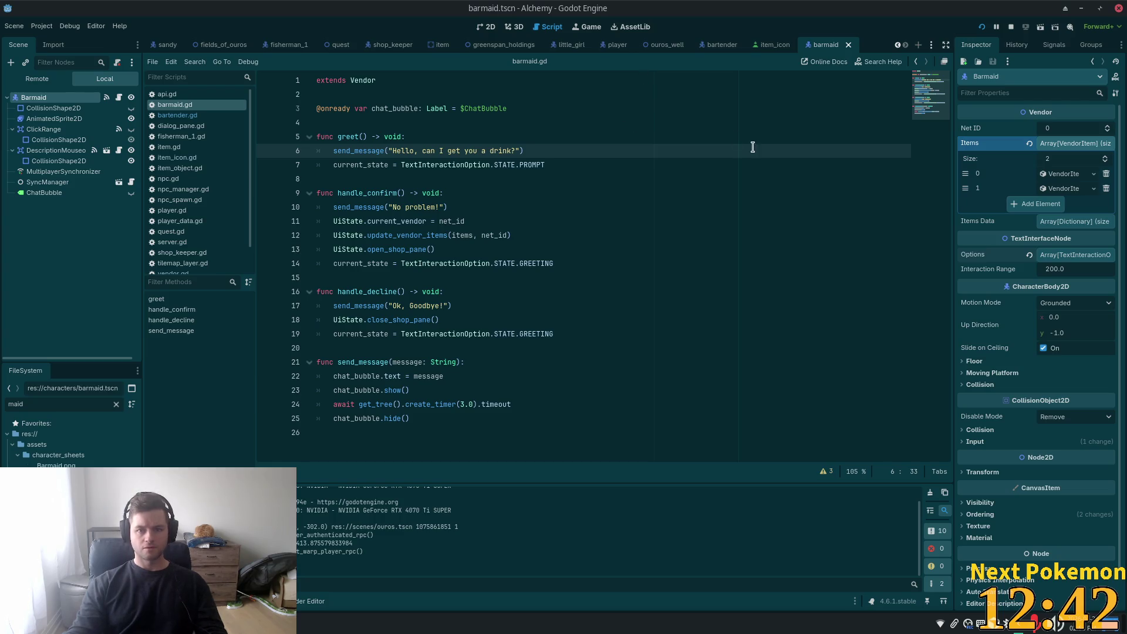
# - Run the game and open, then close, the barmaid's shop in the Ouros tavern
pyautogui.click(984, 29)
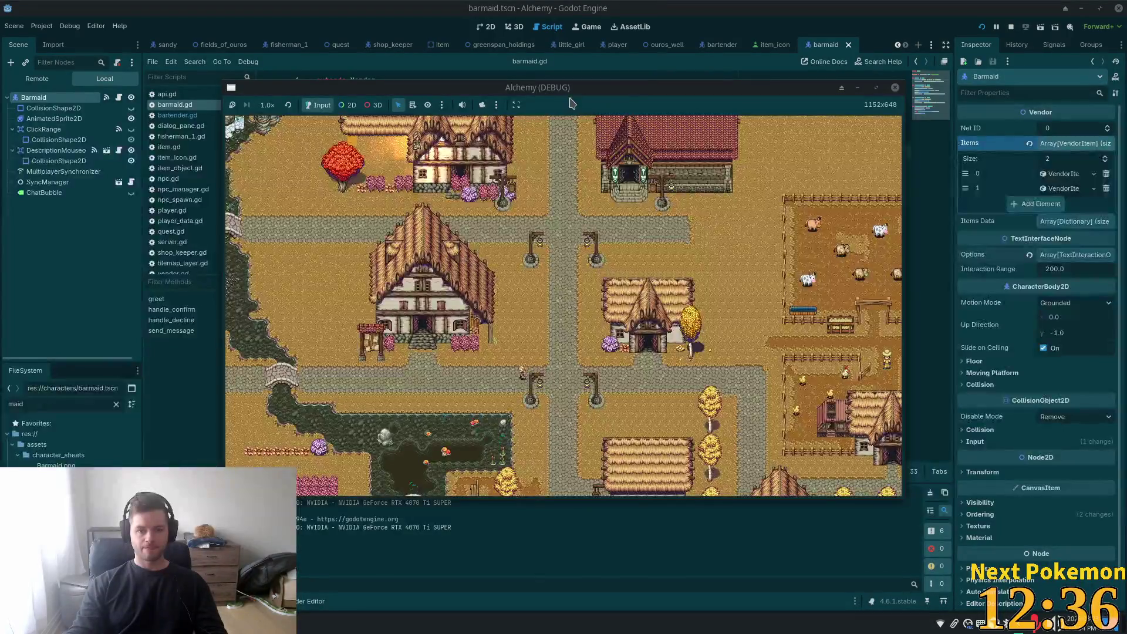
pyautogui.moveTo(576, 88); pyautogui.dragTo(659, 134)
pyautogui.click(569, 107)
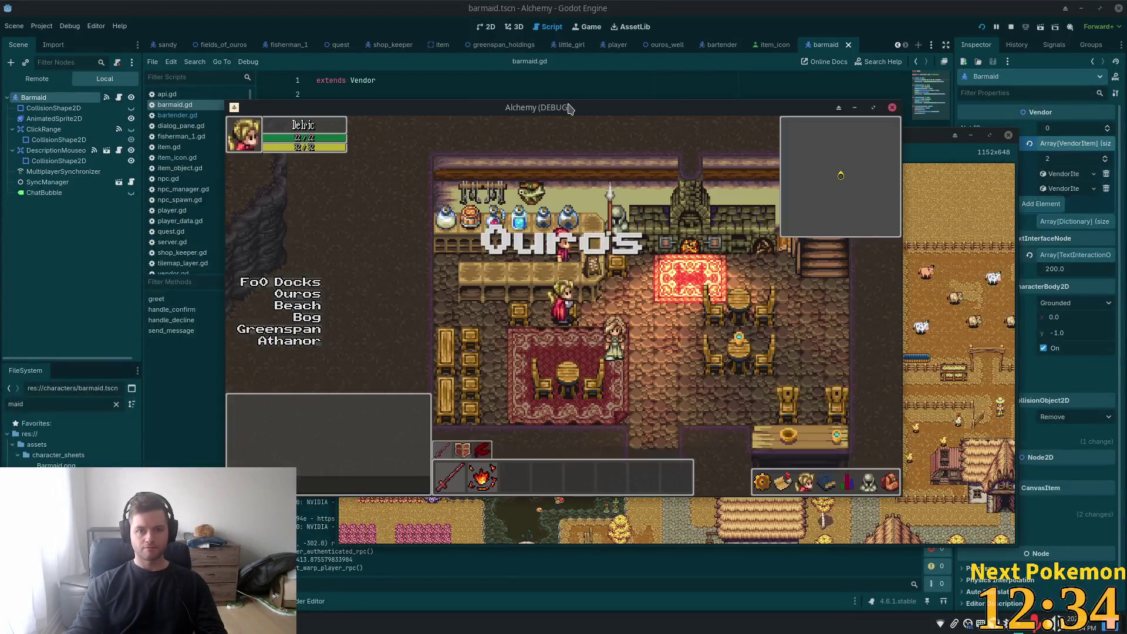
pyautogui.click(590, 298)
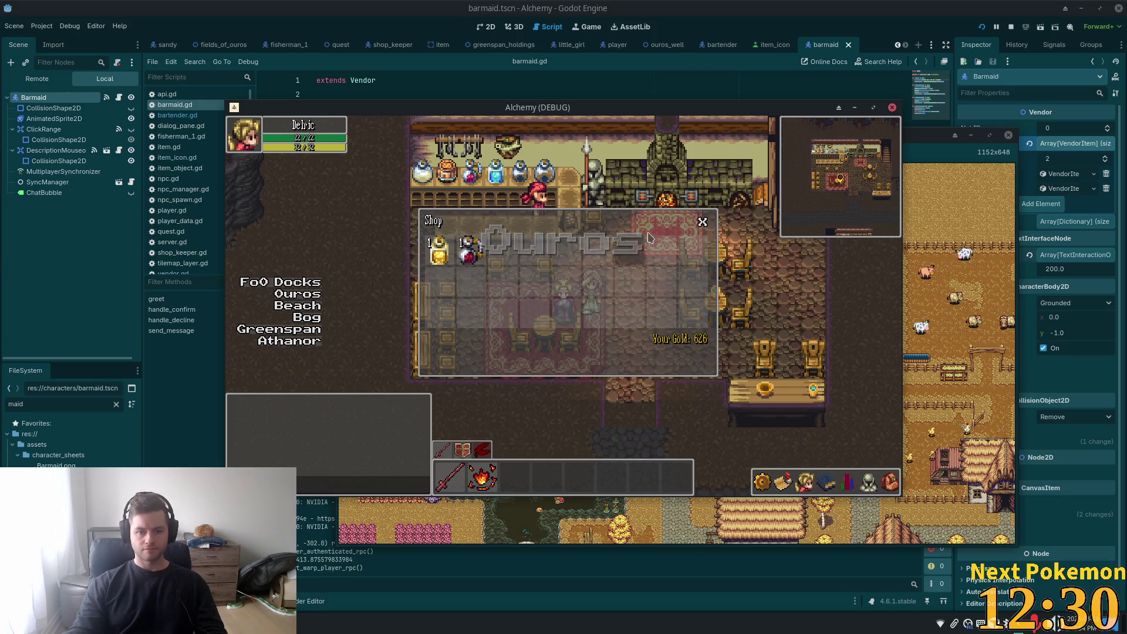
pyautogui.click(704, 222)
# - Send 'hey' in chat twice while walking toward the barmaid
pyautogui.write('hey')
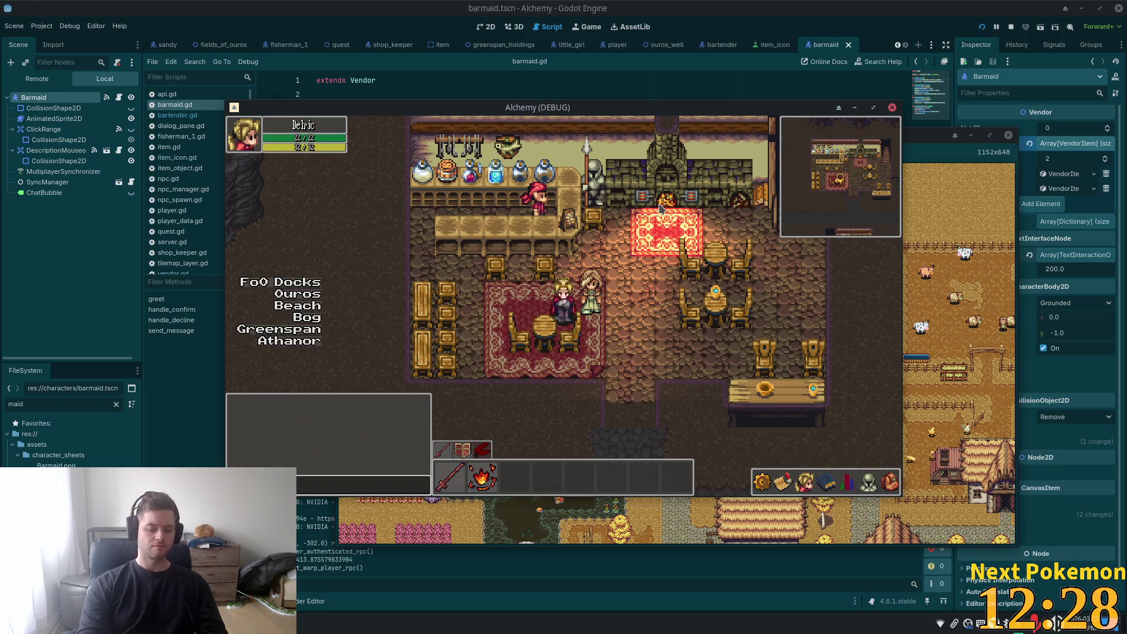
pyautogui.press('Return')
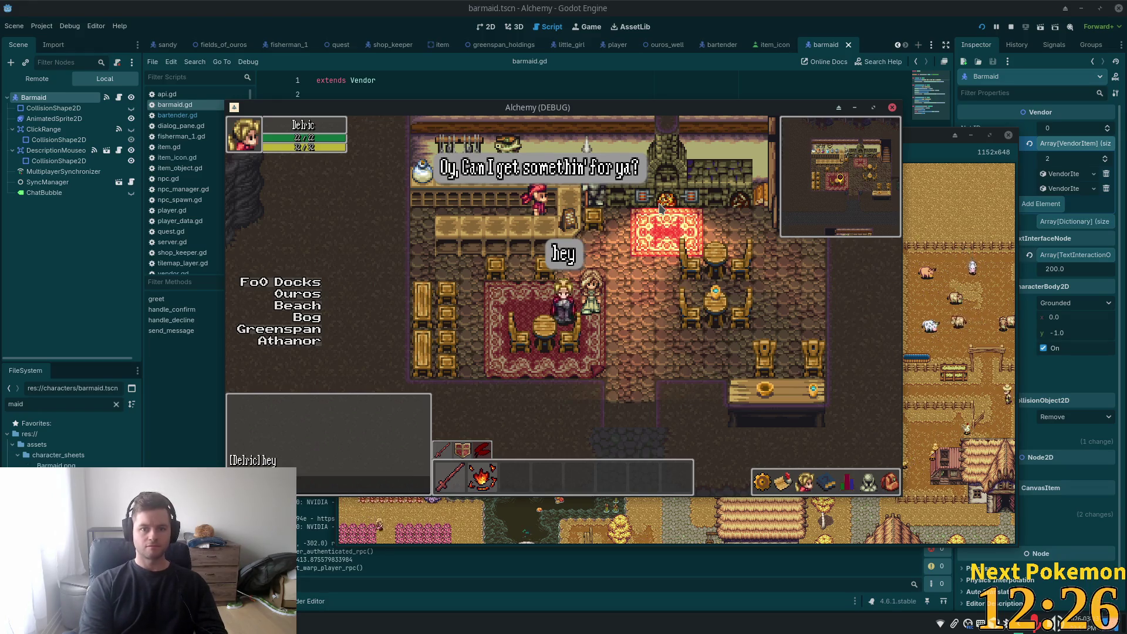
pyautogui.press('Down')
pyautogui.press('Right')
pyautogui.press('Down')
pyautogui.write('hey')
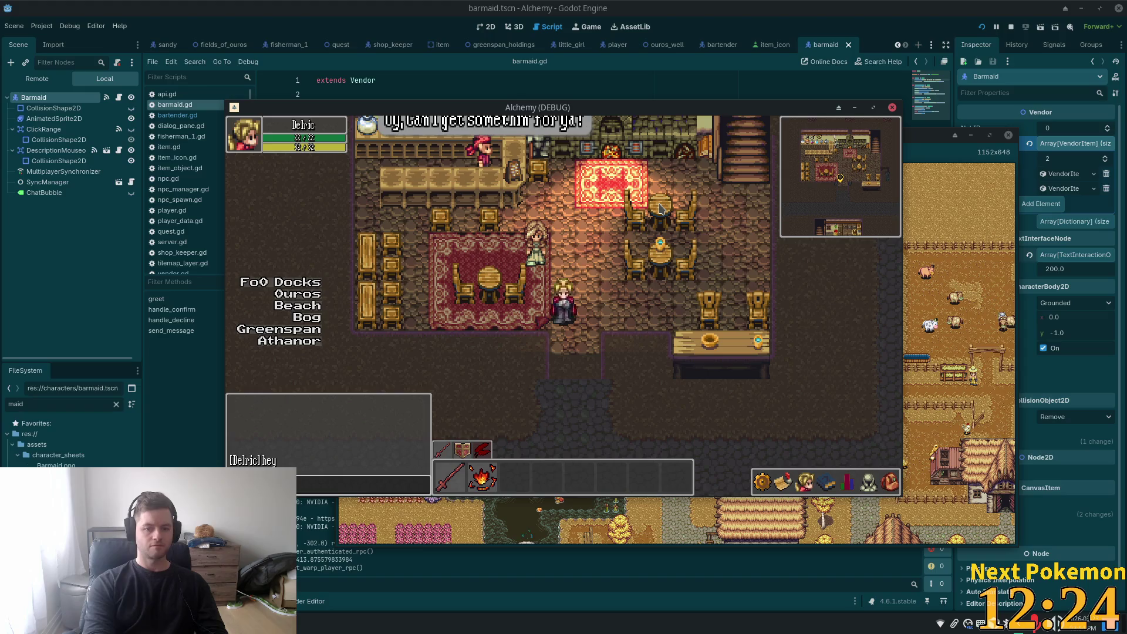
pyautogui.press('Return')
# - Walk the player around and over the barmaid's spot, then stop the game
pyautogui.press('Up')
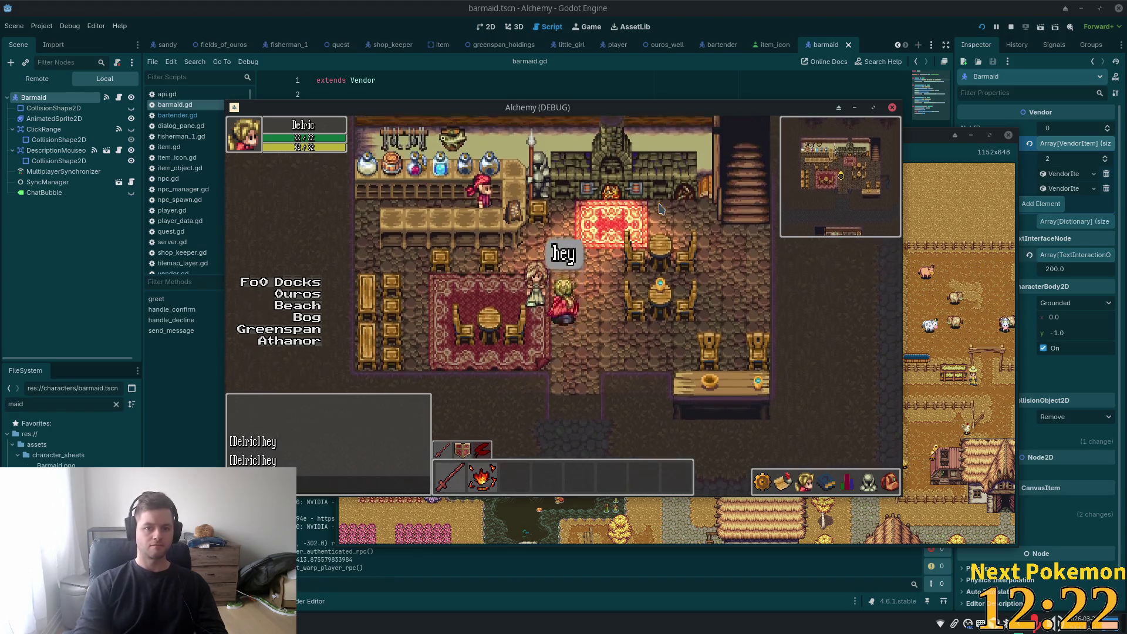
pyautogui.press('Down')
pyautogui.press('Up')
pyautogui.press('Left')
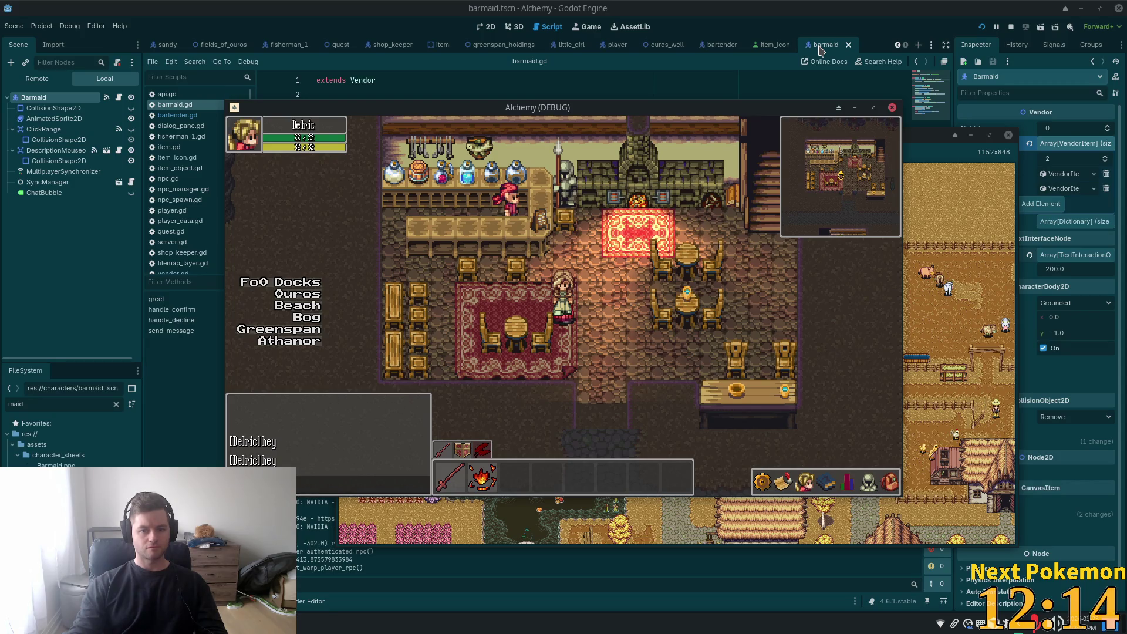
pyautogui.press('Right')
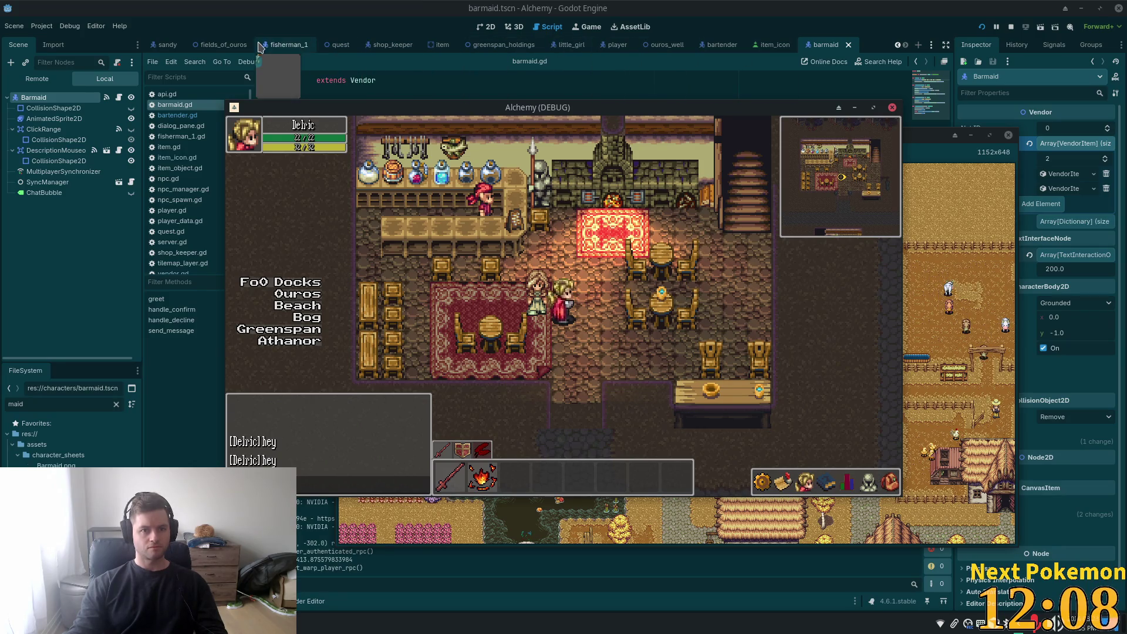
pyautogui.click(787, 9)
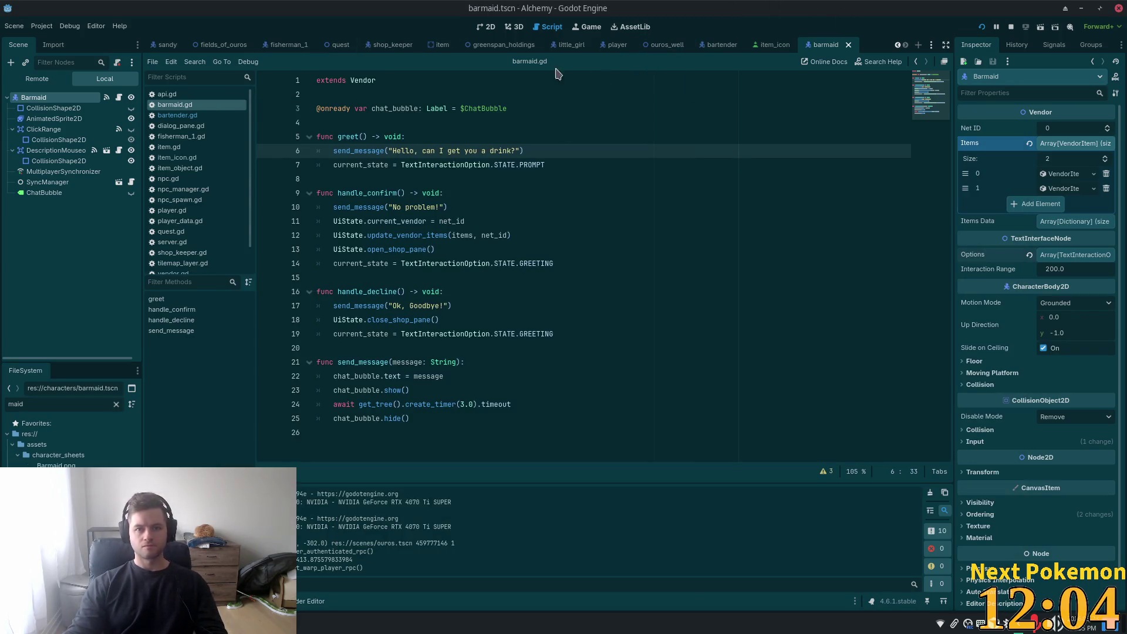
# - Close the greenspan_holdings, shop_keeper, item and little_girl scene tabs
pyautogui.click(533, 46)
pyautogui.click(545, 45)
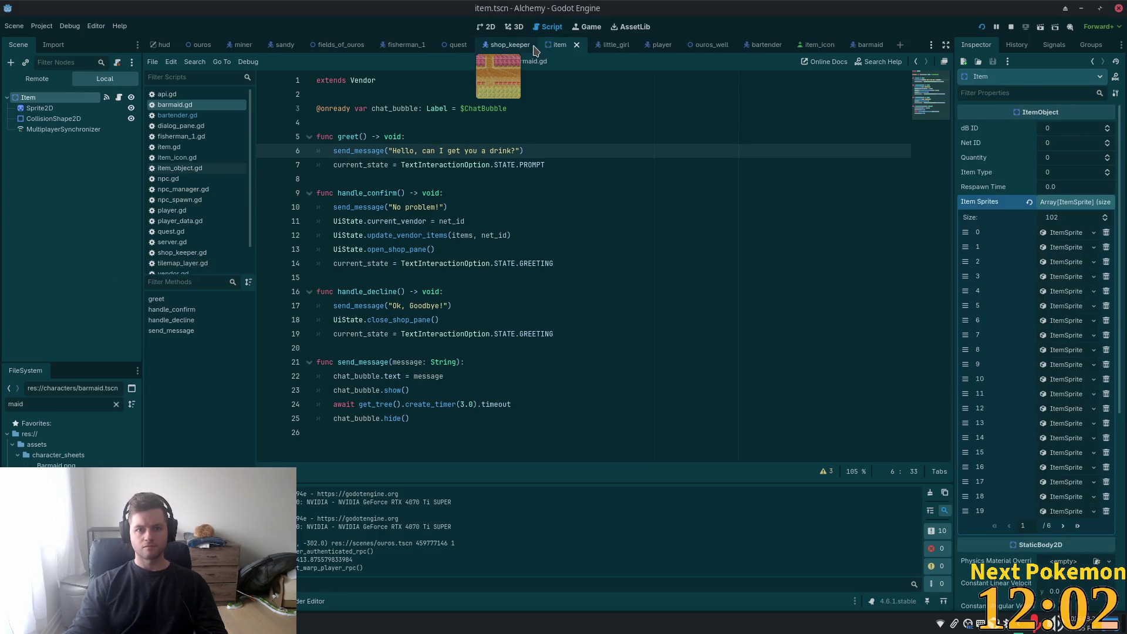
pyautogui.click(539, 45)
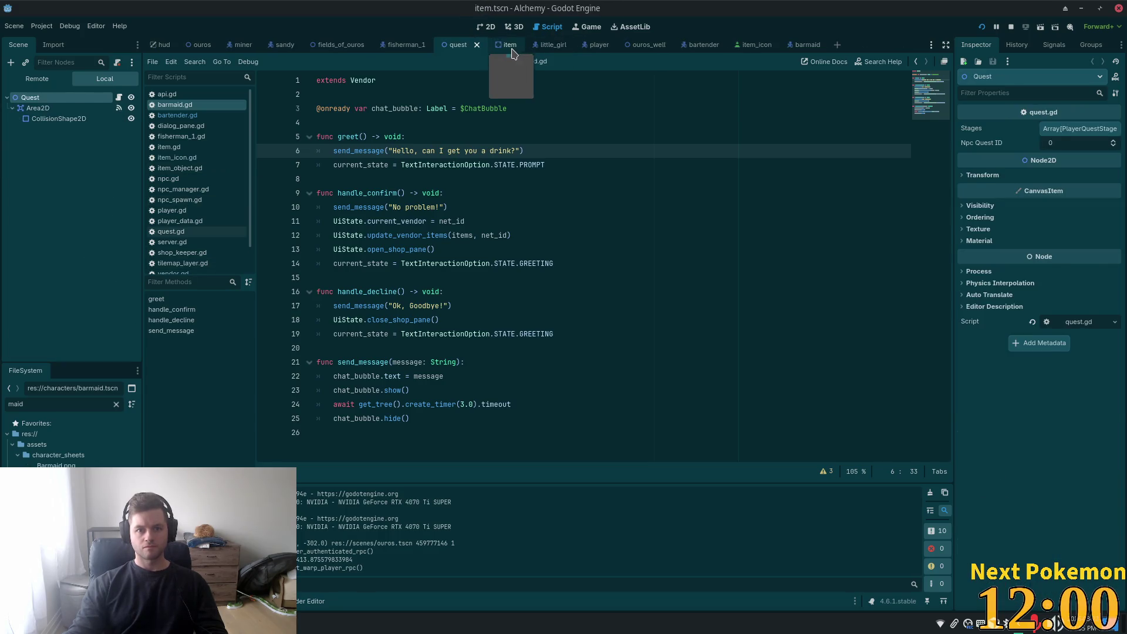
pyautogui.click(514, 45)
pyautogui.click(516, 46)
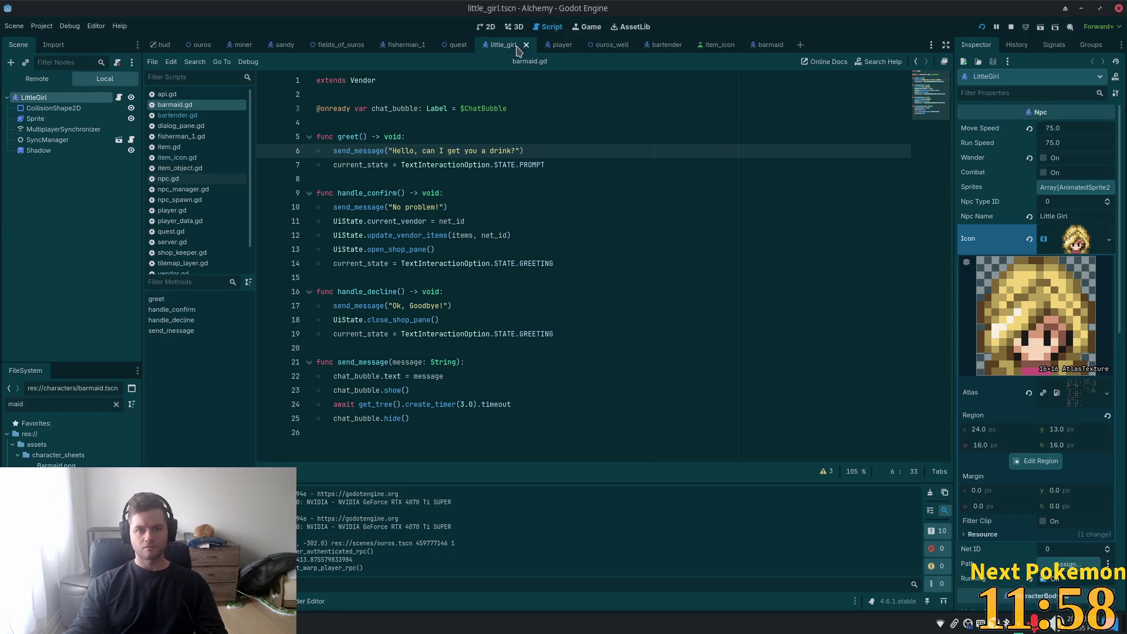
pyautogui.click(526, 46)
# - Close the player, fisherman_1, fields_of_ouros and ouros_well tabs, showing Ouros in 2D
pyautogui.click(515, 46)
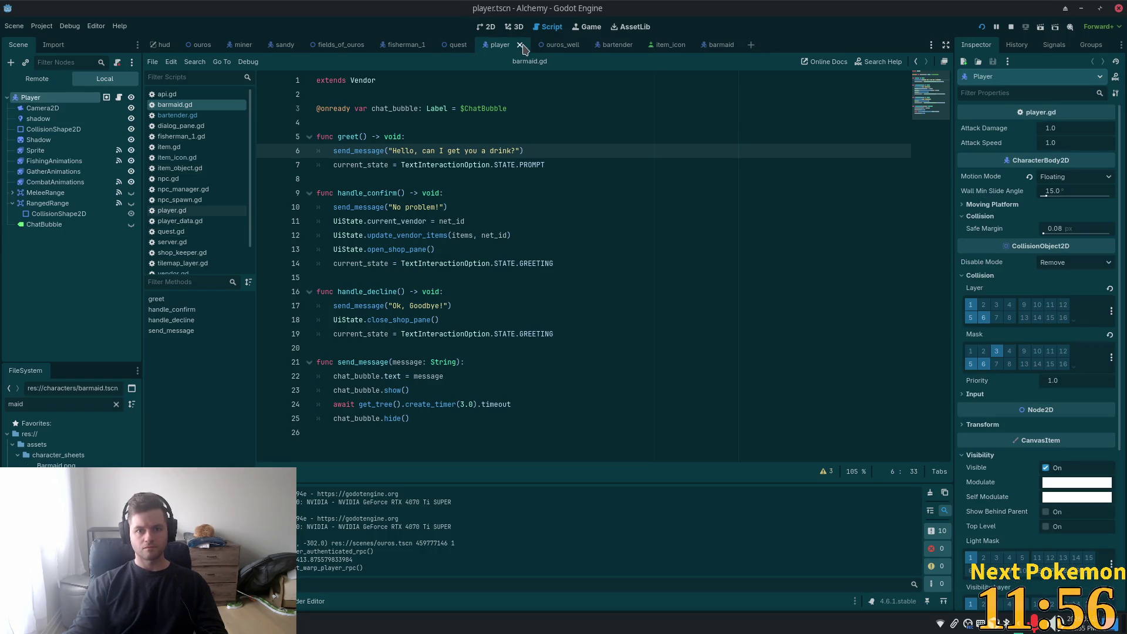
pyautogui.click(525, 46)
pyautogui.click(423, 47)
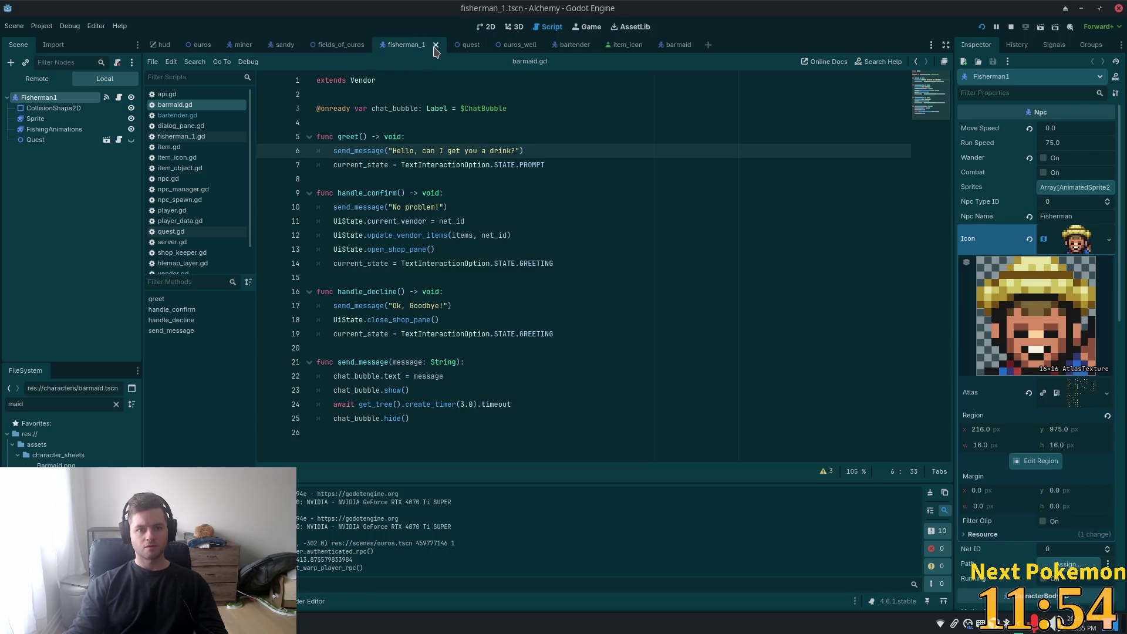
pyautogui.click(436, 45)
pyautogui.click(374, 45)
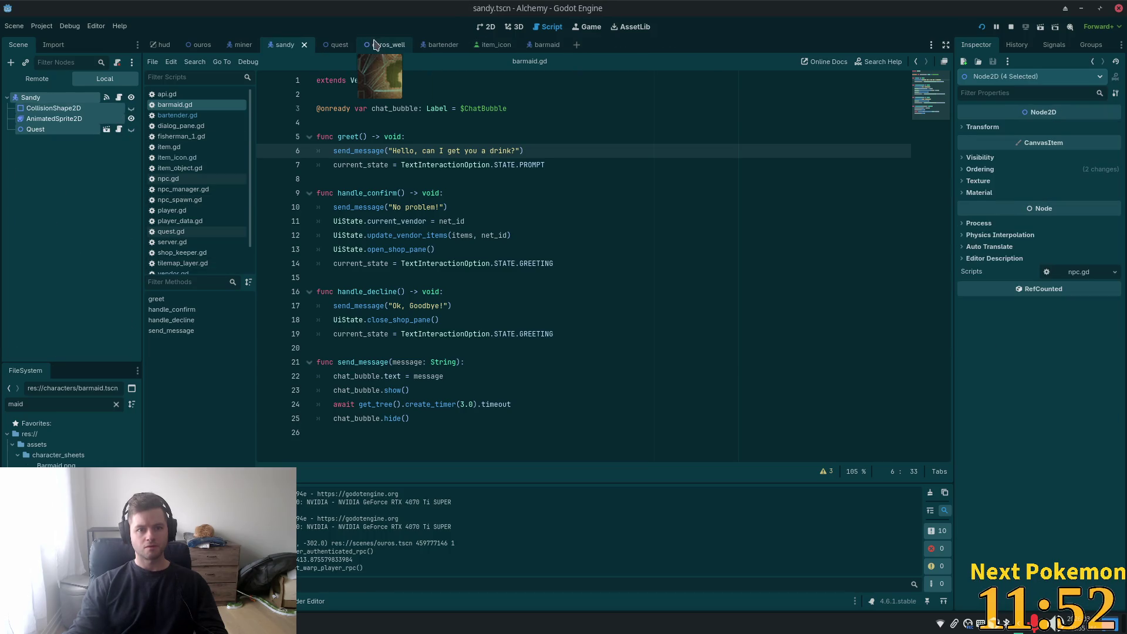
pyautogui.click(400, 45)
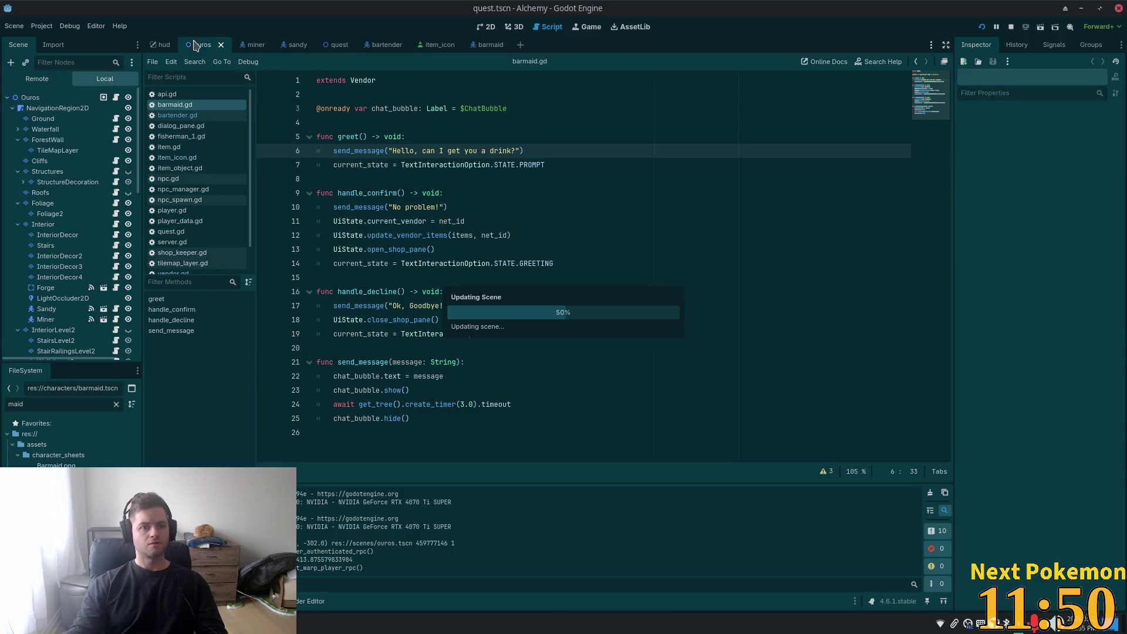
pyautogui.click(485, 28)
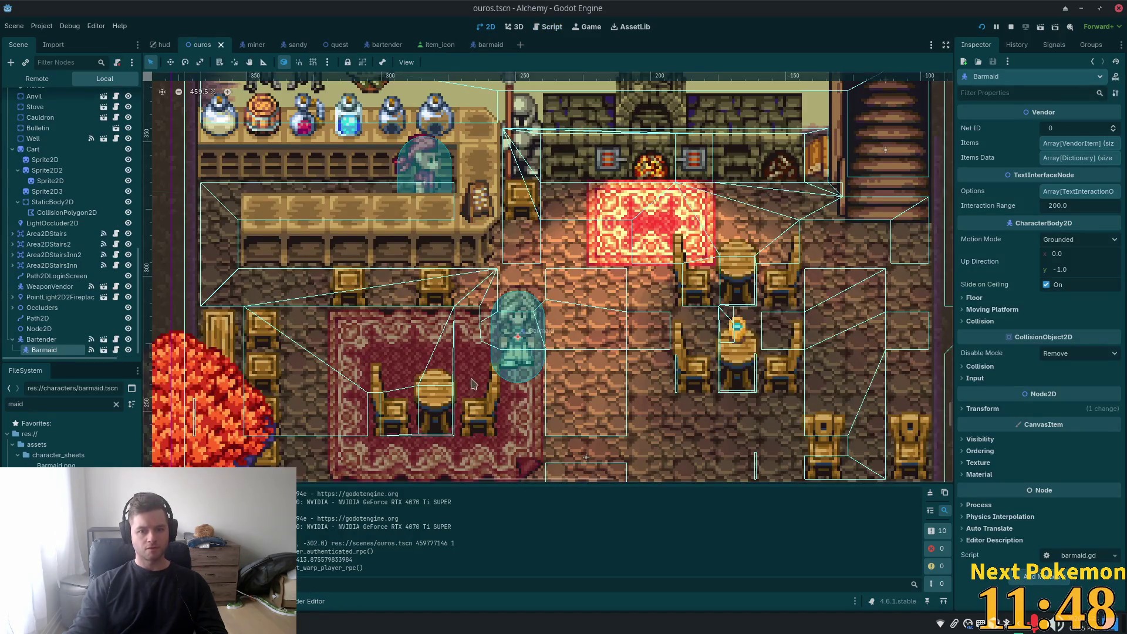
# - Save ouros.tscn, inspect the barmaid's CanvasItem Ordering (Z Index, Y Sort), then open barmaid.tscn
pyautogui.scroll(-1, 59, 235)
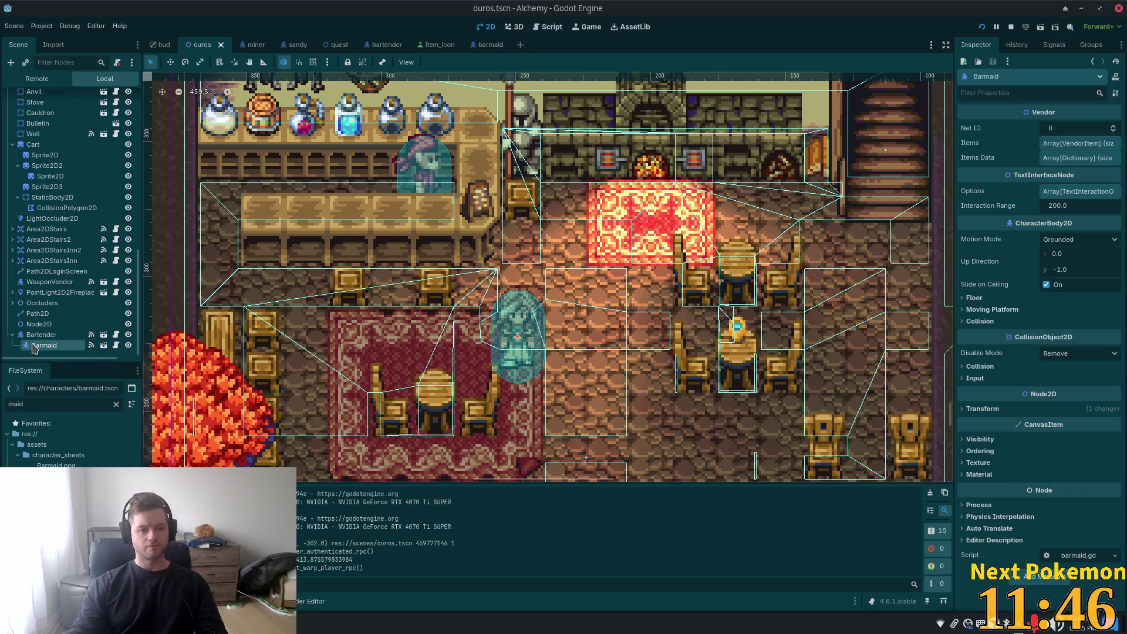
pyautogui.click(53, 44)
pyautogui.moveTo(50, 85)
pyautogui.mouseDown()
pyautogui.moveTo(19, 51)
pyautogui.moveTo(56, 80)
pyautogui.moveTo(31, 99)
pyautogui.mouseUp()
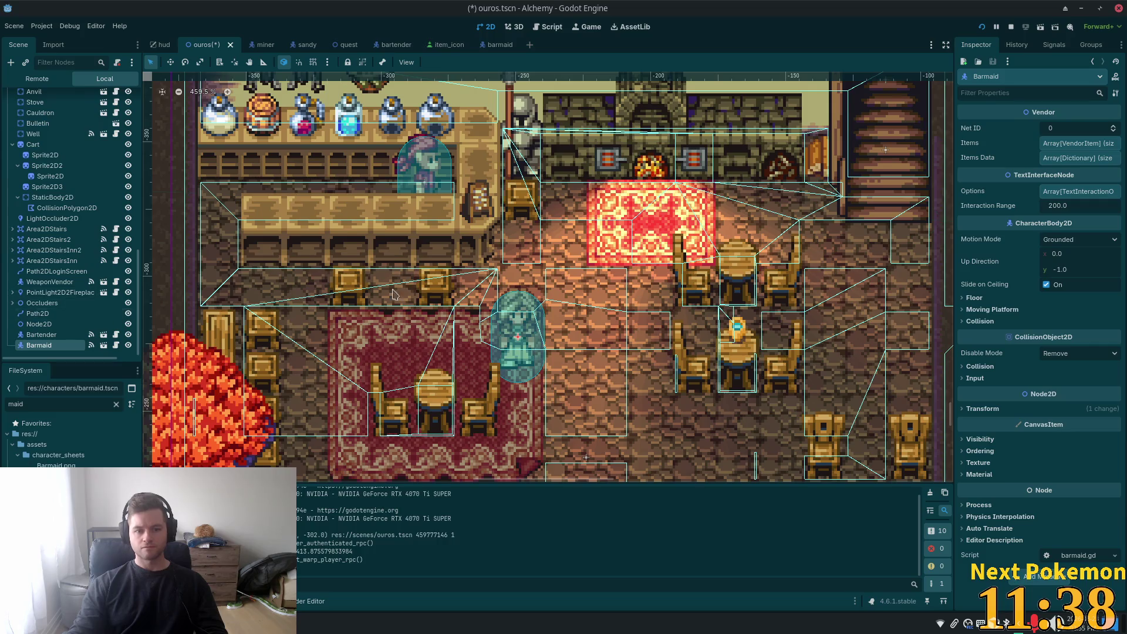
pyautogui.hotkey('ctrl', 's')
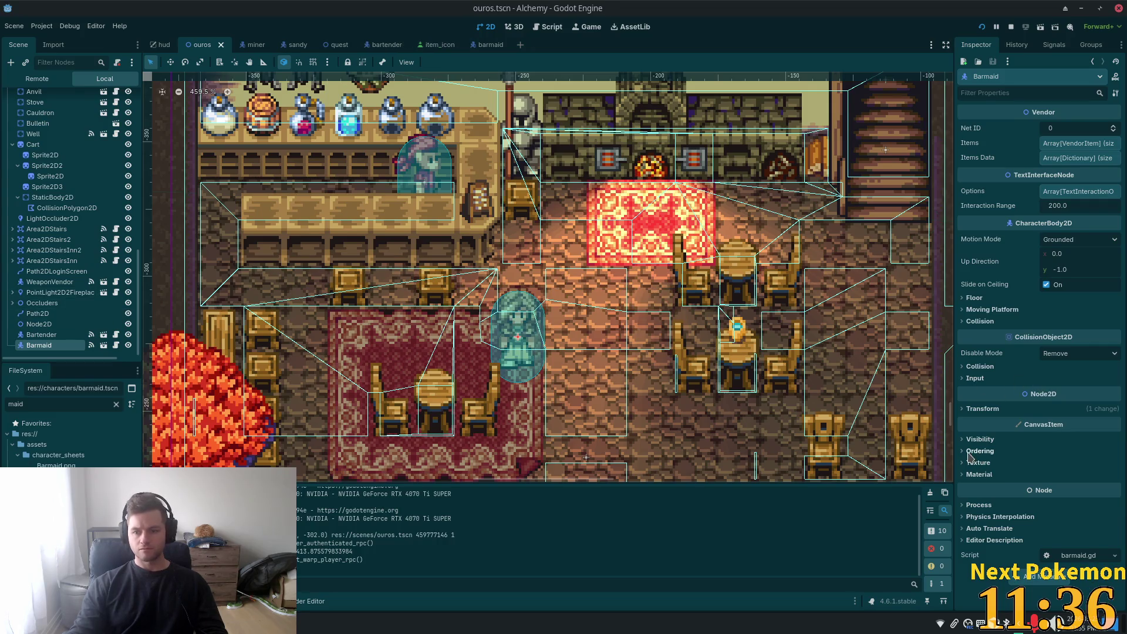
pyautogui.click(978, 451)
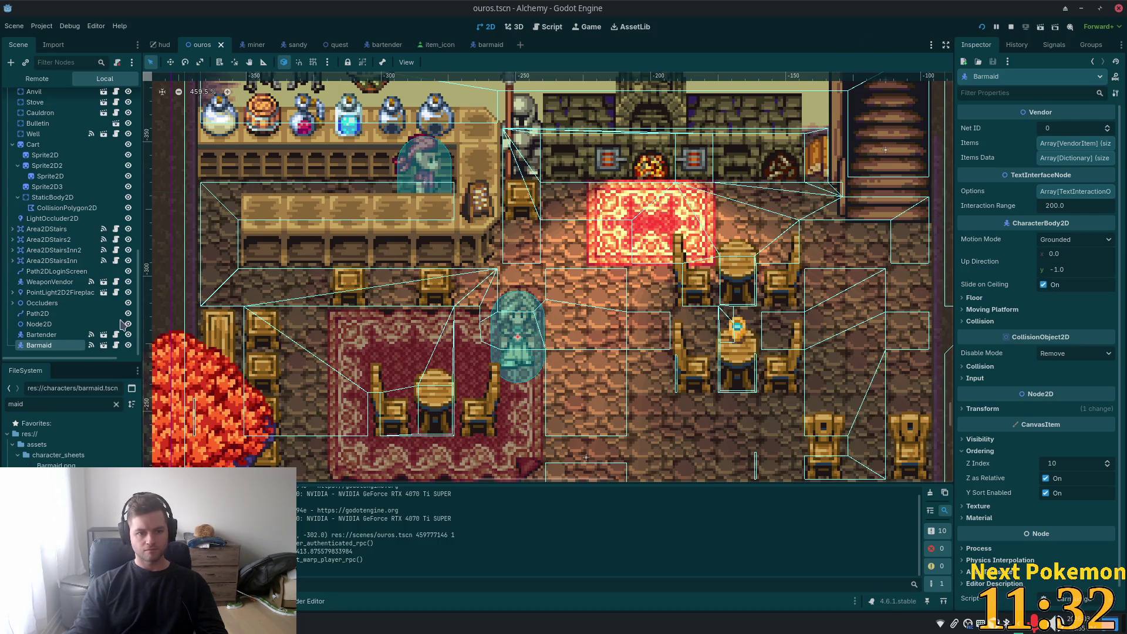
pyautogui.click(486, 47)
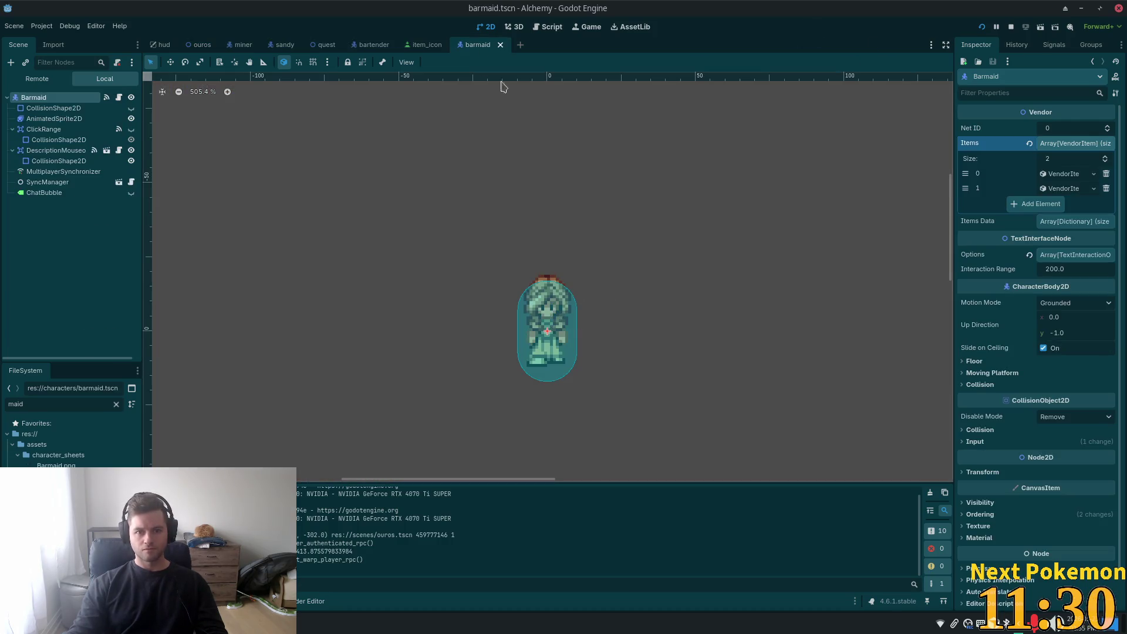
# - Delete and recreate the input_event to _on_input_event signal connection, then run the game
pyautogui.click(1059, 257)
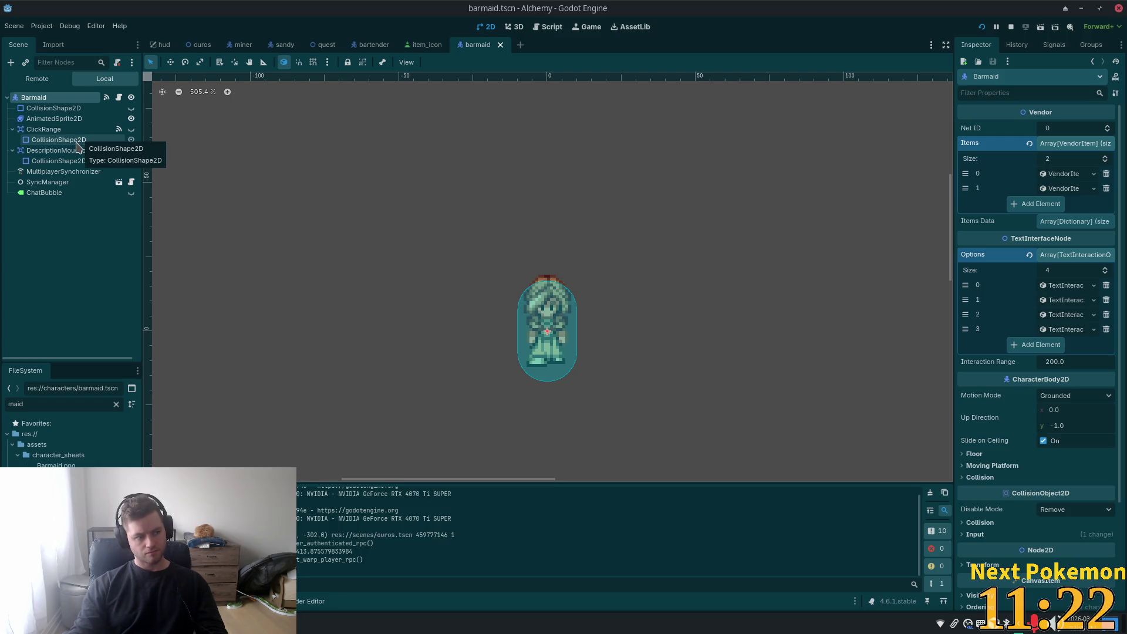
pyautogui.click(1055, 48)
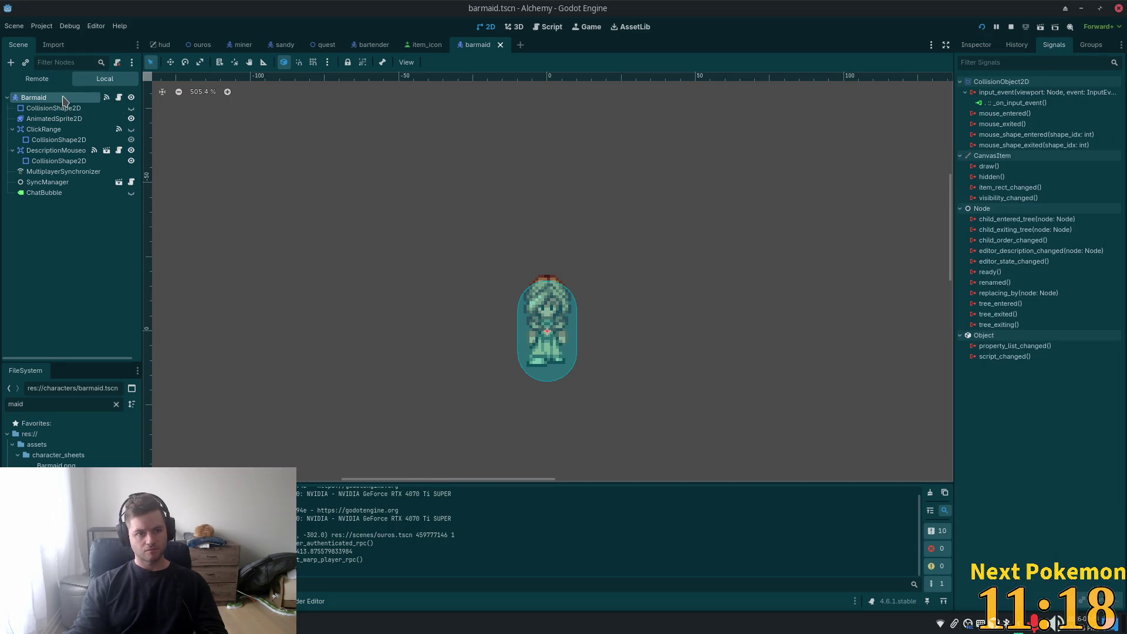
pyautogui.click(1019, 102)
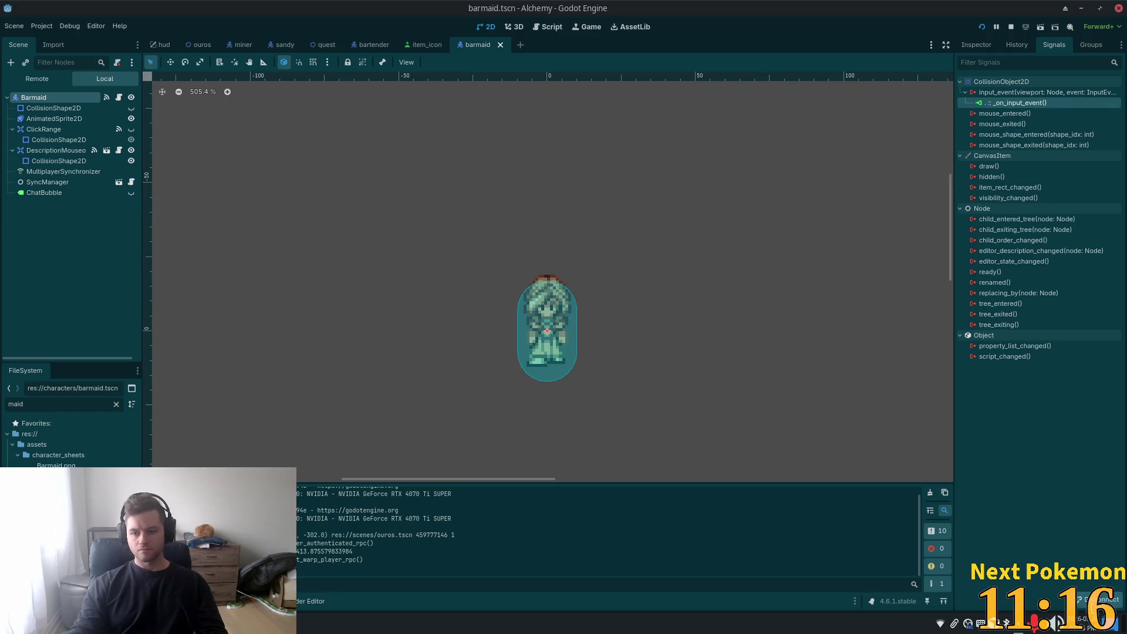
pyautogui.press('Delete')
pyautogui.doubleClick(987, 92)
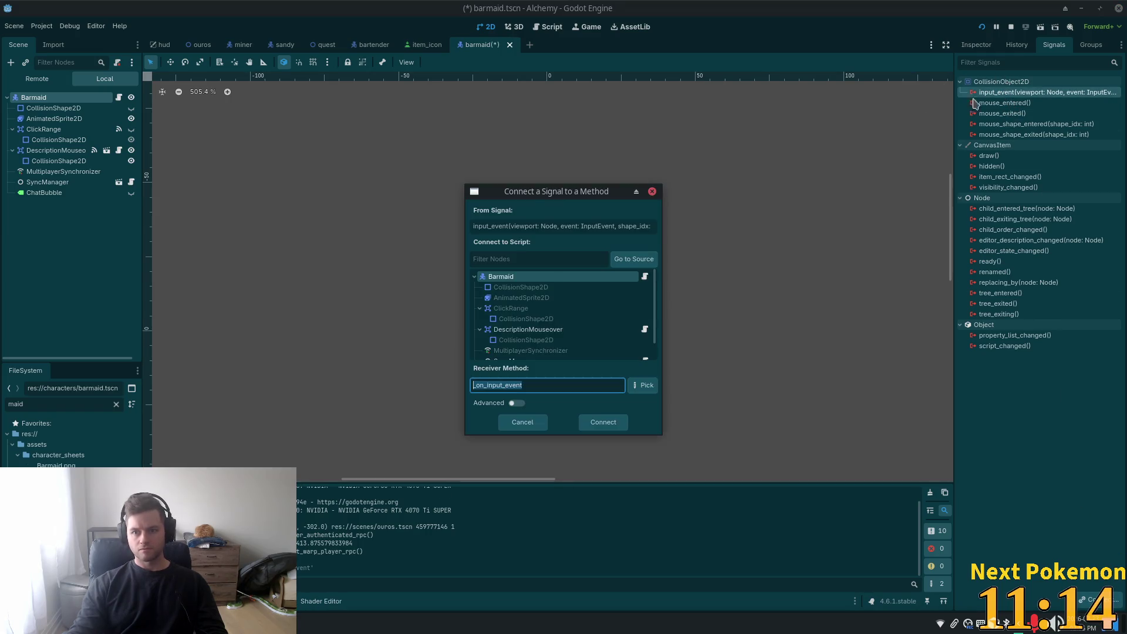
pyautogui.click(607, 427)
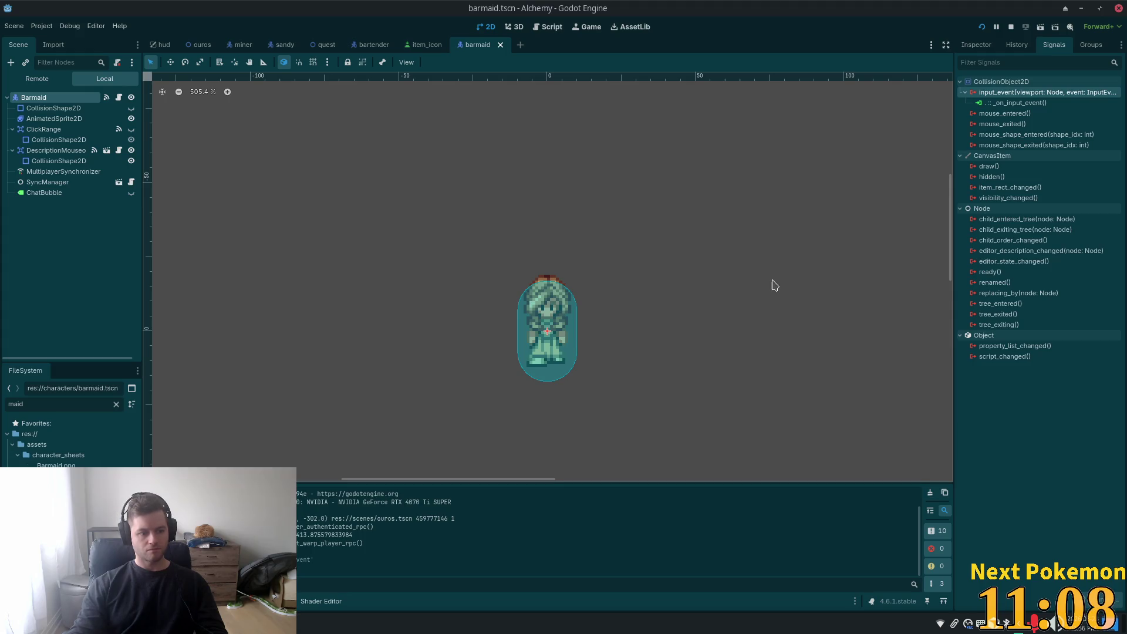
pyautogui.click(981, 27)
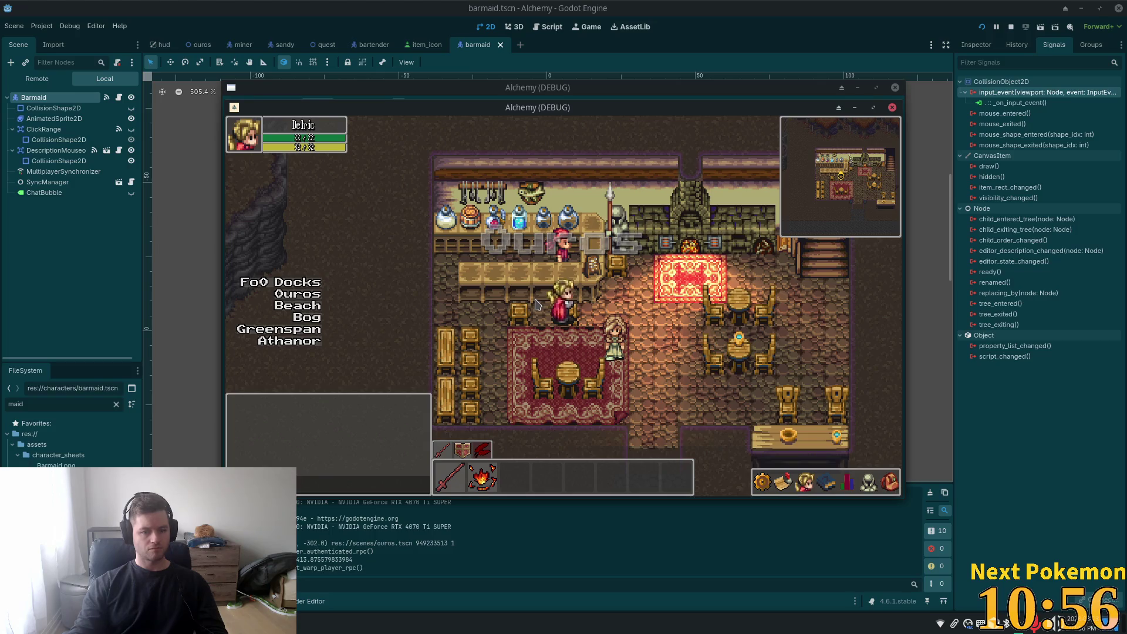
# - Open and close the barmaid's shop, then chat 'hey' and reply 'yes'
pyautogui.click(614, 338)
pyautogui.click(517, 209)
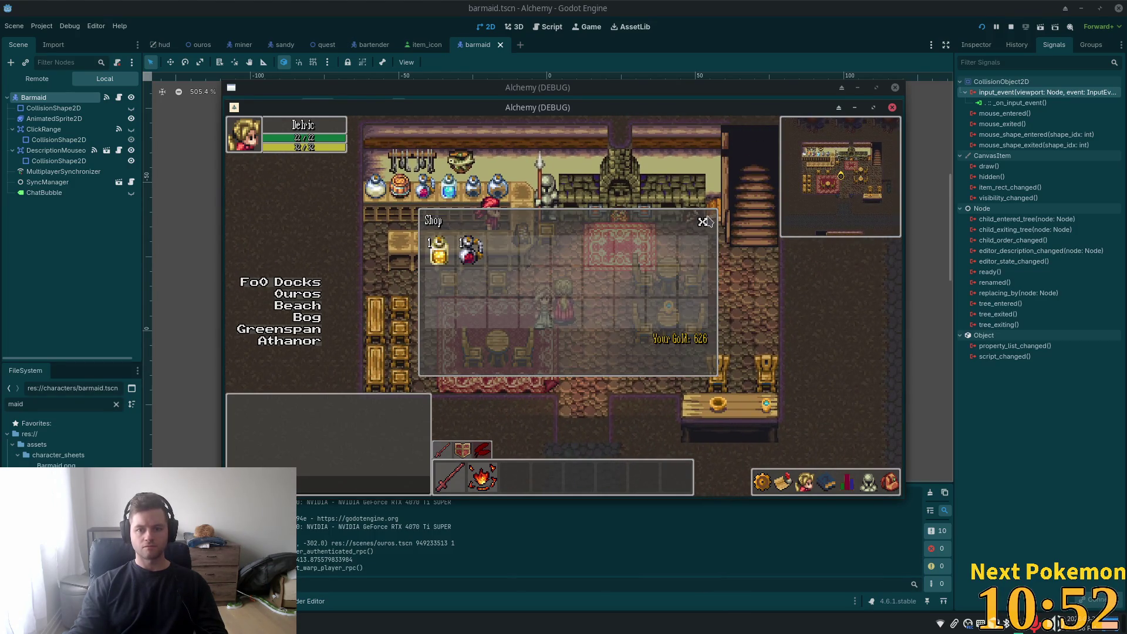
pyautogui.click(705, 221)
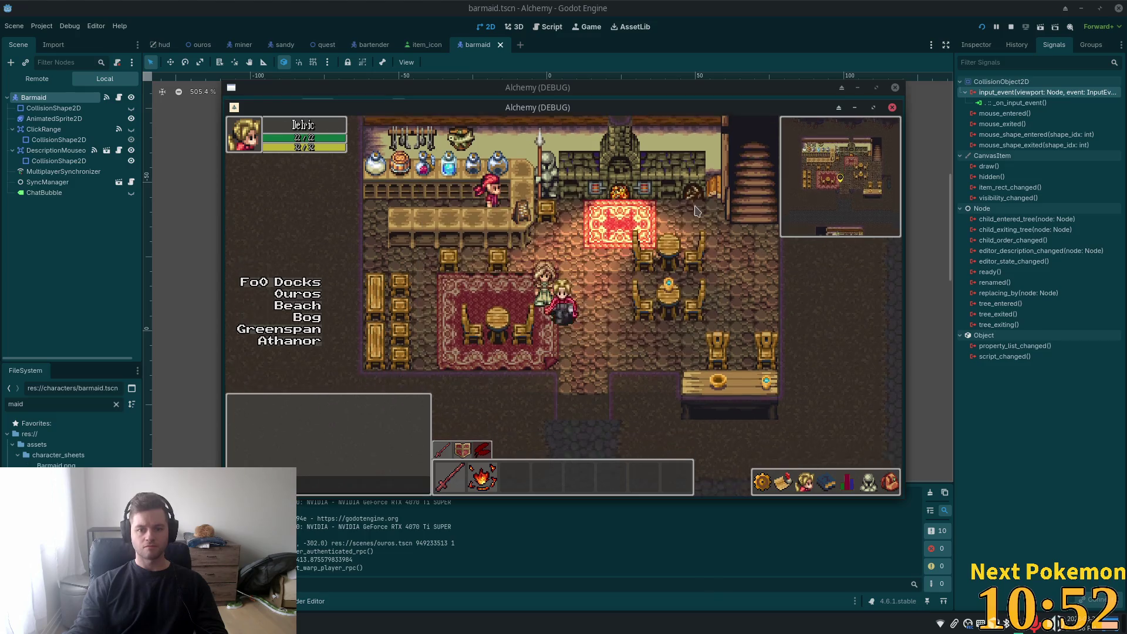
pyautogui.press('Return')
pyautogui.write('hey')
pyautogui.press('Return')
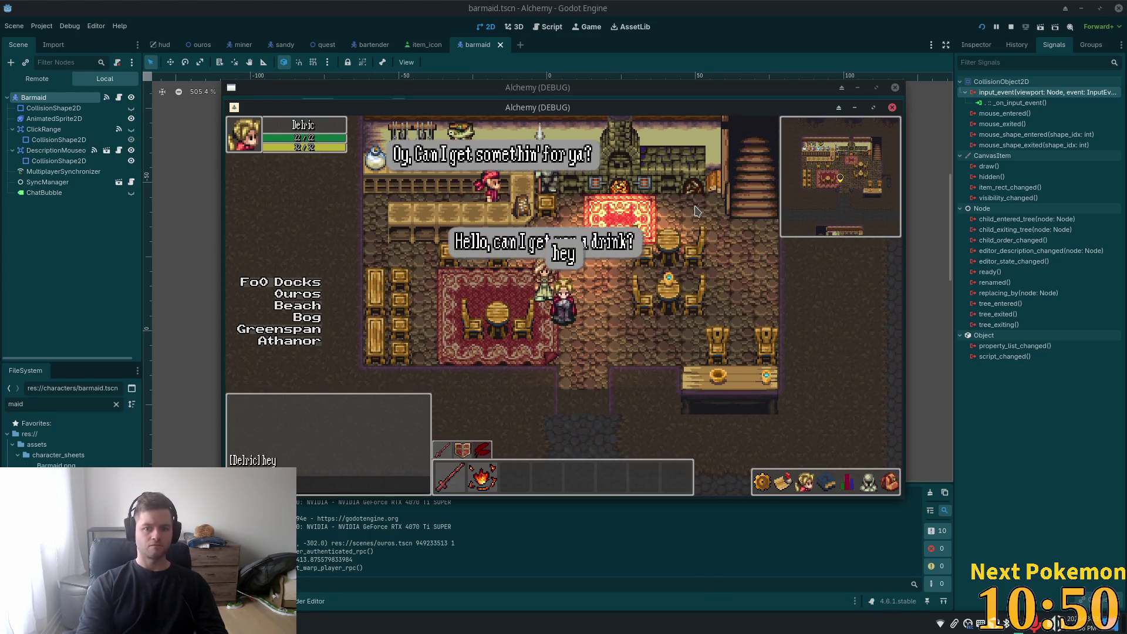
pyautogui.press('s')
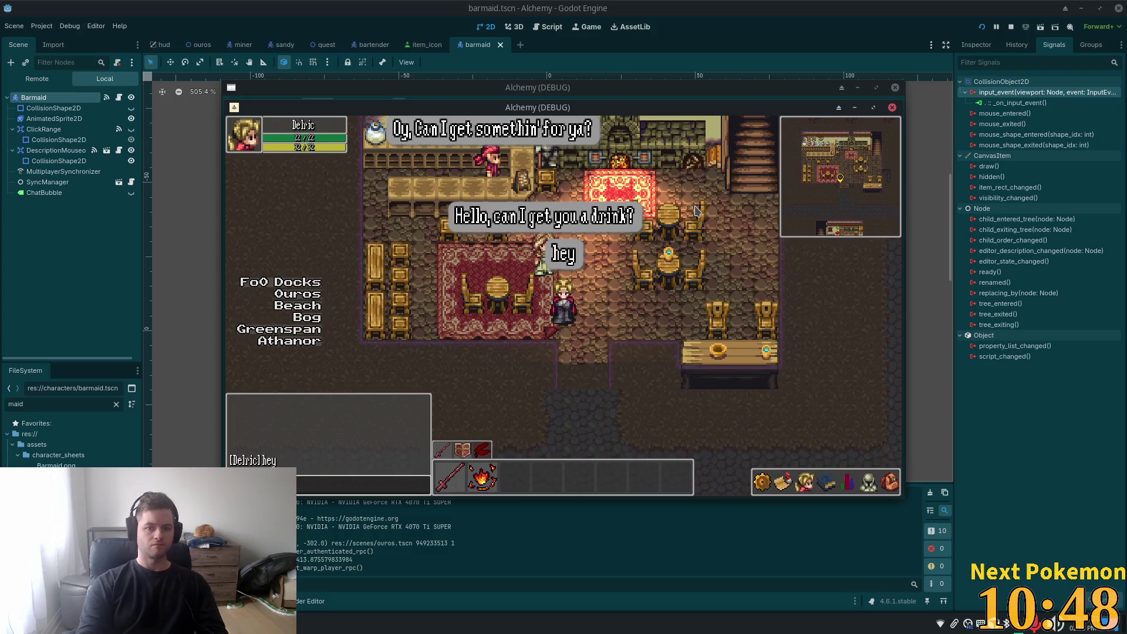
pyautogui.press('Return')
pyautogui.write('yes')
pyautogui.press('Return')
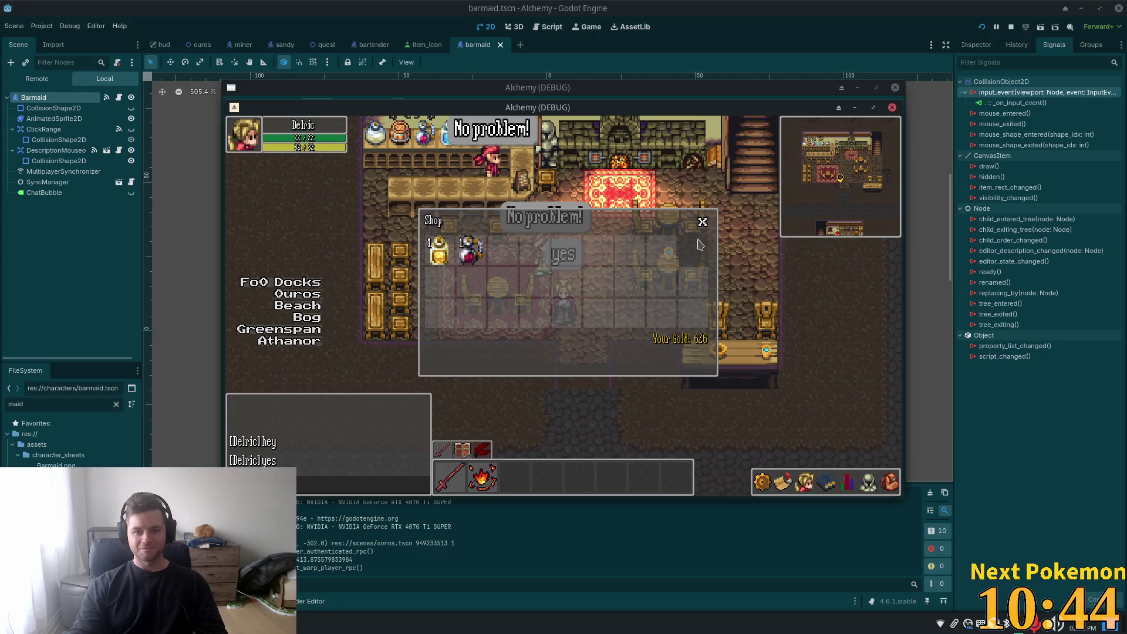
# - Walk the player across the tavern, onto the red rug, down and back up
pyautogui.press('w')
pyautogui.press('d')
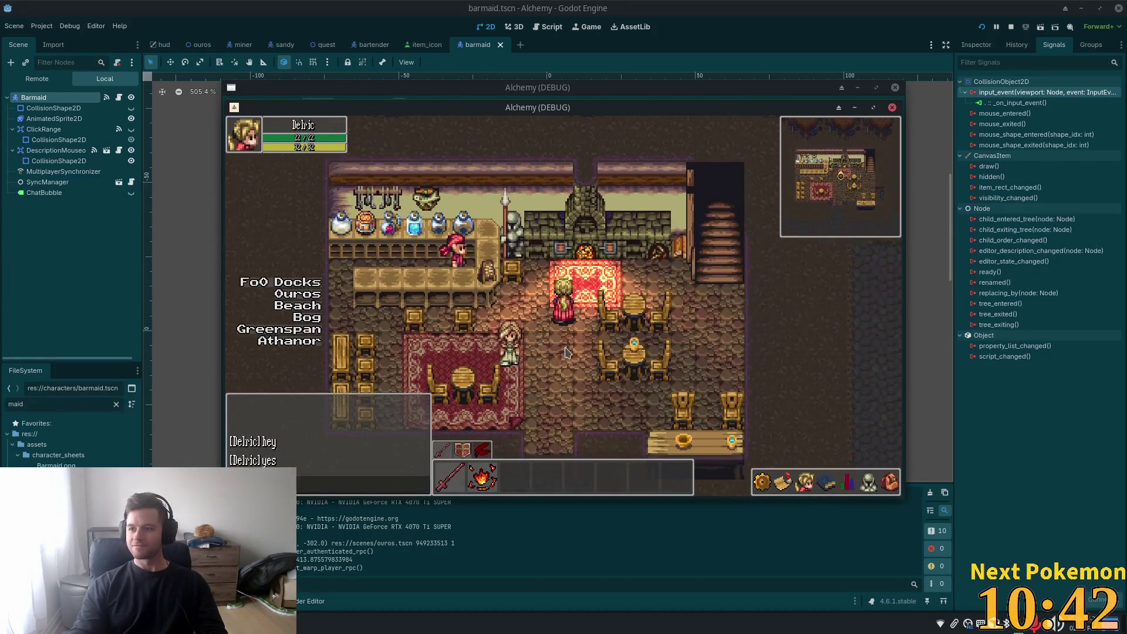
pyautogui.press('d')
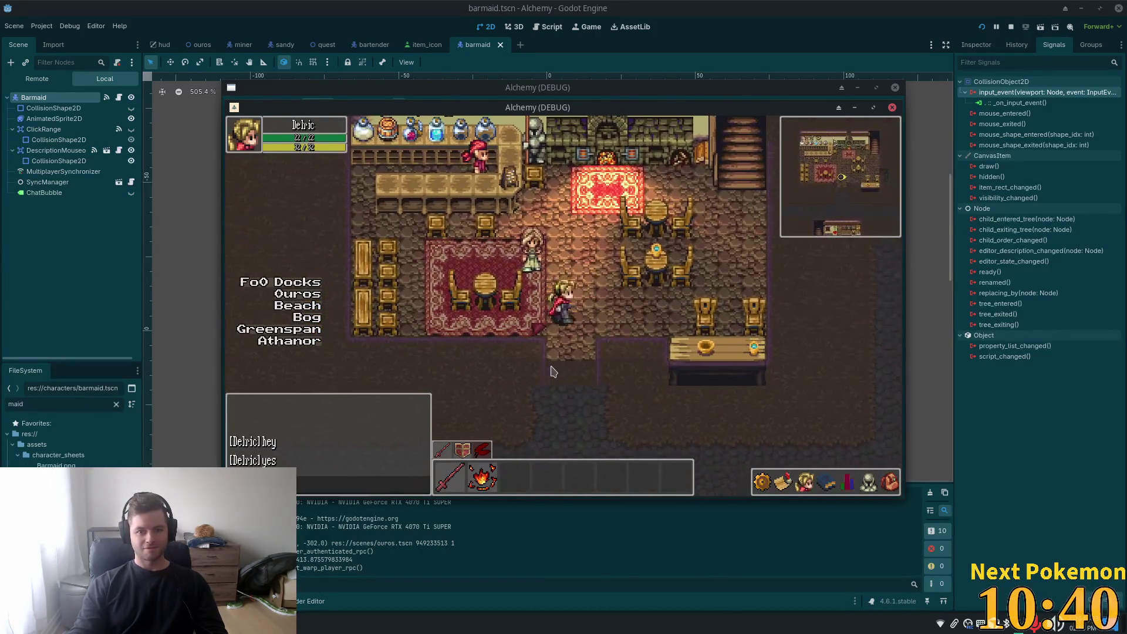
pyautogui.press('a')
pyautogui.press('w')
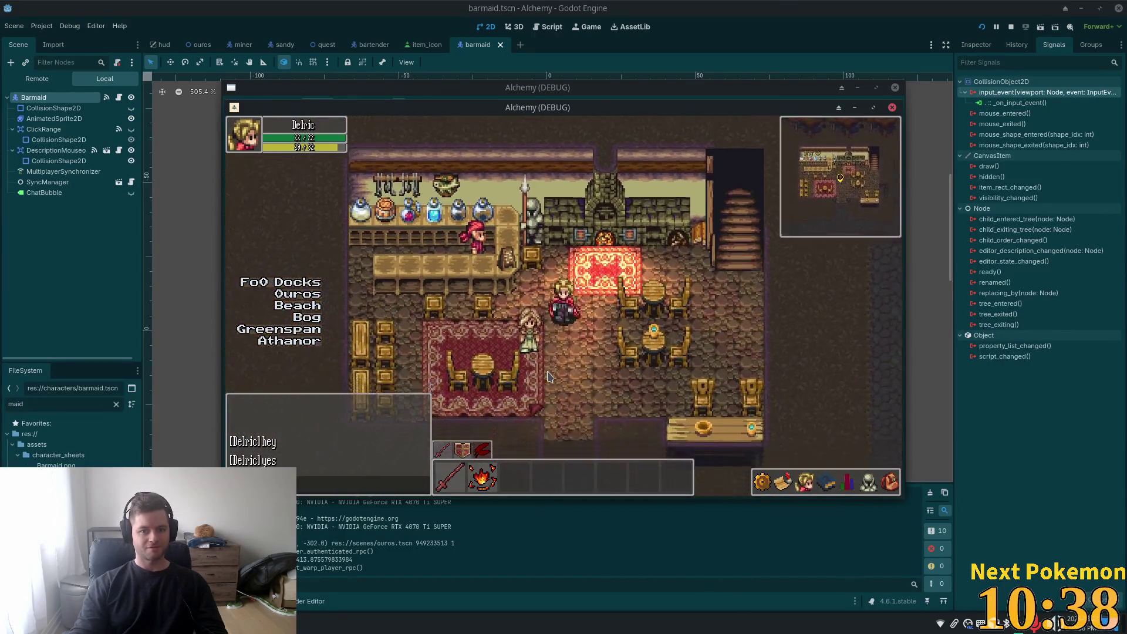
pyautogui.press('w')
pyautogui.press('a')
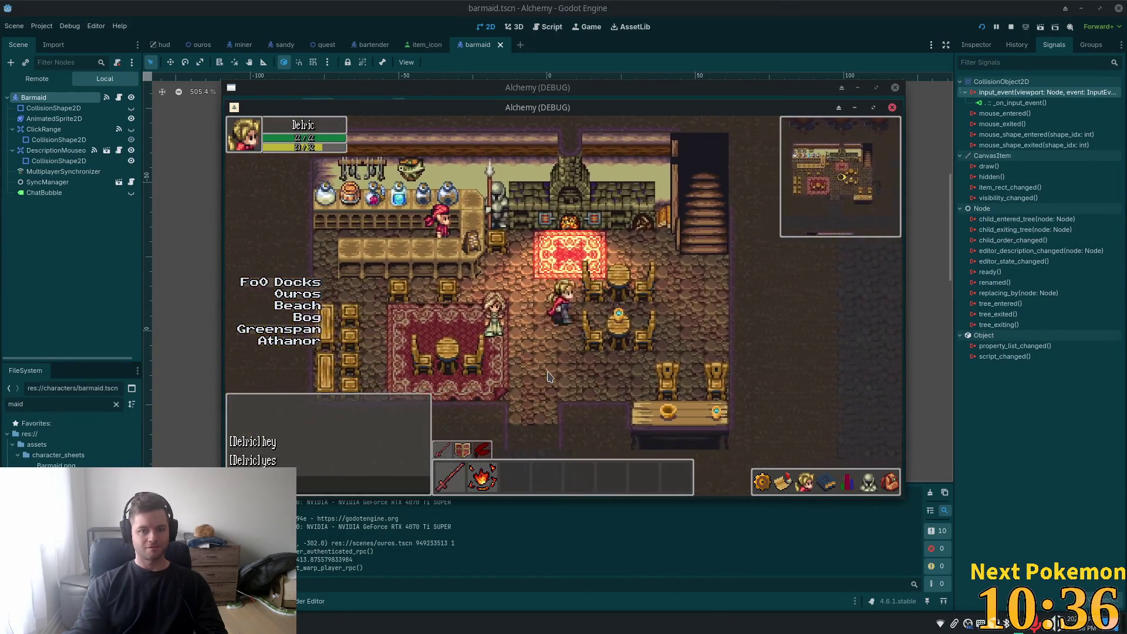
pyautogui.press('a')
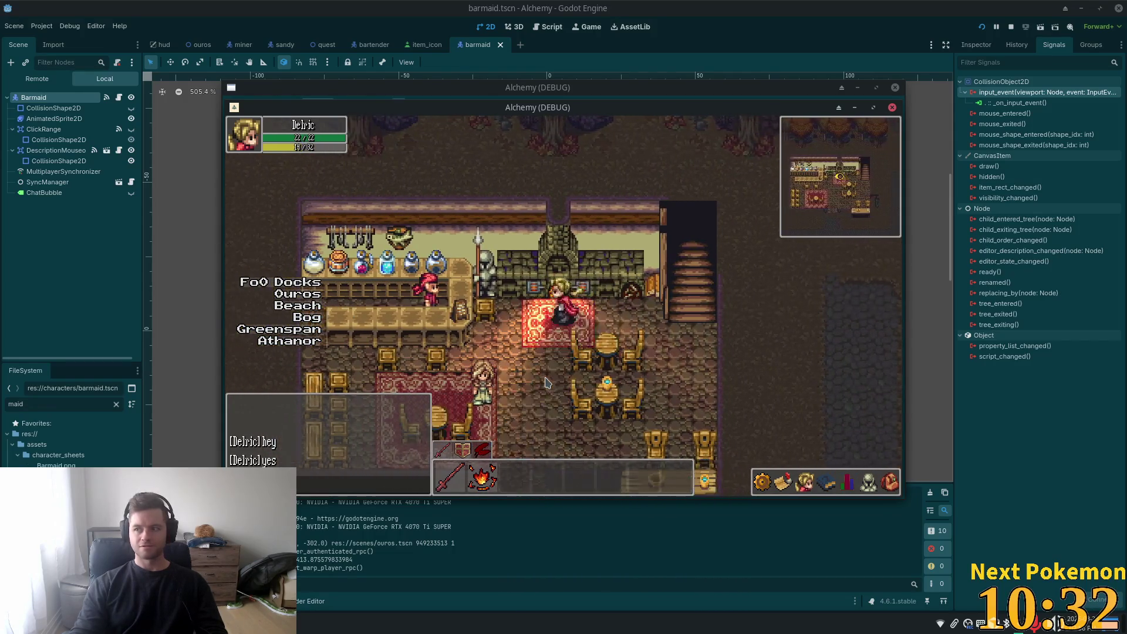
pyautogui.press('a')
pyautogui.press('d')
pyautogui.press('s')
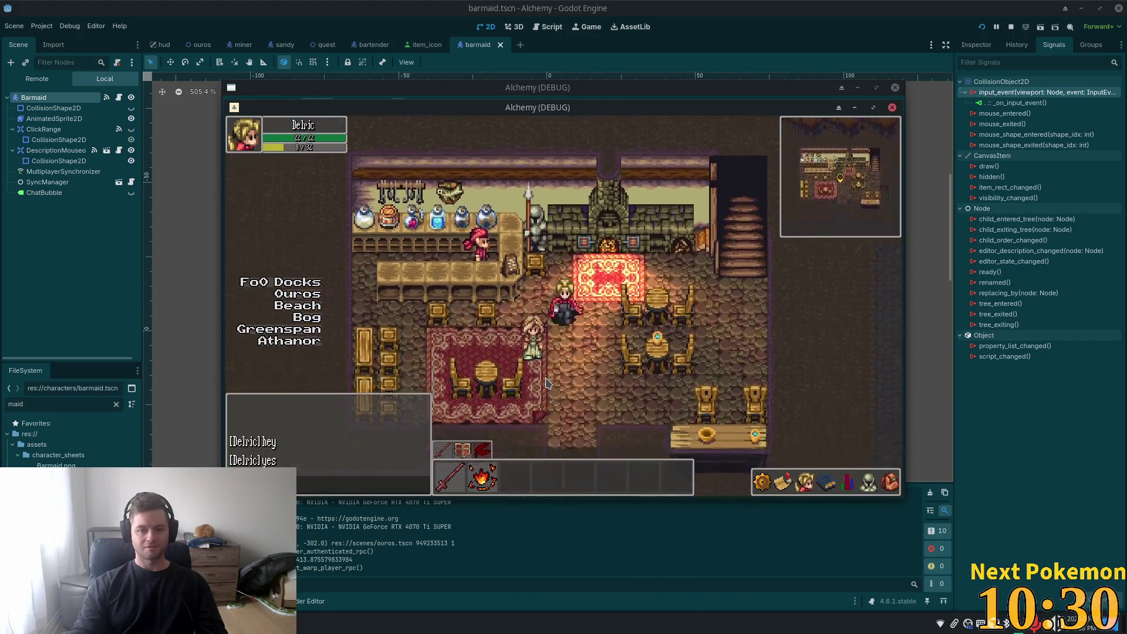
pyautogui.press('w')
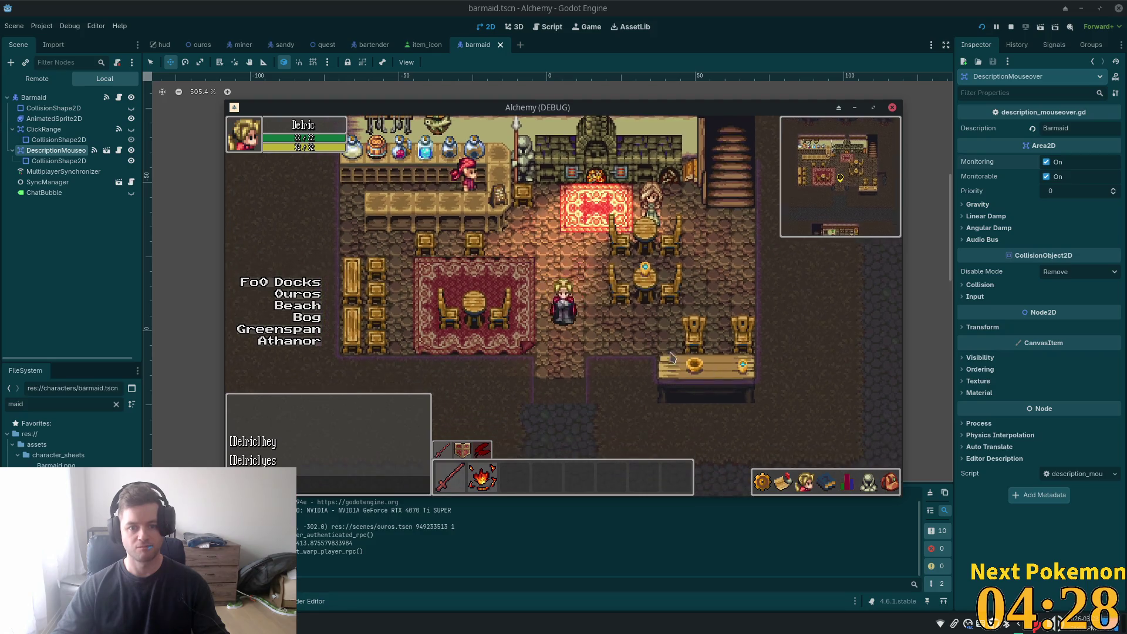
# - Stop the Alchemy debug run with F8
pyautogui.press('F8')
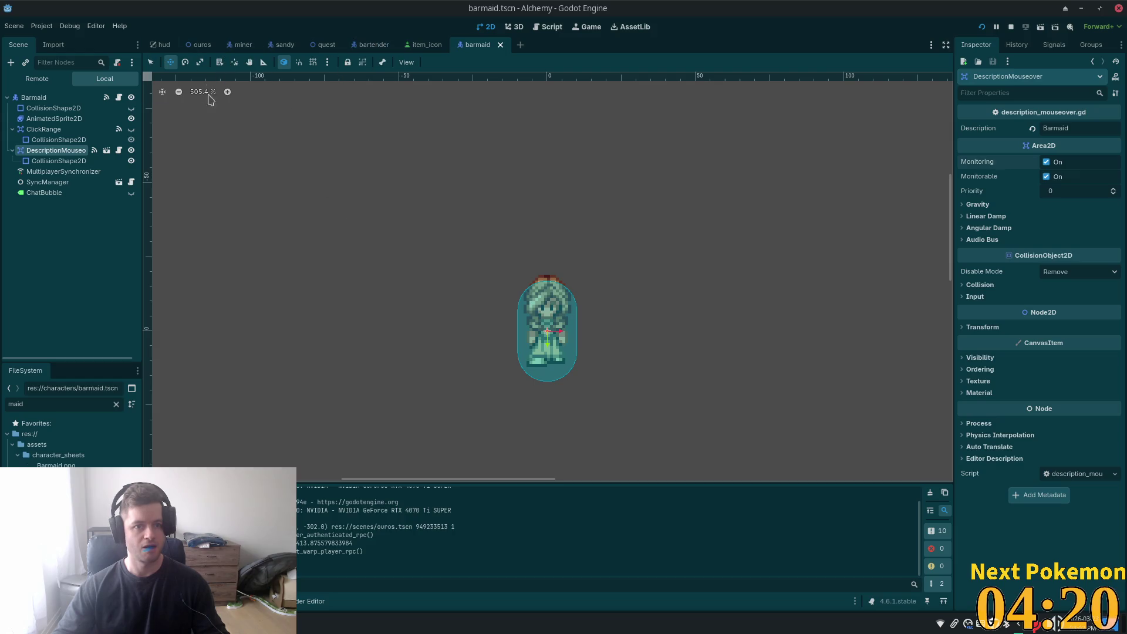
# - Clear the FileSystem filter, scroll res://characters/, then filter files by 'miner'
pyautogui.click(116, 404)
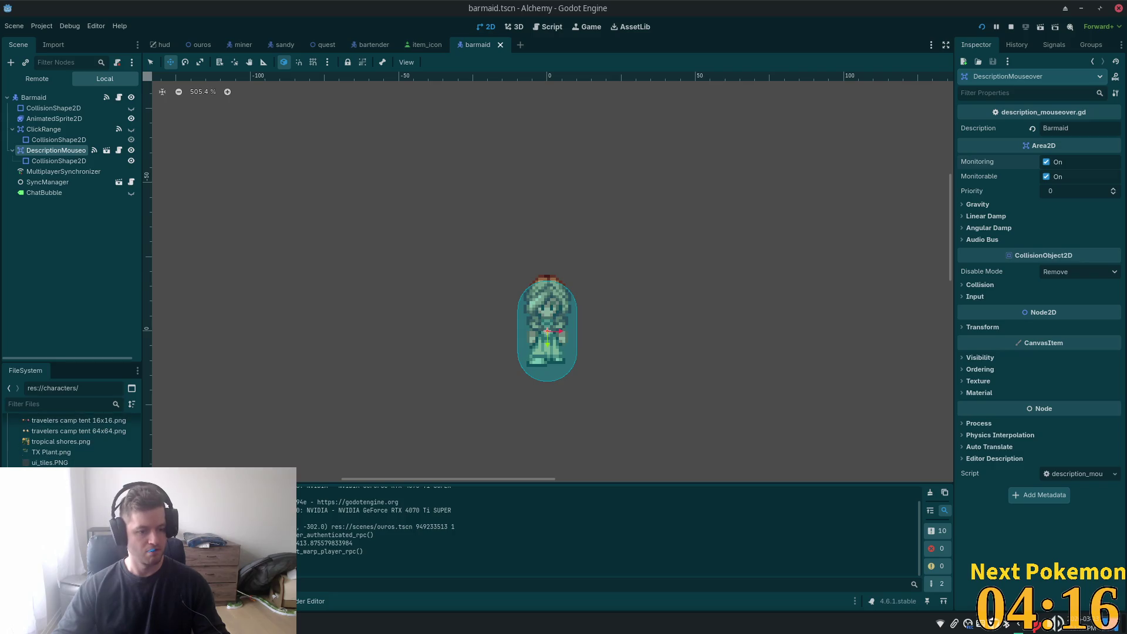
pyautogui.scroll(-3, 77, 440)
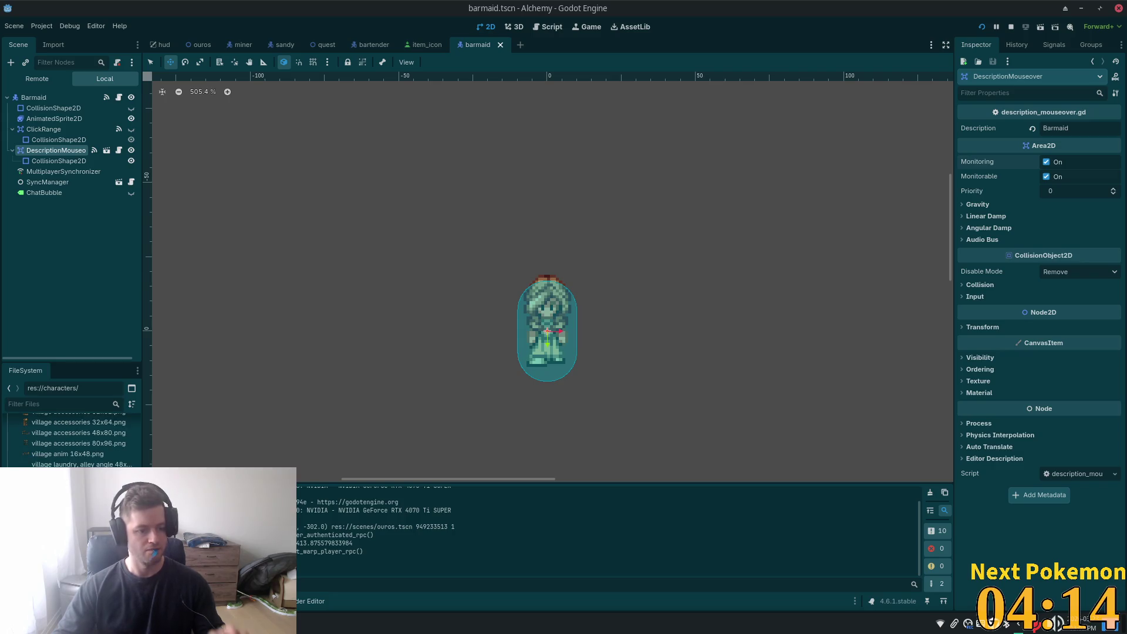
pyautogui.scroll(-1, 76, 440)
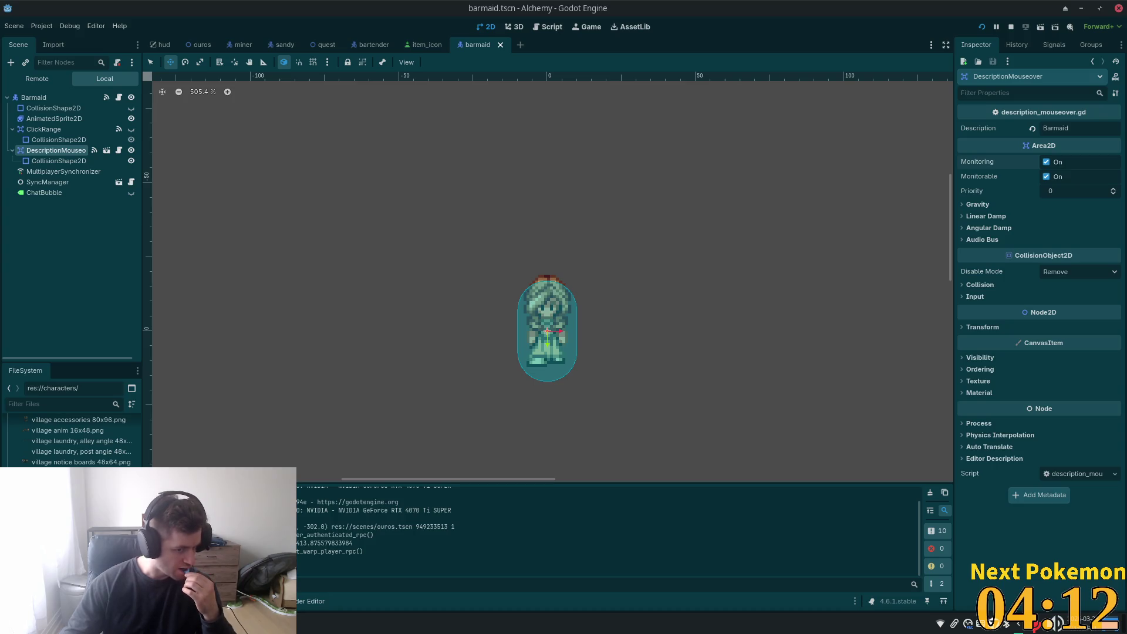
pyautogui.scroll(-2, 74, 440)
pyautogui.scroll(-2, 73, 441)
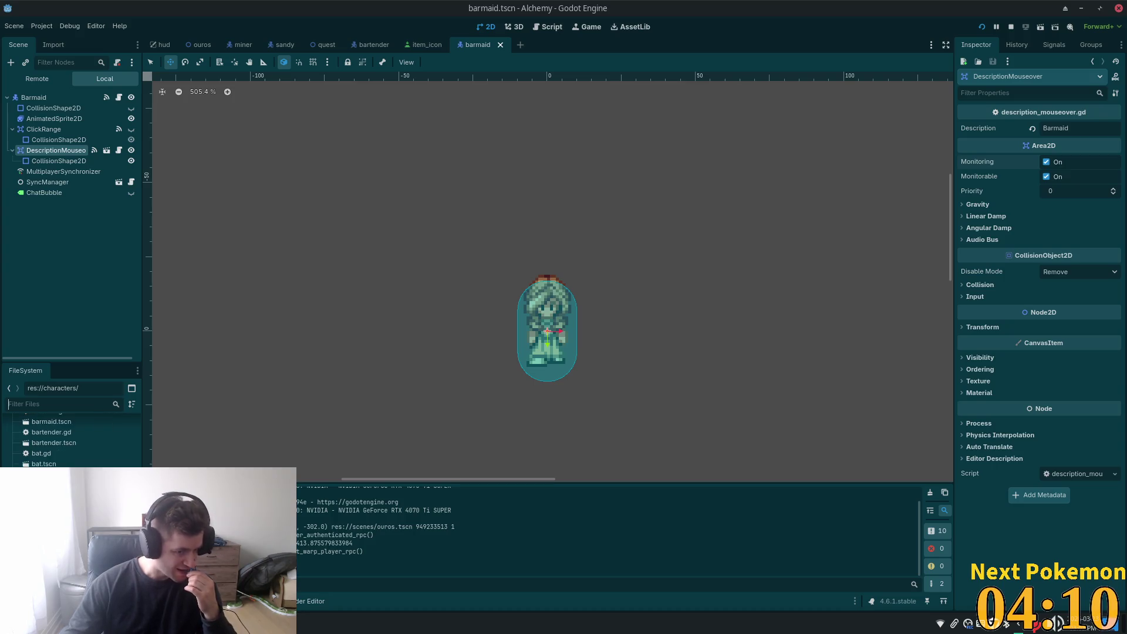
pyautogui.scroll(-2, 73, 441)
pyautogui.scroll(-2, 73, 440)
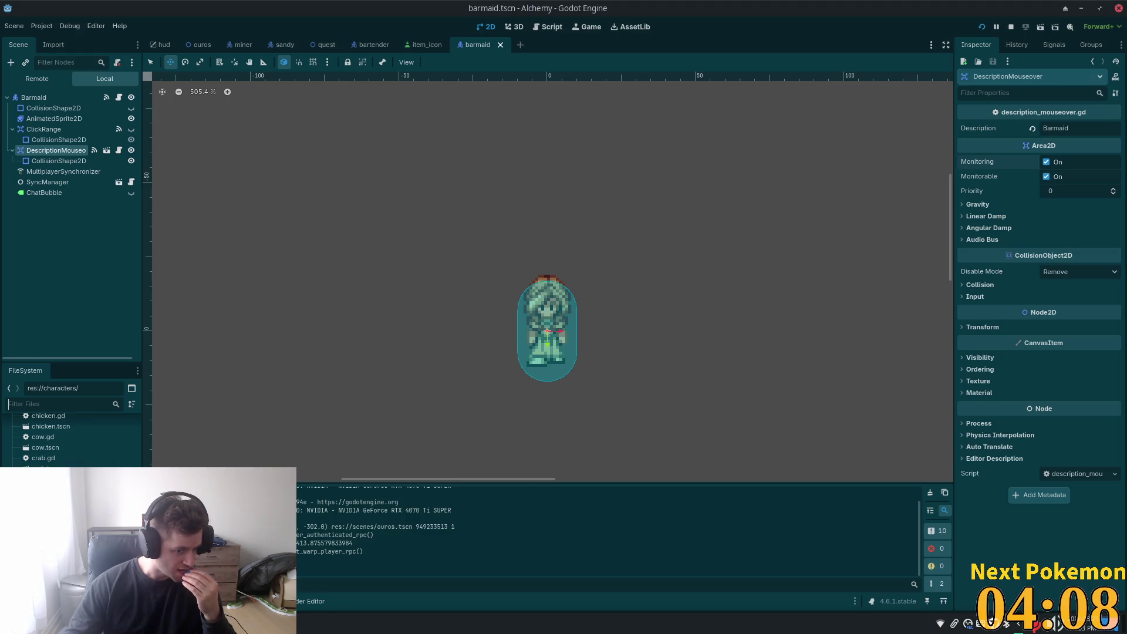
pyautogui.scroll(-2, 73, 440)
pyautogui.scroll(-3, 73, 441)
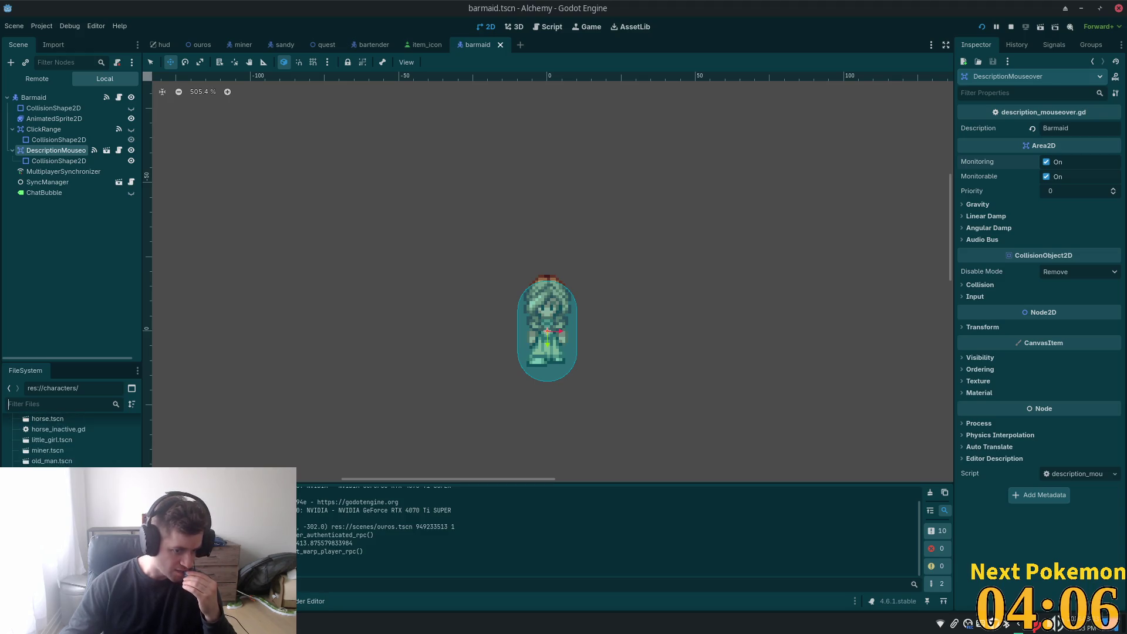
pyautogui.scroll(-3, 73, 441)
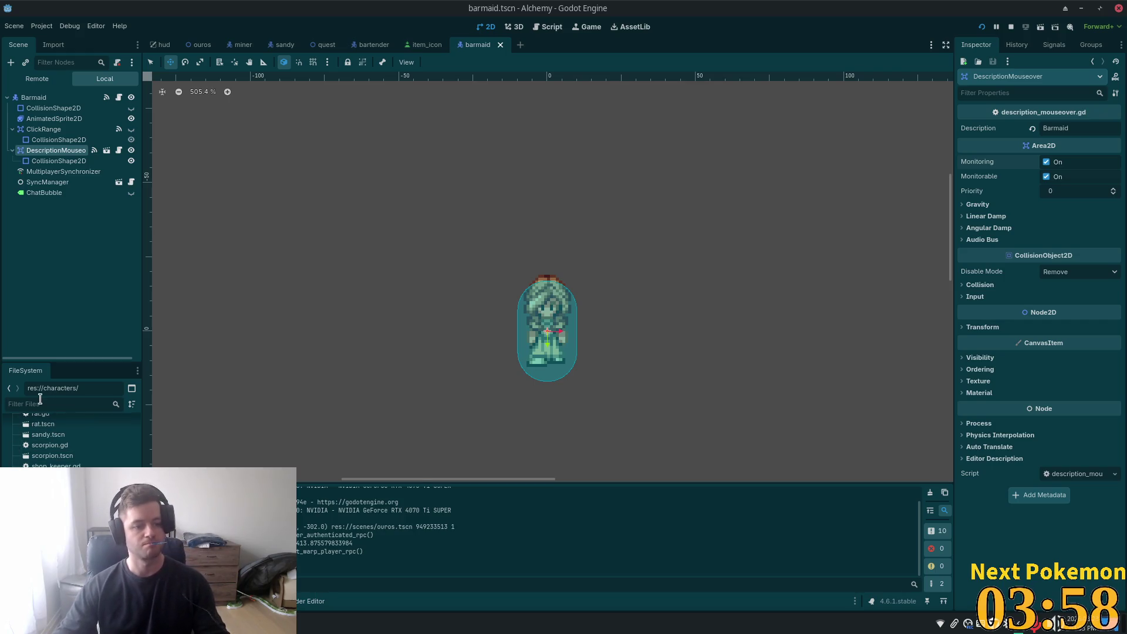
pyautogui.write('miner')
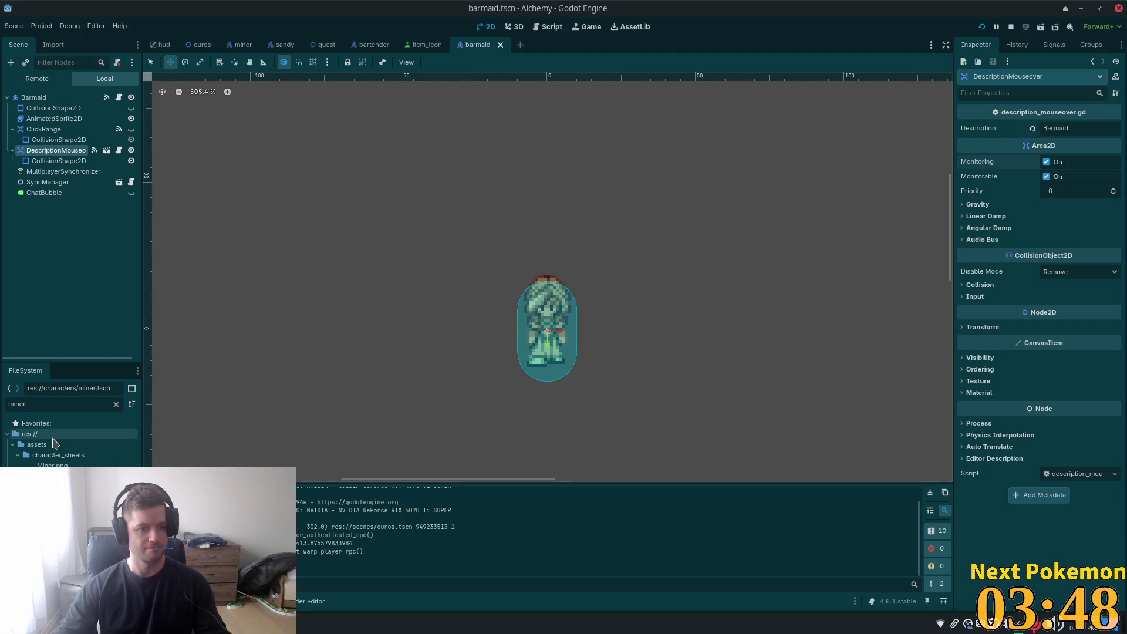
# - Duplicate the miner.tscn file as dwayne.tscn, after undoing an accidental node duplicate
pyautogui.hotkey('ctrl', 'd')
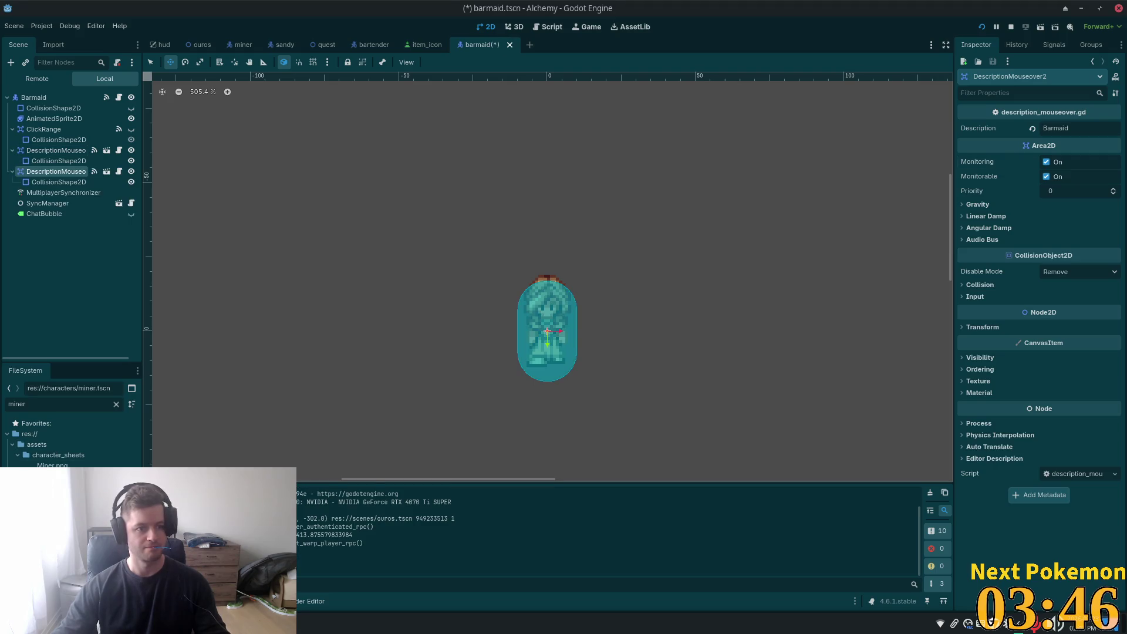
pyautogui.hotkey('ctrl', 'z')
pyautogui.hotkey('ctrl', 'd')
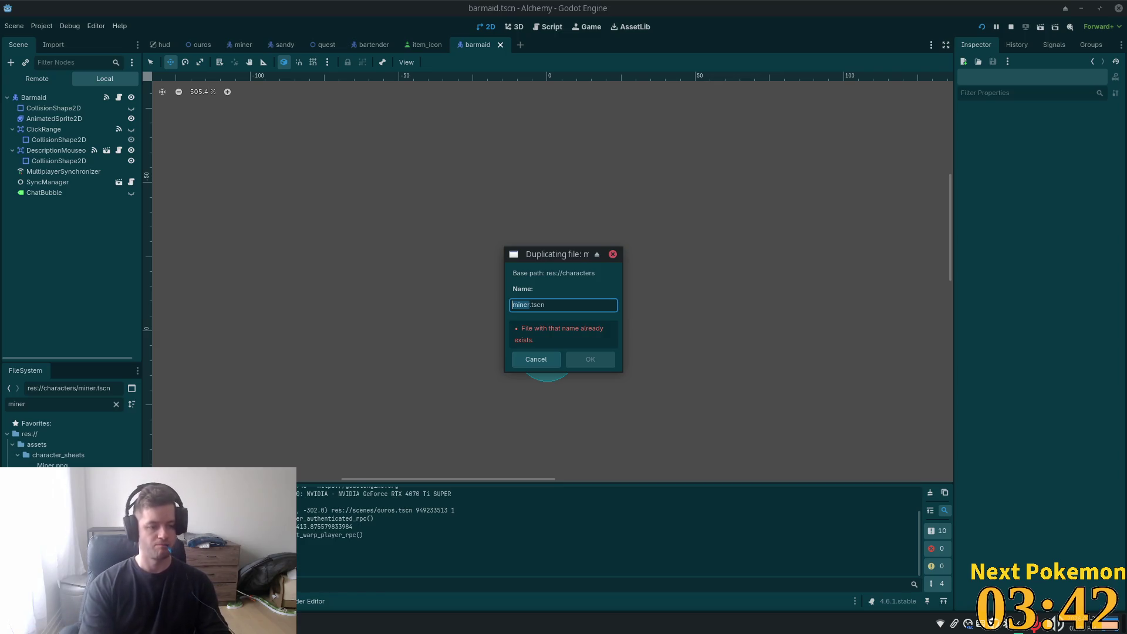
pyautogui.write('dwa')
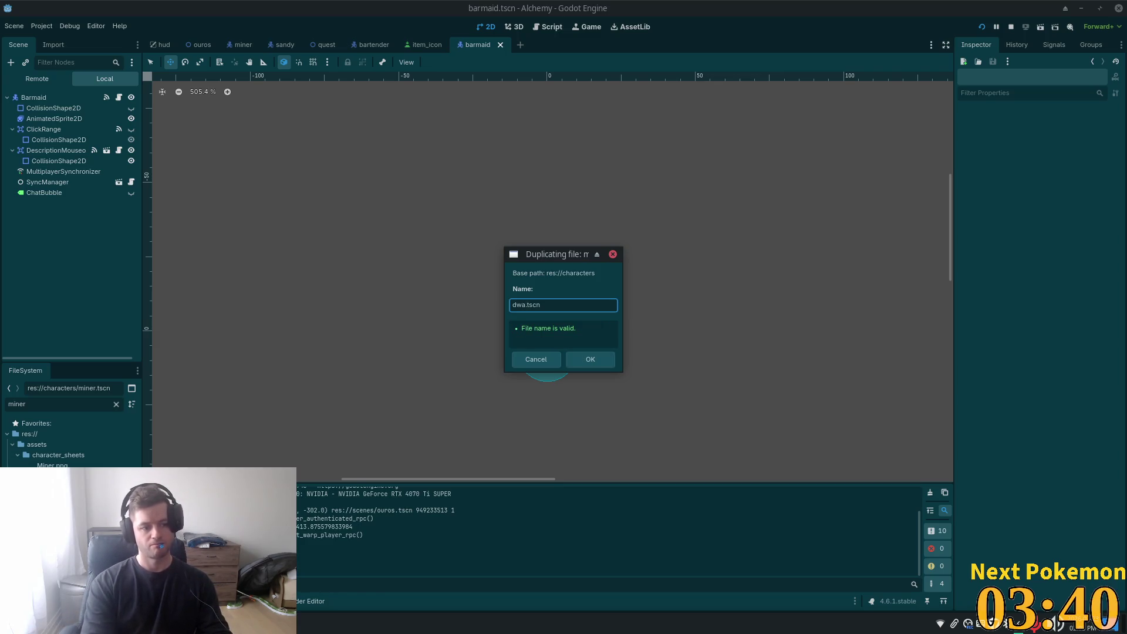
pyautogui.write('e')
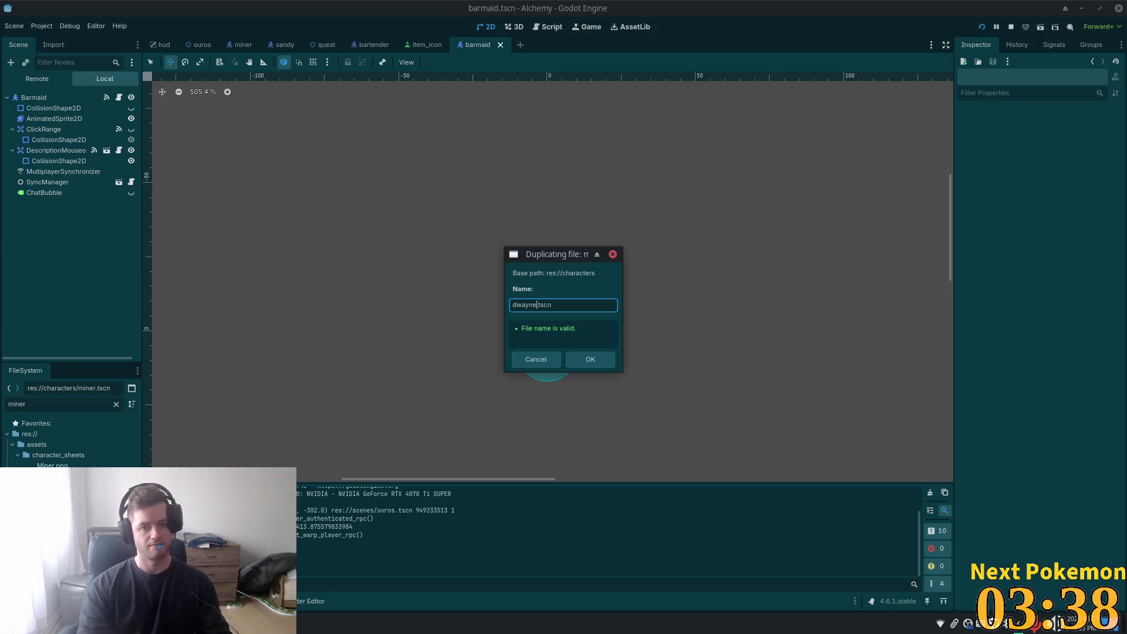
pyautogui.press('Return')
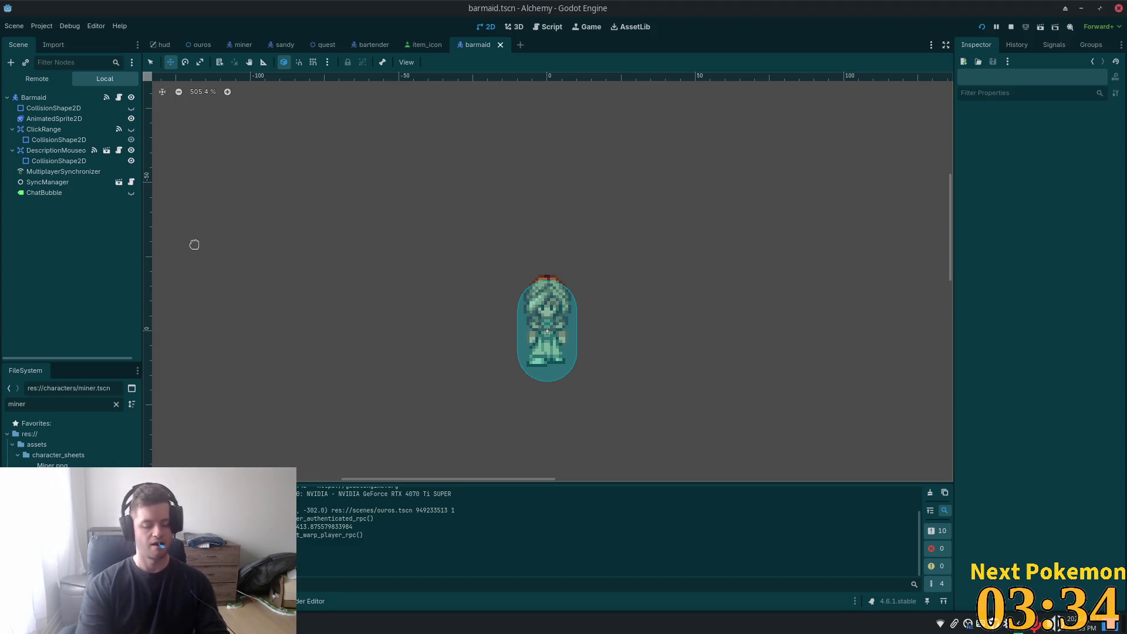
# - Open dwayne.tscn through the quick-open search for 'dwa'
pyautogui.hotkey('alt', 'shift', 'o')
pyautogui.write('wa')
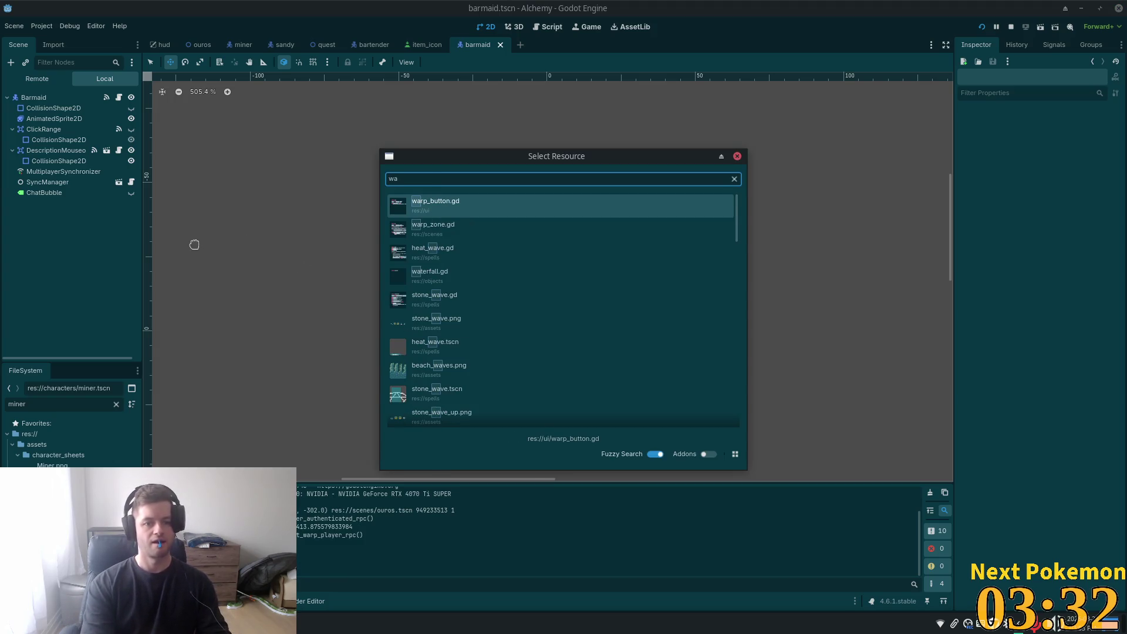
pyautogui.press('BackSpace')
pyautogui.press('BackSpace')
pyautogui.write('d')
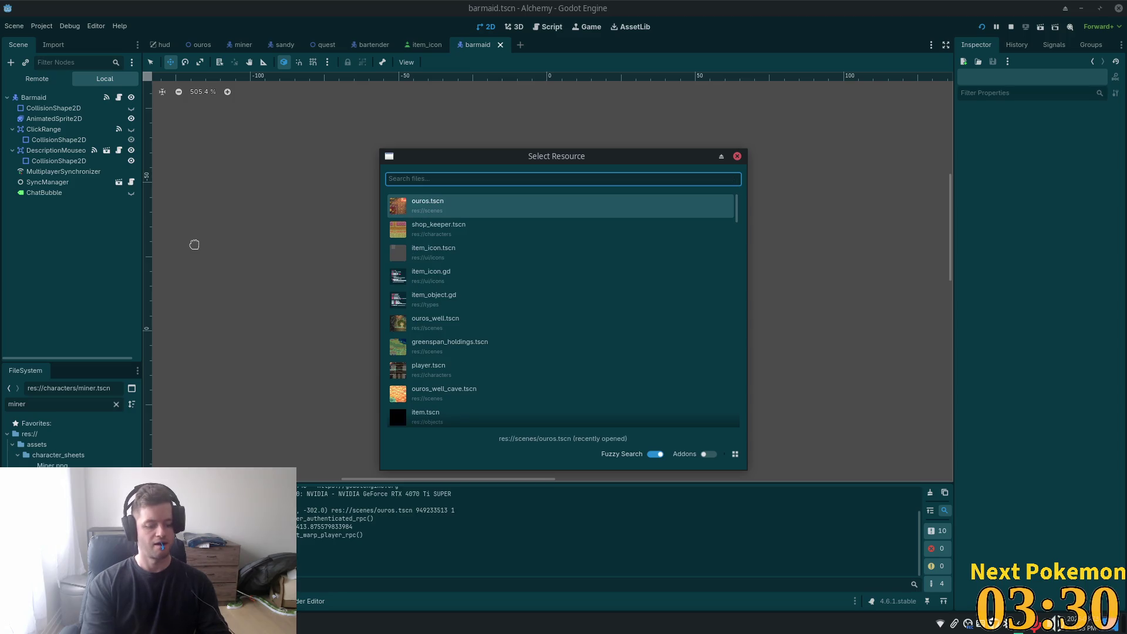
pyautogui.write('wa')
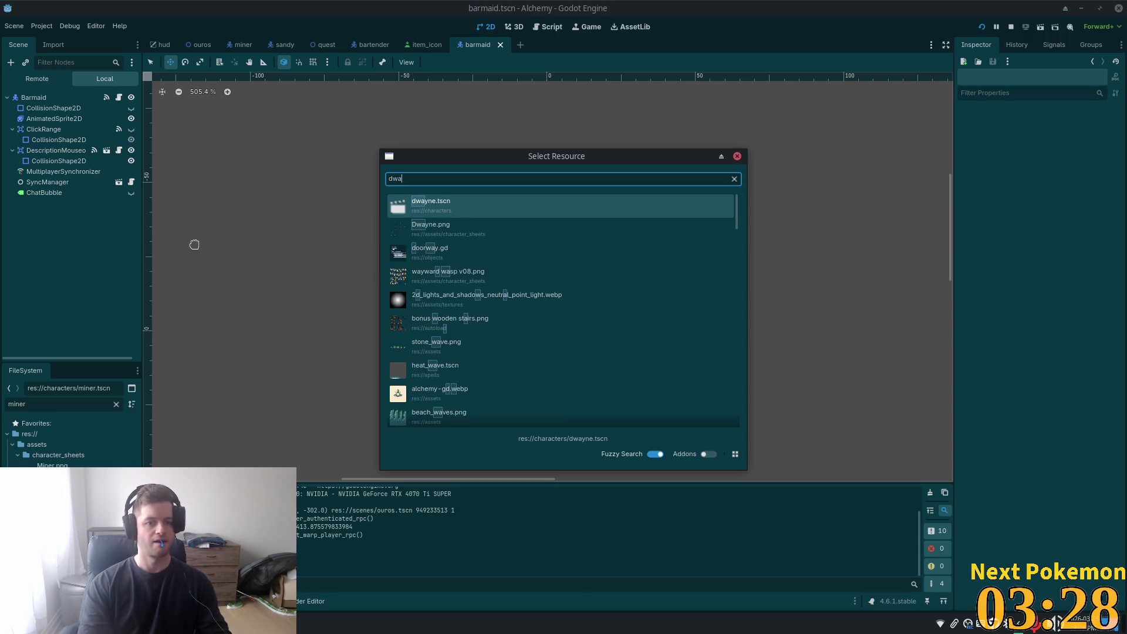
pyautogui.press('Return')
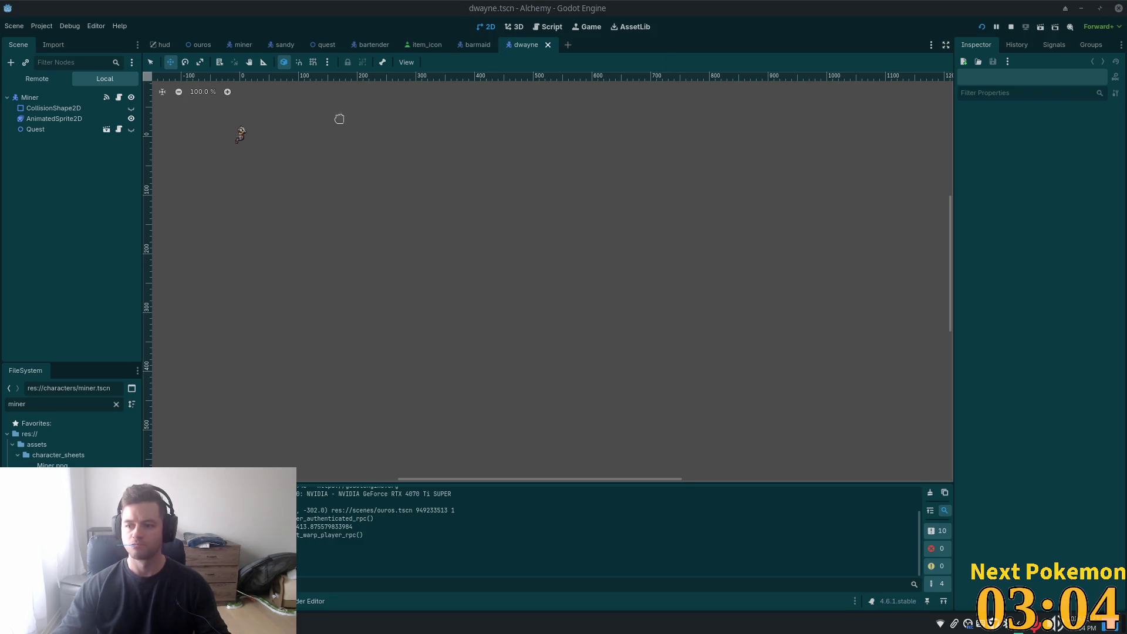
# - Rename the scene's root node to Dwayne
pyautogui.click(29, 97)
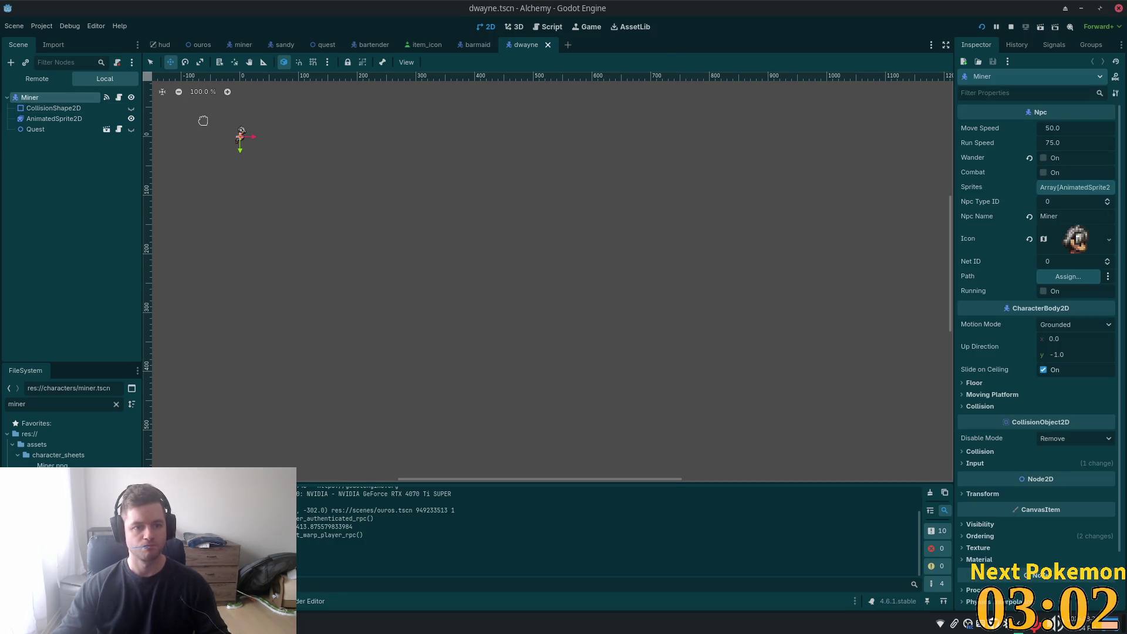
pyautogui.press('F2')
pyautogui.write('Dwayne')
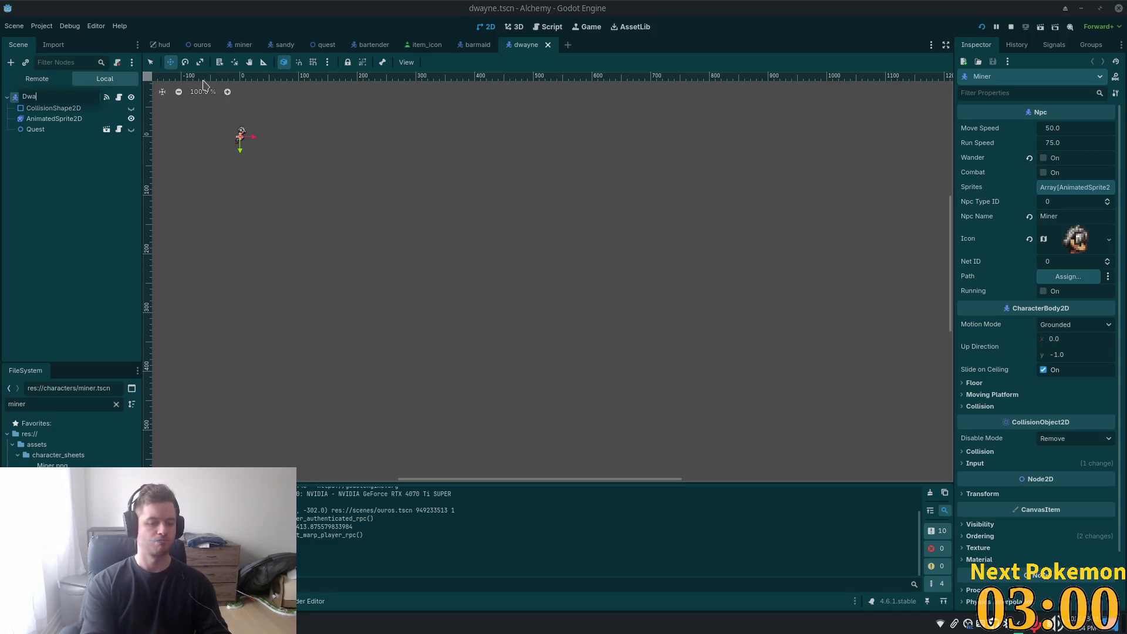
pyautogui.press('Return')
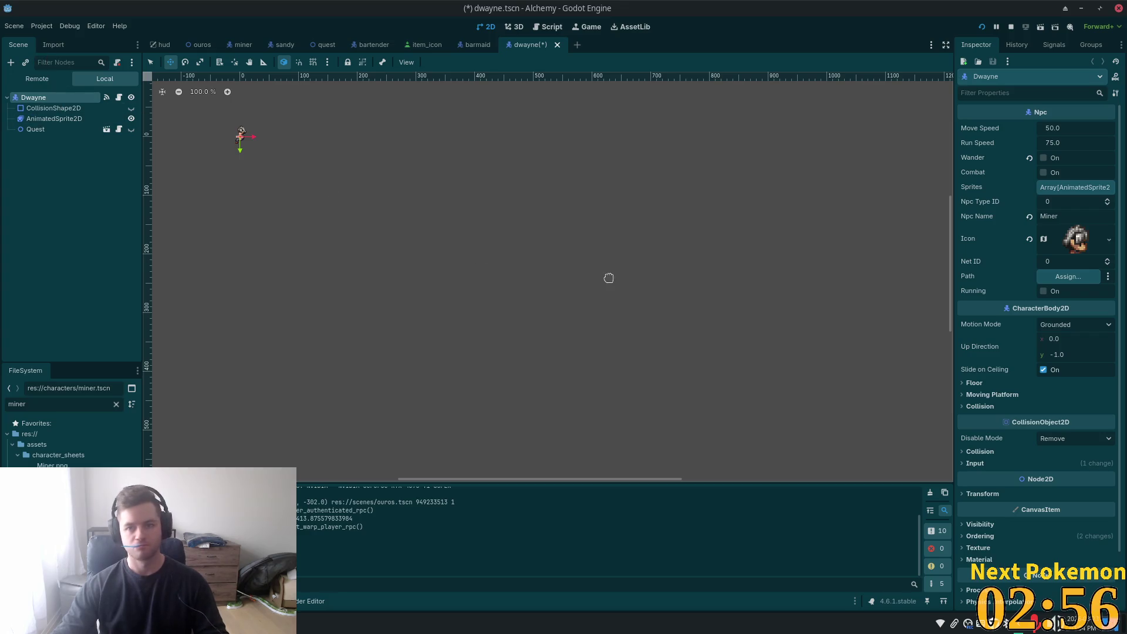
# - Filter files for 'dwa' and set Dwayne.png as the icon's Atlas texture
pyautogui.doubleClick(35, 404)
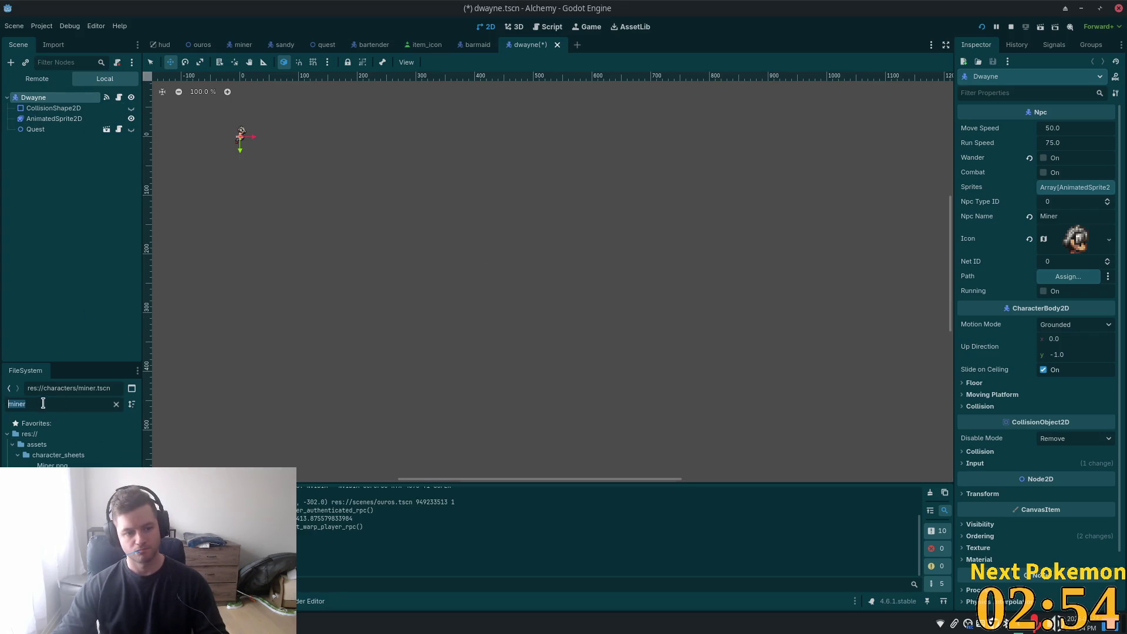
pyautogui.write('dwa')
pyautogui.moveTo(56, 465)
pyautogui.mouseDown()
pyautogui.moveTo(792, 347)
pyautogui.moveTo(1077, 239)
pyautogui.mouseUp()
pyautogui.click(1077, 238)
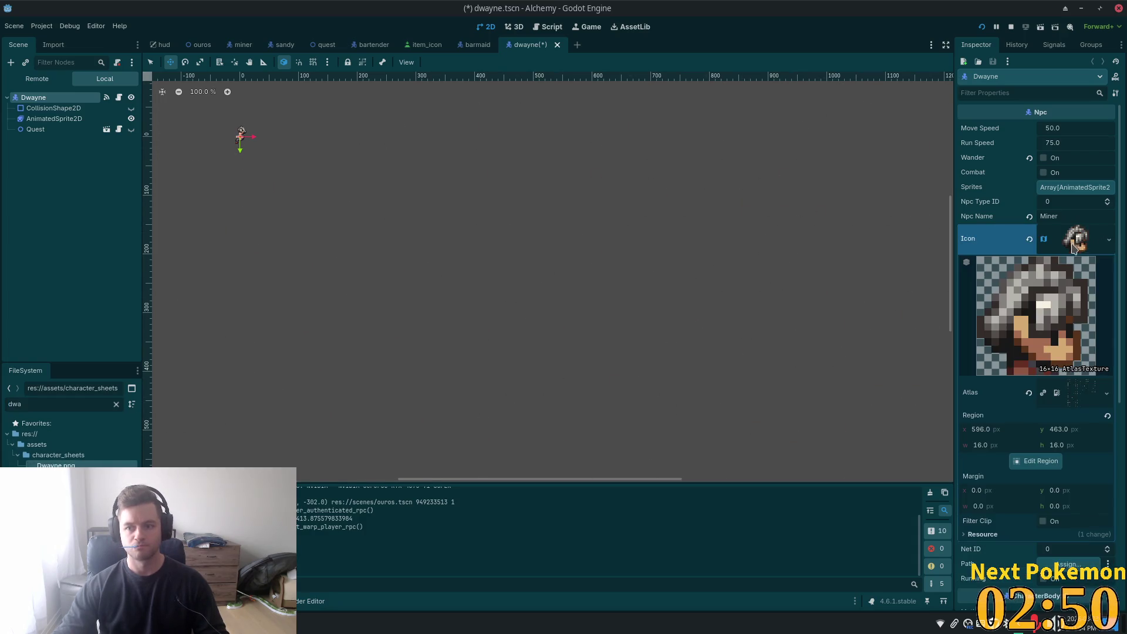
pyautogui.moveTo(53, 465)
pyautogui.mouseDown()
pyautogui.moveTo(211, 440)
pyautogui.moveTo(1083, 400)
pyautogui.mouseUp()
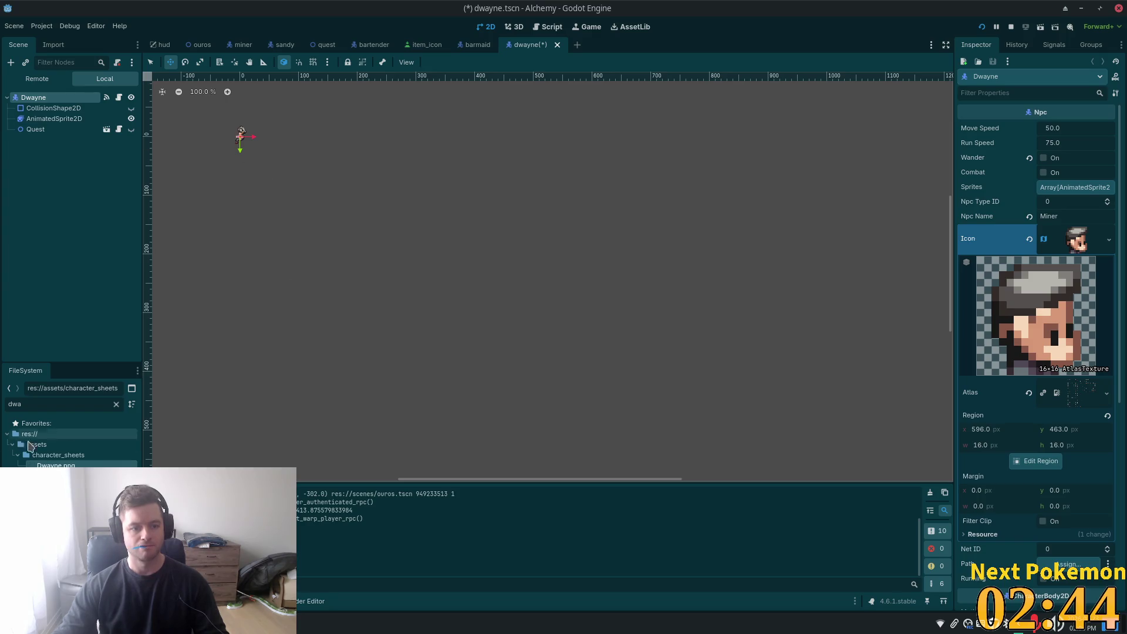
pyautogui.click(38, 108)
pyautogui.click(38, 119)
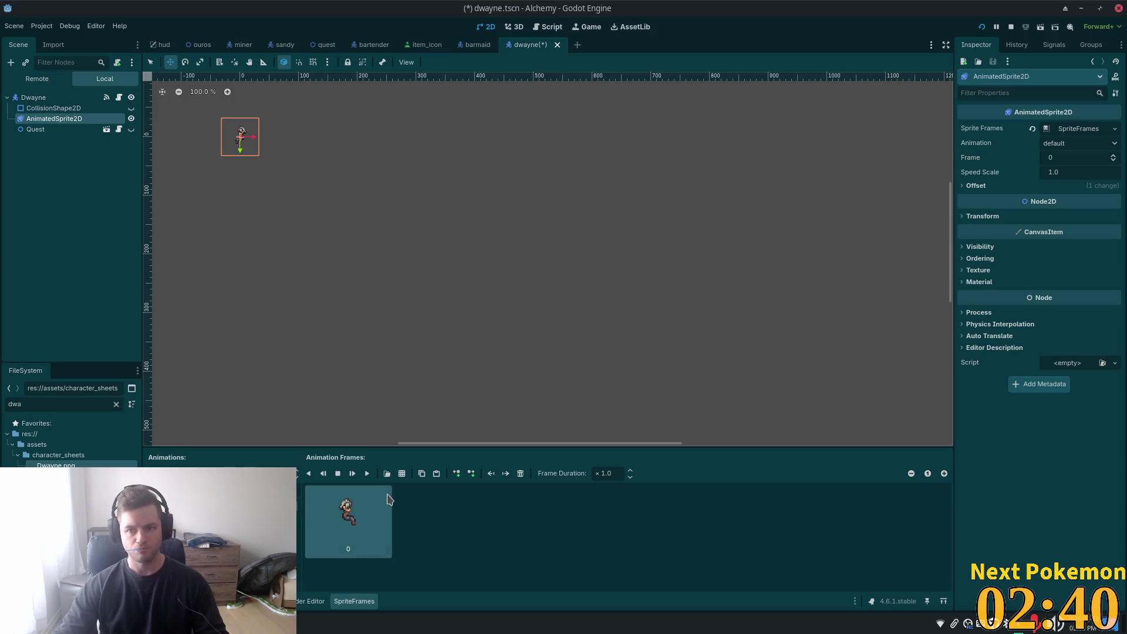
# - Turn off Flip H on the NPC's AnimatedSprite2D so it isn't mirrored, and save the scene
pyautogui.click(977, 185)
pyautogui.click(1049, 244)
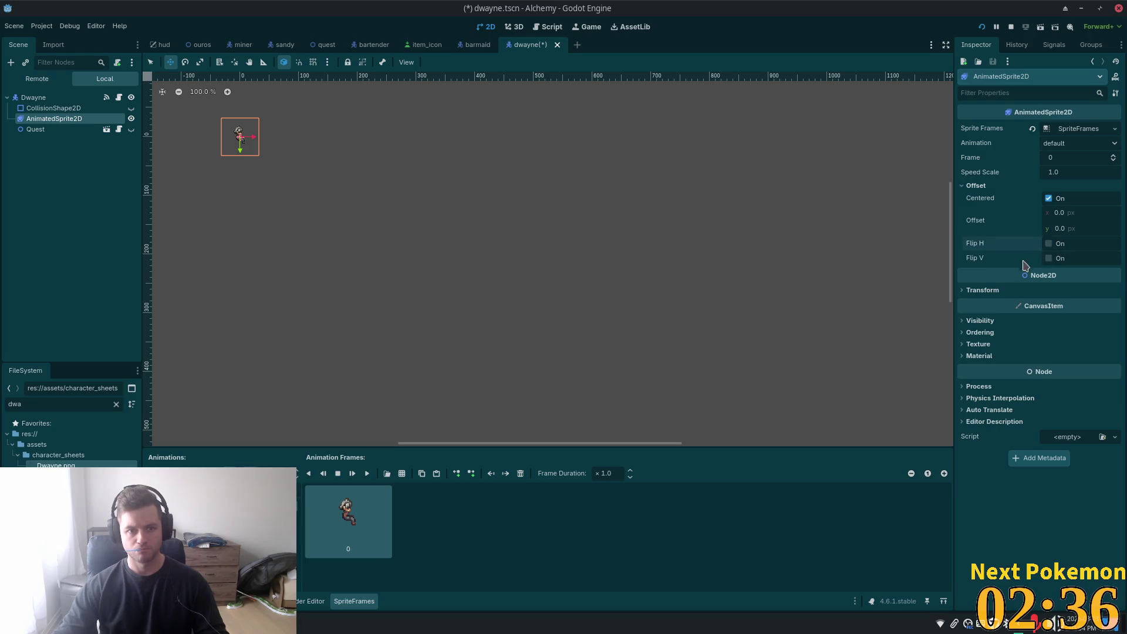
pyautogui.hotkey('ctrl', 's')
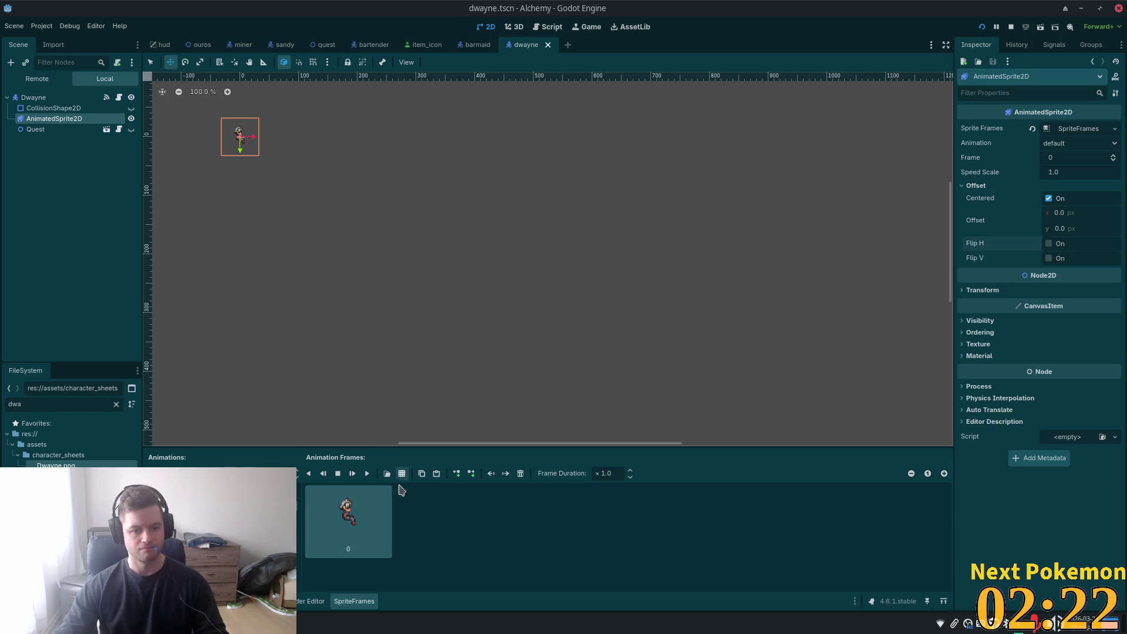
# - Delete the old frame 0 from SpriteFrames and browse res://assets/character_sheets for a sprite sheet
pyautogui.click(521, 474)
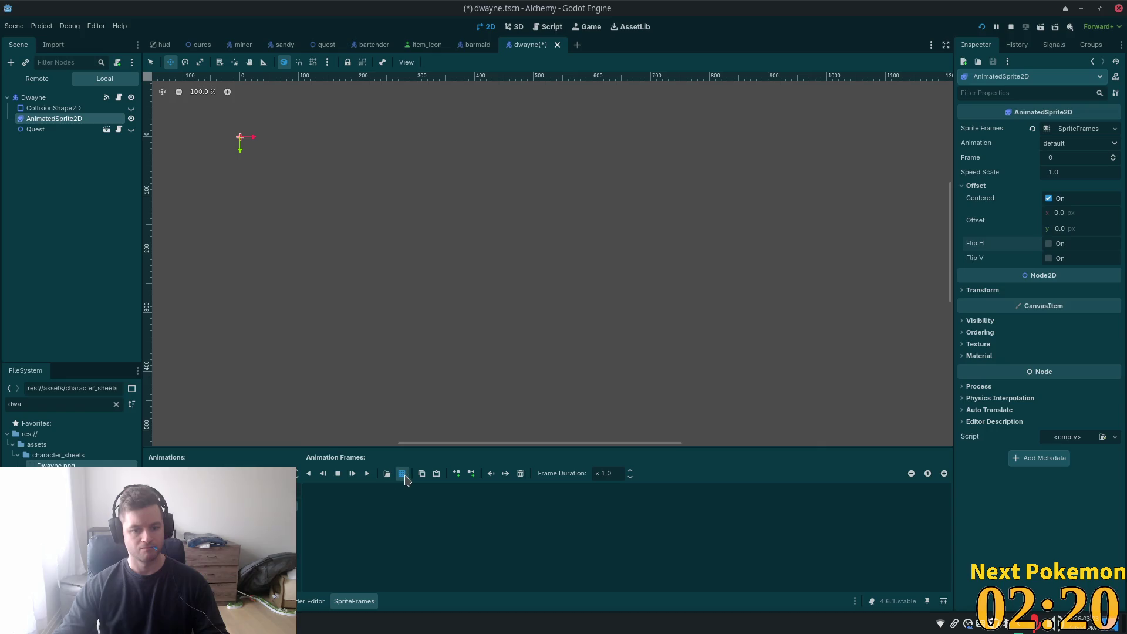
pyautogui.click(387, 474)
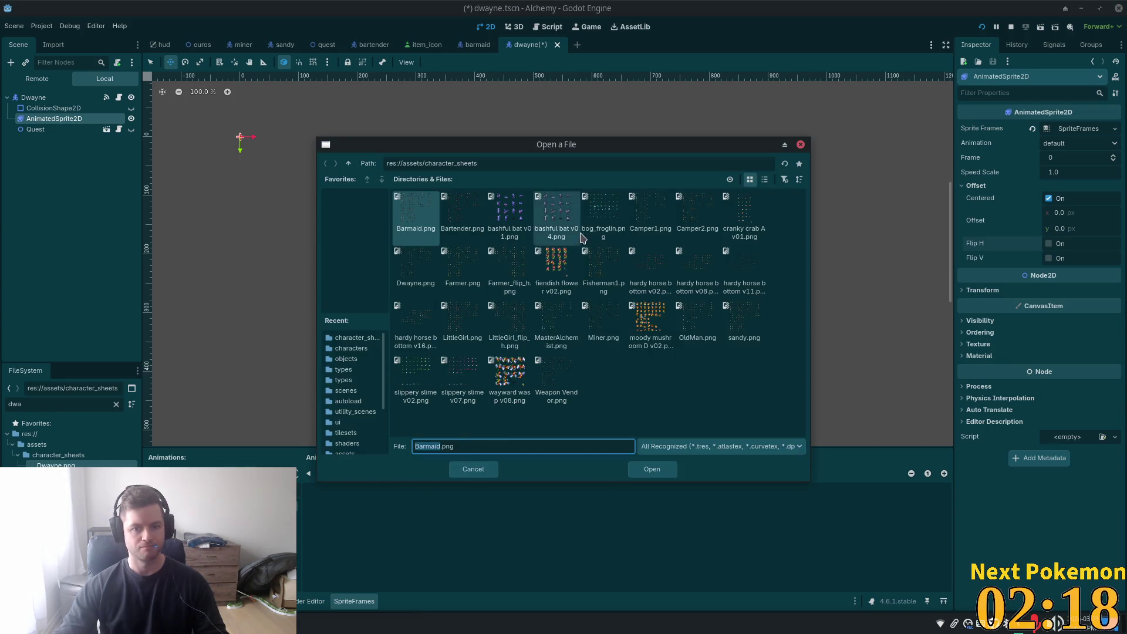
pyautogui.click(557, 217)
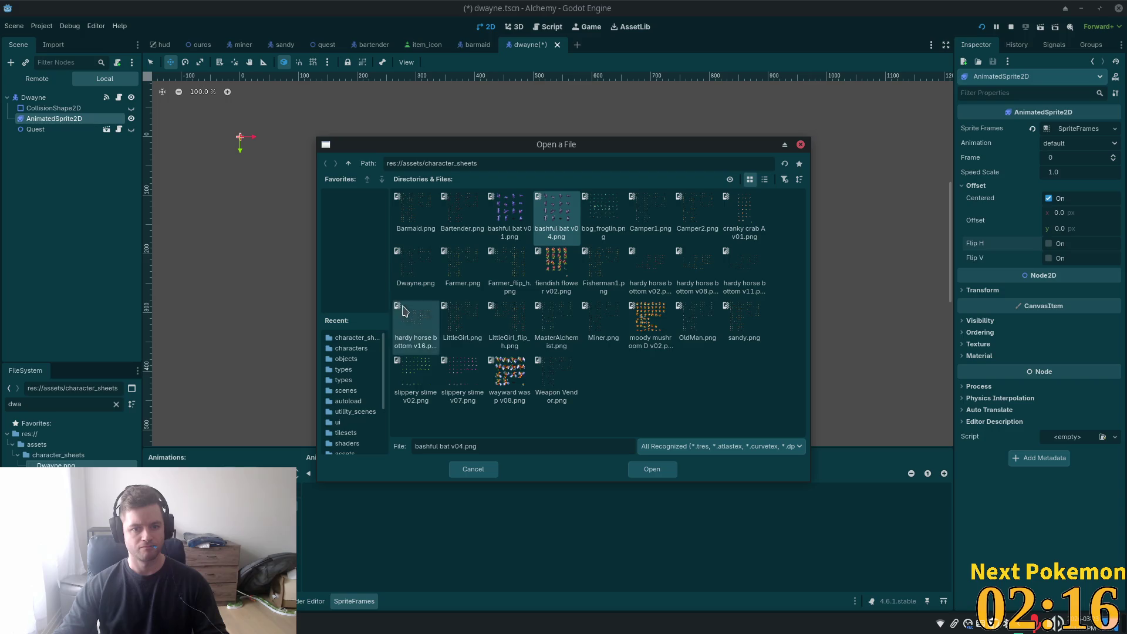
# - Load Dwayne.png as the sprite sheet and zoom into its Select Frames grid
pyautogui.doubleClick(416, 264)
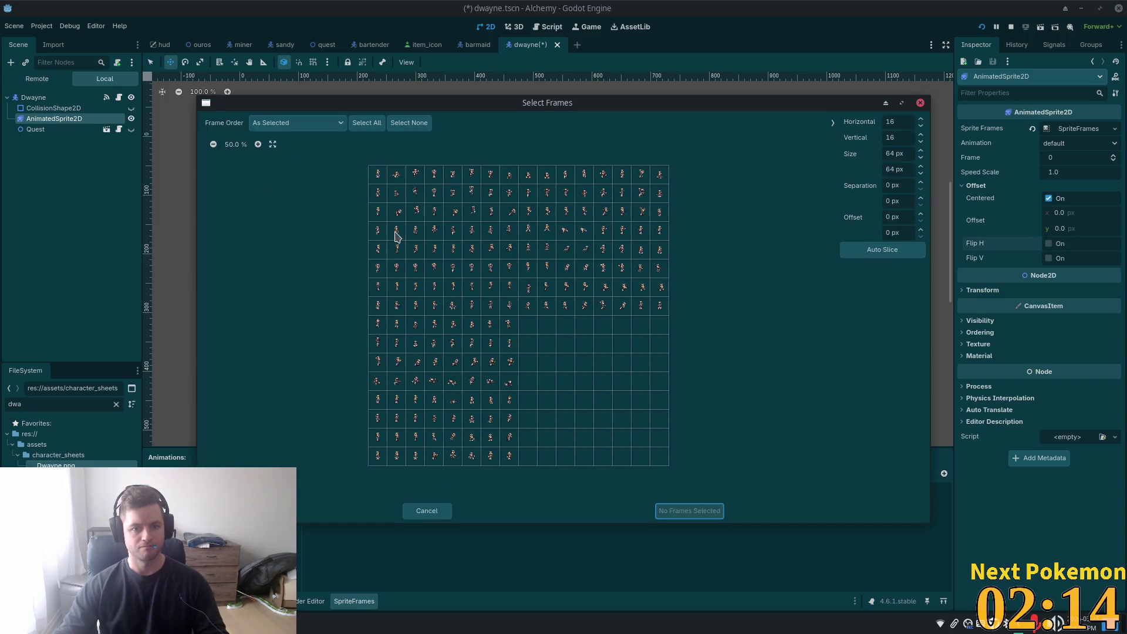
pyautogui.scroll(4, 398, 226)
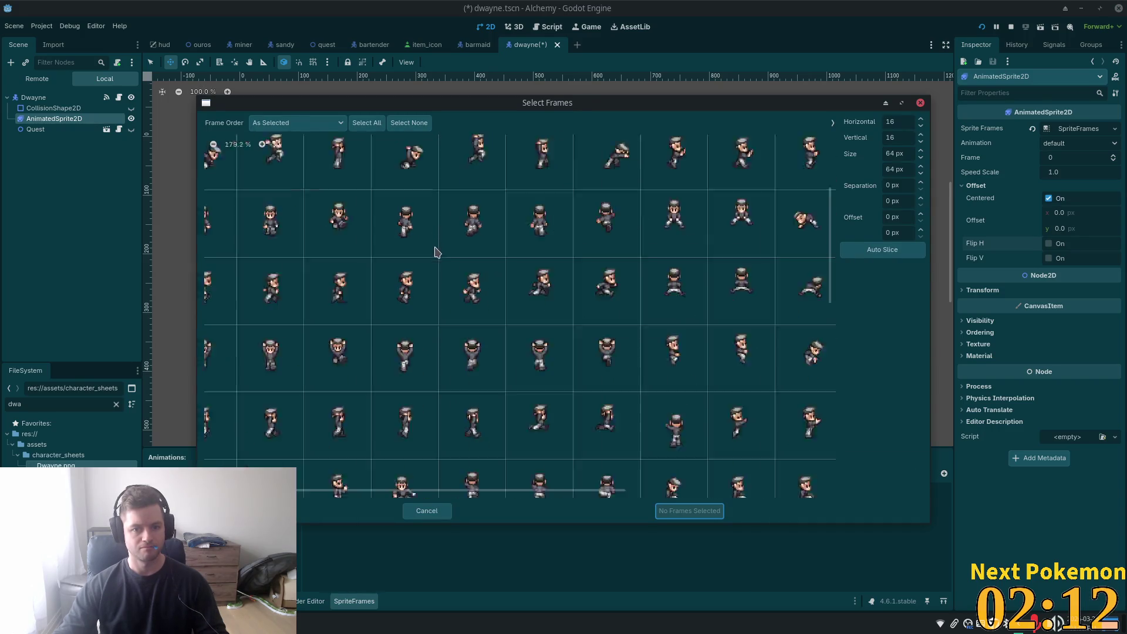
pyautogui.scroll(1, 435, 252)
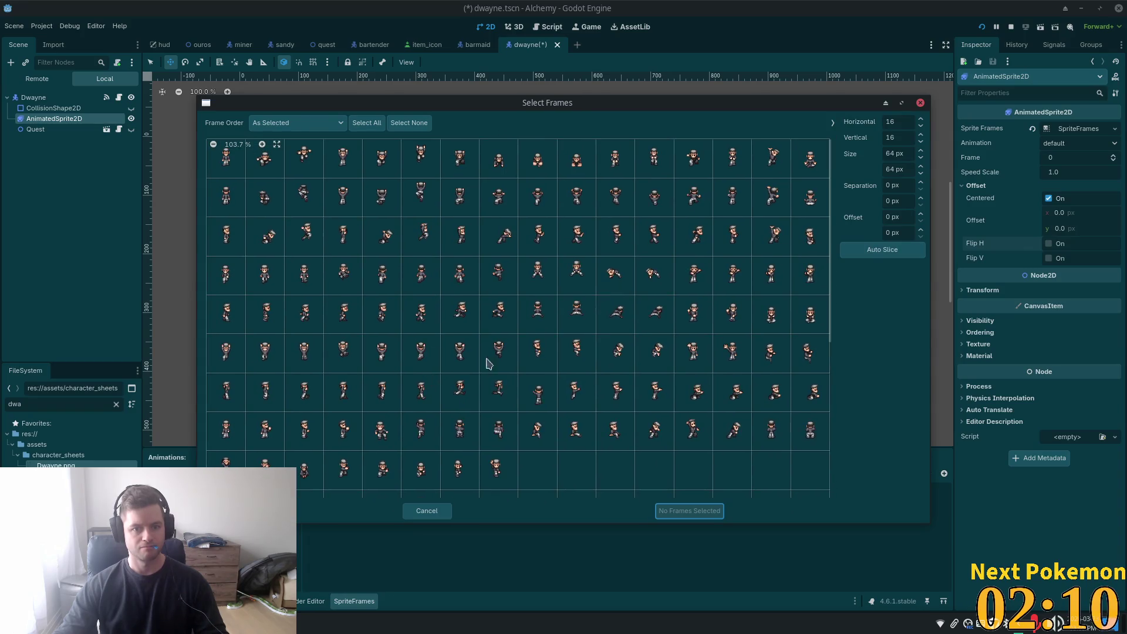
pyautogui.scroll(-1, 500, 343)
pyautogui.scroll(1, 517, 382)
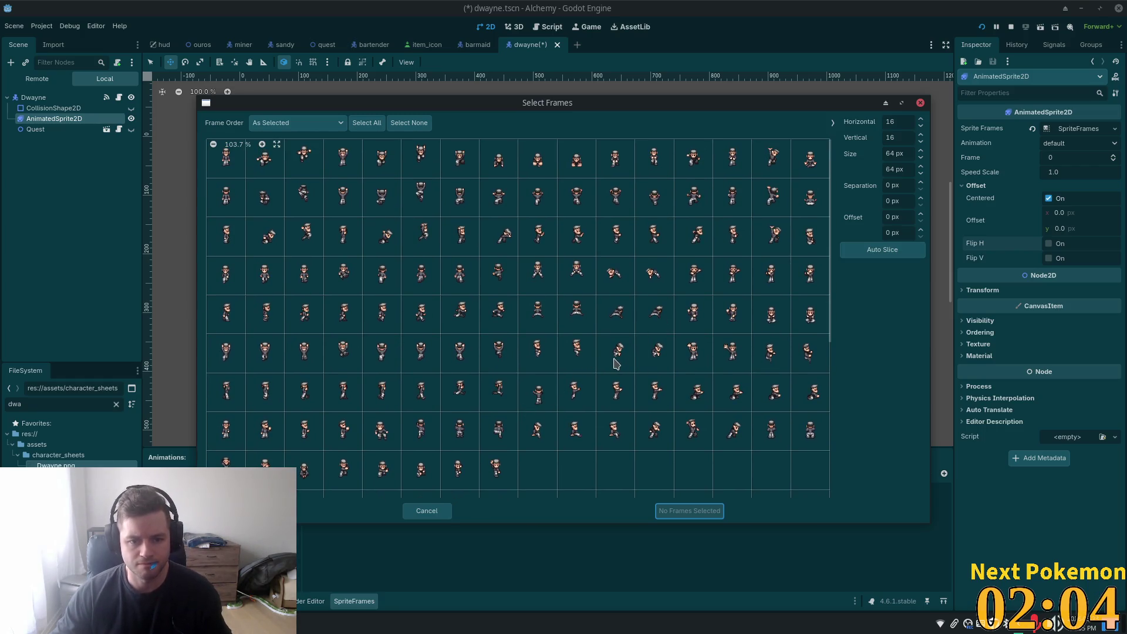
pyautogui.scroll(-2, 593, 390)
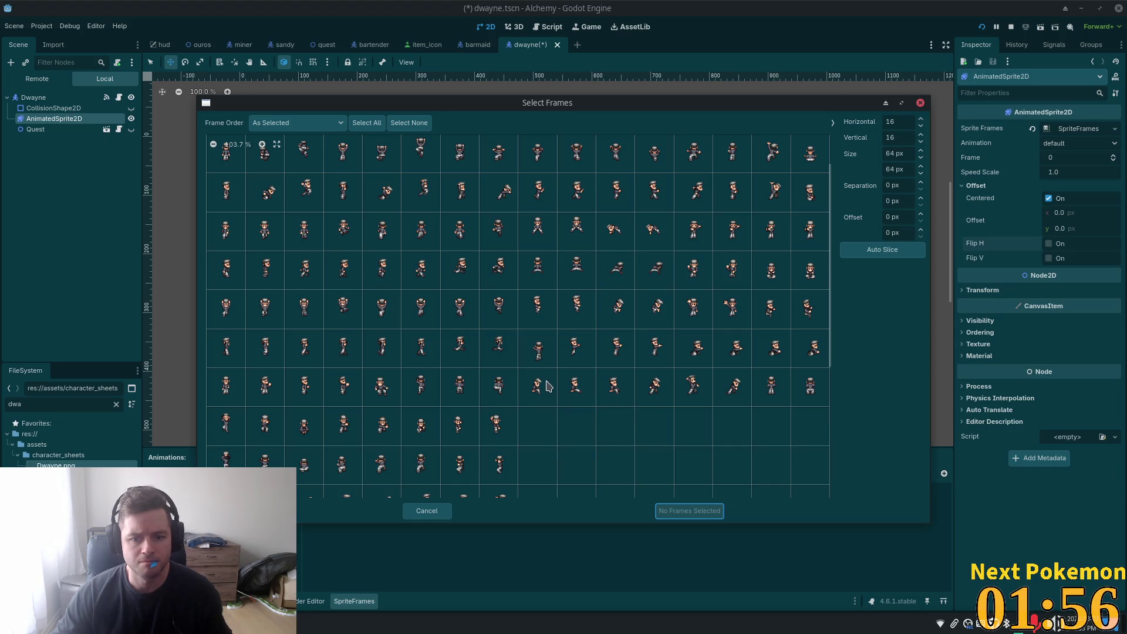
# - Pick a single standing Dwayne frame and add it to the default animation
pyautogui.click(538, 400)
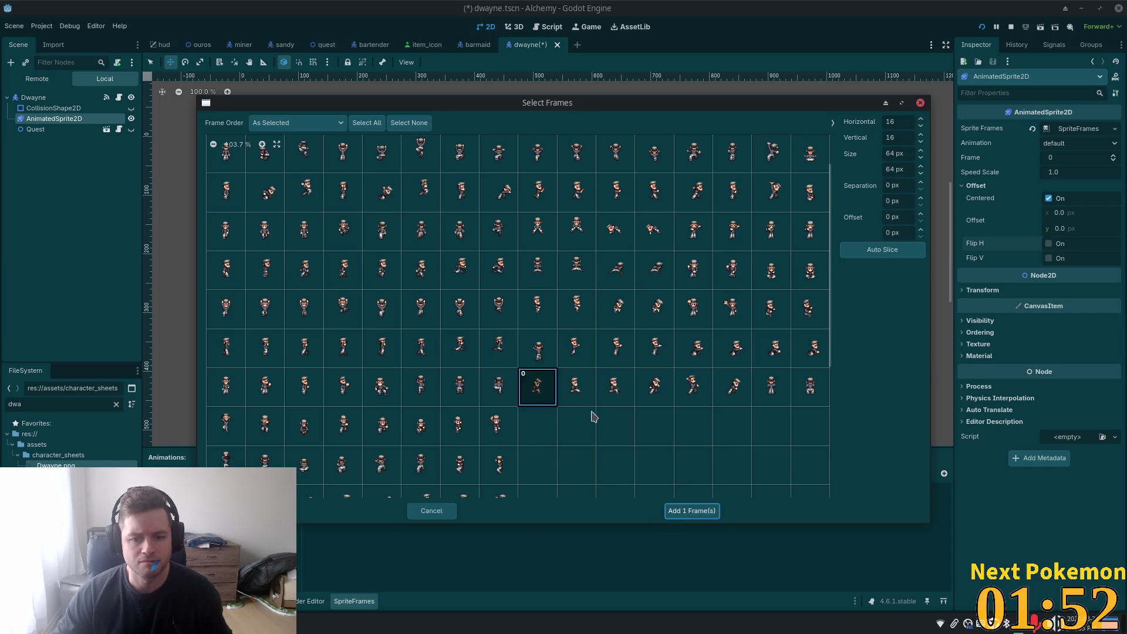
pyautogui.click(578, 392)
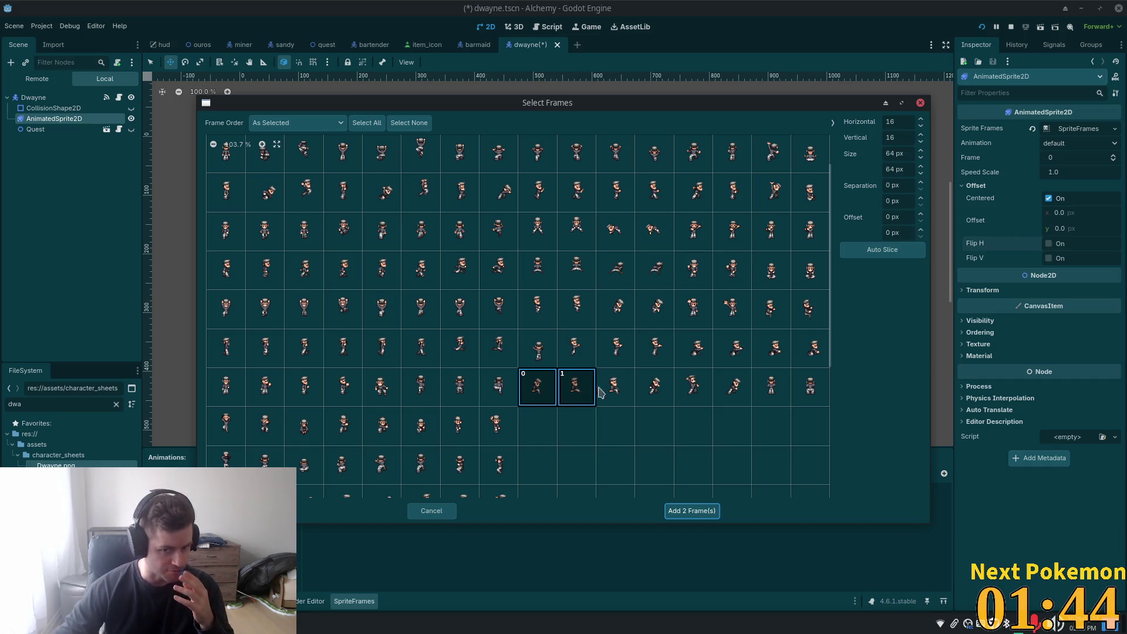
pyautogui.click(581, 390)
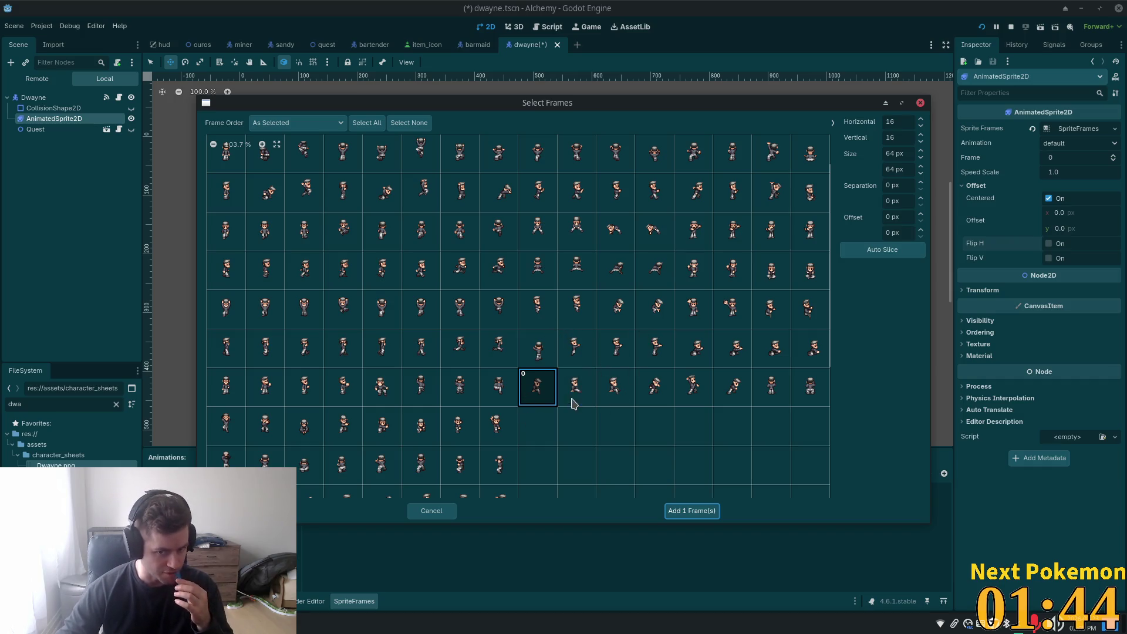
pyautogui.click(542, 395)
pyautogui.click(568, 400)
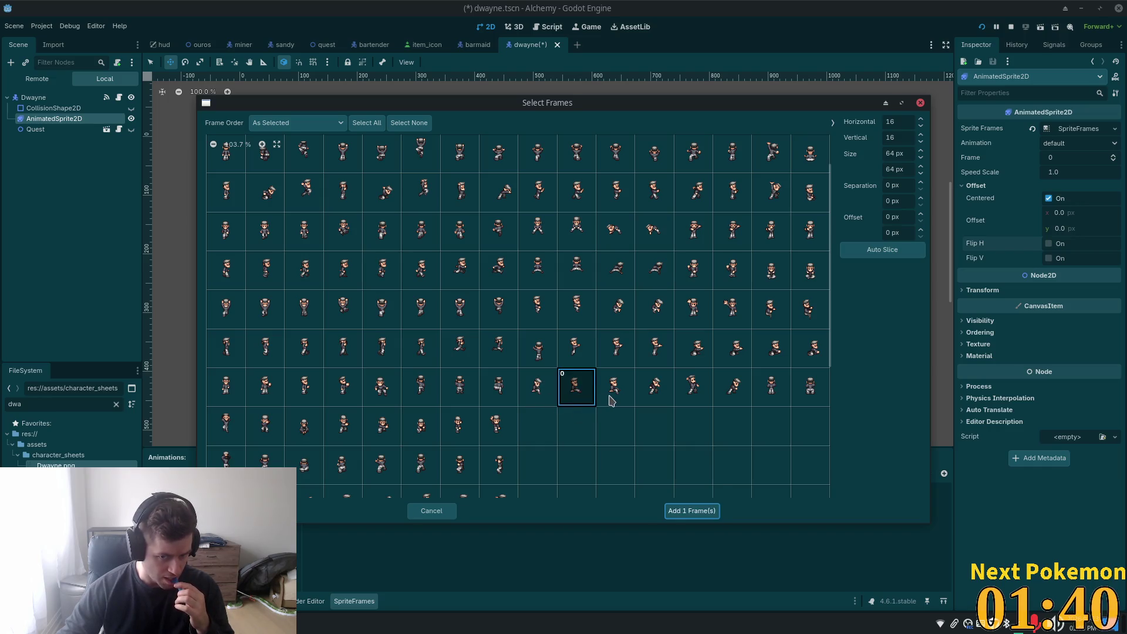
pyautogui.click(611, 397)
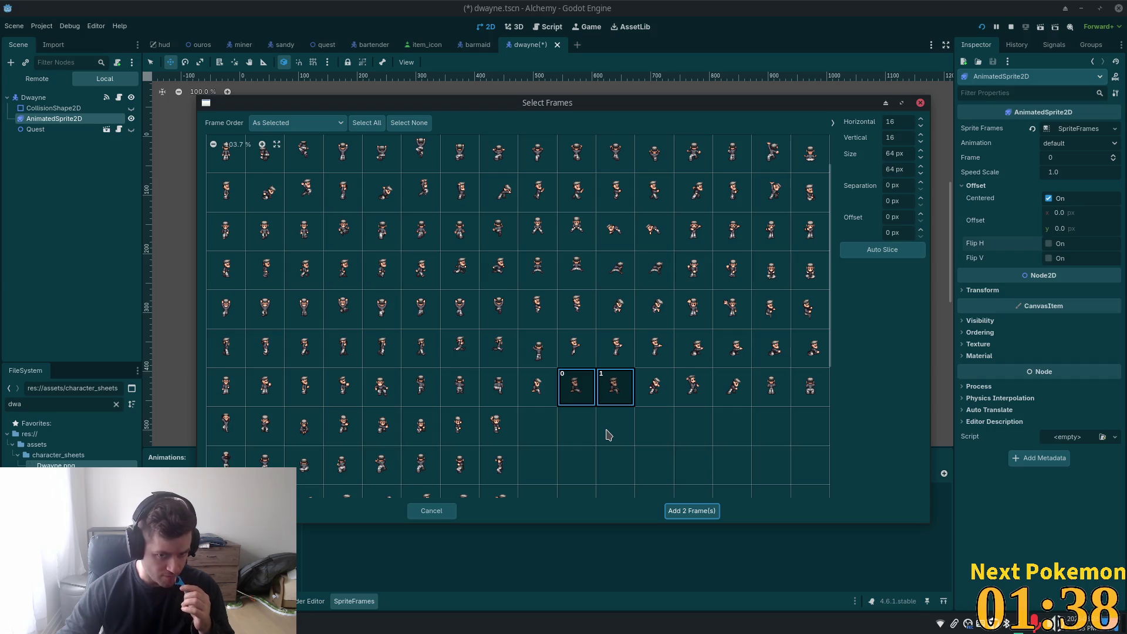
pyautogui.scroll(-3, 606, 433)
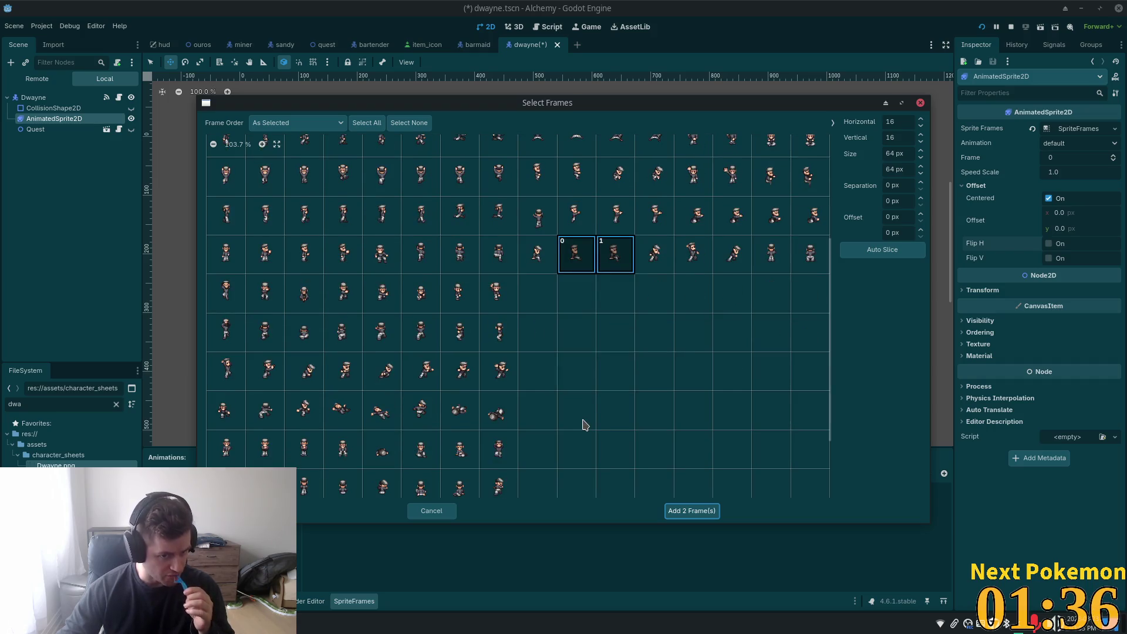
pyautogui.scroll(4, 577, 419)
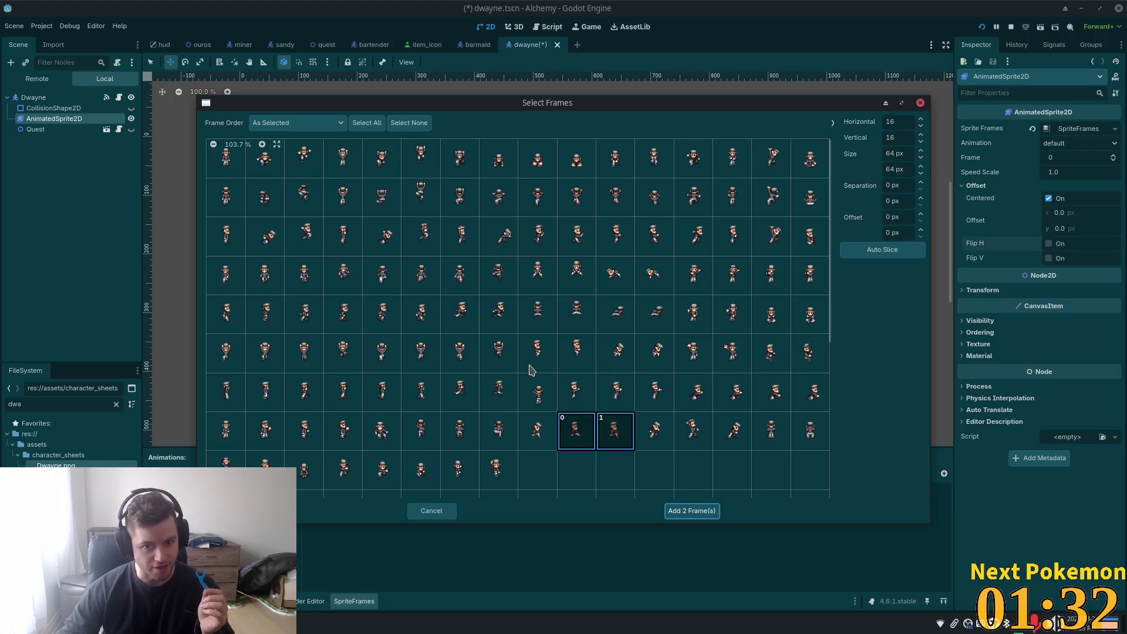
pyautogui.click(572, 425)
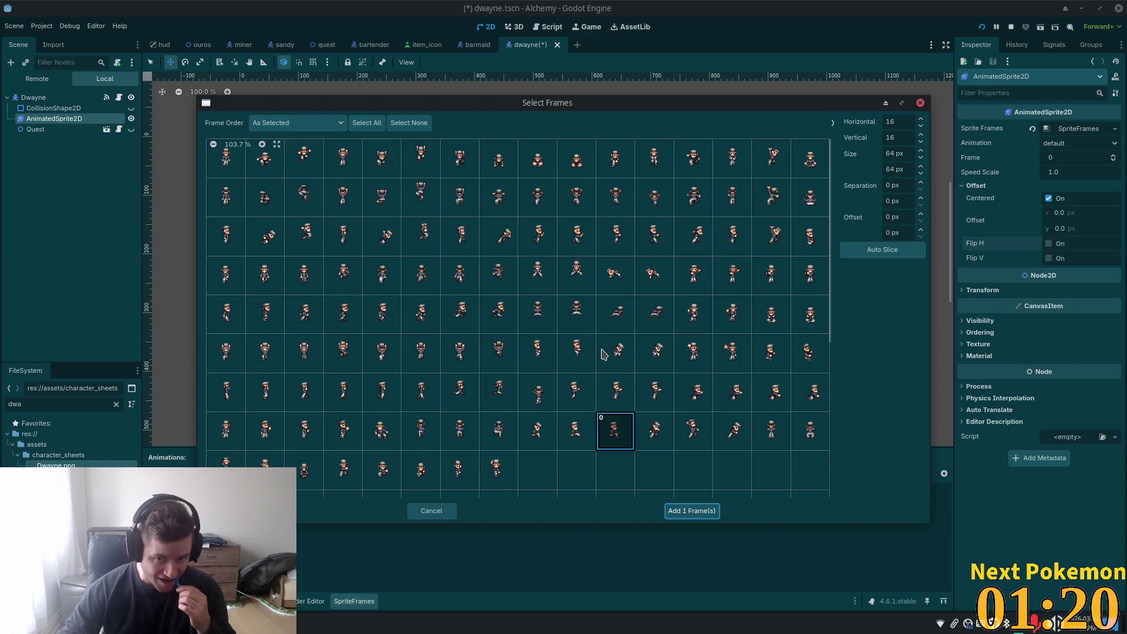
pyautogui.click(581, 358)
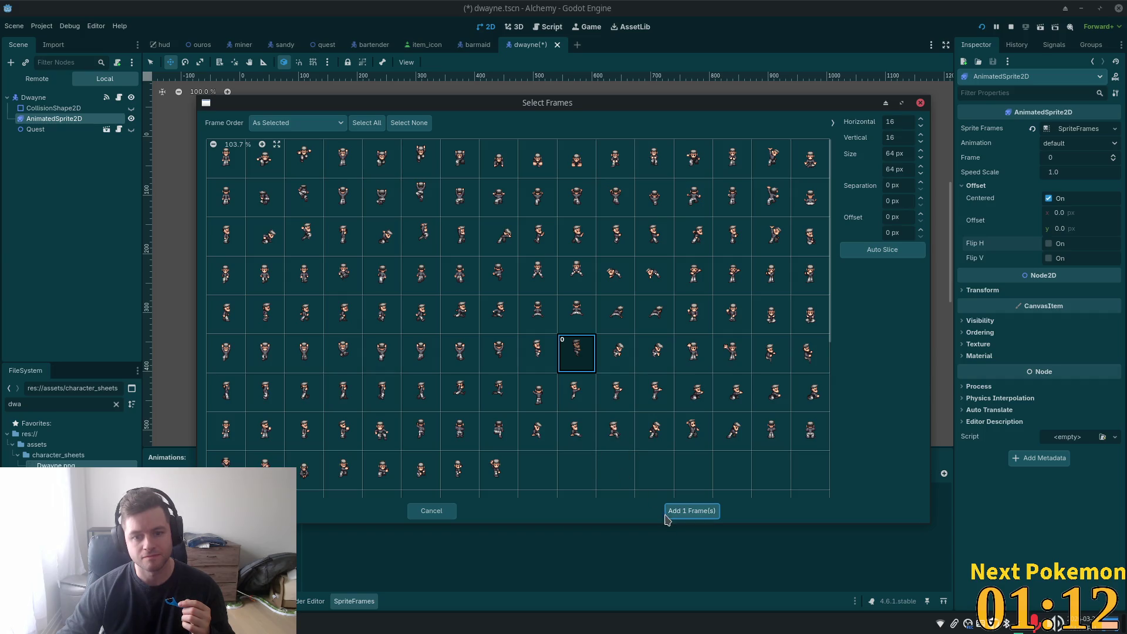
pyautogui.click(682, 510)
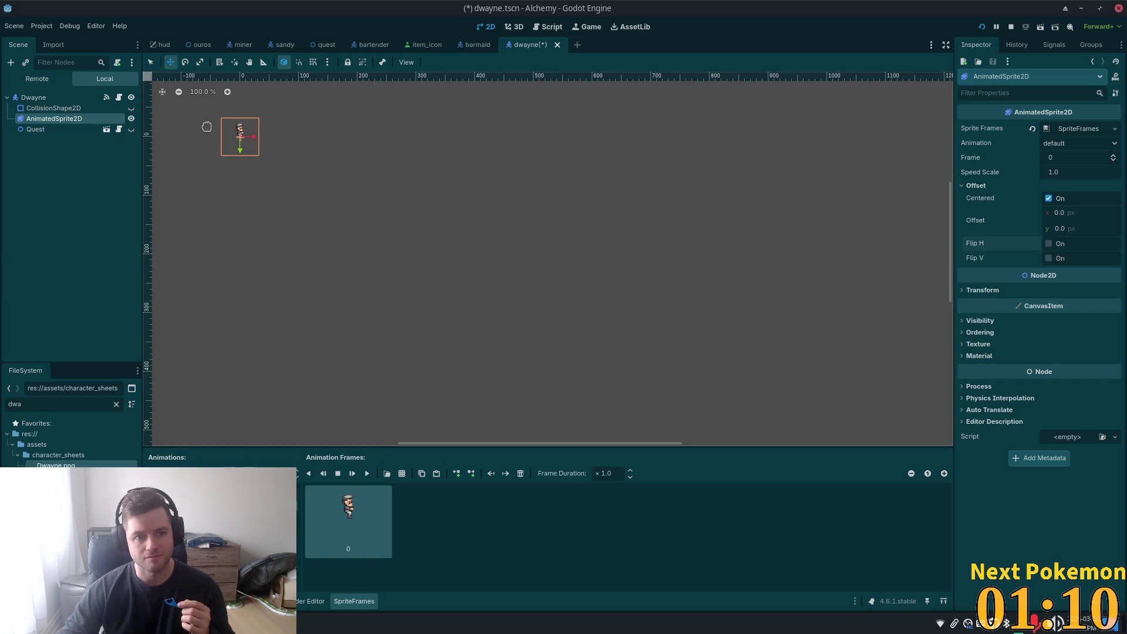
# - Center the new Dwayne sprite in the 2D view, save dwayne.tscn, and select the collision shape node
pyautogui.scroll(13, 232, 137)
pyautogui.moveTo(299, 194)
pyautogui.mouseDown()
pyautogui.moveTo(355, 352)
pyautogui.moveTo(378, 345)
pyautogui.mouseUp()
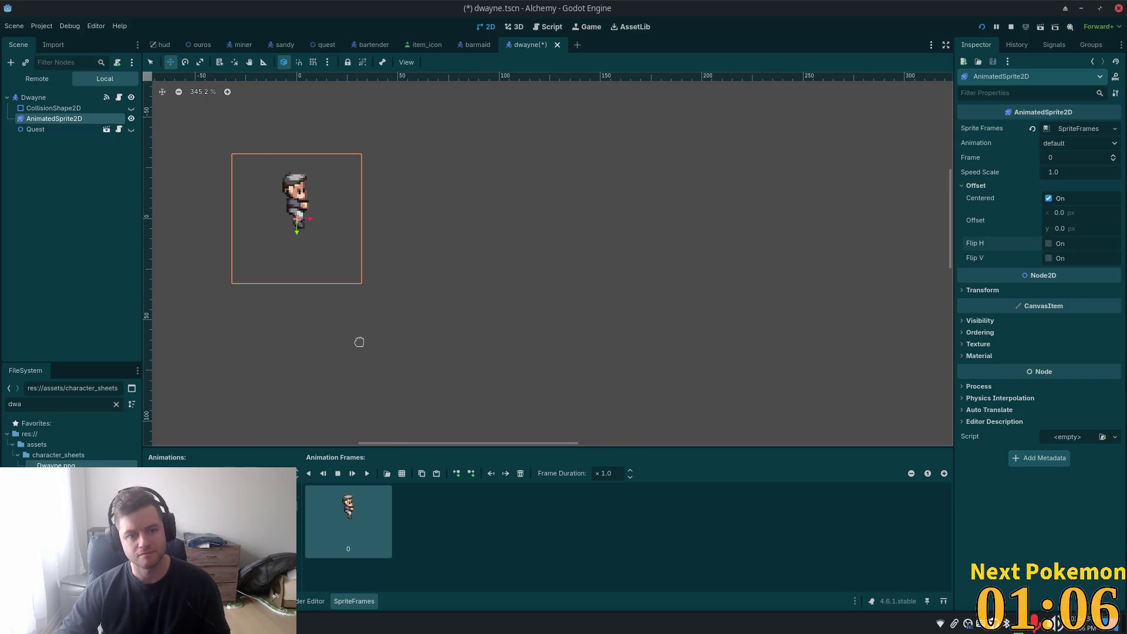
pyautogui.hotkey('ctrl', 's')
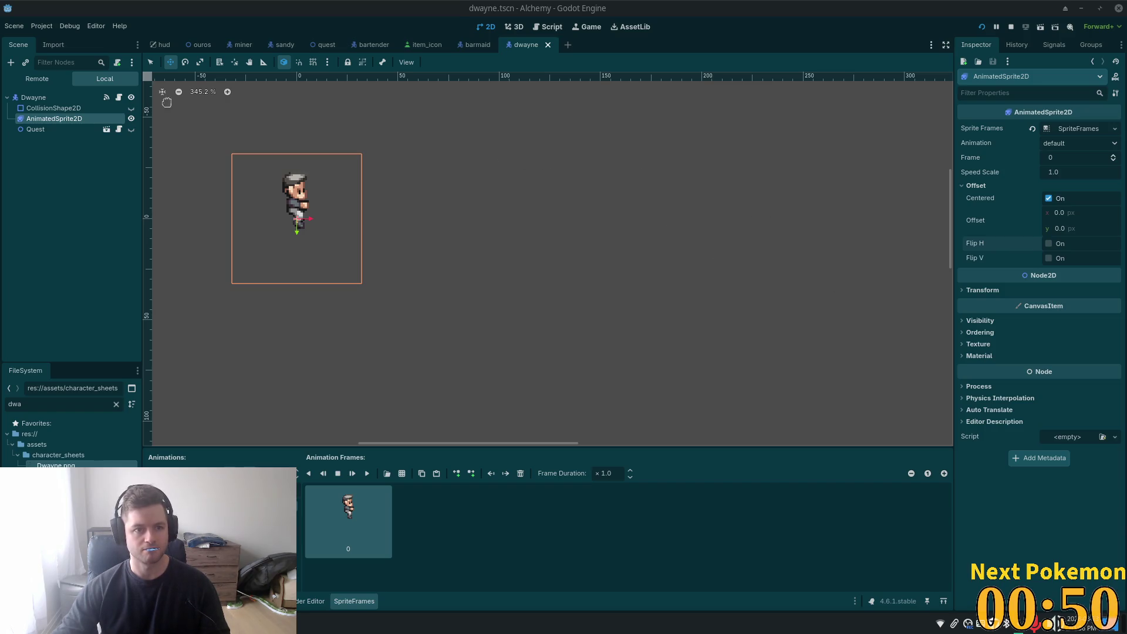
pyautogui.click(41, 108)
# - Set the root node's Npc Name to 'Dwayne' and save dwayne.tscn
pyautogui.click(27, 97)
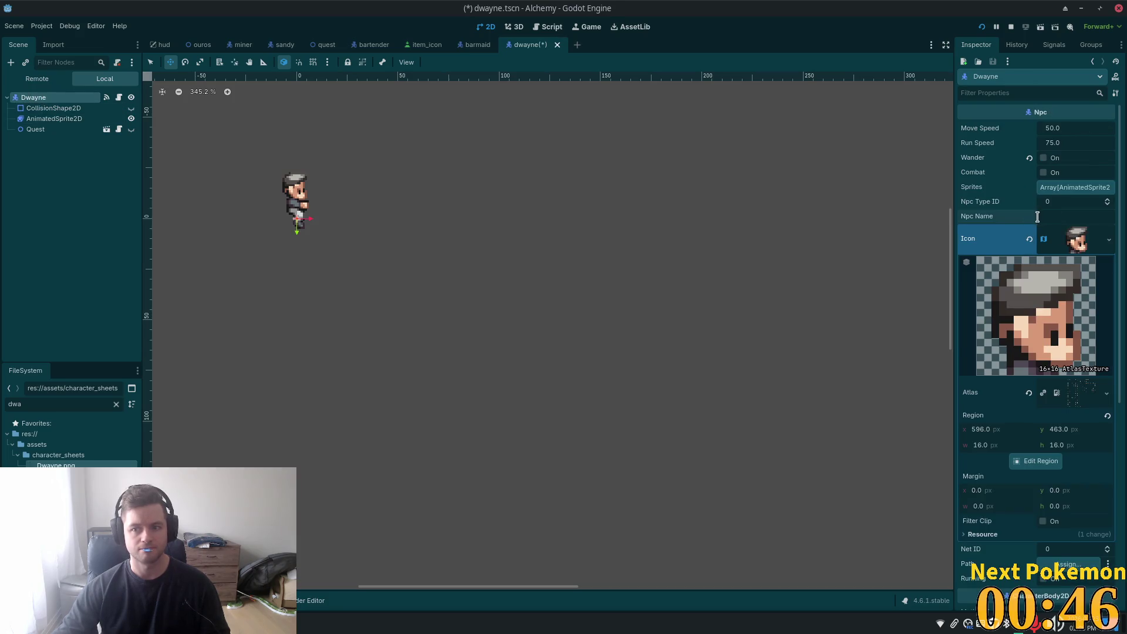
pyautogui.write('Dwayne')
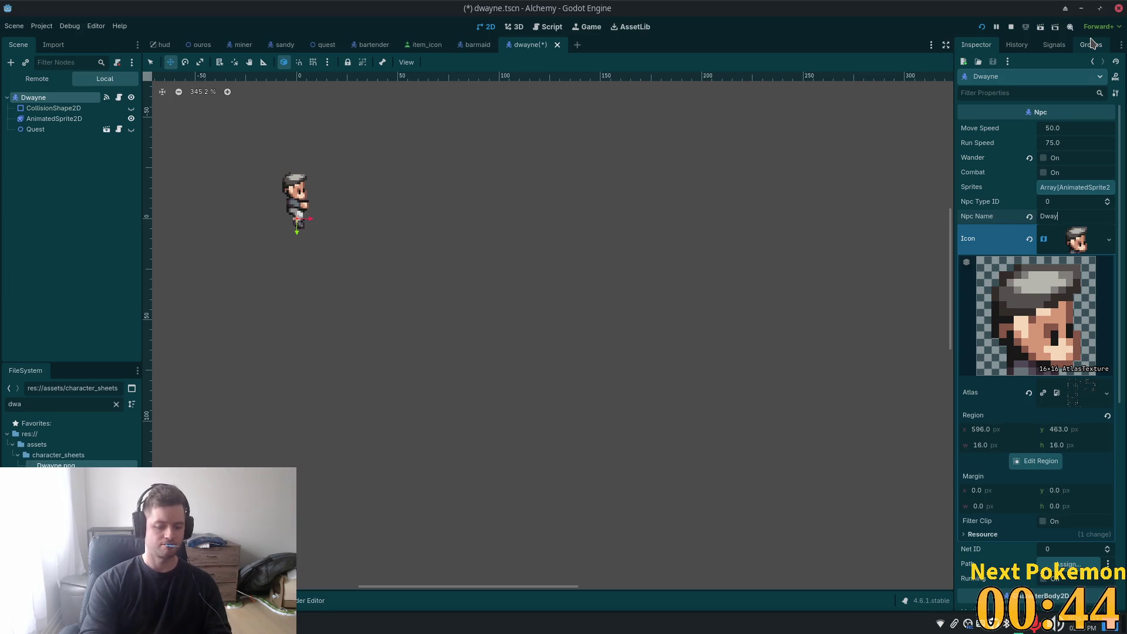
pyautogui.hotkey('ctrl', 's')
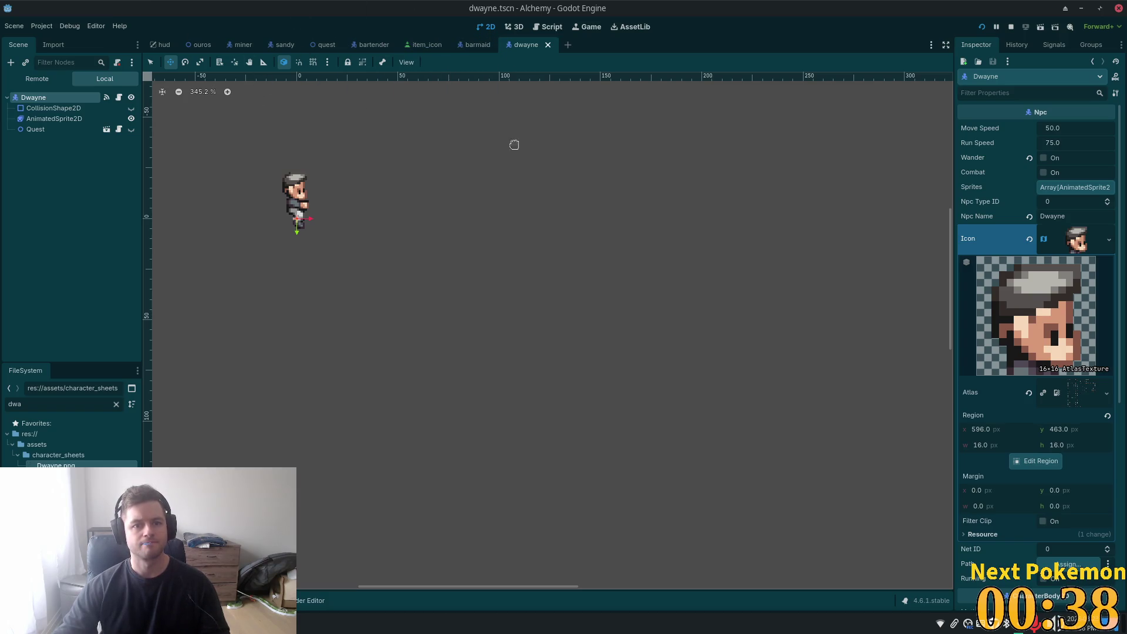
# - In the Ouros scene, start instancing a scene beside the tavern table, then cancel
pyautogui.click(198, 45)
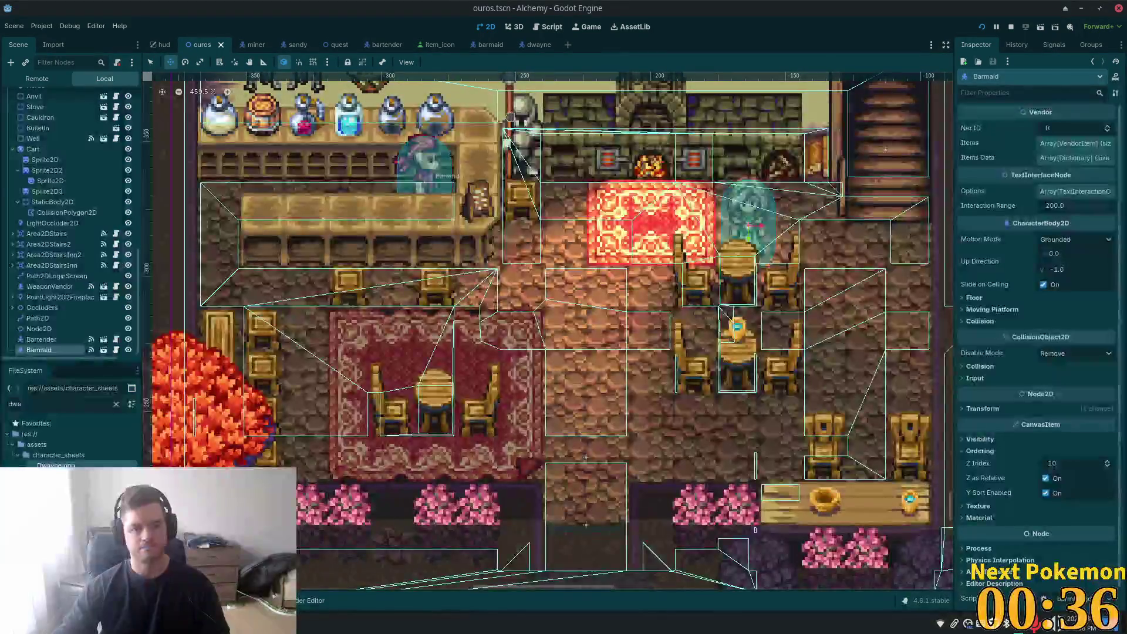
pyautogui.scroll(-2, 525, 427)
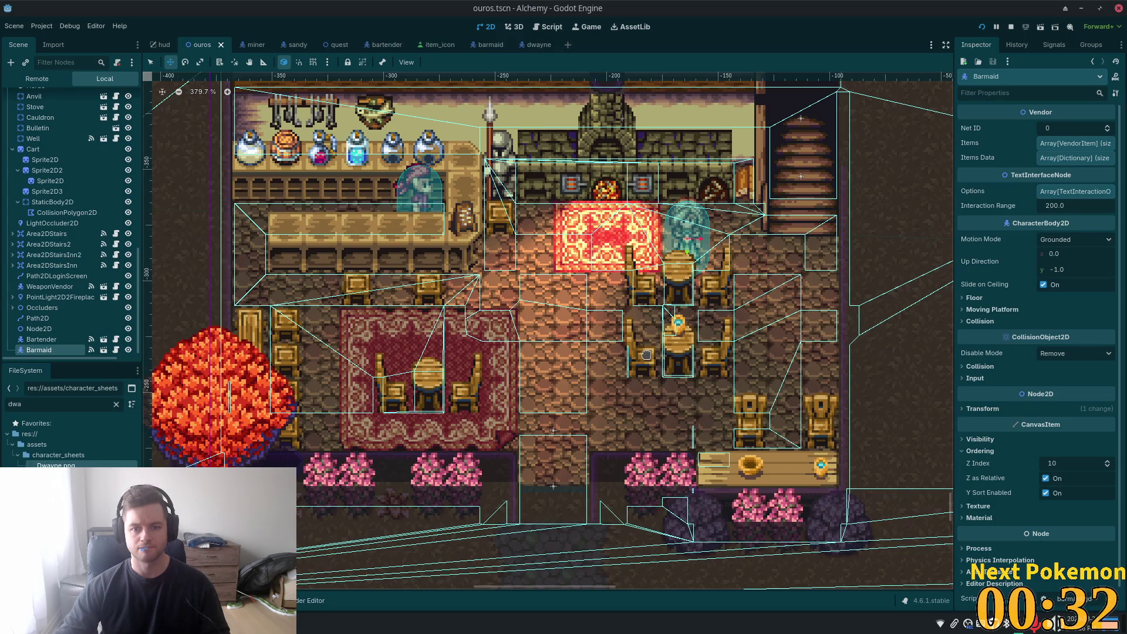
pyautogui.press('q')
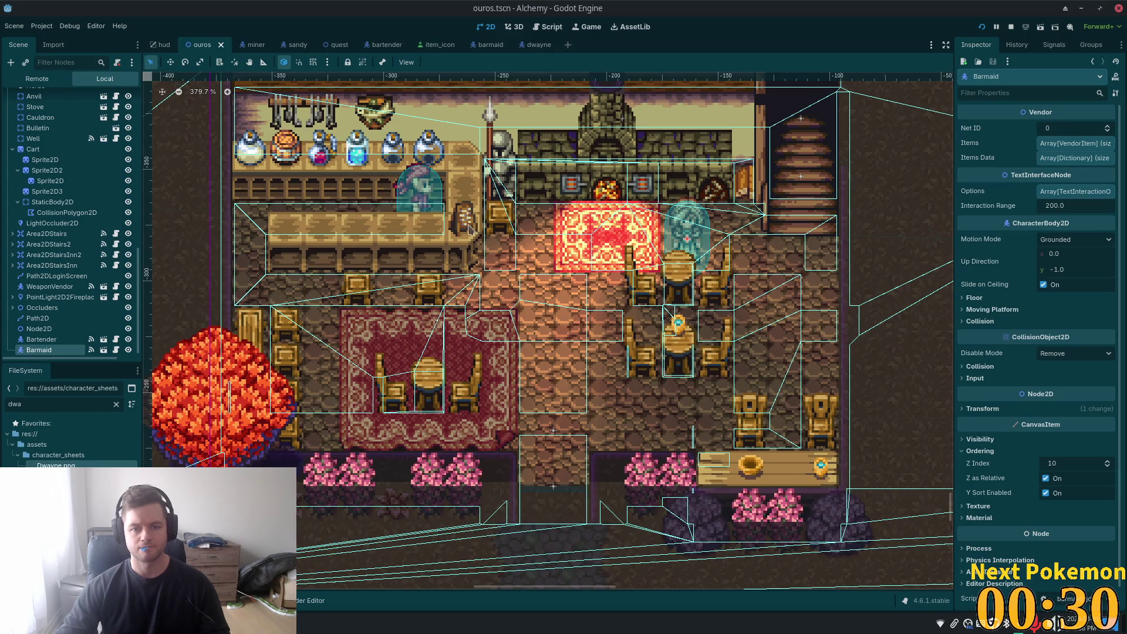
pyautogui.scroll(4, 655, 364)
pyautogui.rightClick(646, 359)
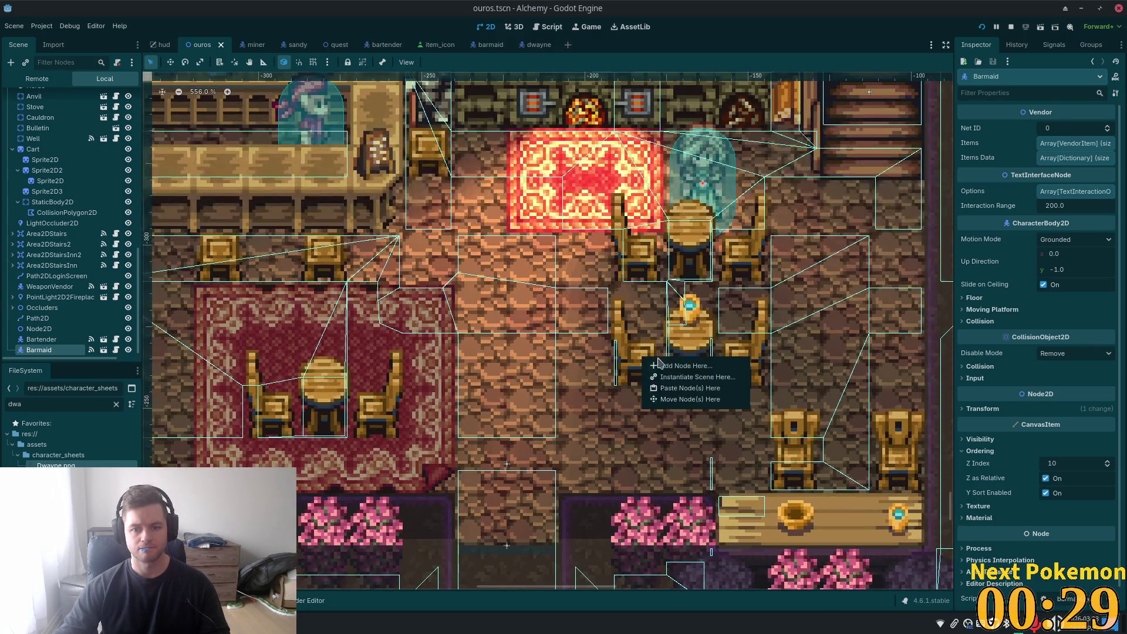
pyautogui.click(697, 377)
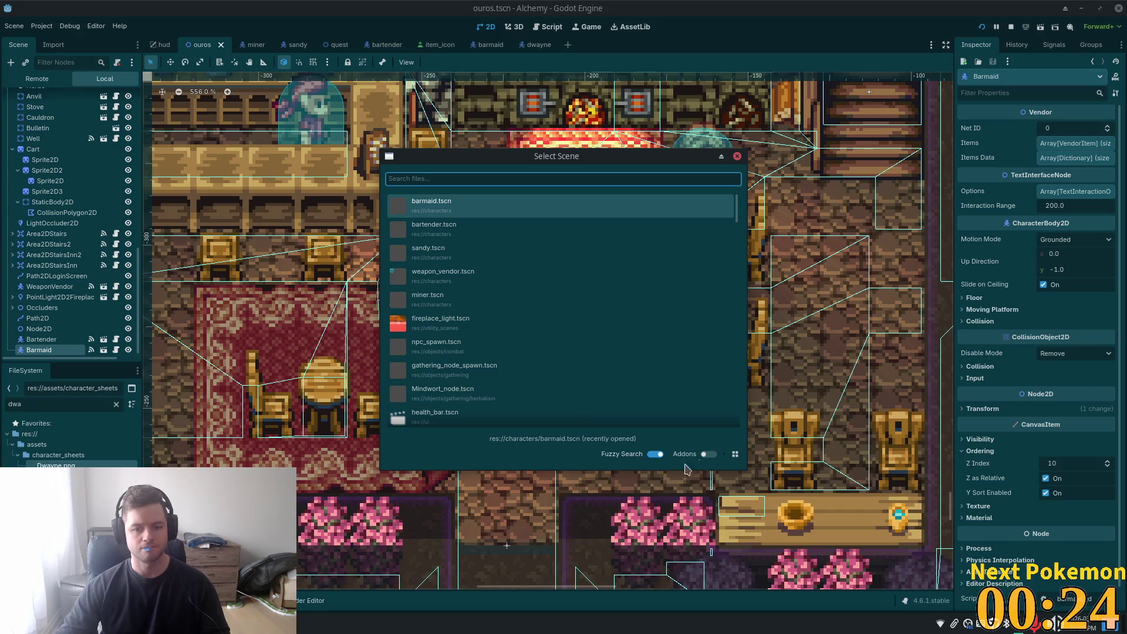
pyautogui.click(737, 157)
# - With the Ouros root selected, instance dwayne.tscn at the chair by the round table
pyautogui.scroll(10, 65, 247)
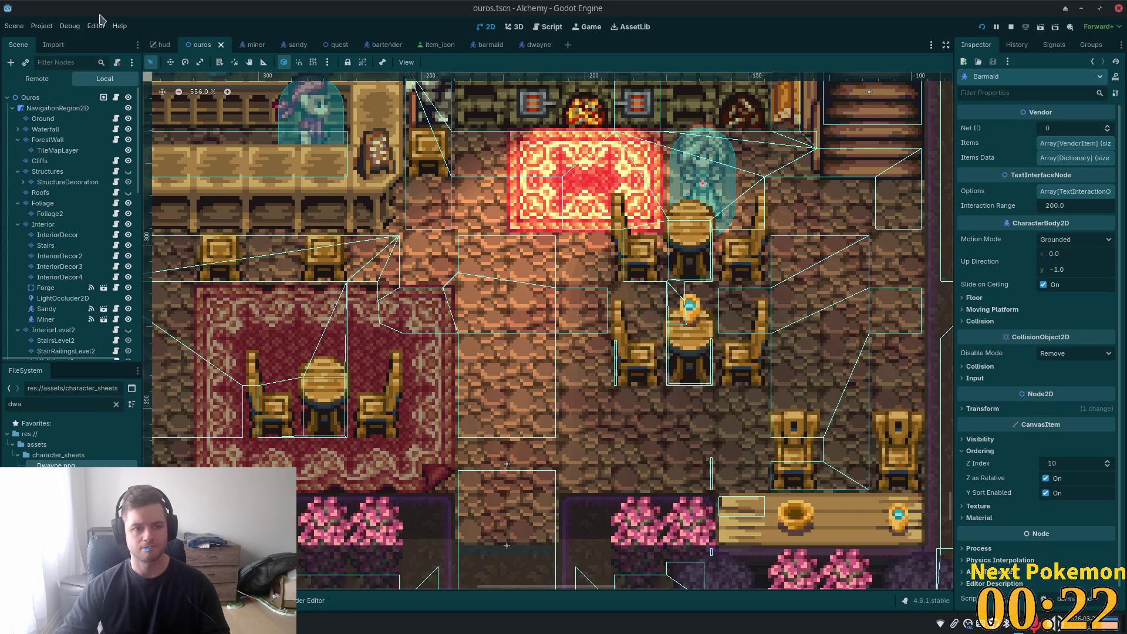
pyautogui.click(64, 98)
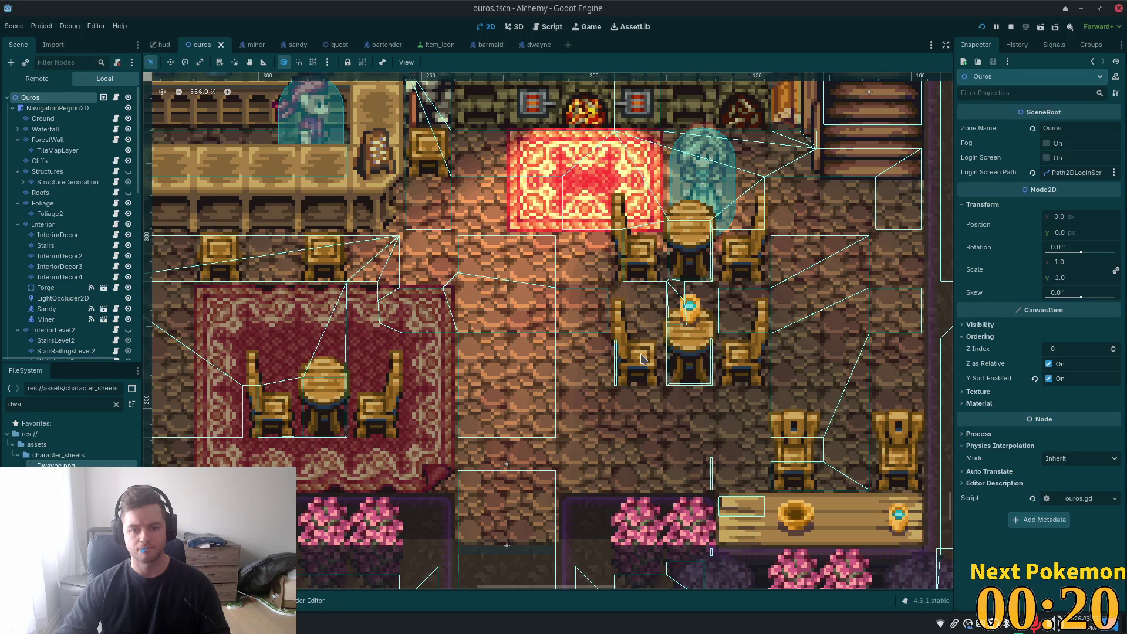
pyautogui.rightClick(643, 358)
pyautogui.click(681, 374)
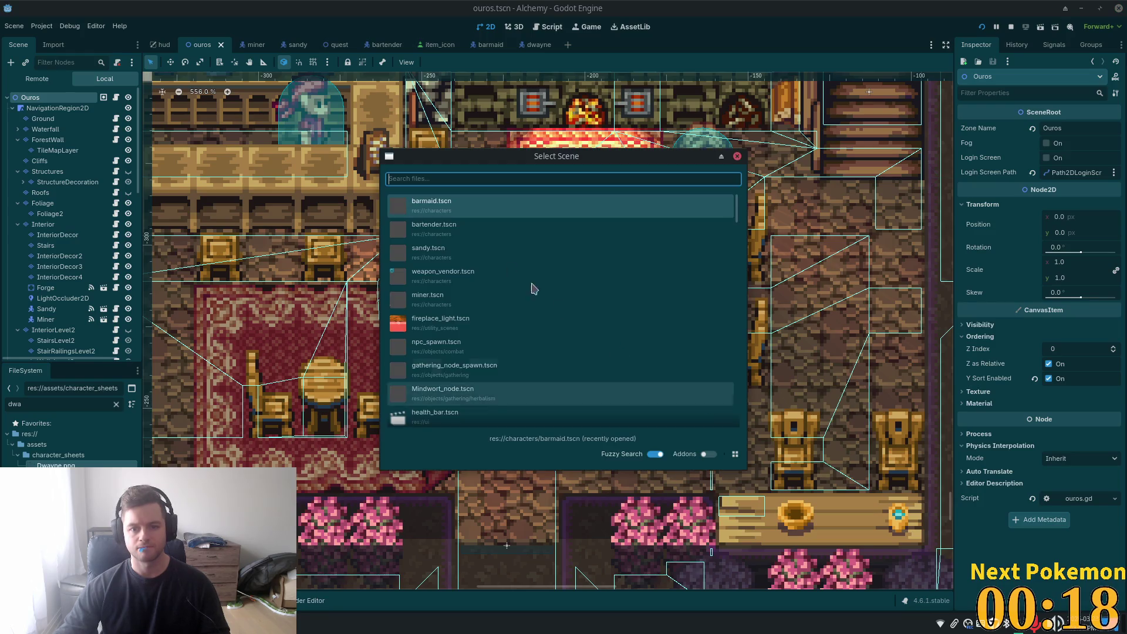
pyautogui.write('dwa')
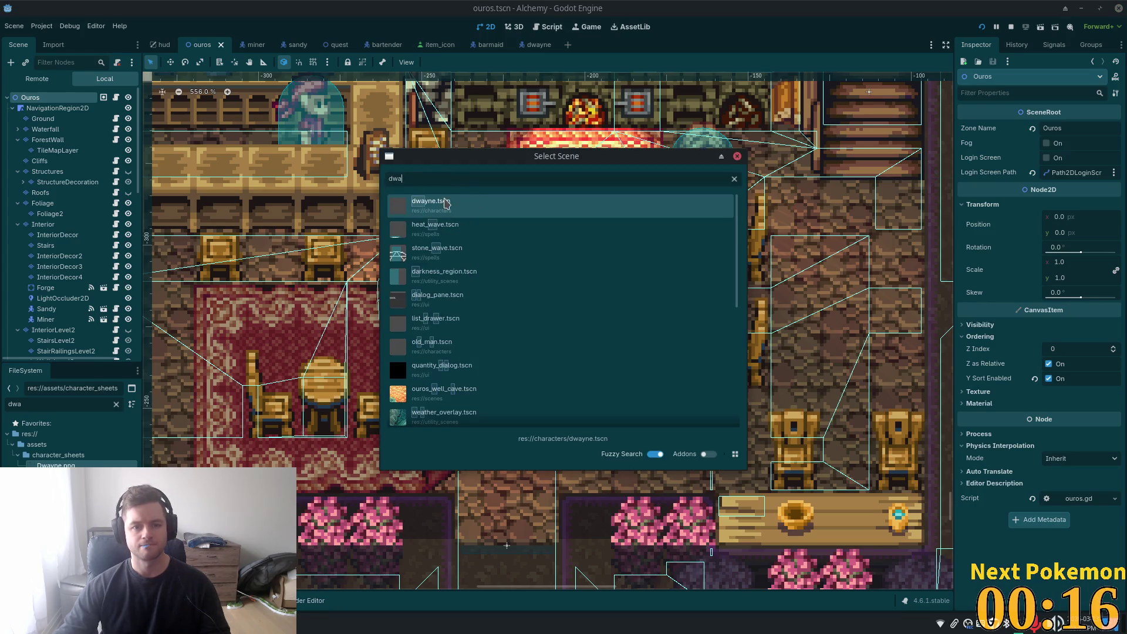
pyautogui.doubleClick(465, 205)
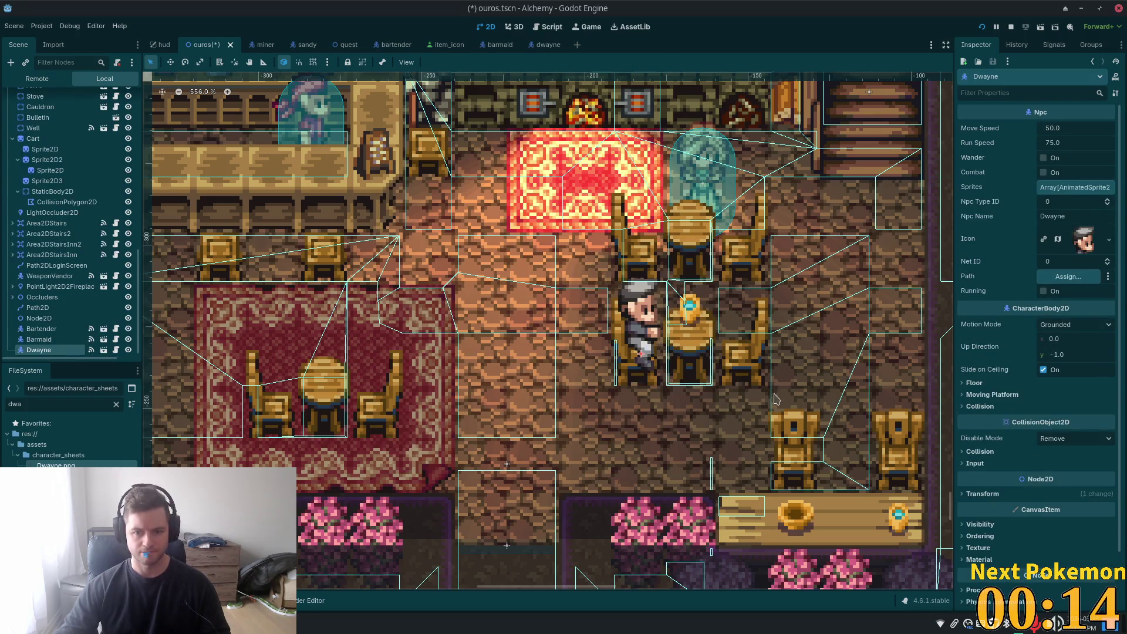
# - Nudge Dwayne slightly down-right onto the chair left of the table and save ouros.tscn
pyautogui.click(171, 62)
pyautogui.moveTo(612, 314); pyautogui.dragTo(622, 322)
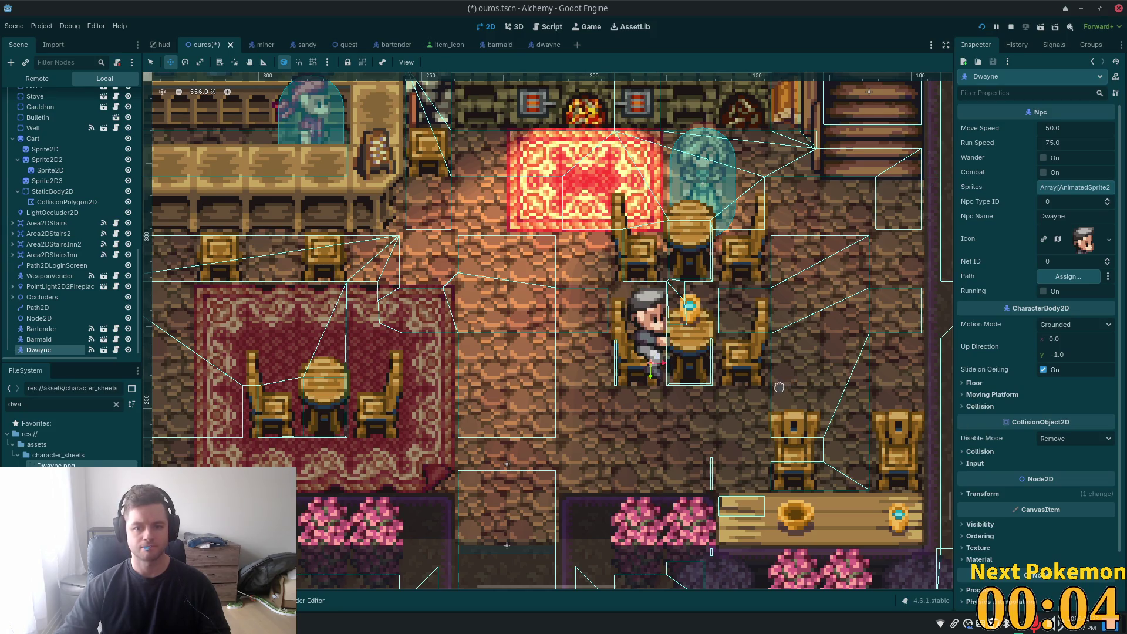
pyautogui.hotkey('ctrl', 's')
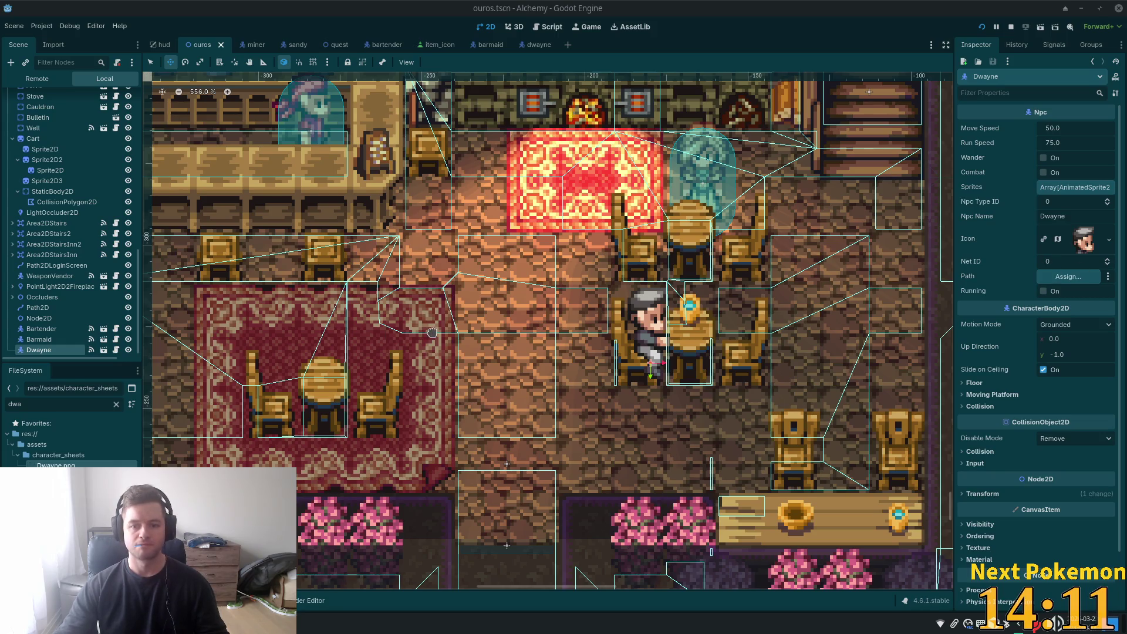
pyautogui.hotkey('ctrl', 's')
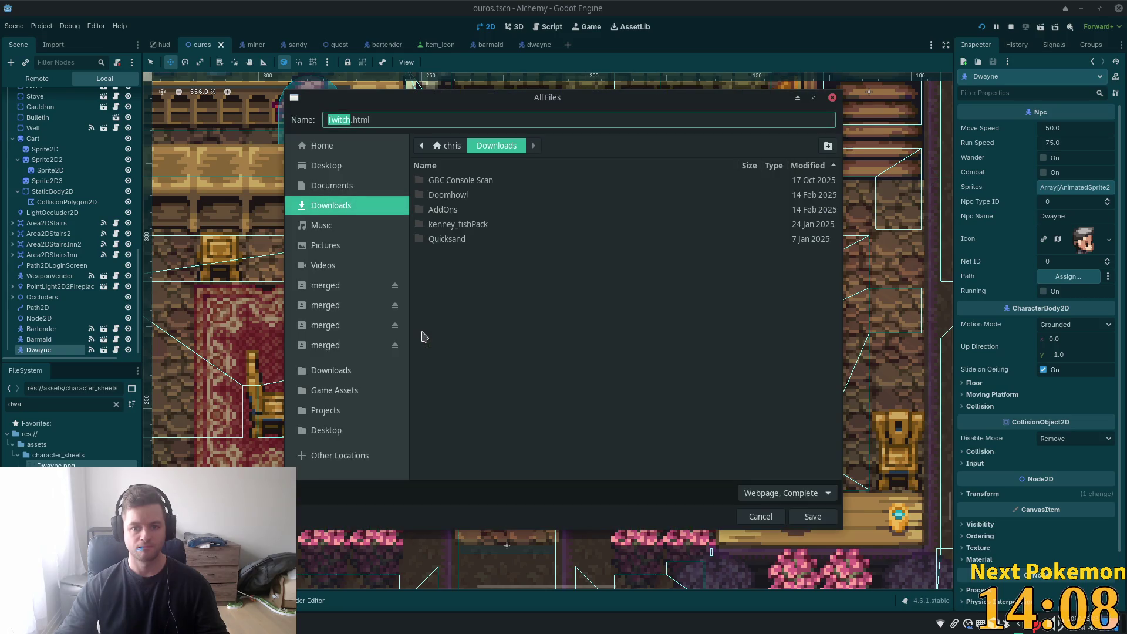
pyautogui.click(760, 516)
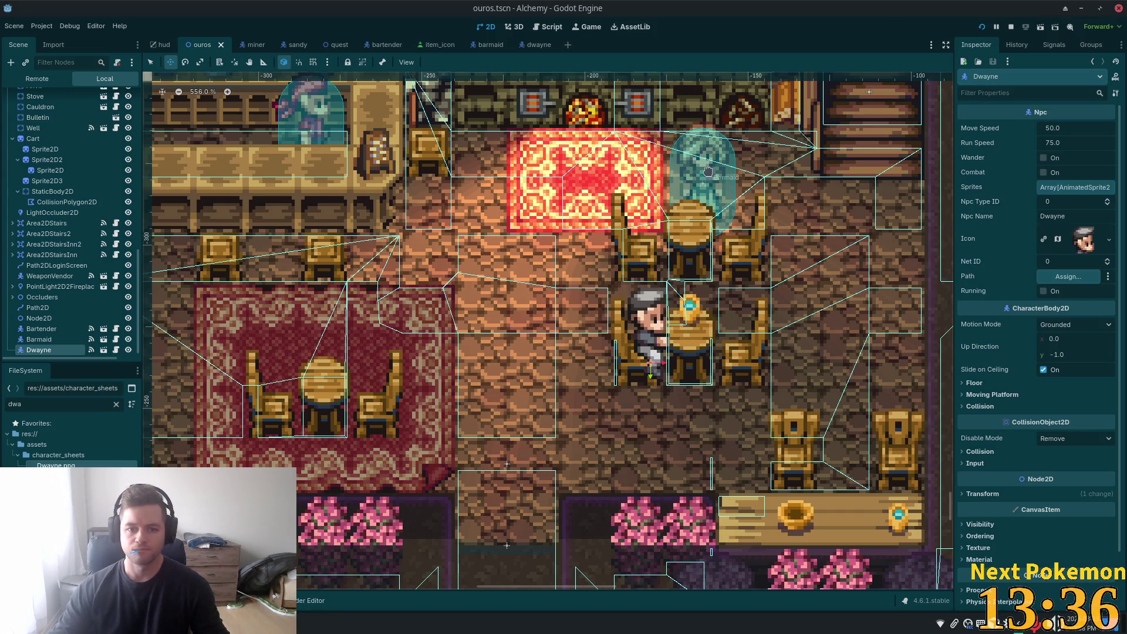
# - Start duplicating dwayne.tscn in res://characters with Ctrl+D
pyautogui.scroll(-1, 443, 340)
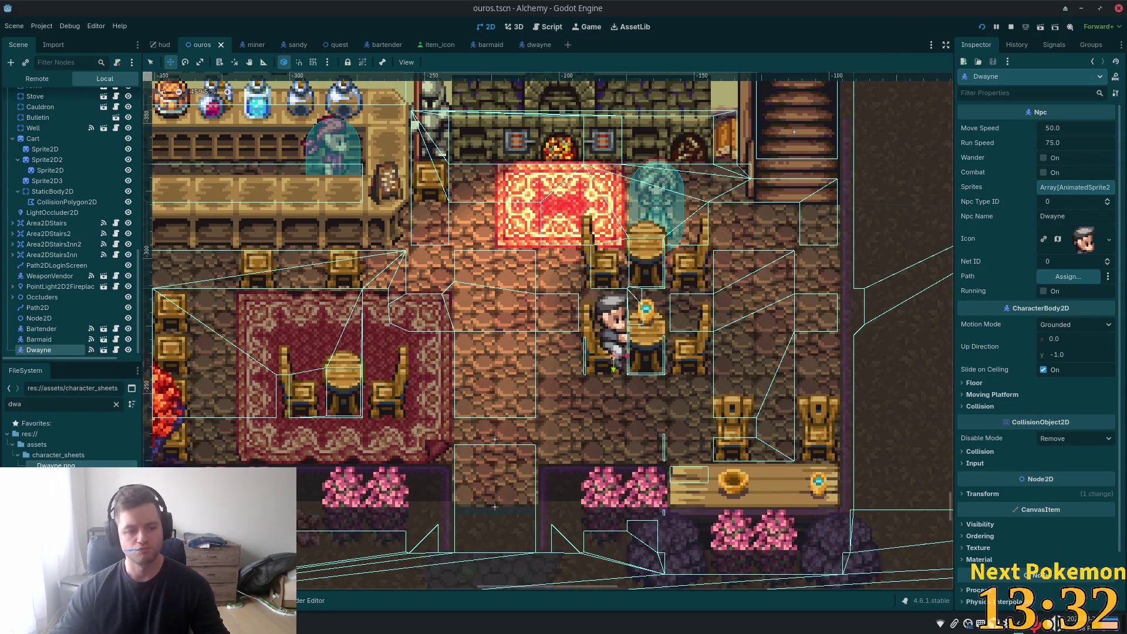
pyautogui.hotkey('ctrl', 'd')
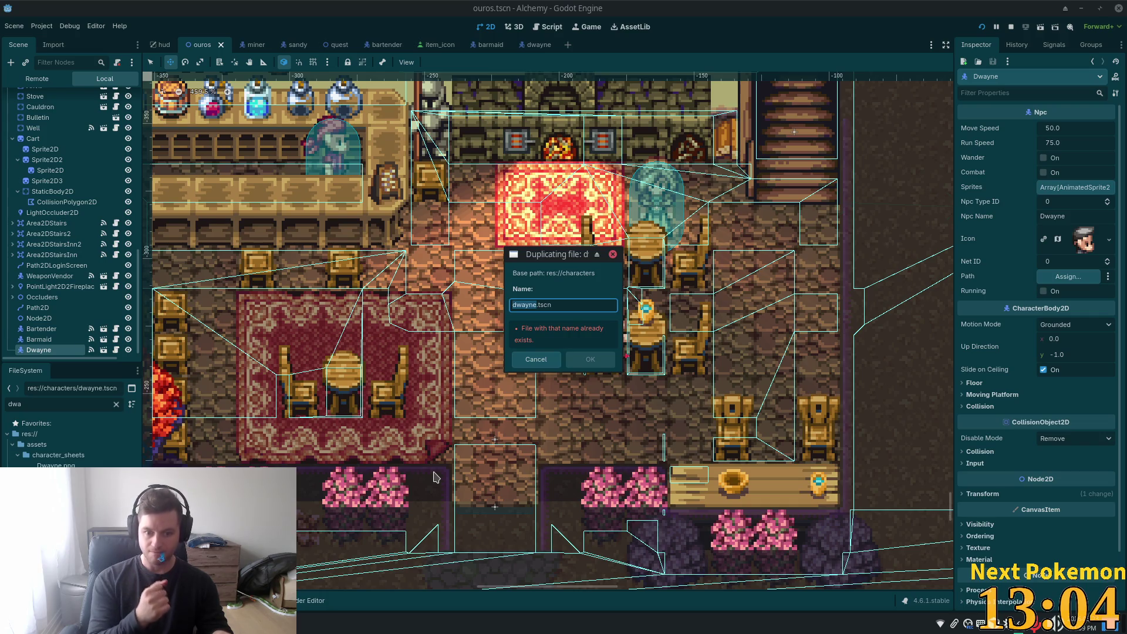
# - Name the copy master_alchemist.tscn and filter the FileSystem list by 'master'
pyautogui.write('master_')
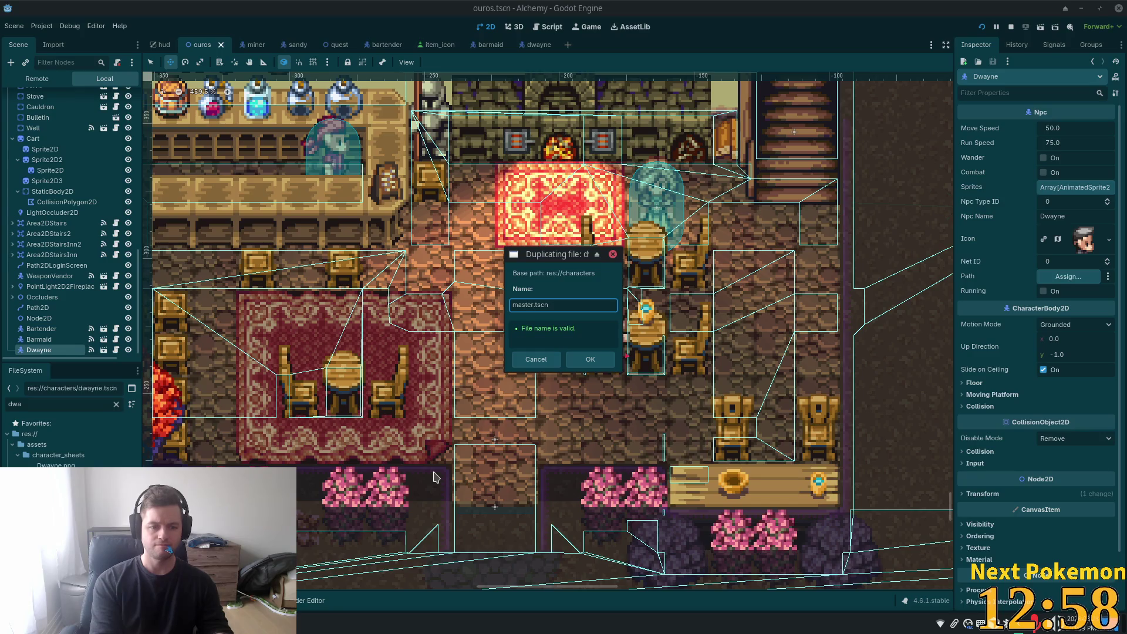
pyautogui.write('ac')
pyautogui.press('BackSpace')
pyautogui.press('BackSpace')
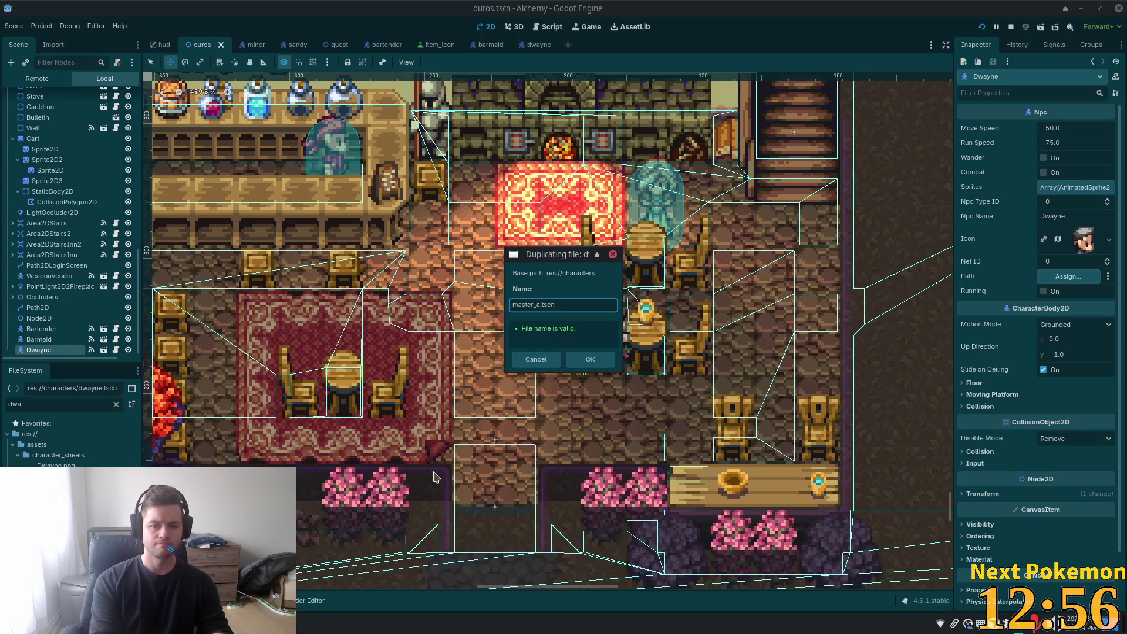
pyautogui.write('lc')
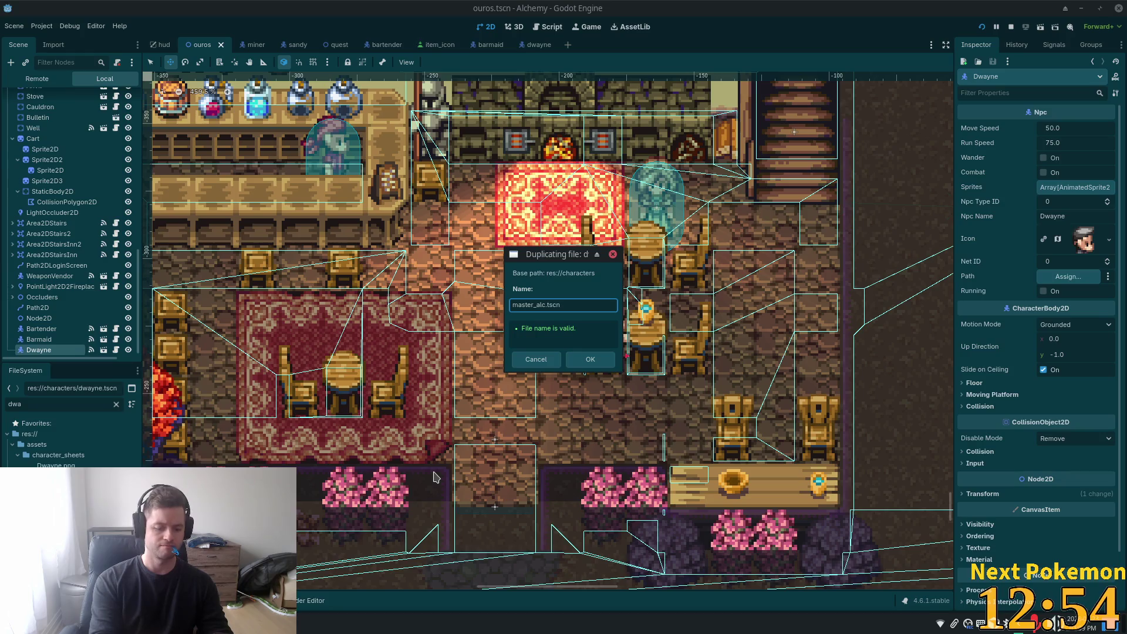
pyautogui.write('t')
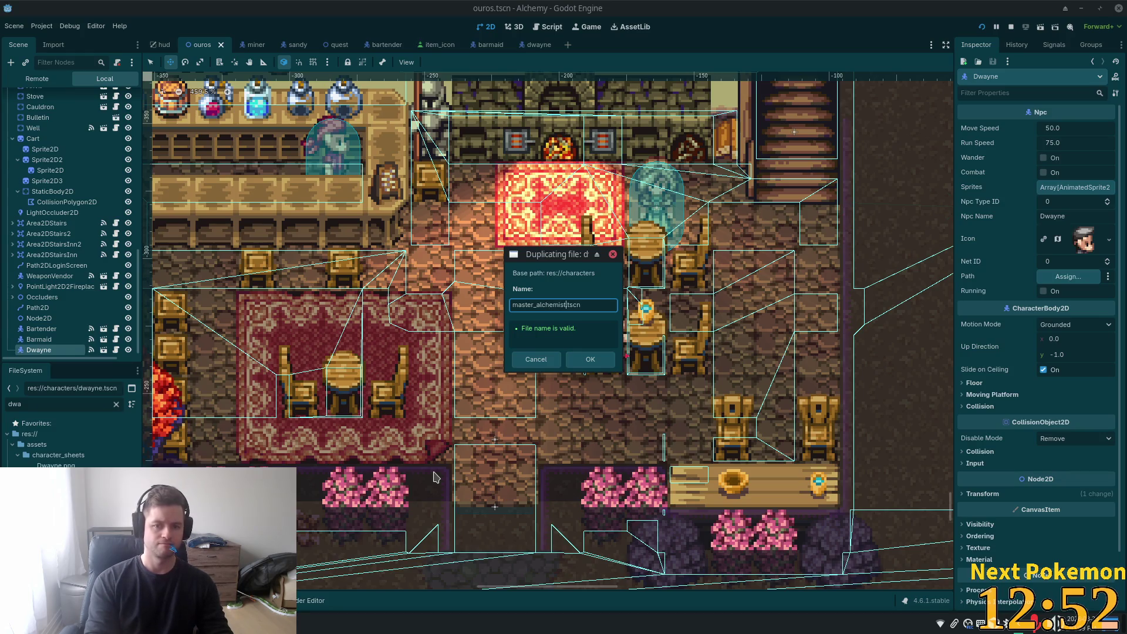
pyautogui.press('Return')
pyautogui.doubleClick(77, 409)
pyautogui.write('master')
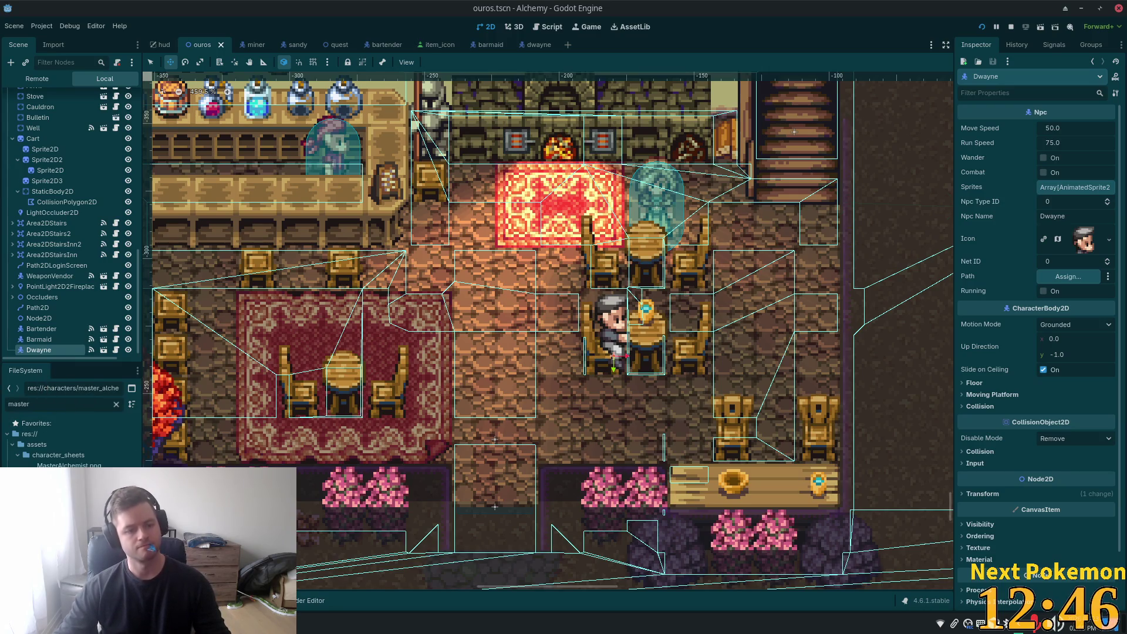
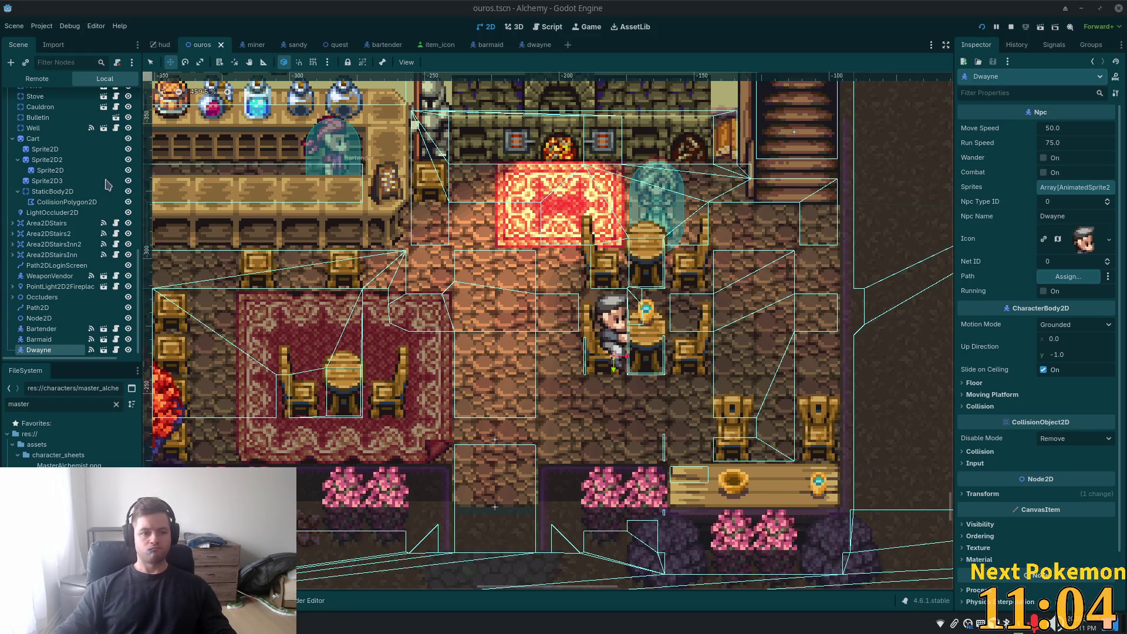
# - Open master_alchemist.tscn and rename its root node Dwayne to MasterAlchemist
pyautogui.doubleClick(64, 487)
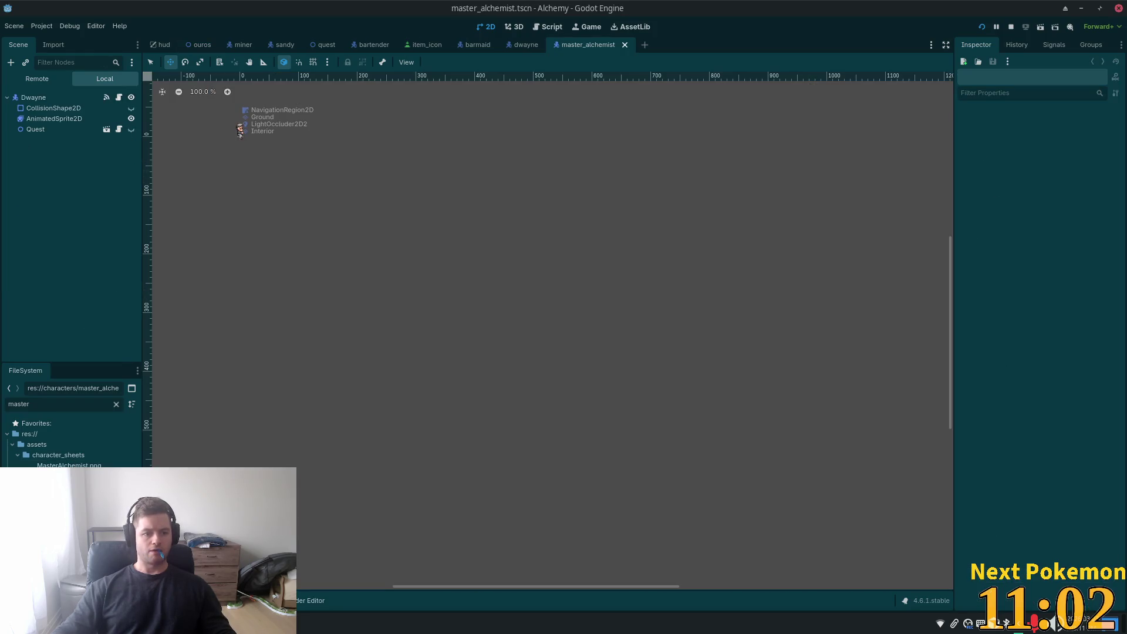
pyautogui.click(33, 97)
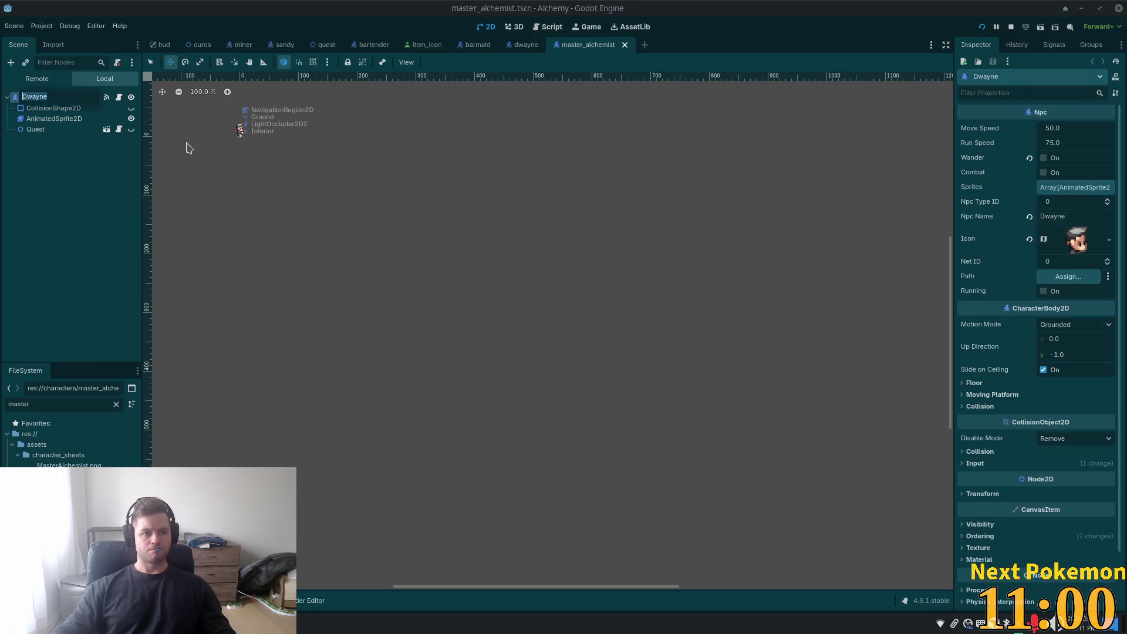
pyautogui.write('MasterA')
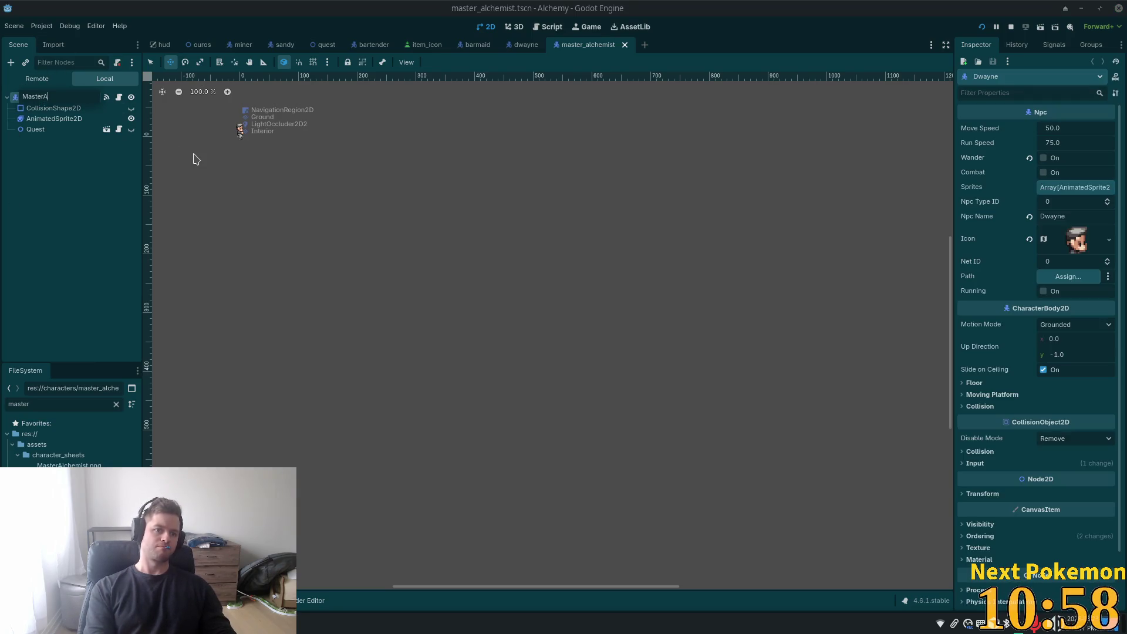
pyautogui.write('lchemist')
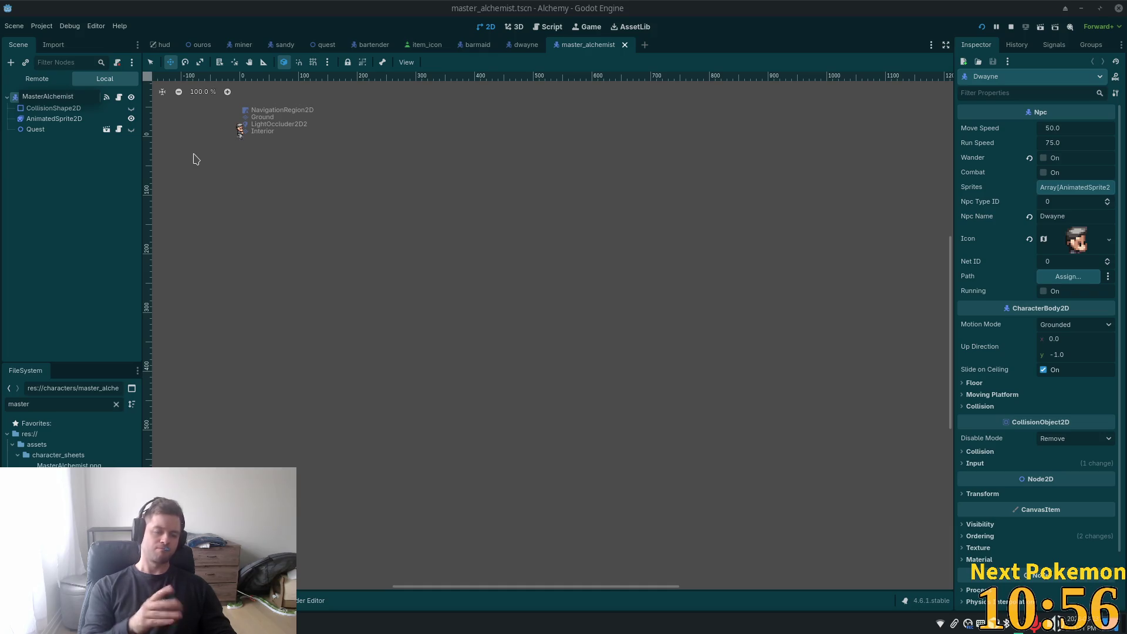
pyautogui.press('Return')
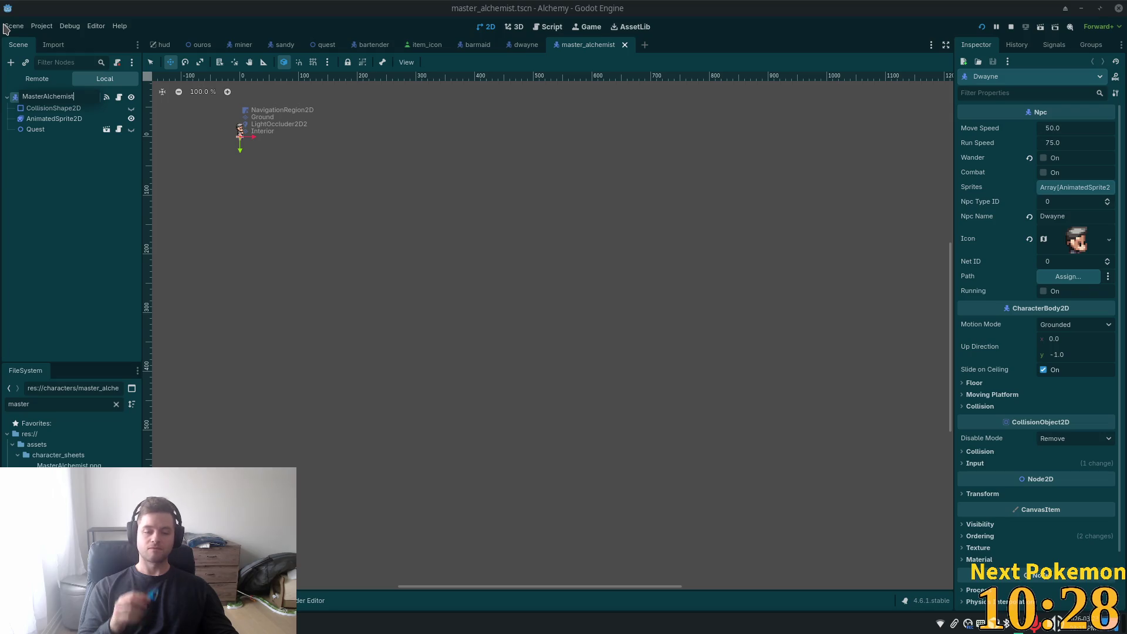
pyautogui.press('Return')
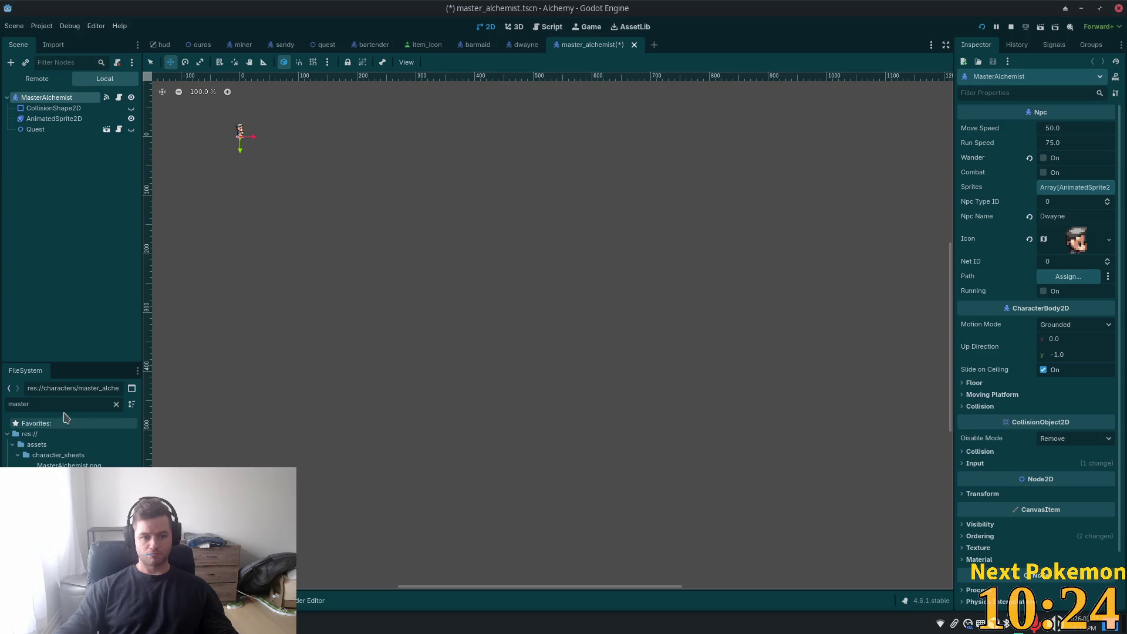
# - Use MasterAlchemist.png as the atlas of the NPC's Icon AtlasTexture
pyautogui.click(1078, 240)
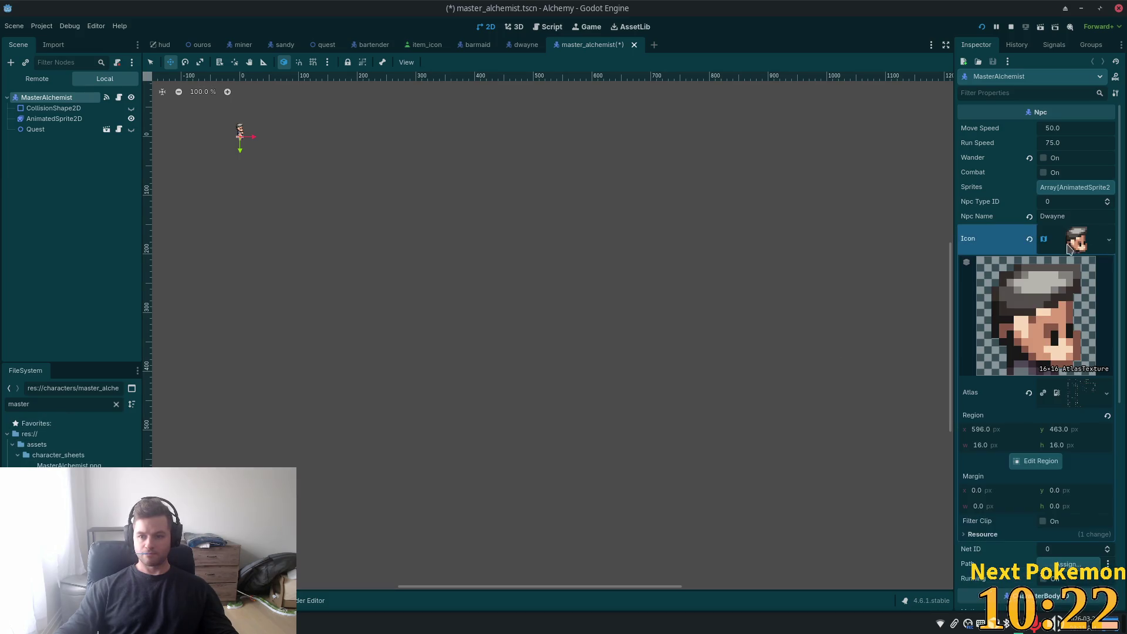
pyautogui.click(69, 465)
pyautogui.moveTo(70, 465); pyautogui.dragTo(1057, 394)
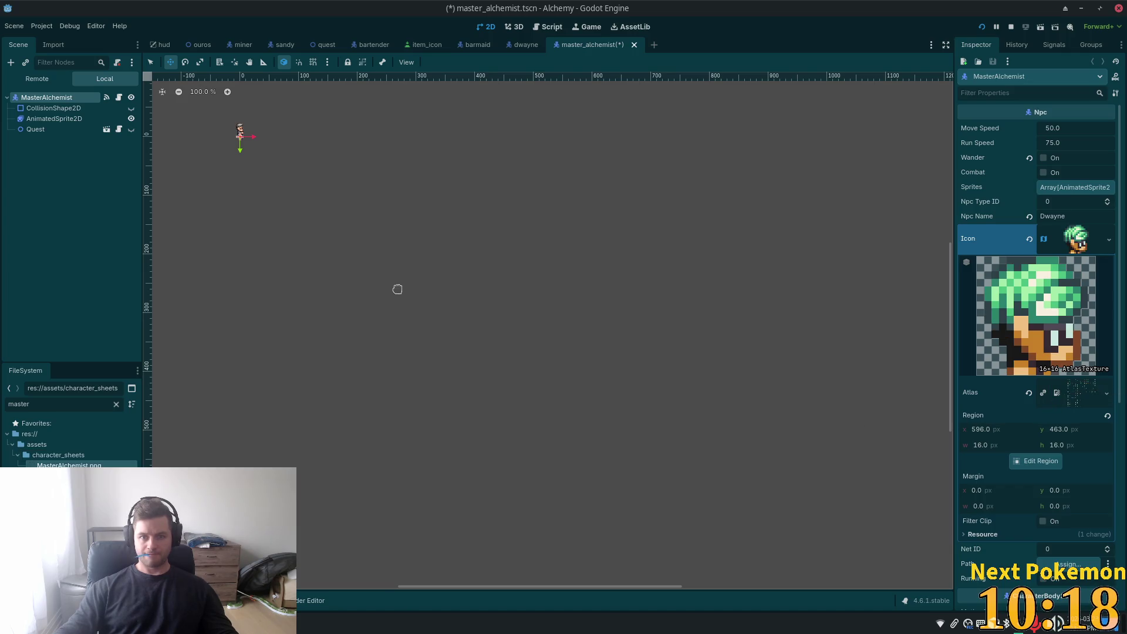
pyautogui.click(240, 129)
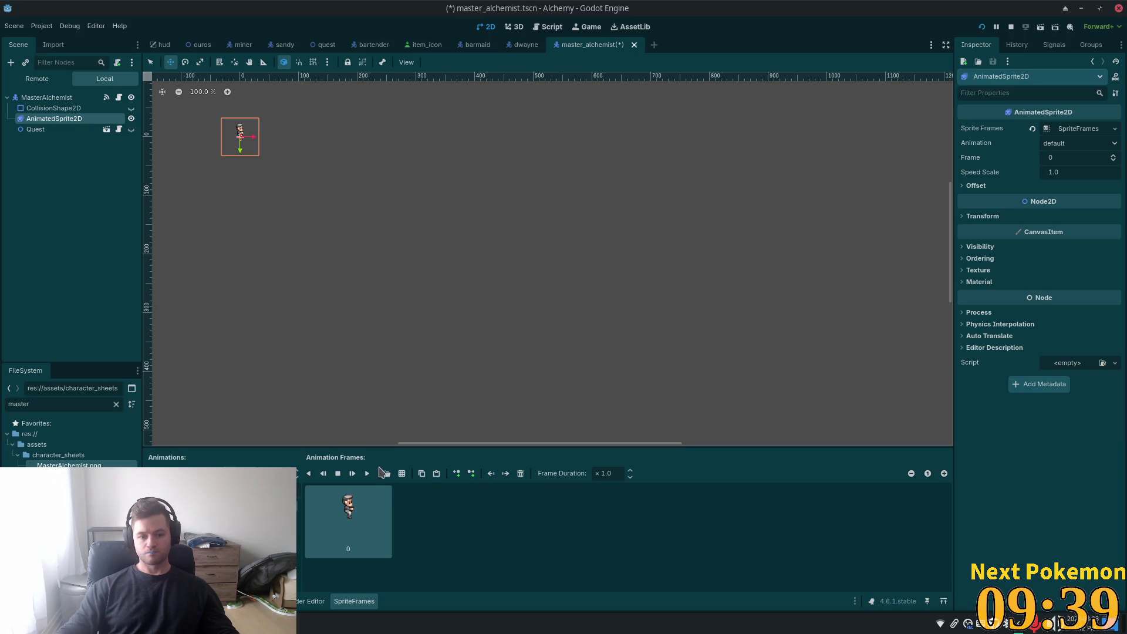
# - Swap the old frame for MasterAlchemist.png's top-left cell and save master_alchemist.tscn
pyautogui.click(520, 473)
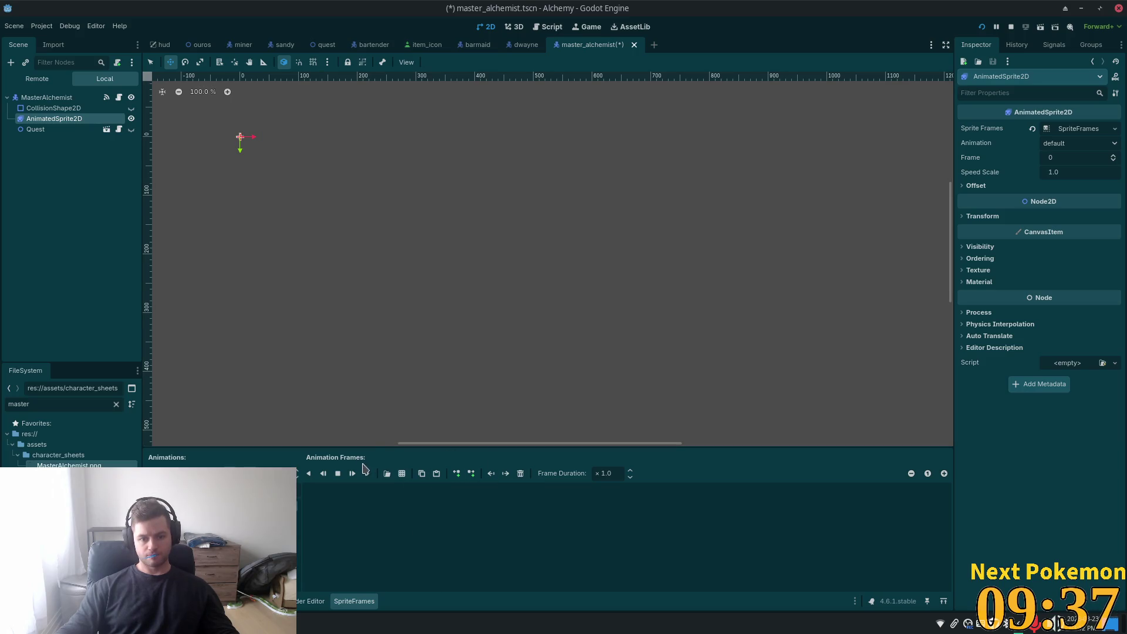
pyautogui.click(401, 473)
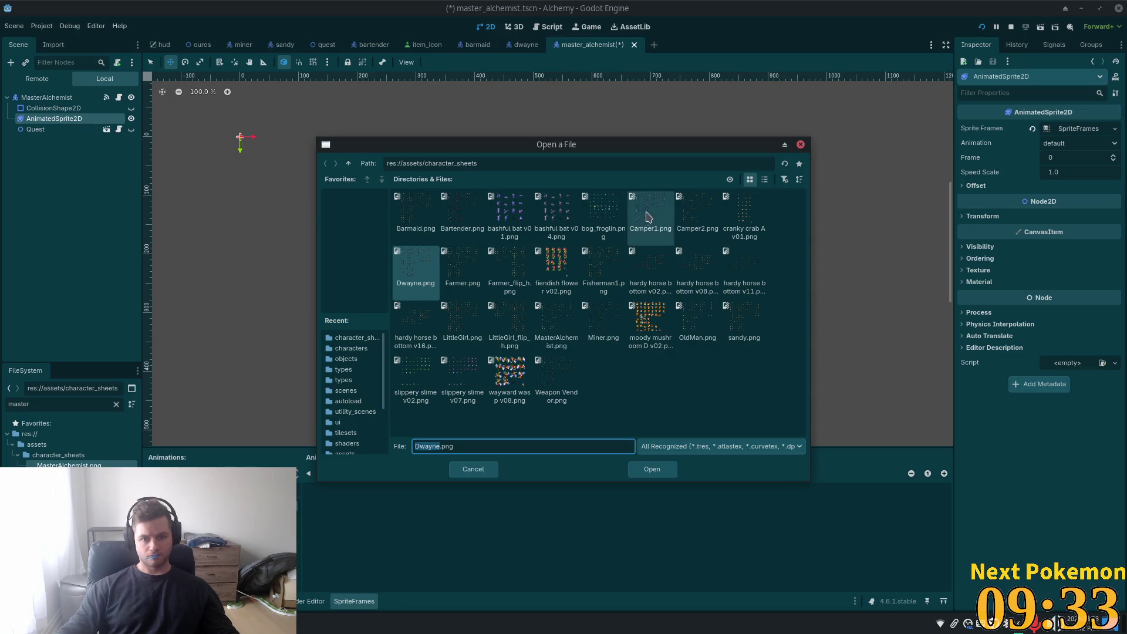
pyautogui.doubleClick(542, 360)
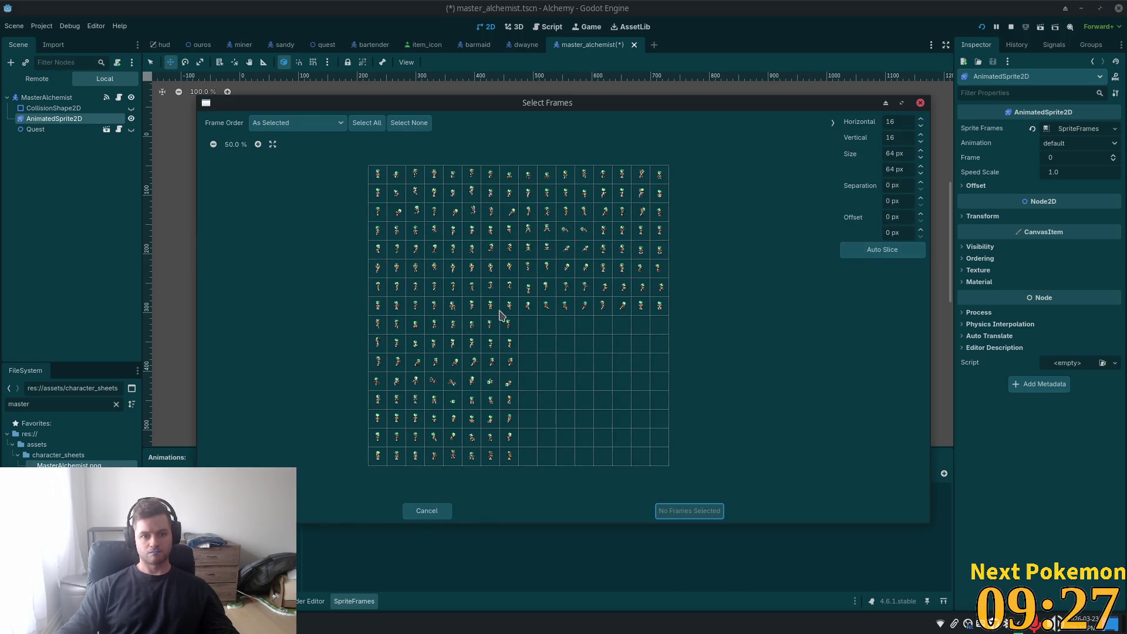
pyautogui.click(379, 175)
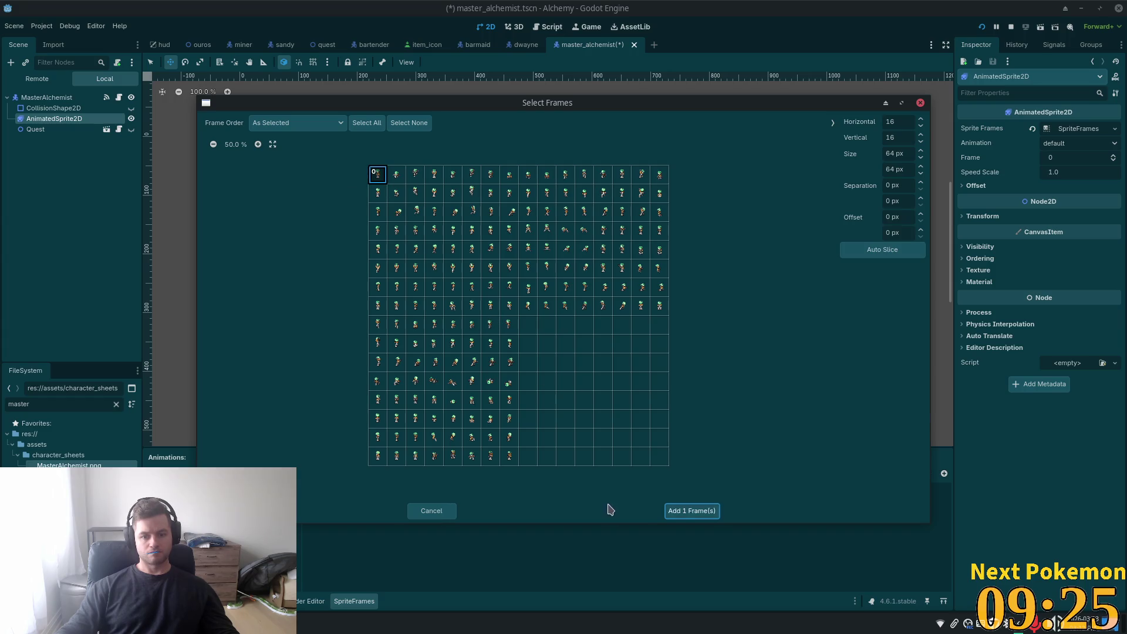
pyautogui.click(676, 510)
pyautogui.hotkey('ctrl', 's')
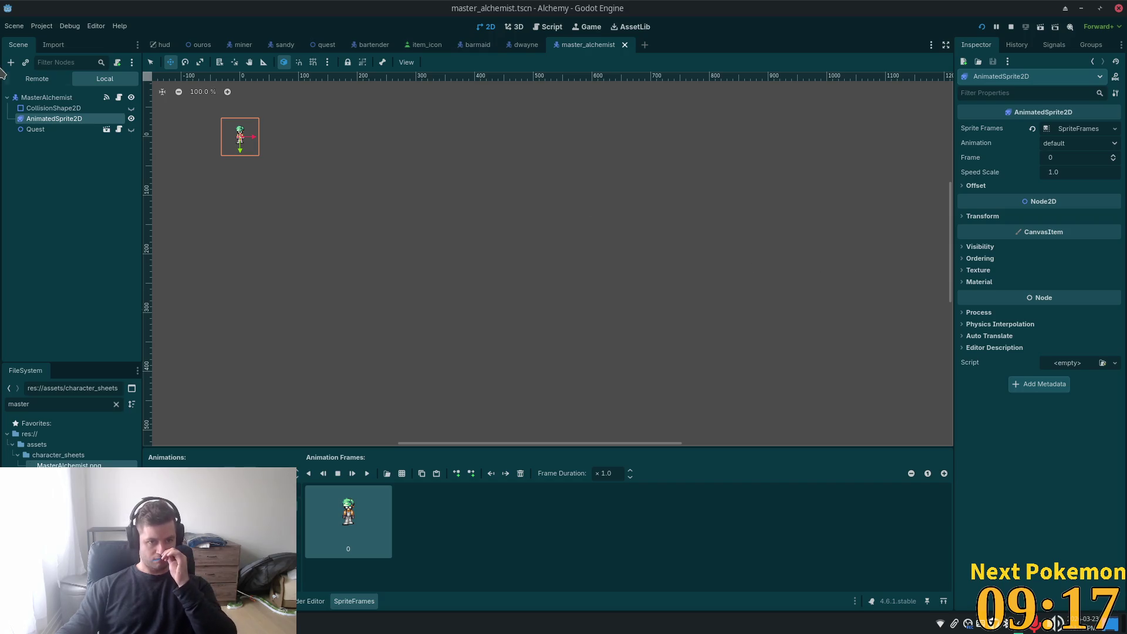
# - In the ouros scene, frame the alchemy shop and select the Ouros root node
pyautogui.click(207, 47)
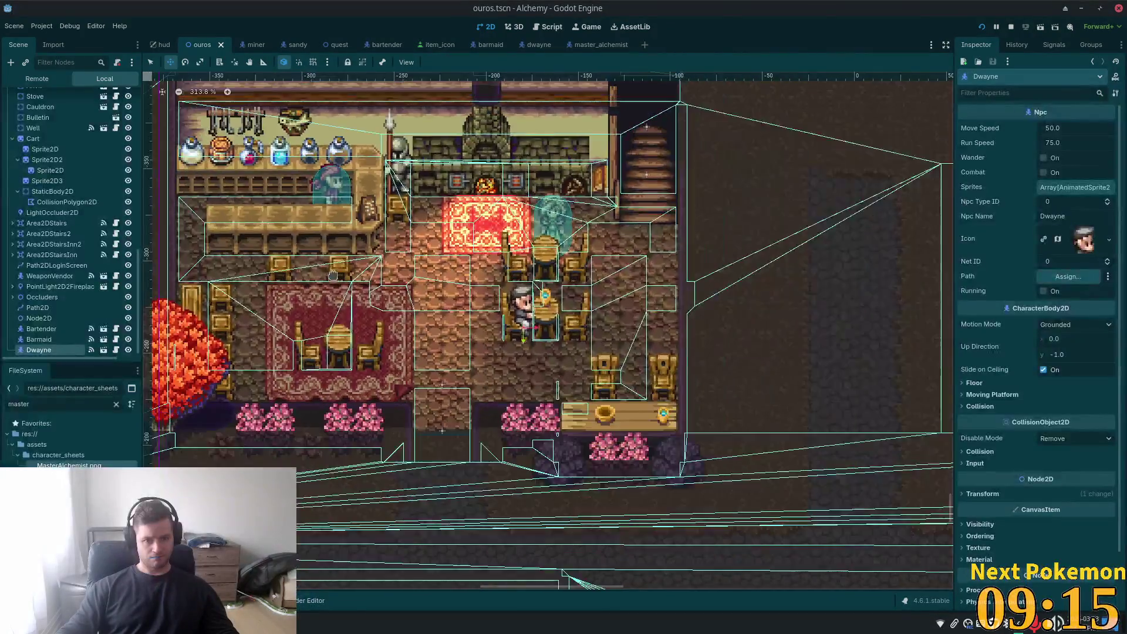
pyautogui.scroll(-5, 355, 296)
pyautogui.scroll(-5, 699, 189)
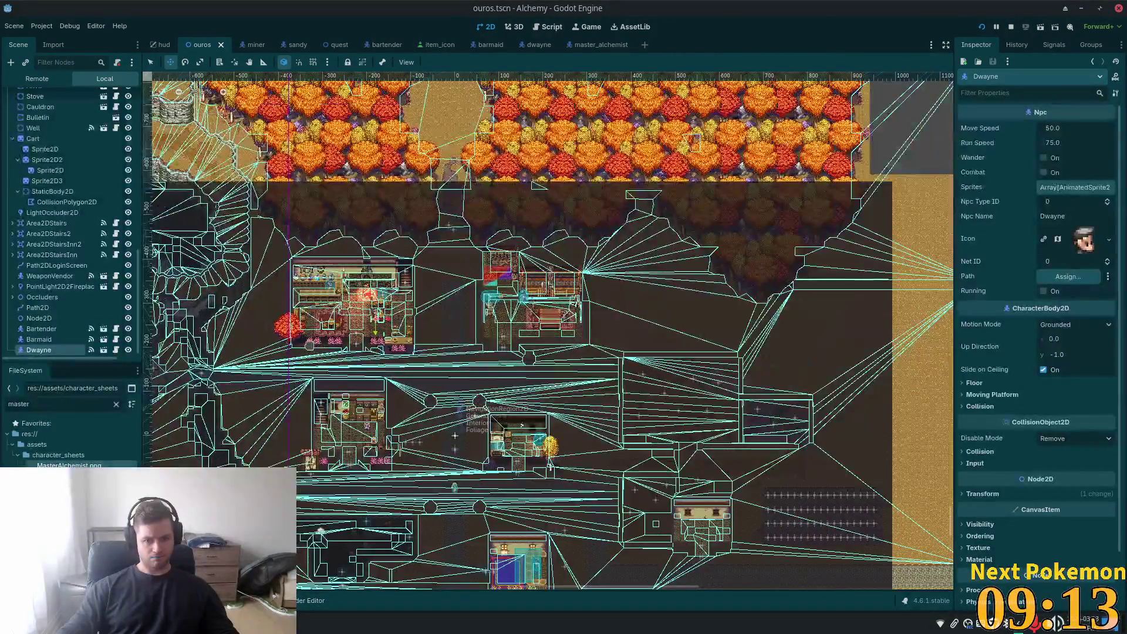
pyautogui.hscroll(-2, 548, 316)
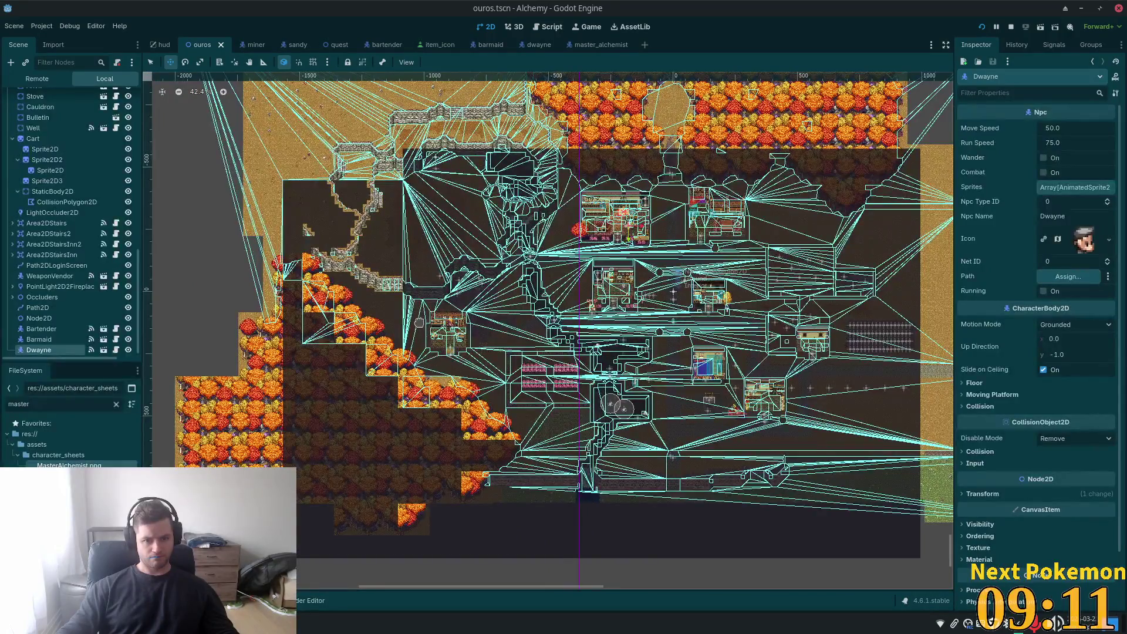
pyautogui.scroll(8, 454, 327)
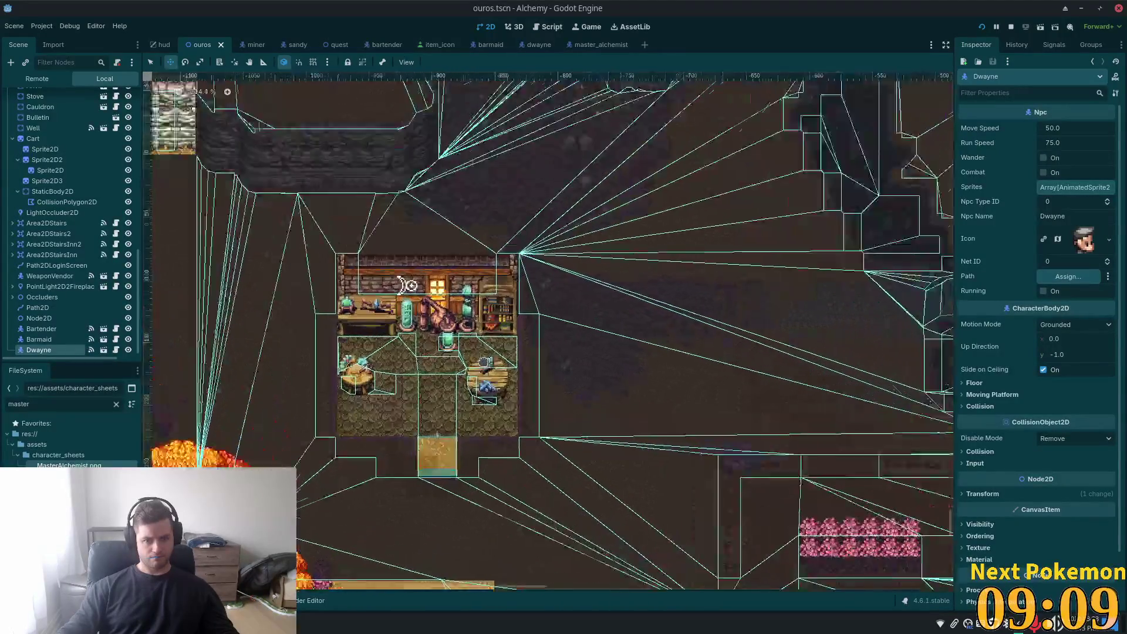
pyautogui.scroll(6, 485, 361)
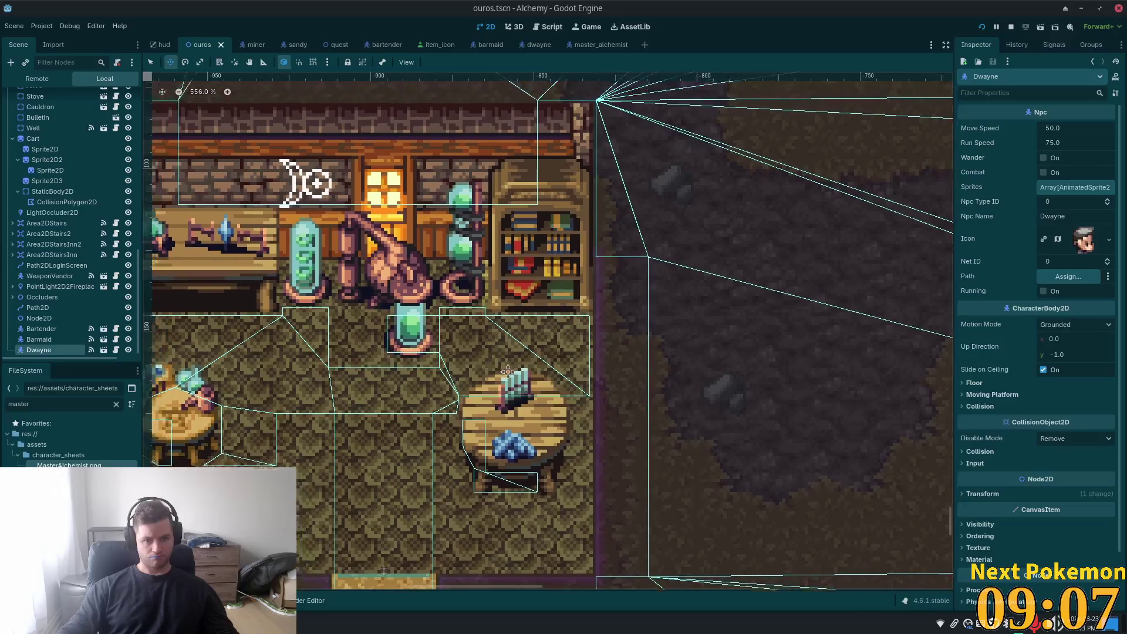
pyautogui.hscroll(-3, 488, 367)
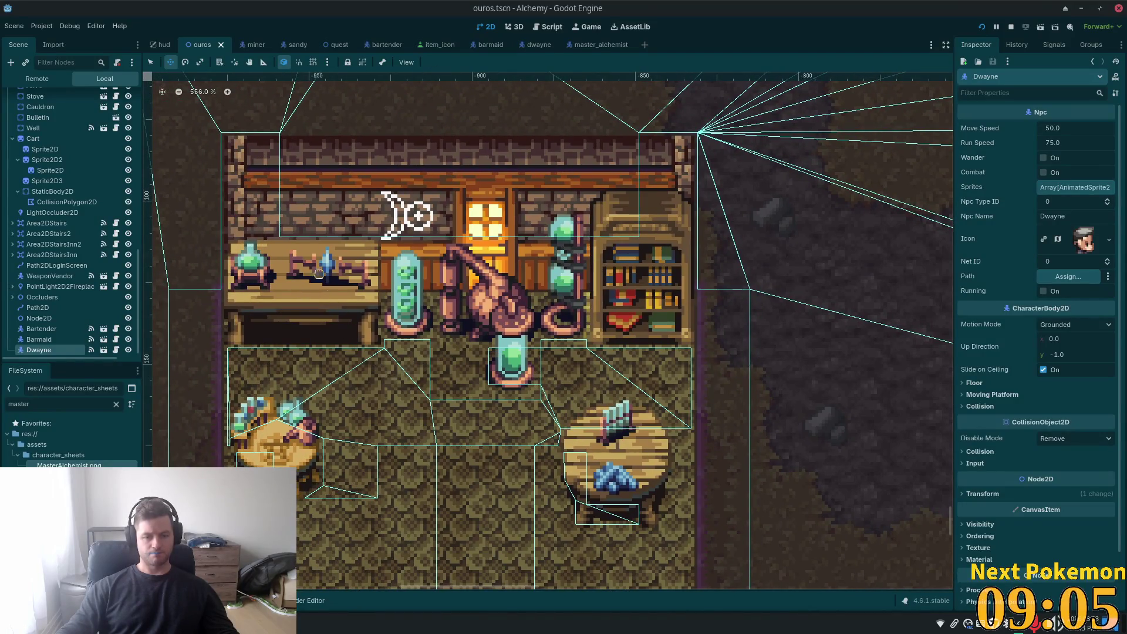
pyautogui.click(151, 63)
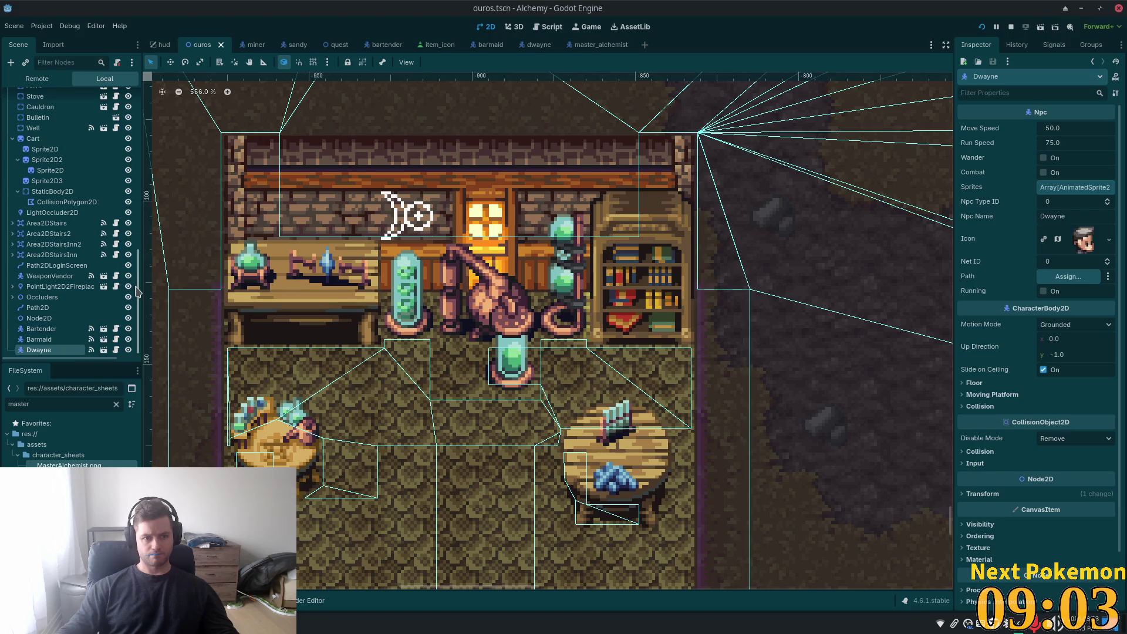
pyautogui.scroll(1, 141, 282)
pyautogui.scroll(10, 141, 282)
pyautogui.click(30, 96)
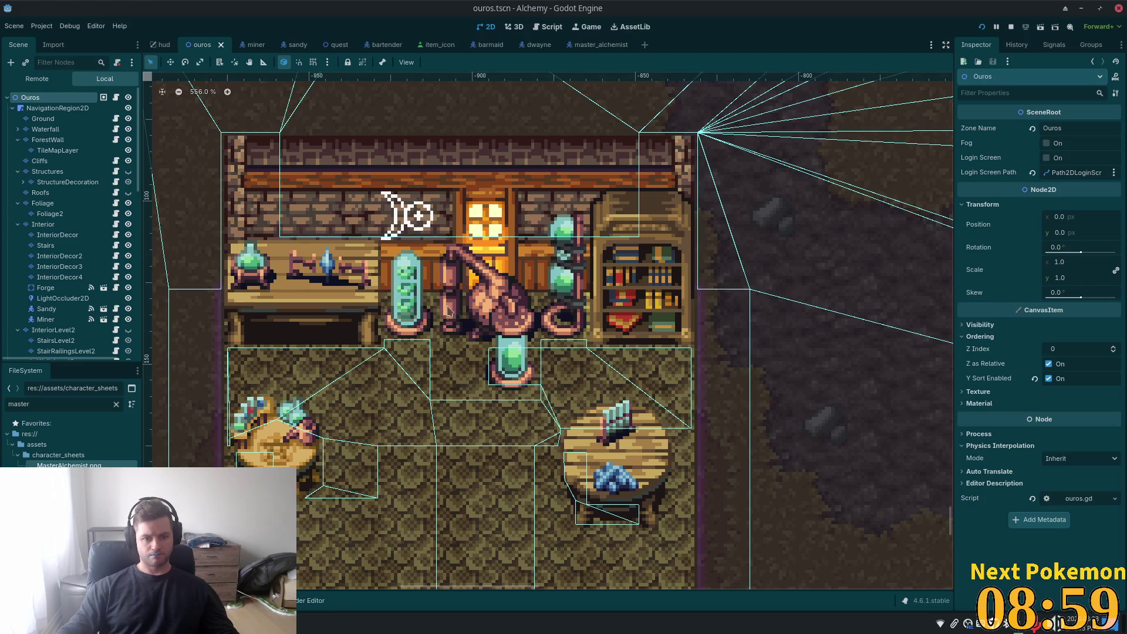
# - Instantiate master_alchemist.tscn on the shop floor and save ouros.tscn
pyautogui.scroll(-1, 452, 309)
pyautogui.scroll(-4, 381, 303)
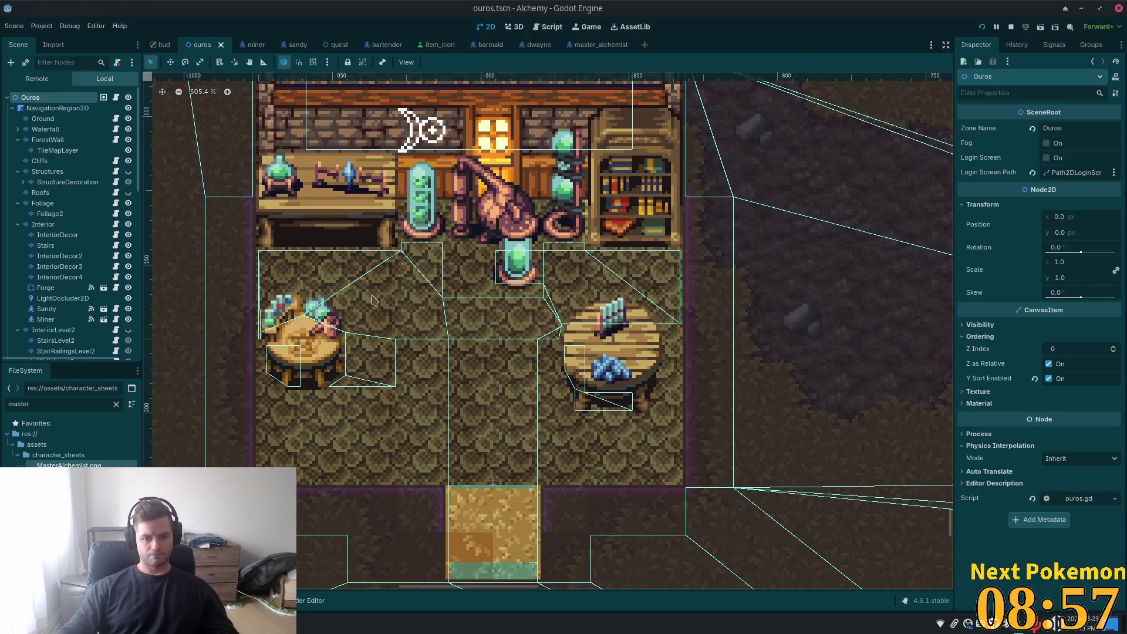
pyautogui.rightClick(375, 300)
pyautogui.click(405, 312)
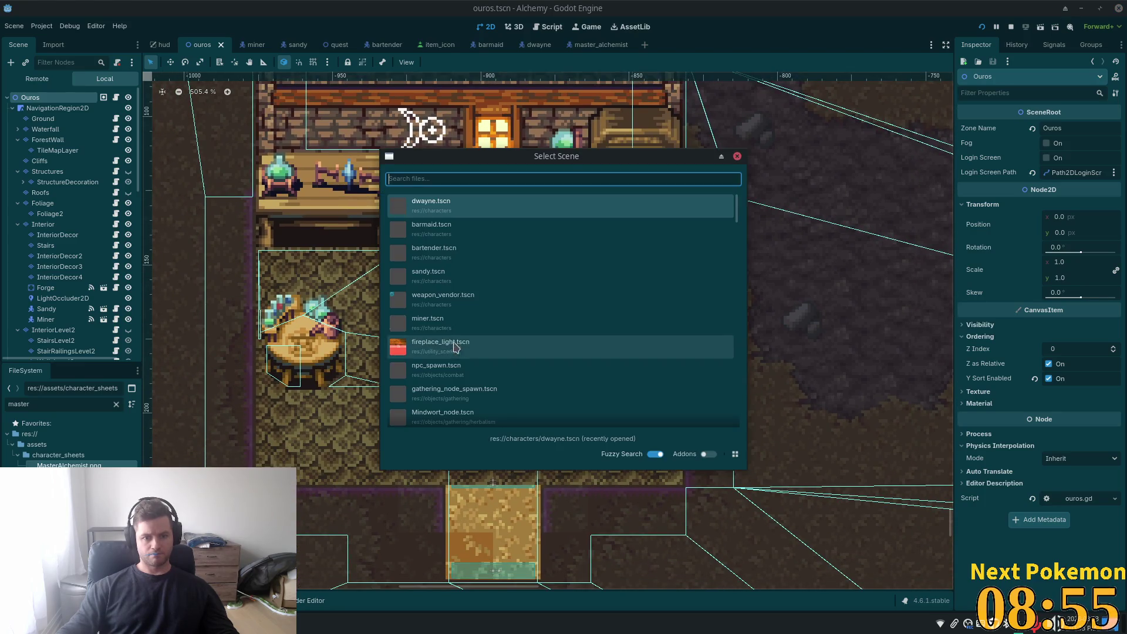
pyautogui.write('m')
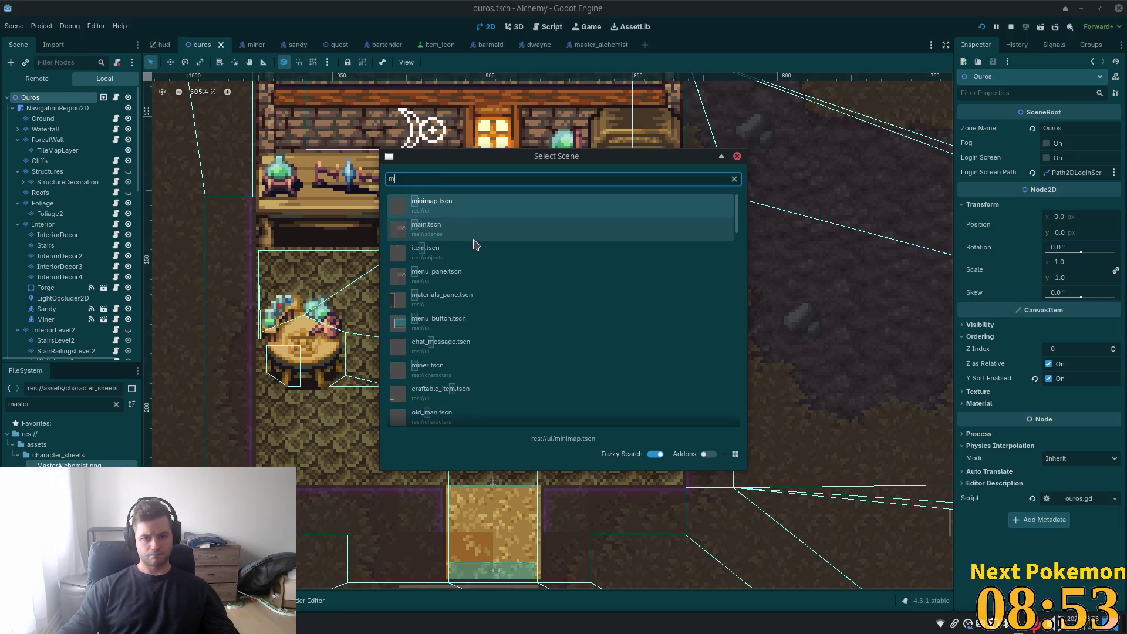
pyautogui.write('aster')
pyautogui.doubleClick(449, 209)
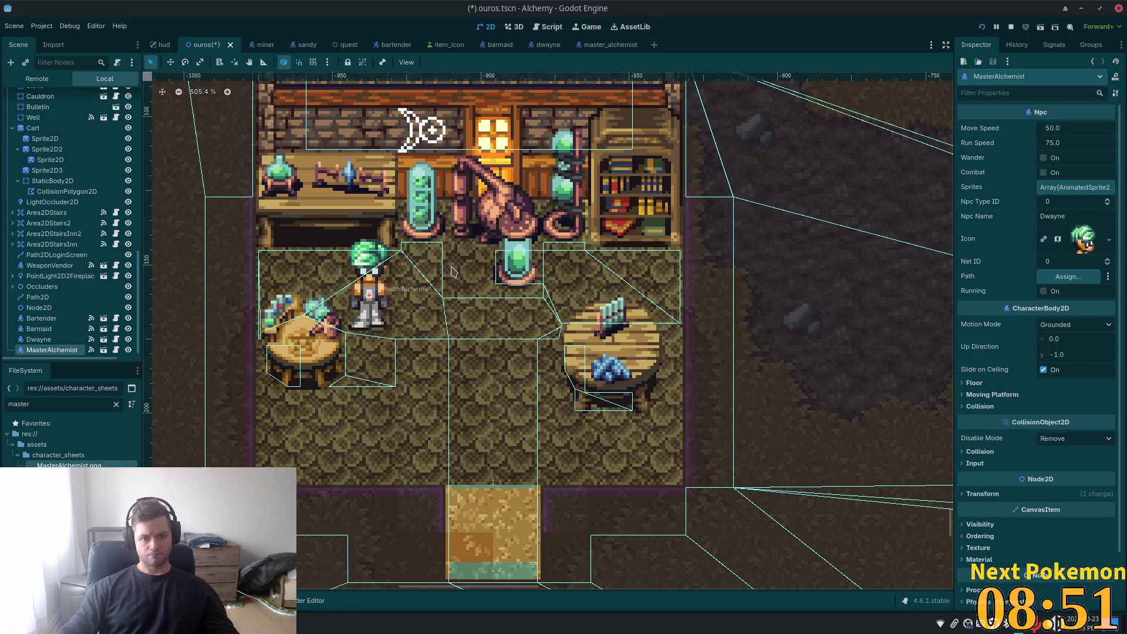
pyautogui.hotkey('ctrl', 's')
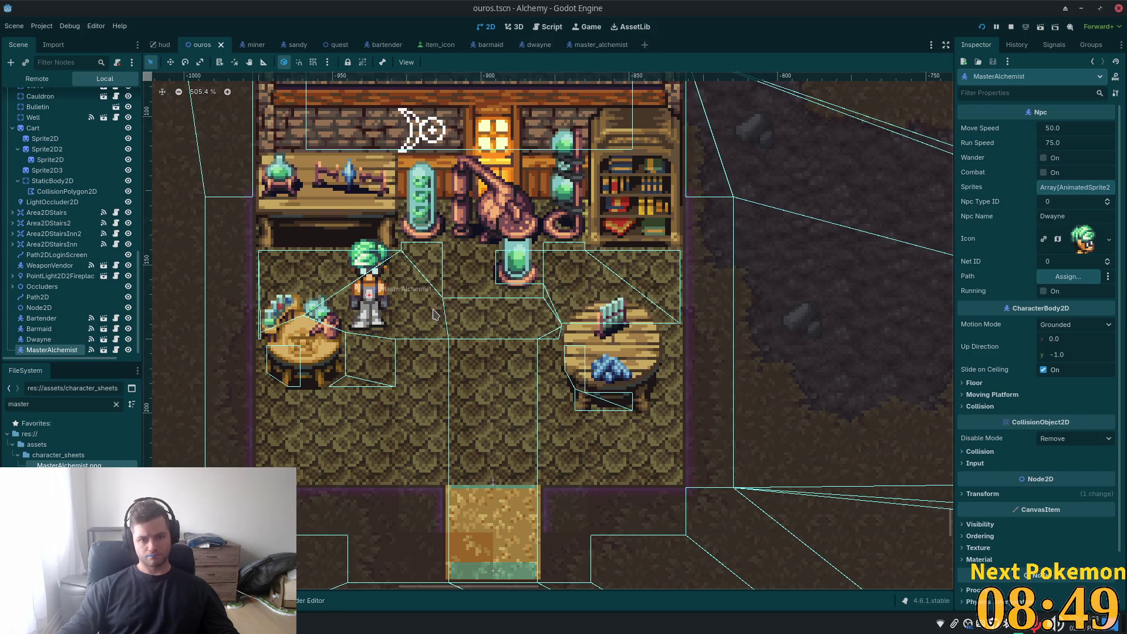
# - Run the project to playtest inside the Ouros shop
pyautogui.click(981, 27)
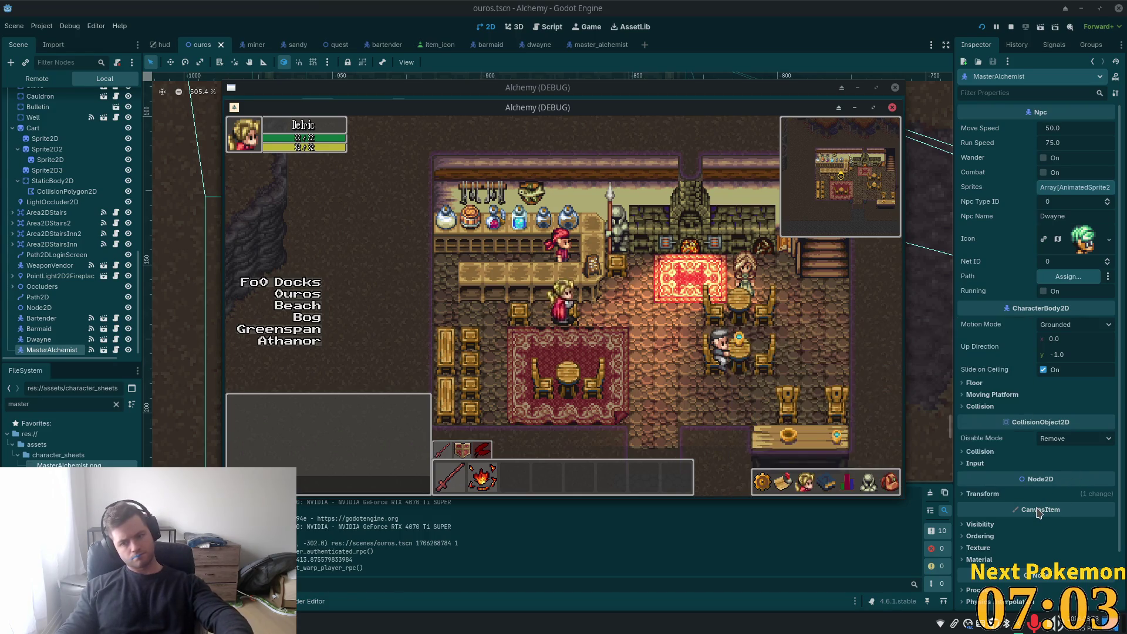
pyautogui.moveTo(1039, 514)
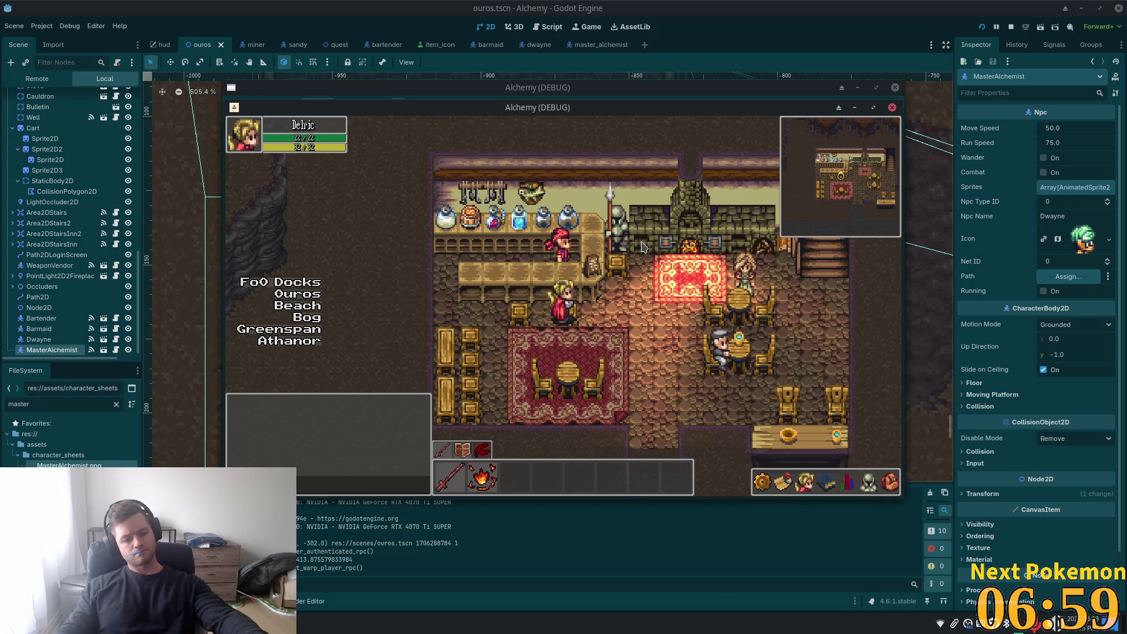
# - Hide the Interior layer, show the Structures layer, then save and run with F5
pyautogui.click(124, 164)
pyautogui.scroll(8, 71, 235)
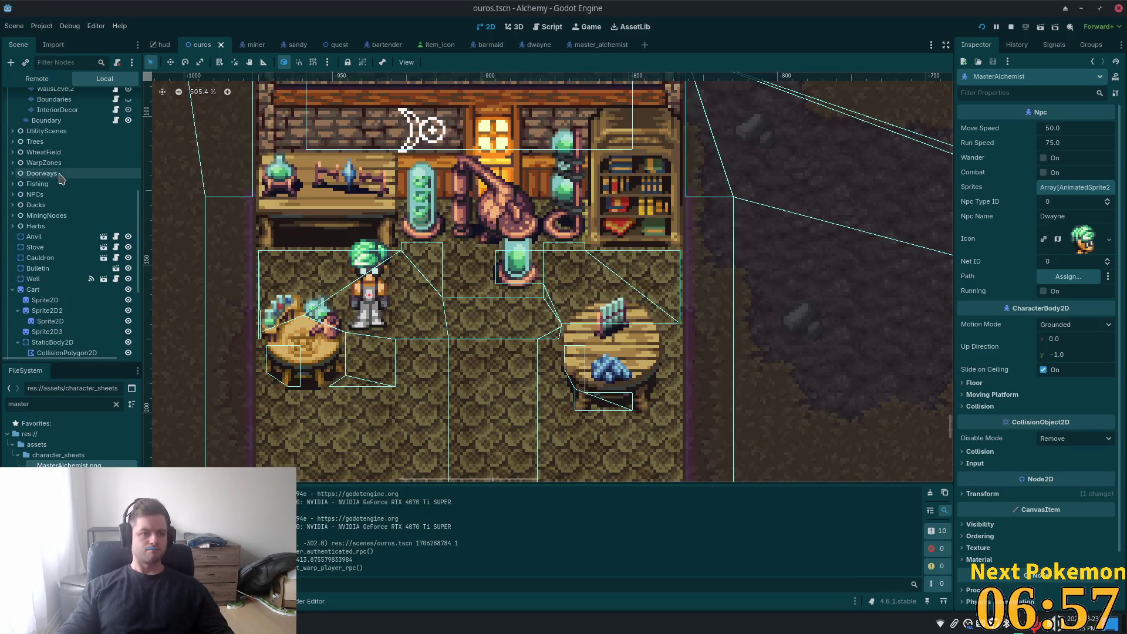
pyautogui.scroll(6, 97, 211)
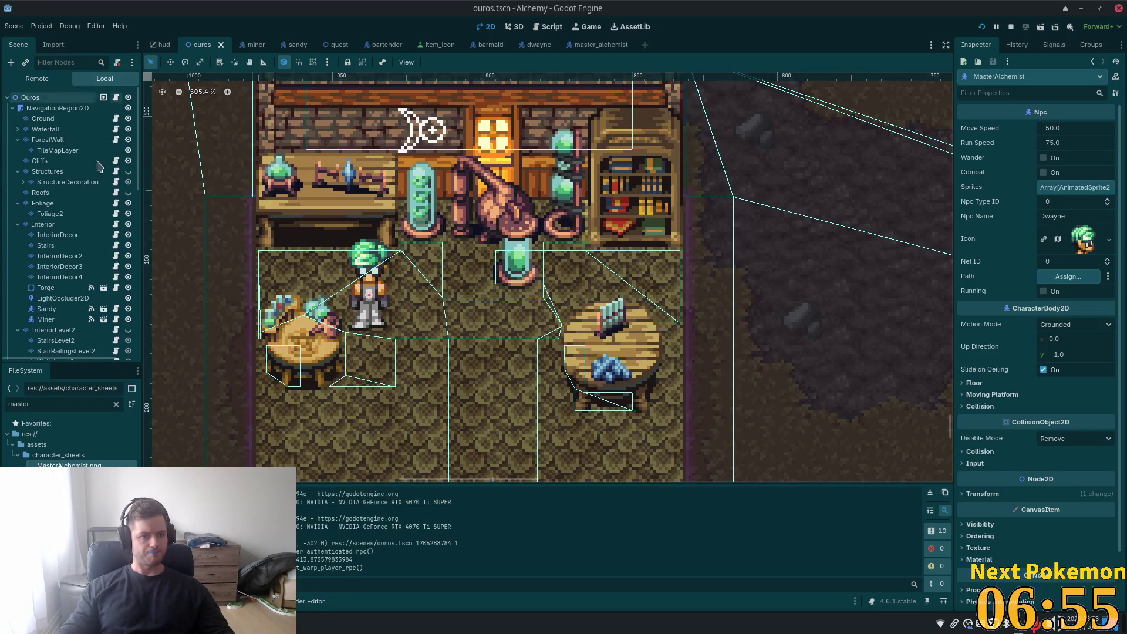
pyautogui.click(128, 225)
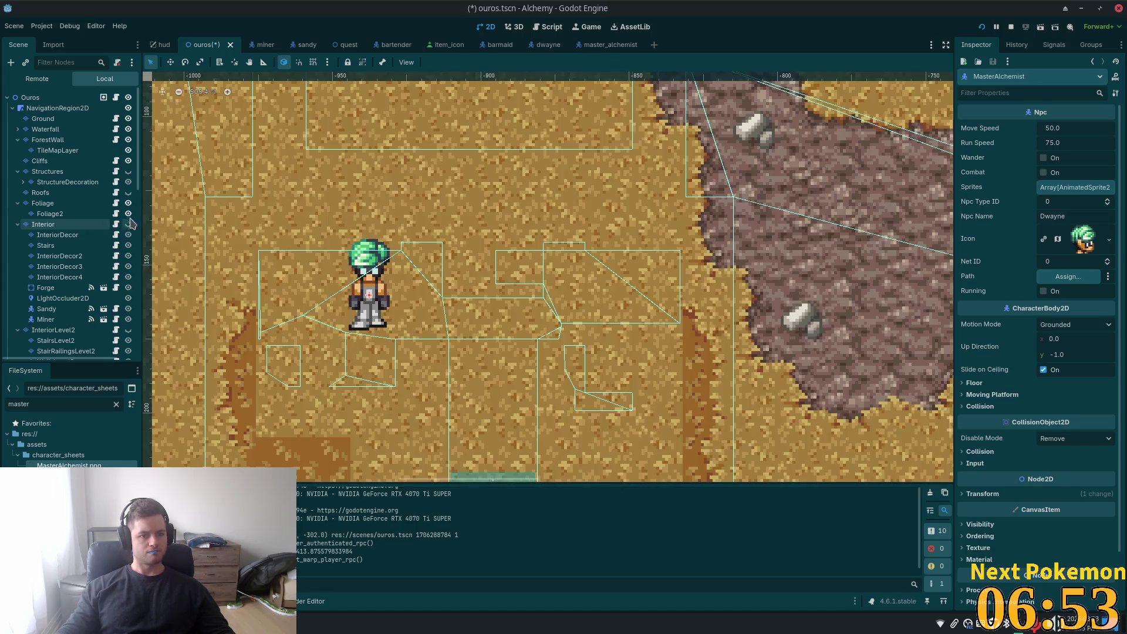
pyautogui.click(128, 171)
pyautogui.scroll(-3, 97, 235)
pyautogui.press('F5')
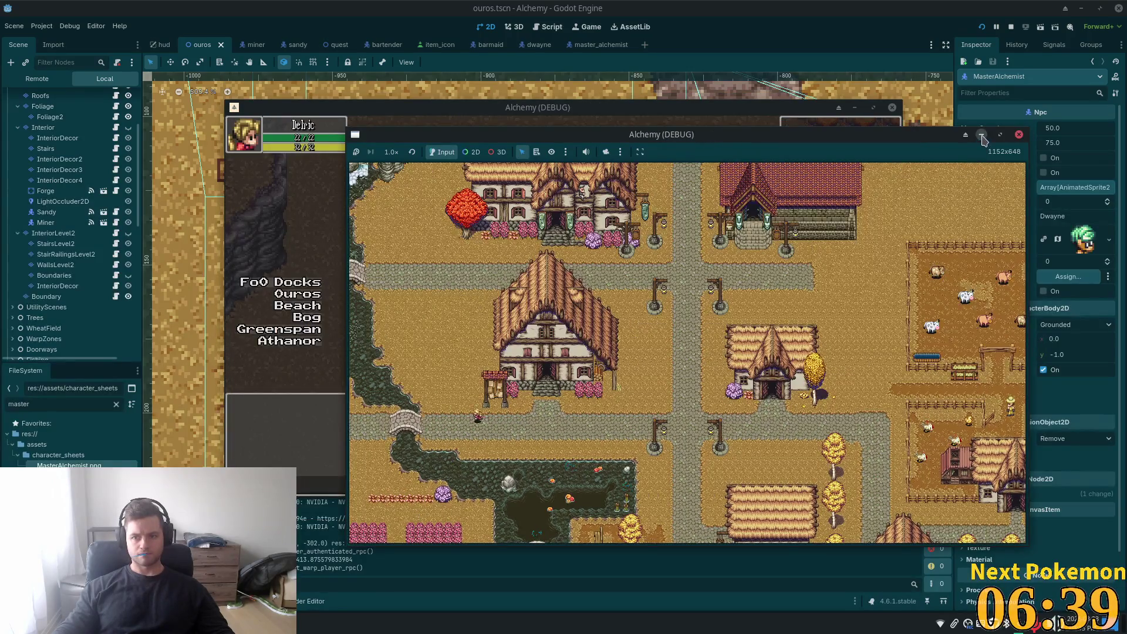
# - Walk the player through the tavern, up to the bedrooms and back down
pyautogui.click(983, 137)
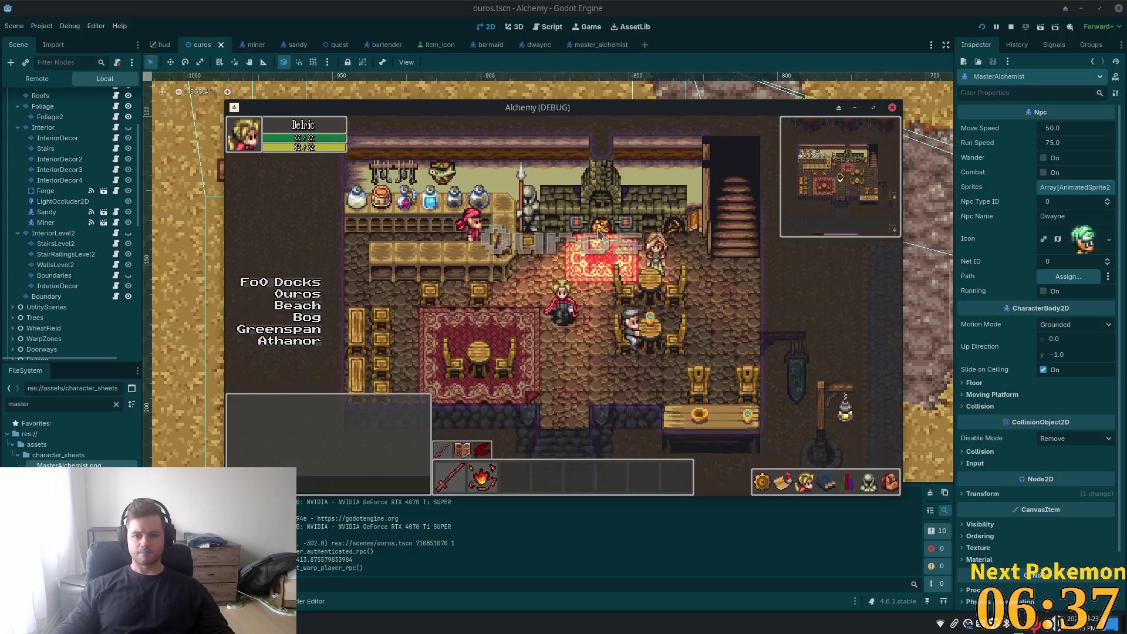
pyautogui.press('Right')
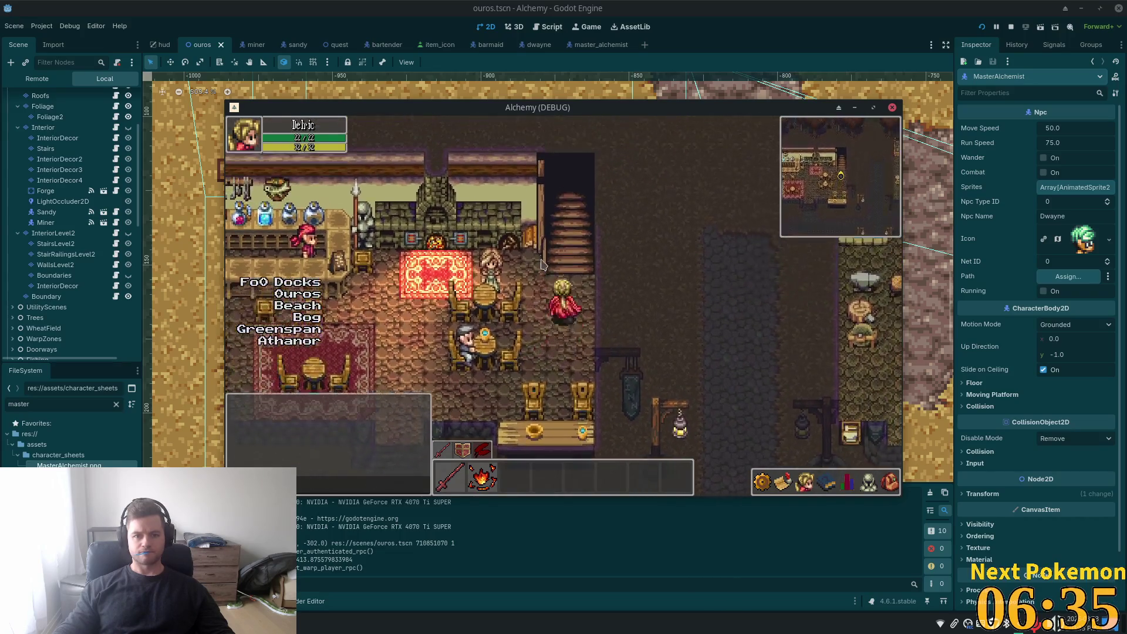
pyautogui.press('Up')
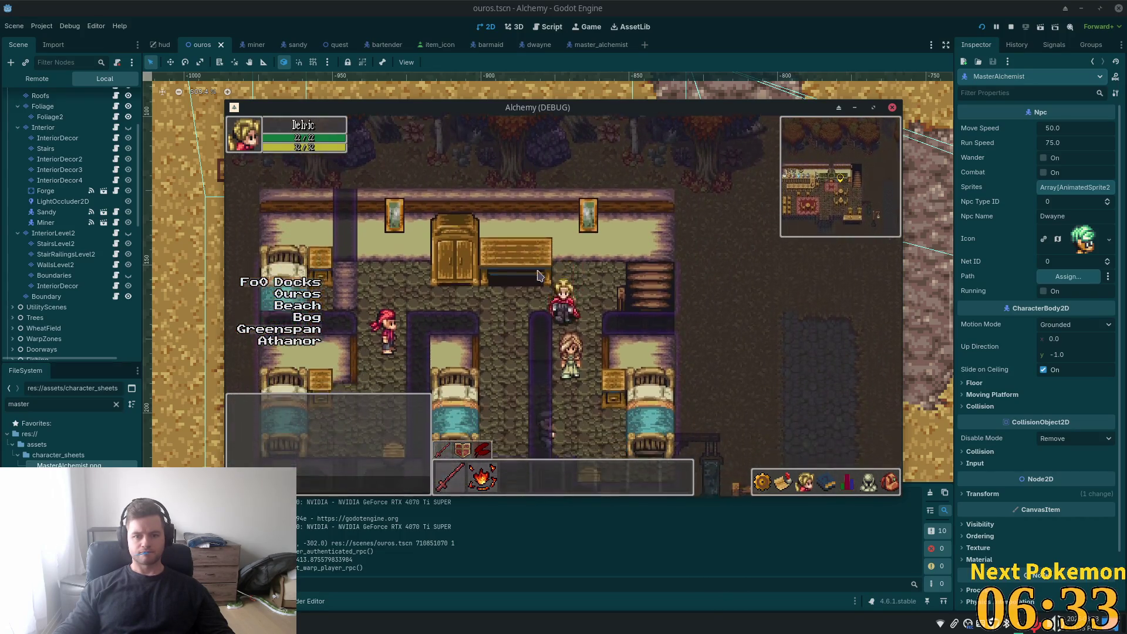
pyautogui.press('Left')
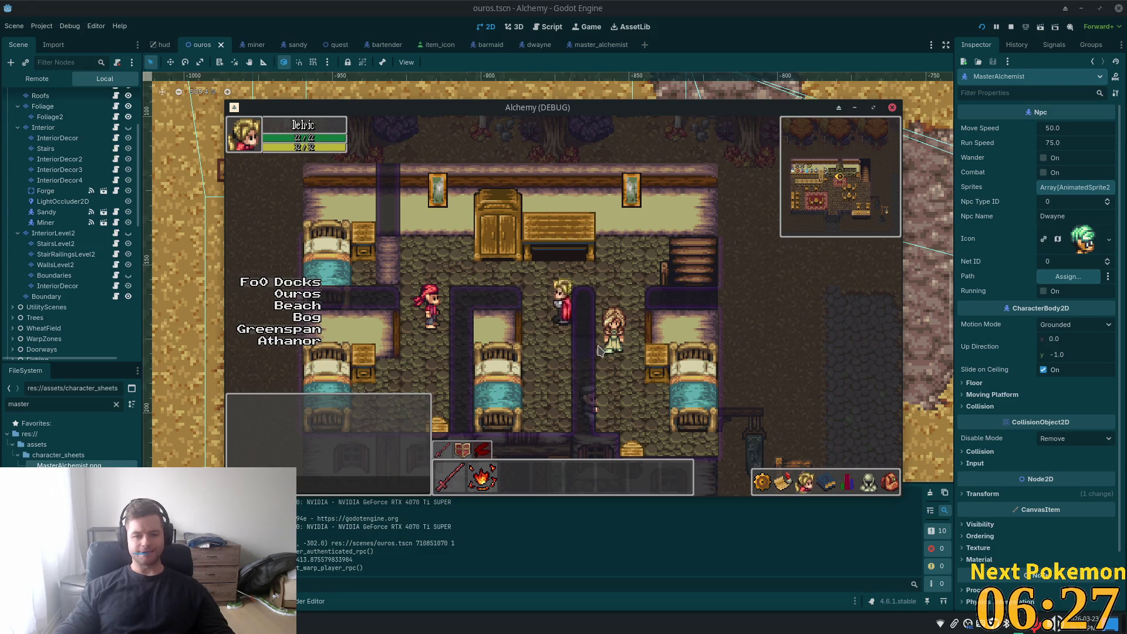
pyautogui.press('Right')
pyautogui.press('Down')
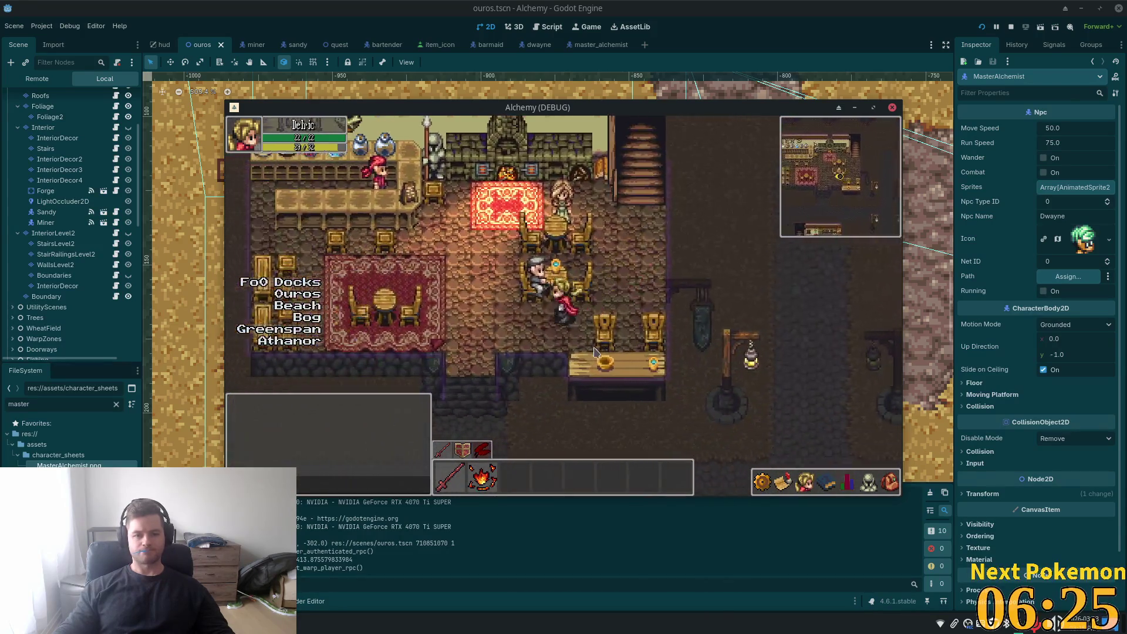
# - Walk into Sandy's thatched house, up its stairs and along the kitchen, then stop the game
pyautogui.press('Down')
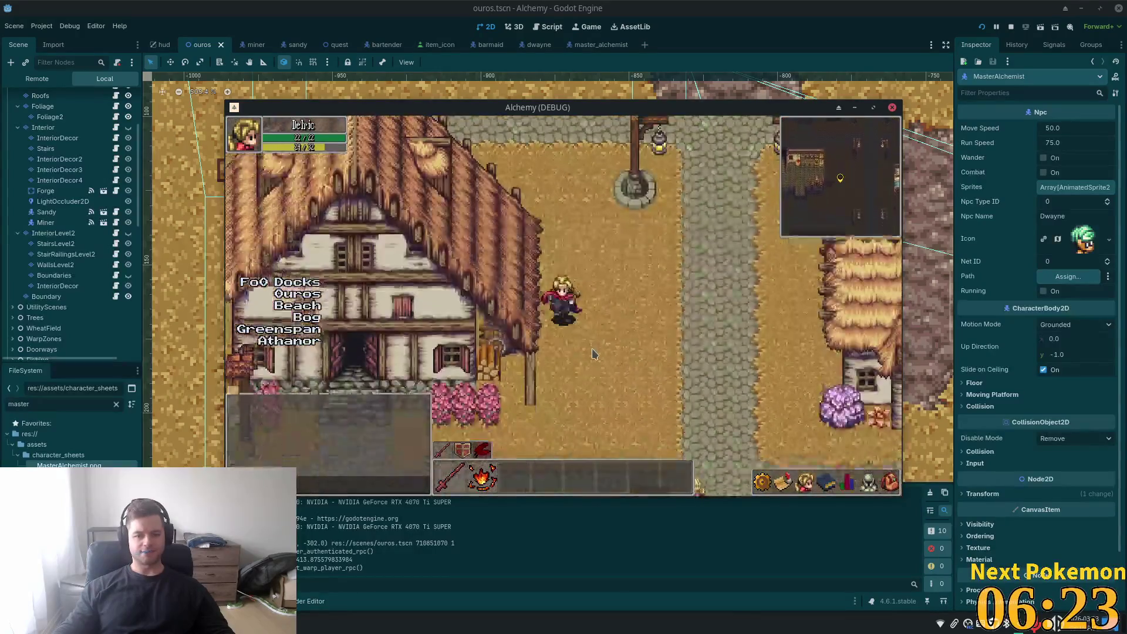
pyautogui.press('Left')
pyautogui.press('Up')
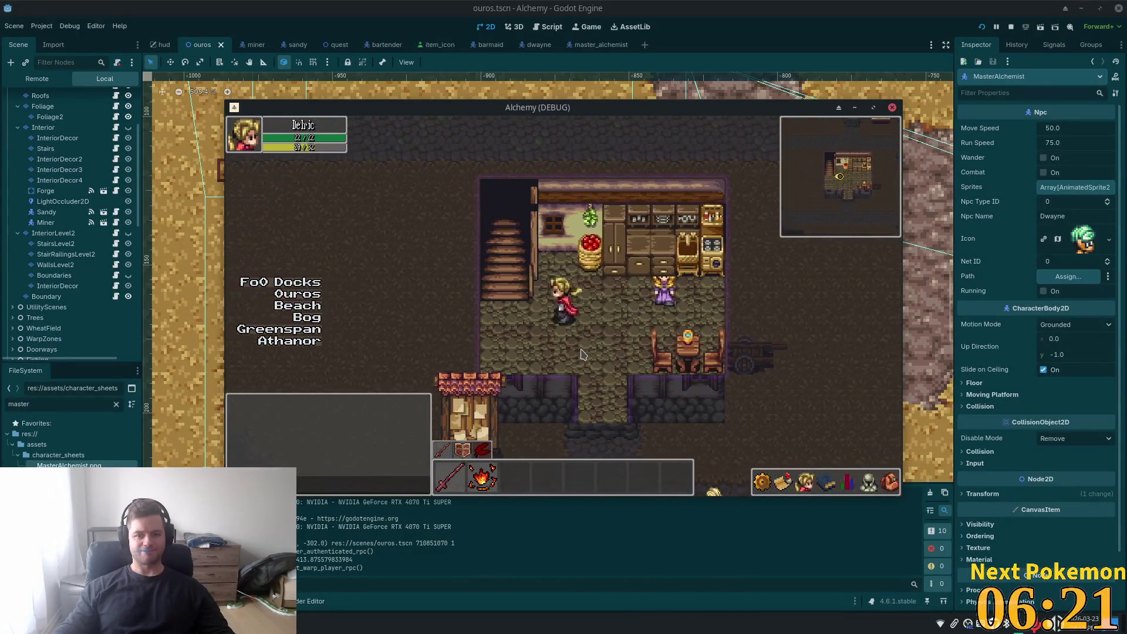
pyautogui.press('Left')
pyautogui.press('Up')
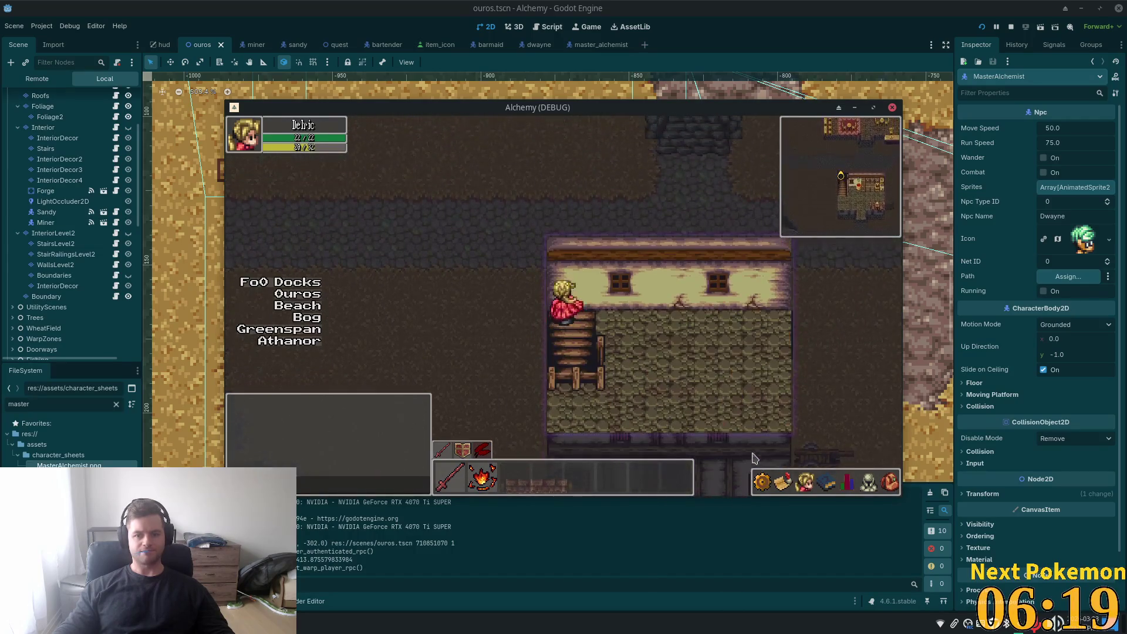
pyautogui.press('Escape')
pyautogui.press('Escape')
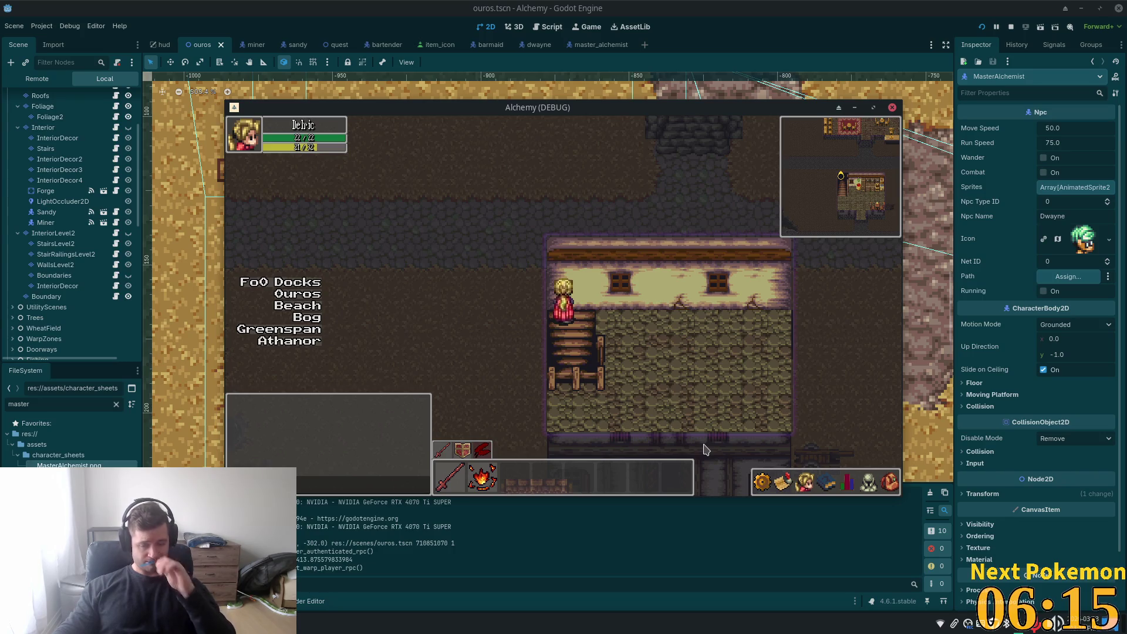
pyautogui.press('Down')
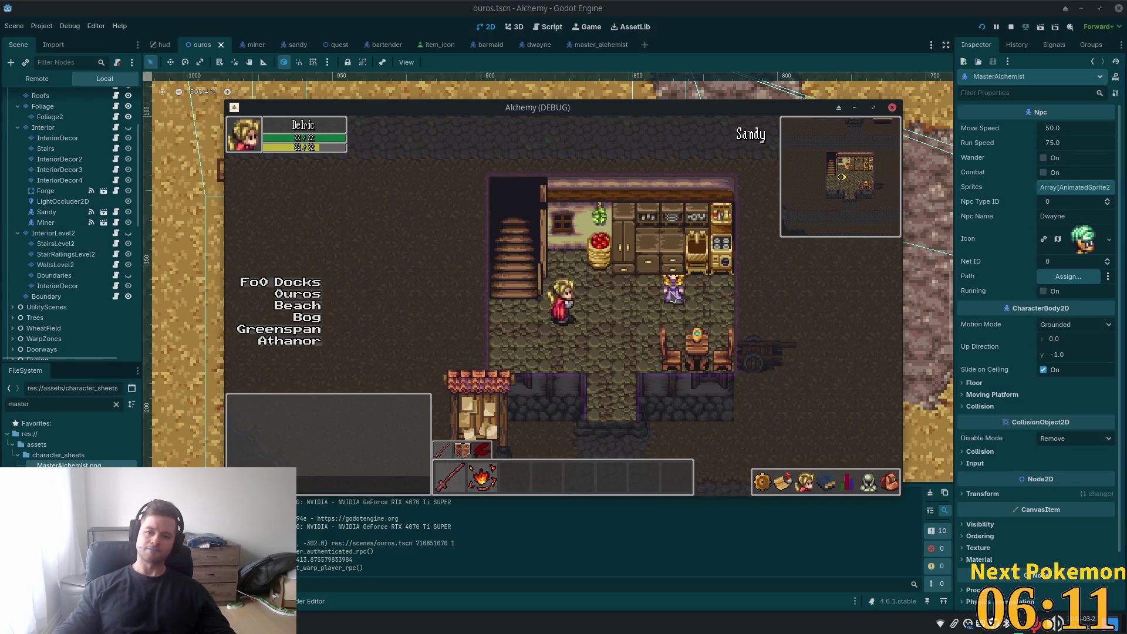
pyautogui.press('Right')
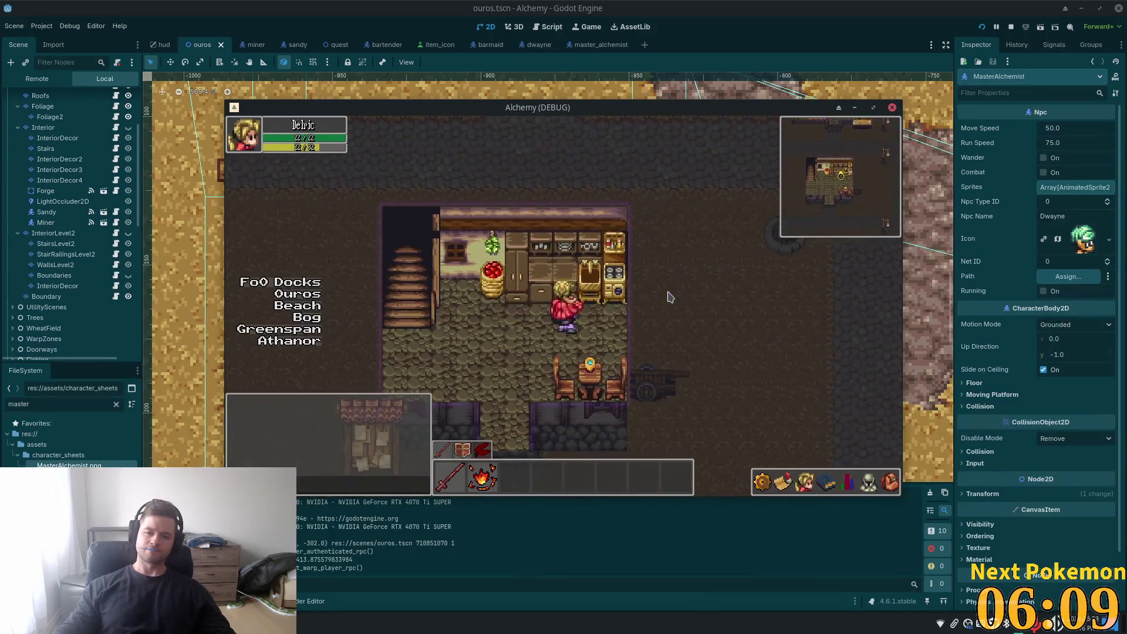
pyautogui.press('Left')
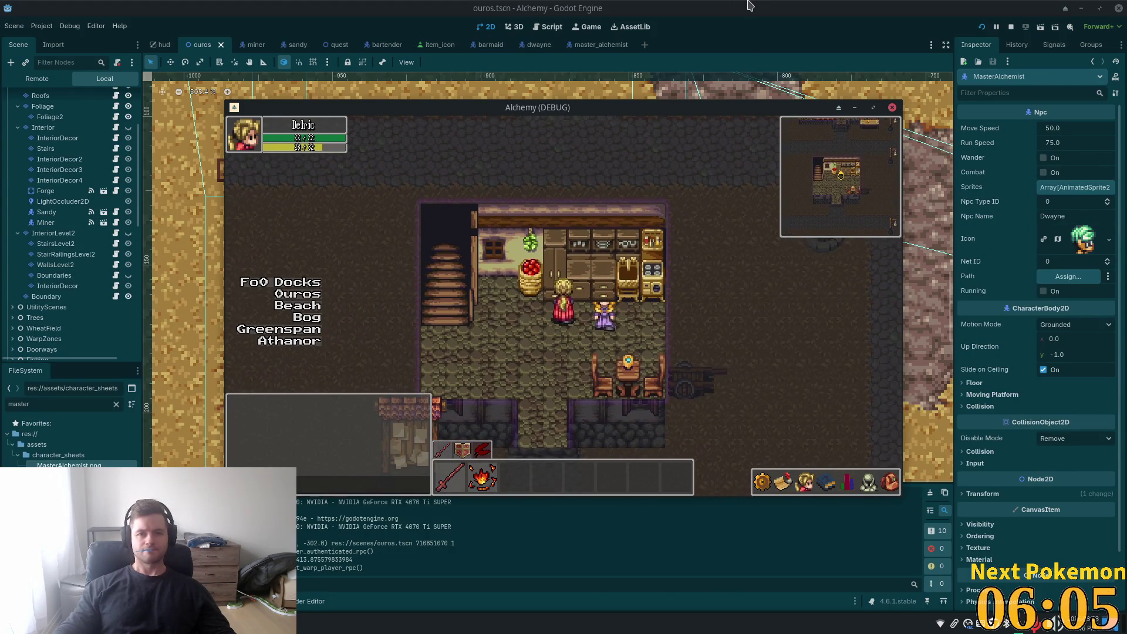
pyautogui.press('F8')
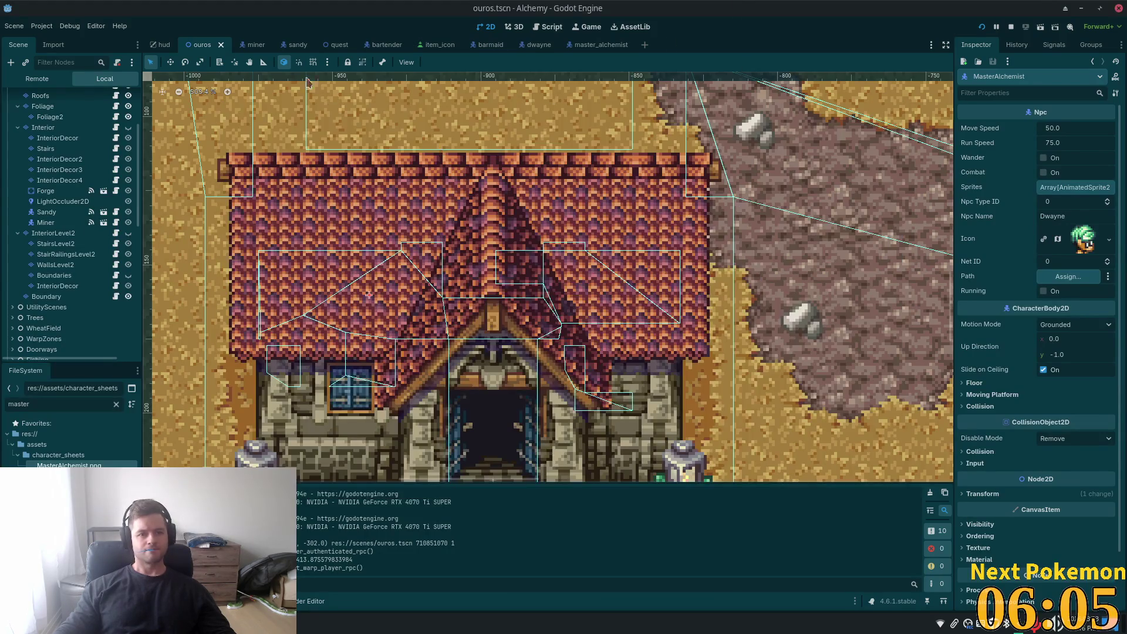
# - Find Sandy in the ouros scene via the 'sand' filter, set Z Index 10, and relaunch
pyautogui.click(296, 44)
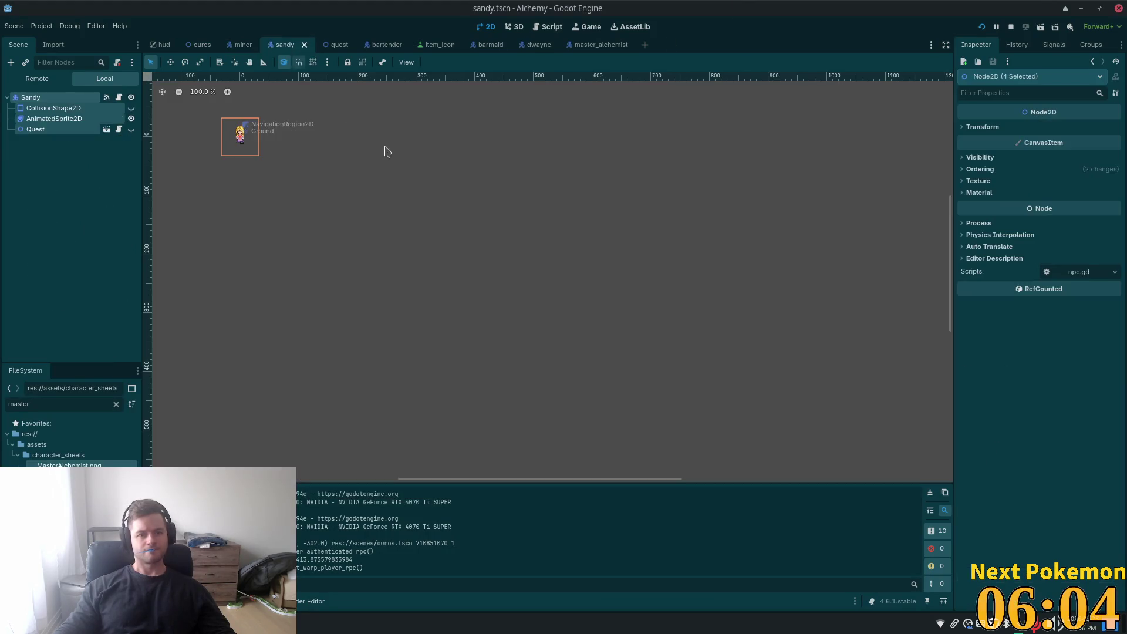
pyautogui.click(34, 98)
pyautogui.click(198, 44)
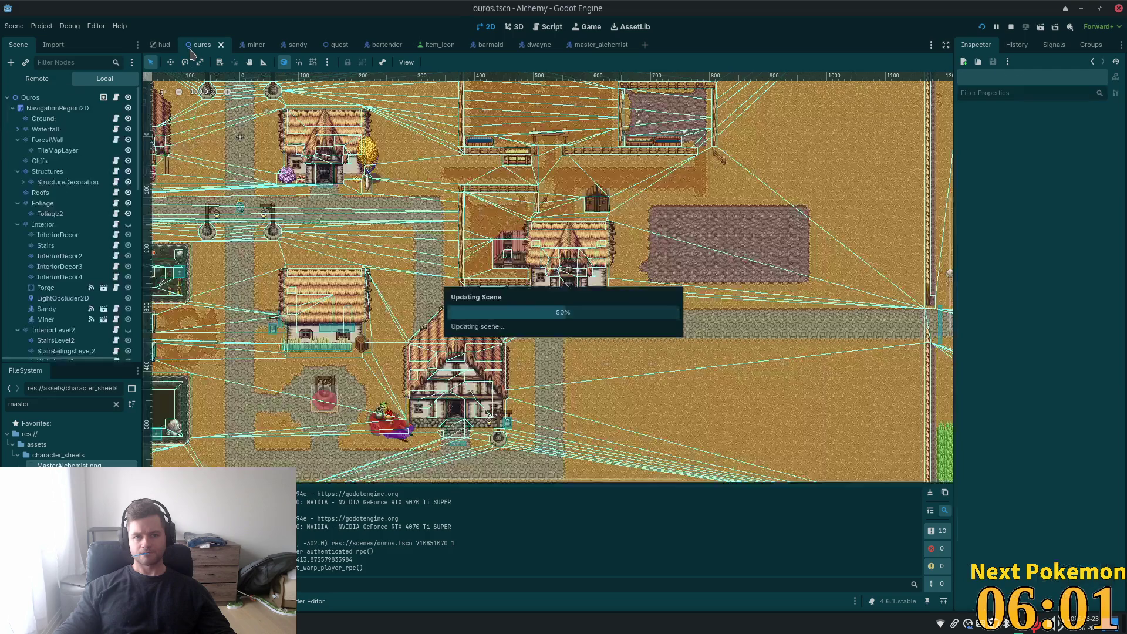
pyautogui.click(54, 61)
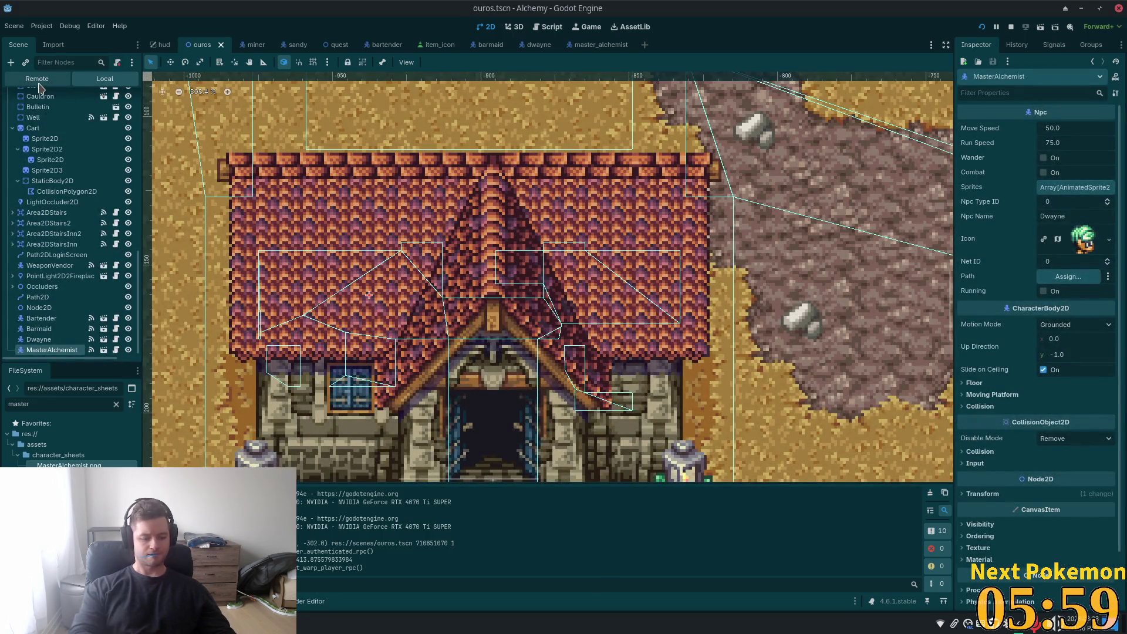
pyautogui.write('sand')
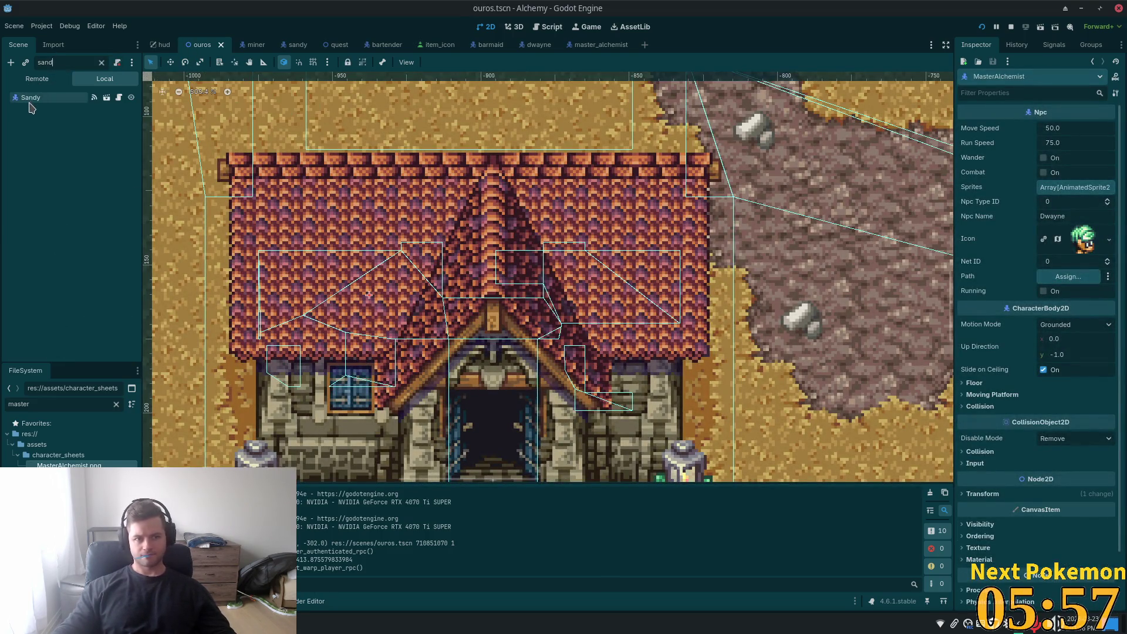
pyautogui.click(33, 97)
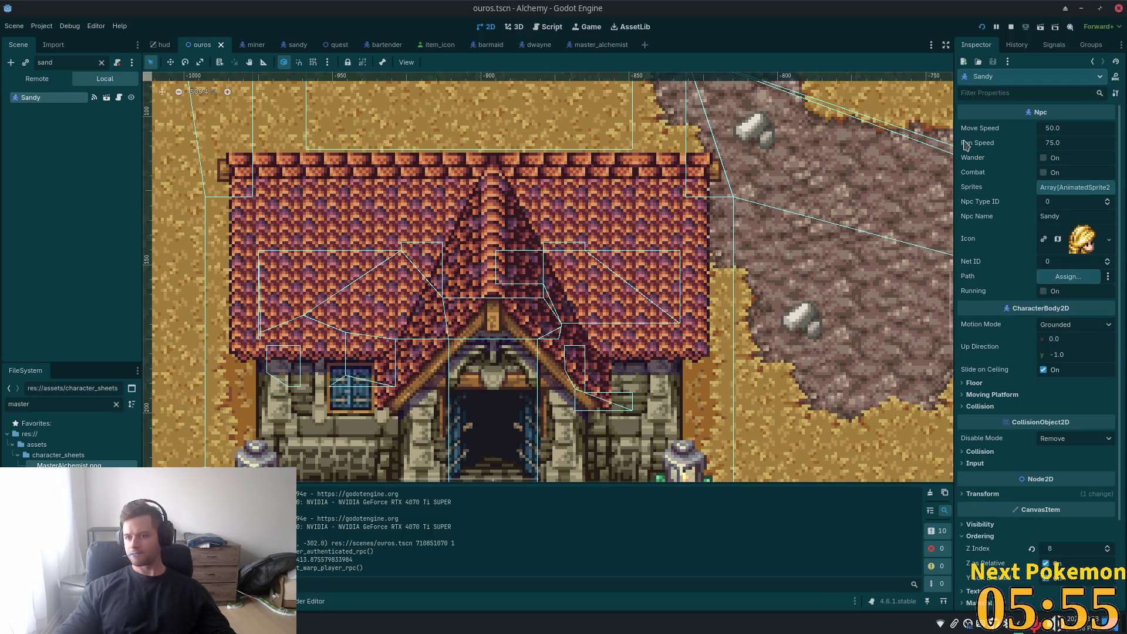
pyautogui.scroll(-4, 1018, 343)
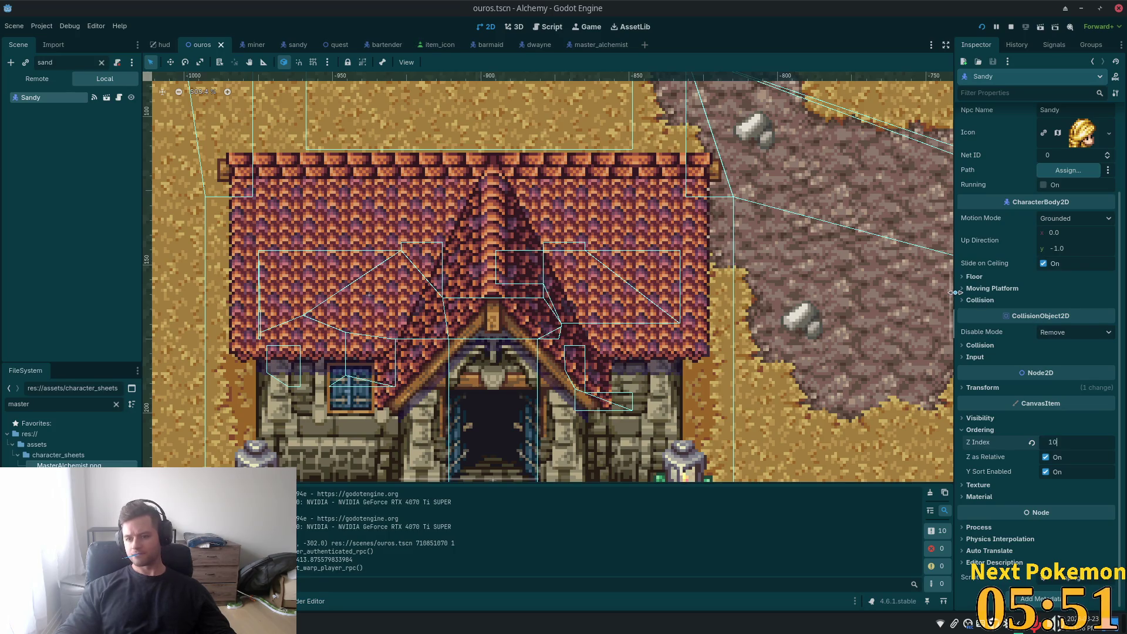
pyautogui.press('Return')
pyautogui.press('F5')
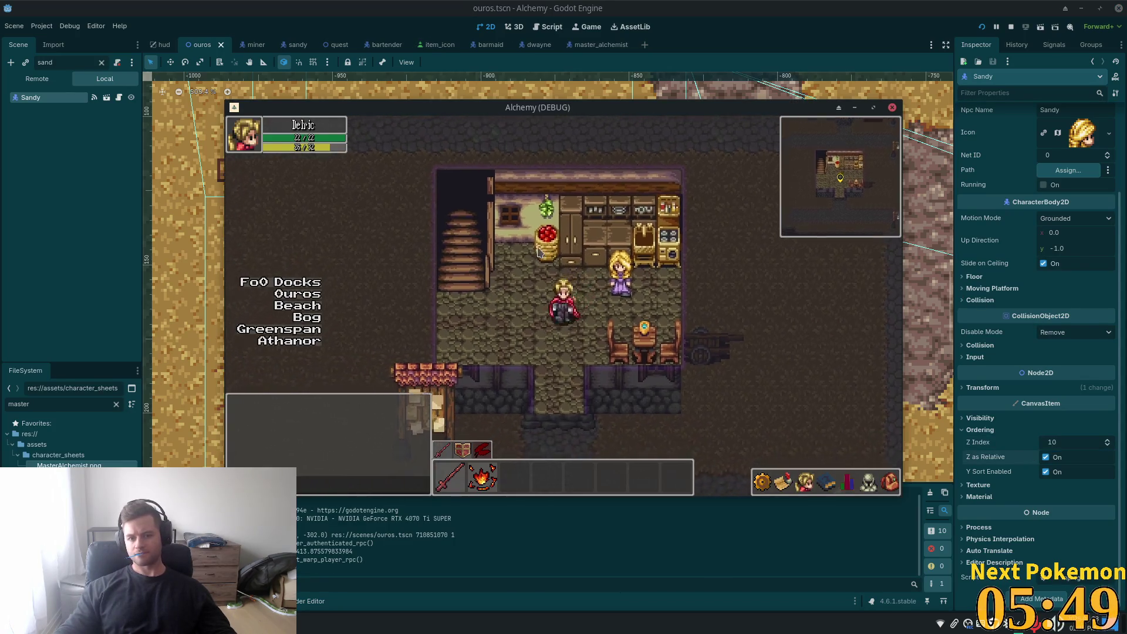
# - Walk behind Sandy to check layering, then lower its Z Index to 9 and save
pyautogui.press('Left')
pyautogui.press('Up')
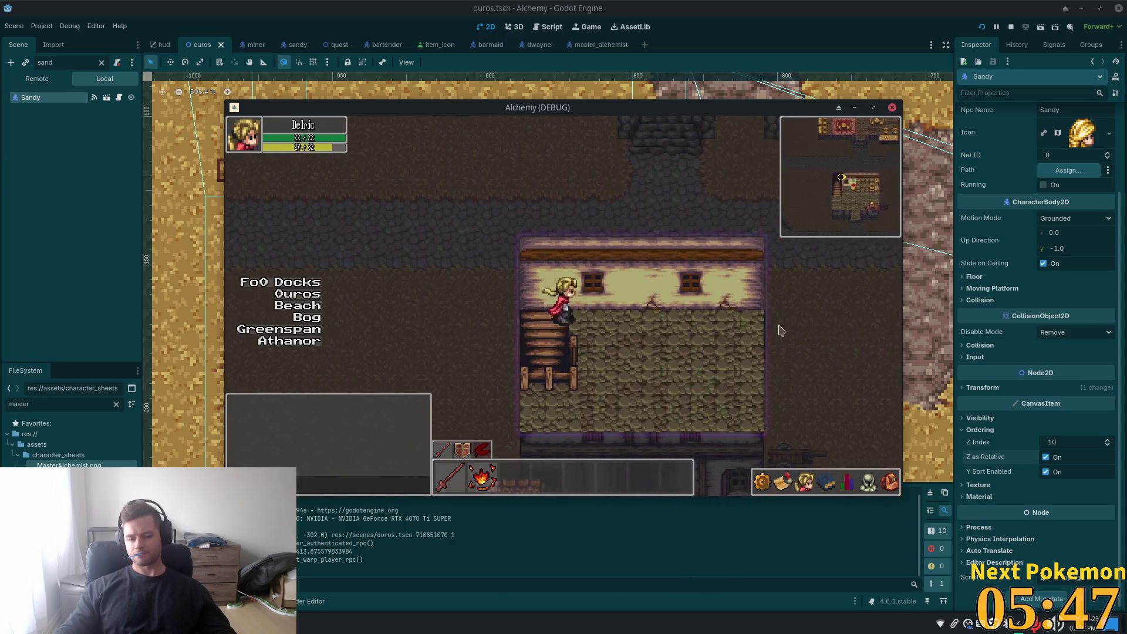
pyautogui.press('Down')
pyautogui.press('Right')
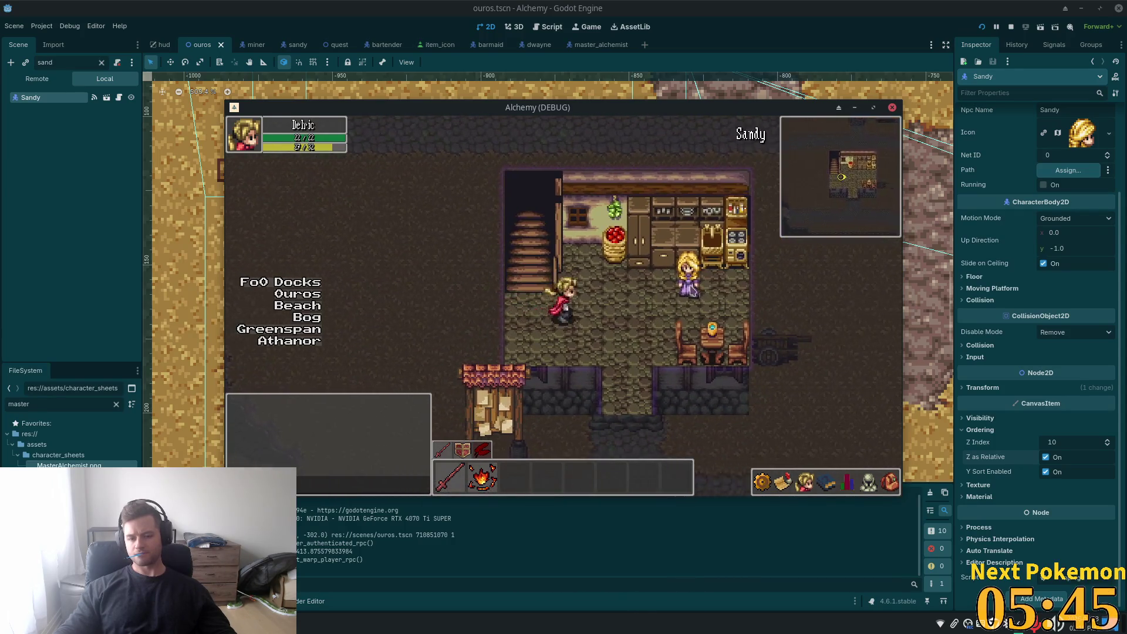
pyautogui.press('Right')
pyautogui.press('Up')
pyautogui.press('Down')
pyautogui.press('Up')
pyautogui.press('Left')
pyautogui.press('Down')
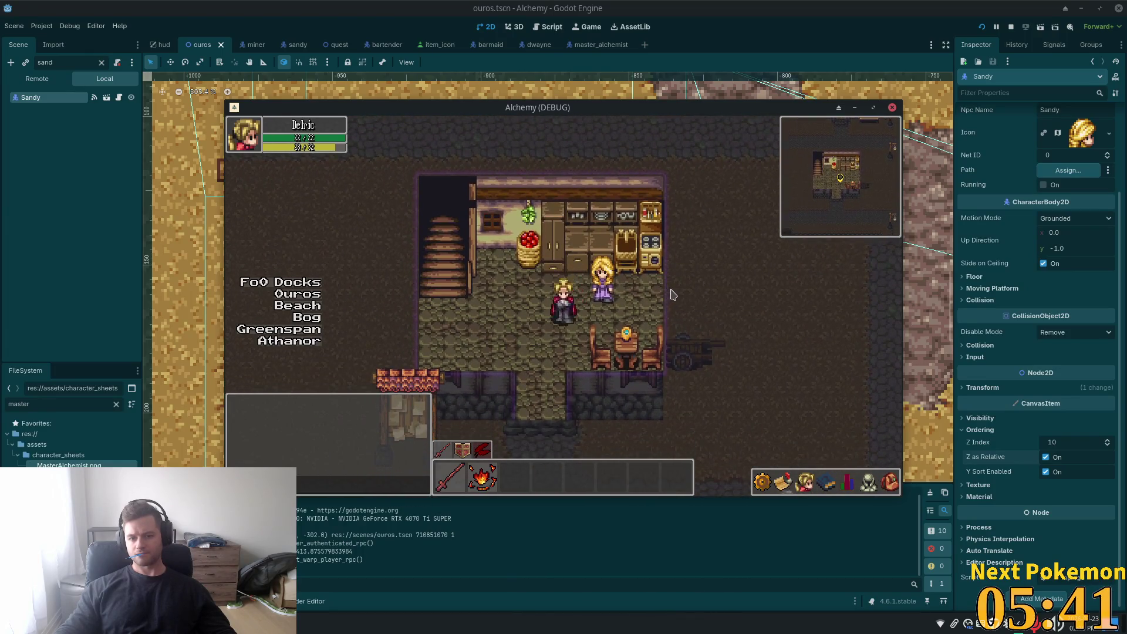
pyautogui.click(1108, 448)
pyautogui.hotkey('ctrl', 's')
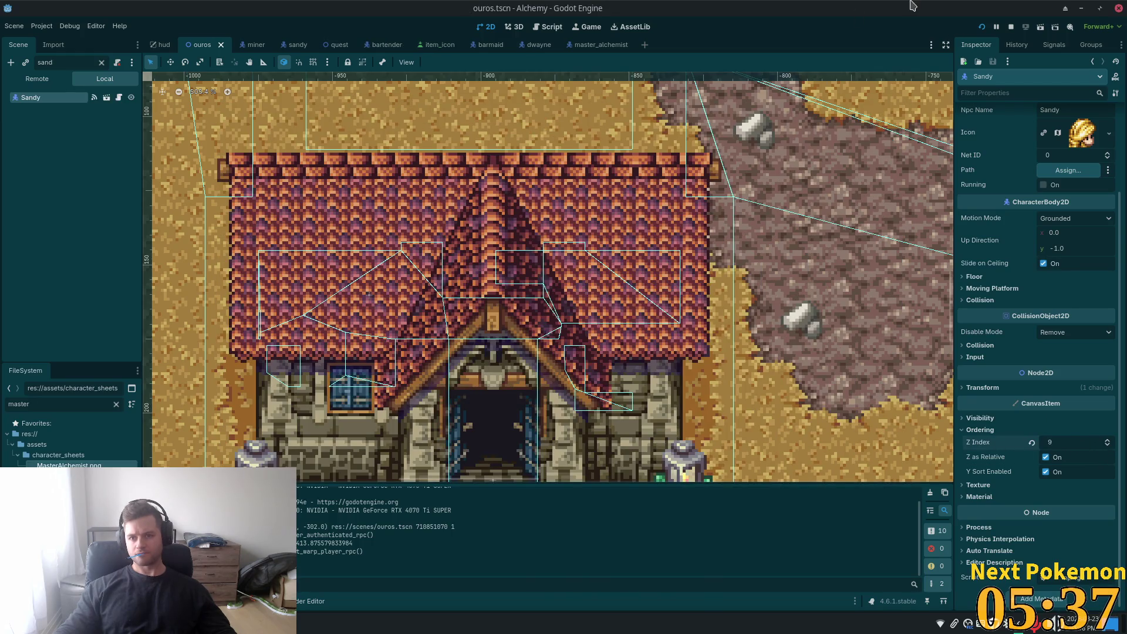
pyautogui.hotkey('alt', 'Tab')
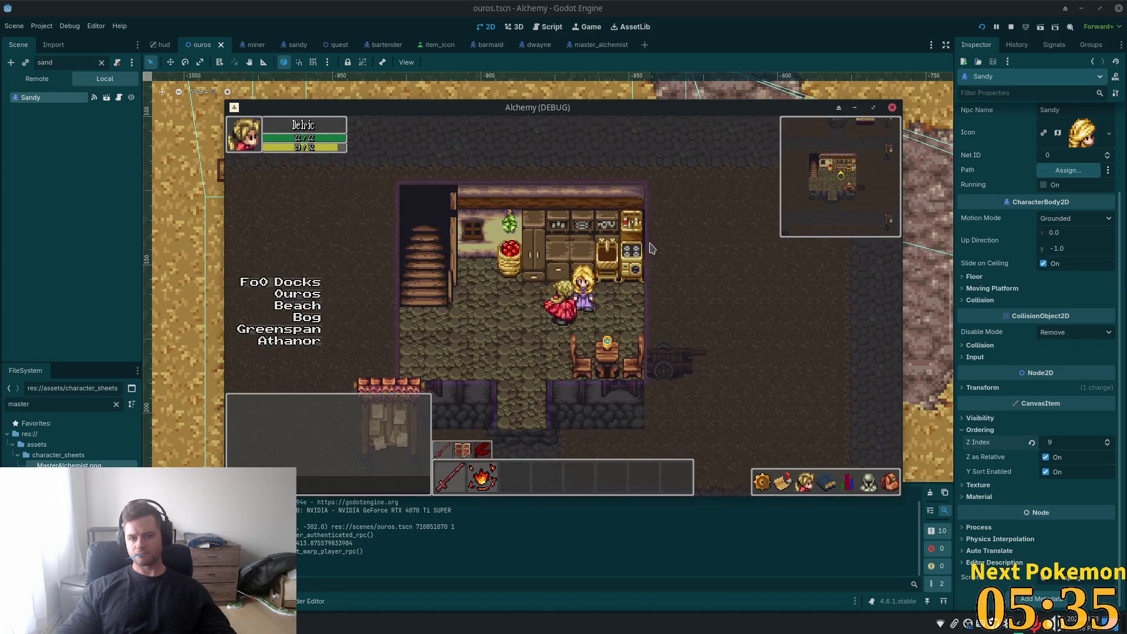
# - Walk from the staircase through the kitchen and village street into the tavern, then stop the game
pyautogui.press('Left')
pyautogui.press('Up')
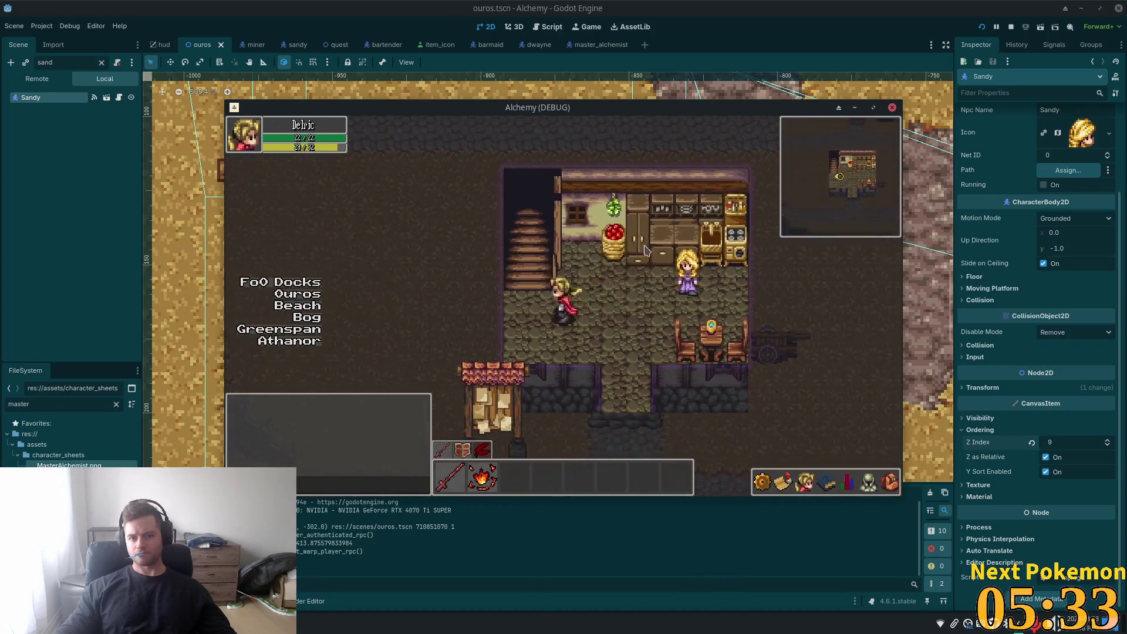
pyautogui.press('Up')
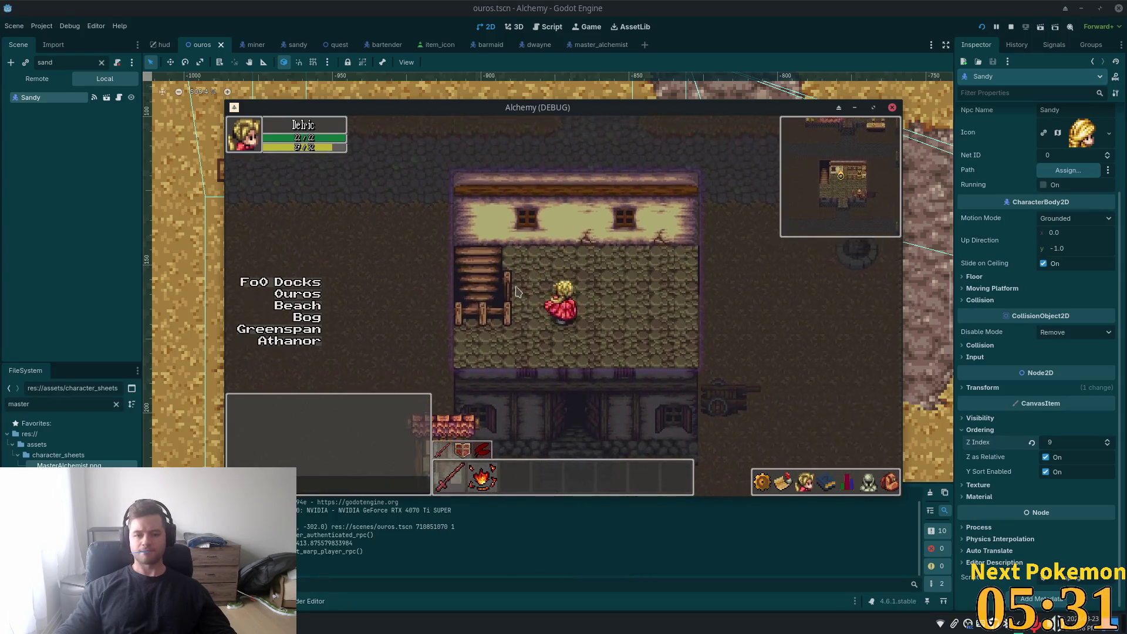
pyautogui.press('Right')
pyautogui.press('Down')
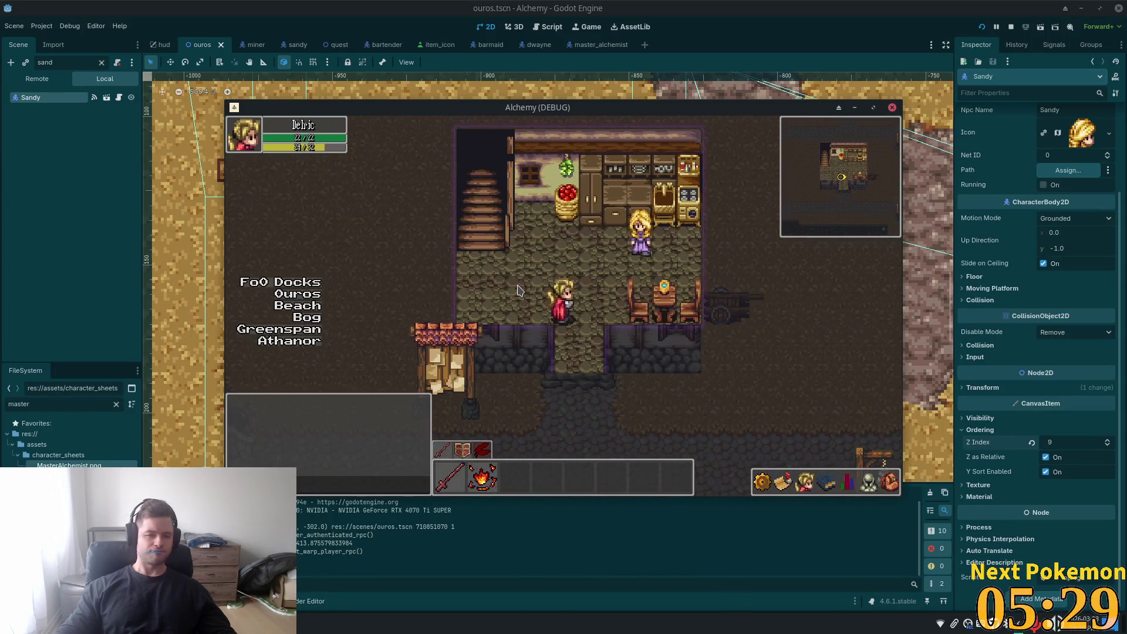
pyautogui.press('Down')
pyautogui.press('Right')
pyautogui.press('Down')
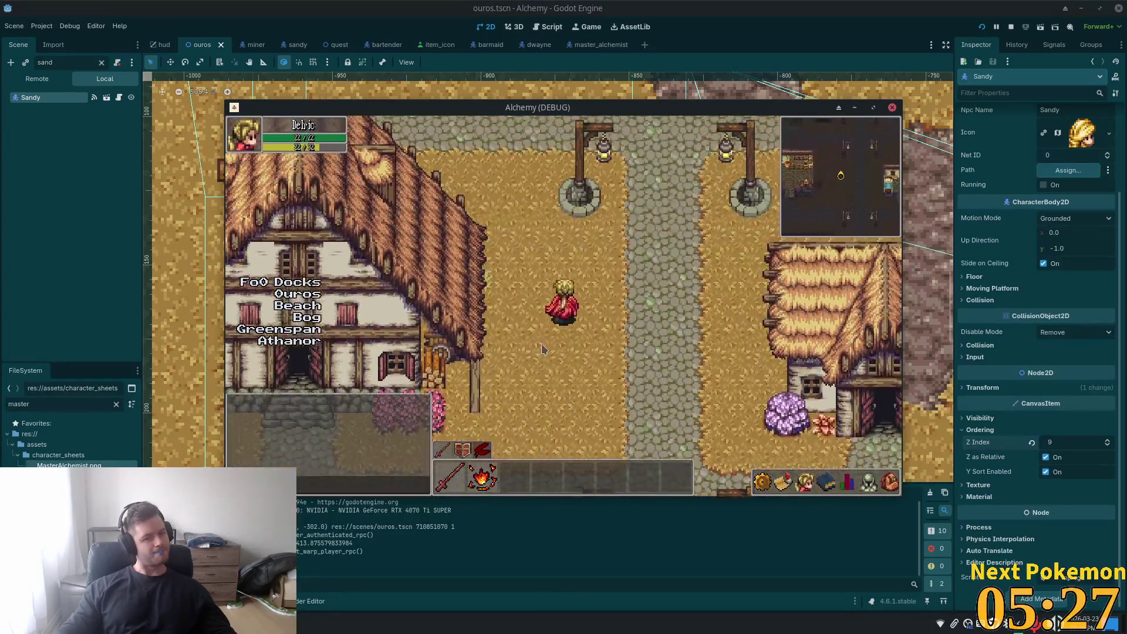
pyautogui.press('Up')
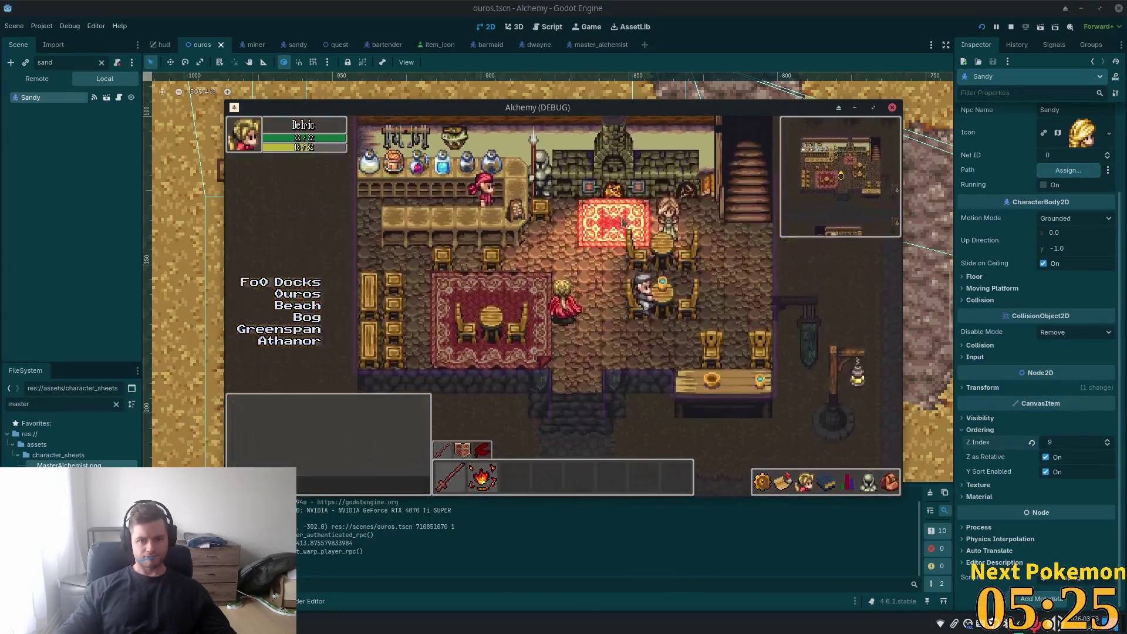
pyautogui.press('Up')
pyautogui.click(294, 46)
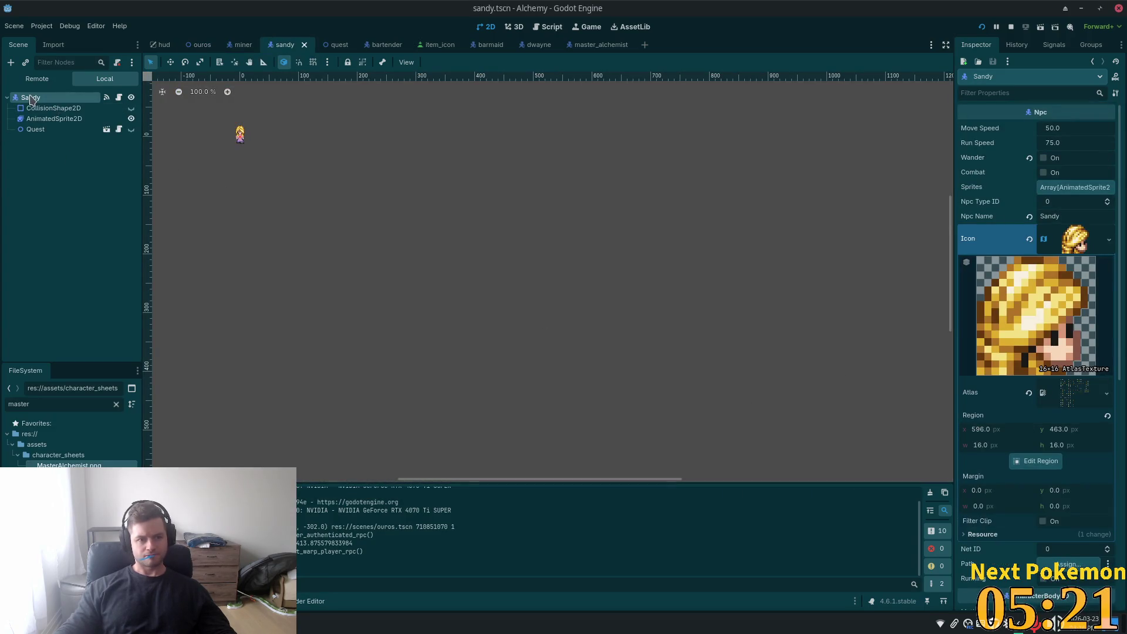
# - Set Sandy's Z Index to 9 in sandy.tscn and save it
pyautogui.scroll(-3, 1045, 456)
pyautogui.scroll(-7, 1063, 457)
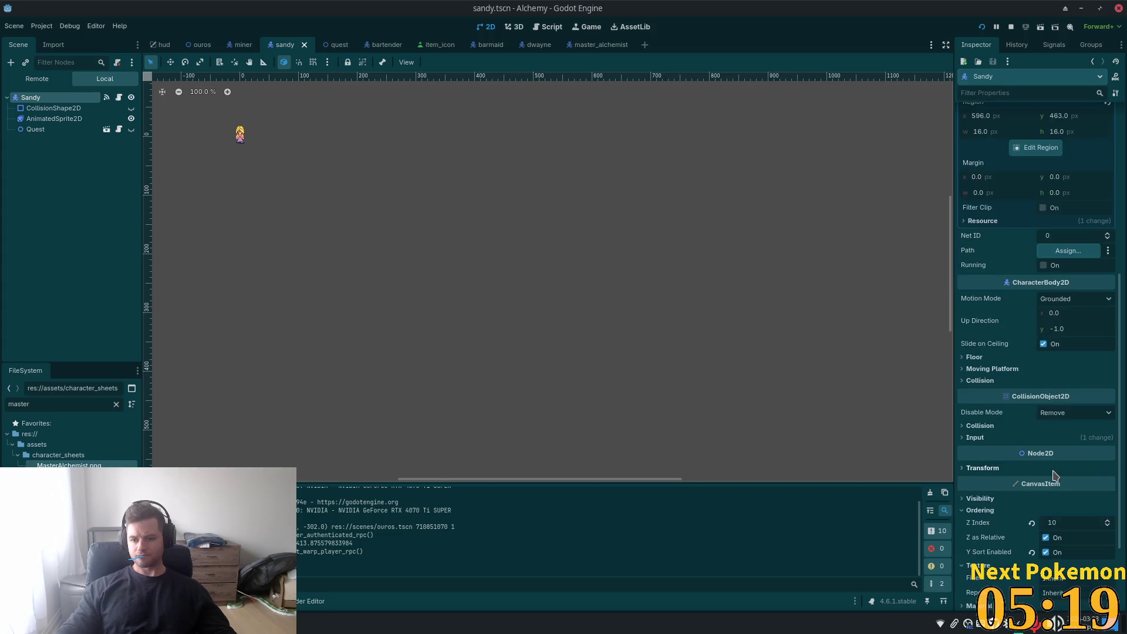
pyautogui.click(1050, 415)
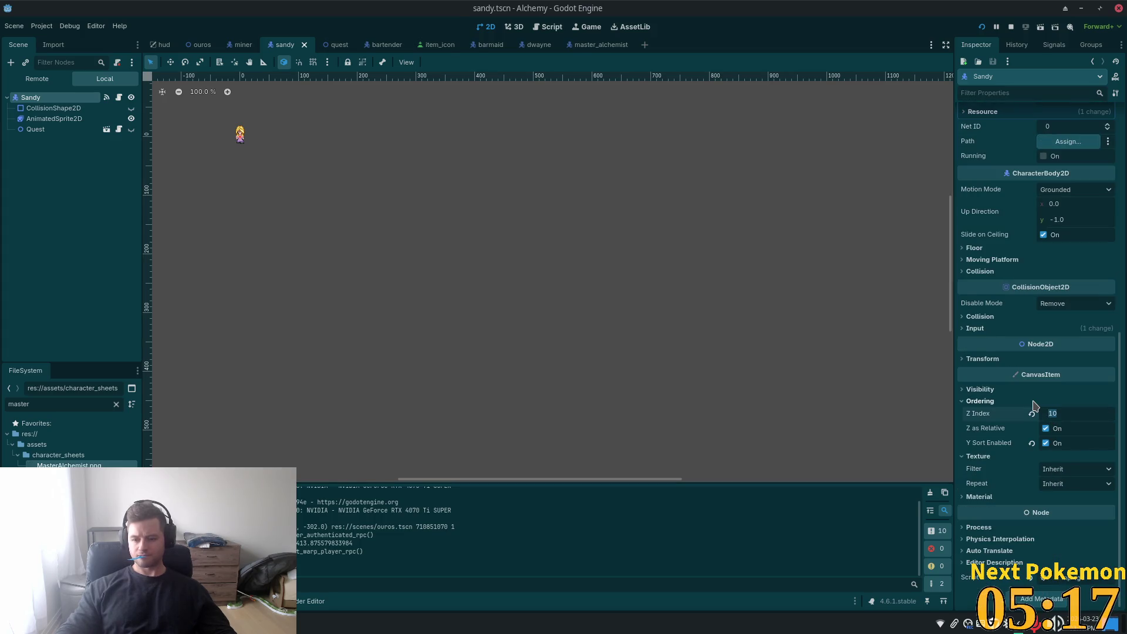
pyautogui.write('9')
pyautogui.press('Return')
pyautogui.hotkey('ctrl', 's')
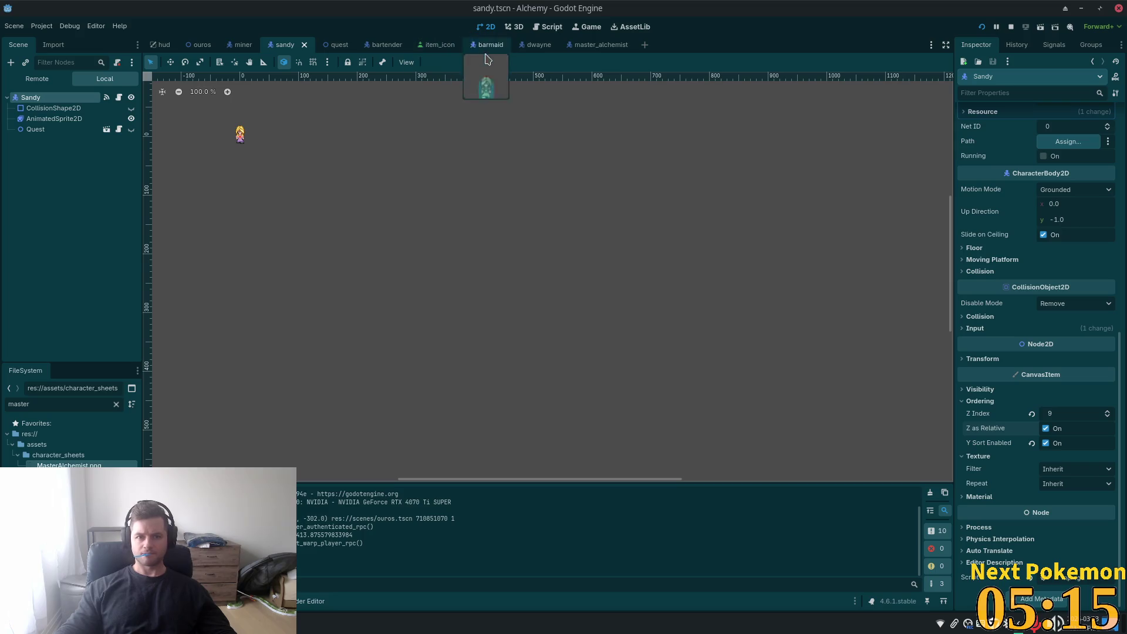
# - Set the Barmaid root node's Z Index to 9 in barmaid.tscn
pyautogui.click(487, 47)
pyautogui.click(24, 101)
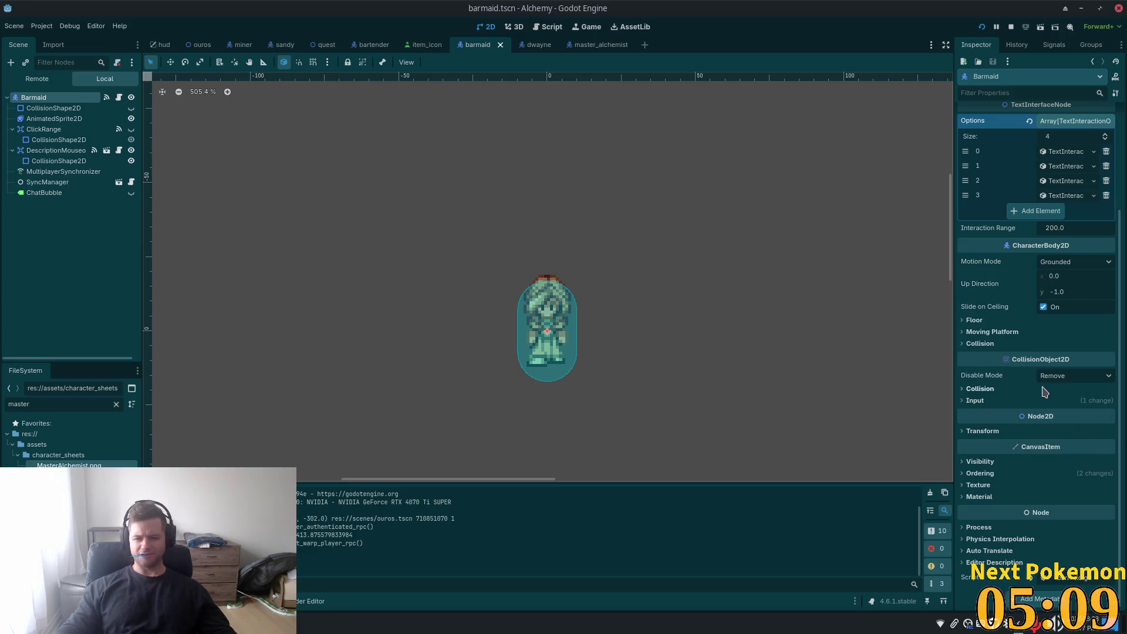
pyautogui.click(980, 474)
pyautogui.write('9')
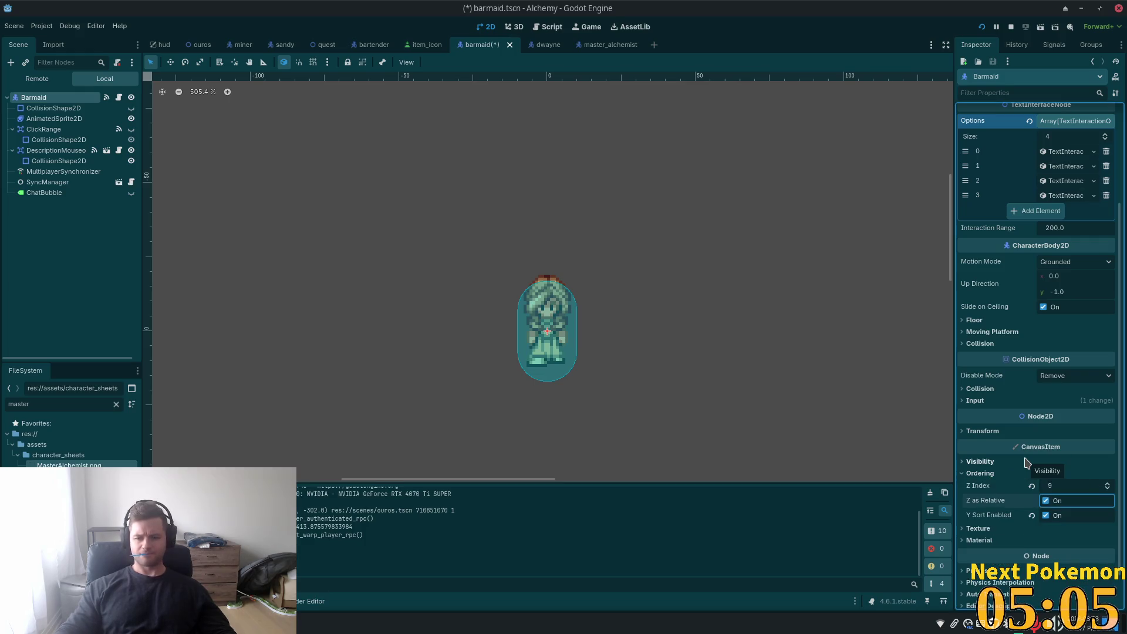
pyautogui.press('Return')
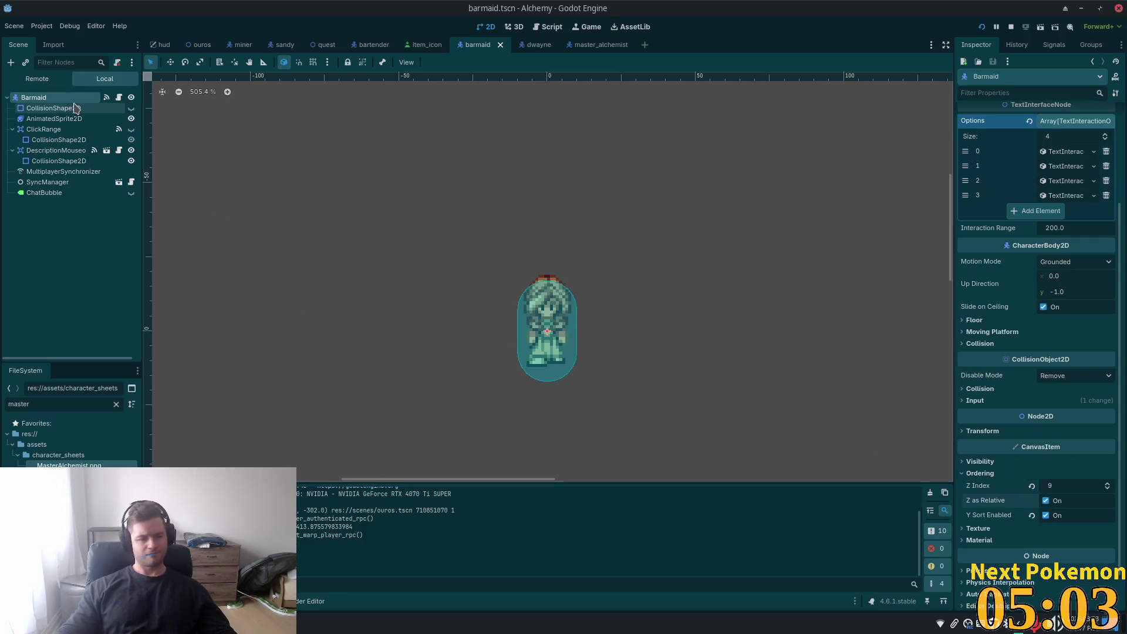
# - In the dwayne scene, change the Dwayne root node's Z Index from 10 to 9
pyautogui.click(530, 46)
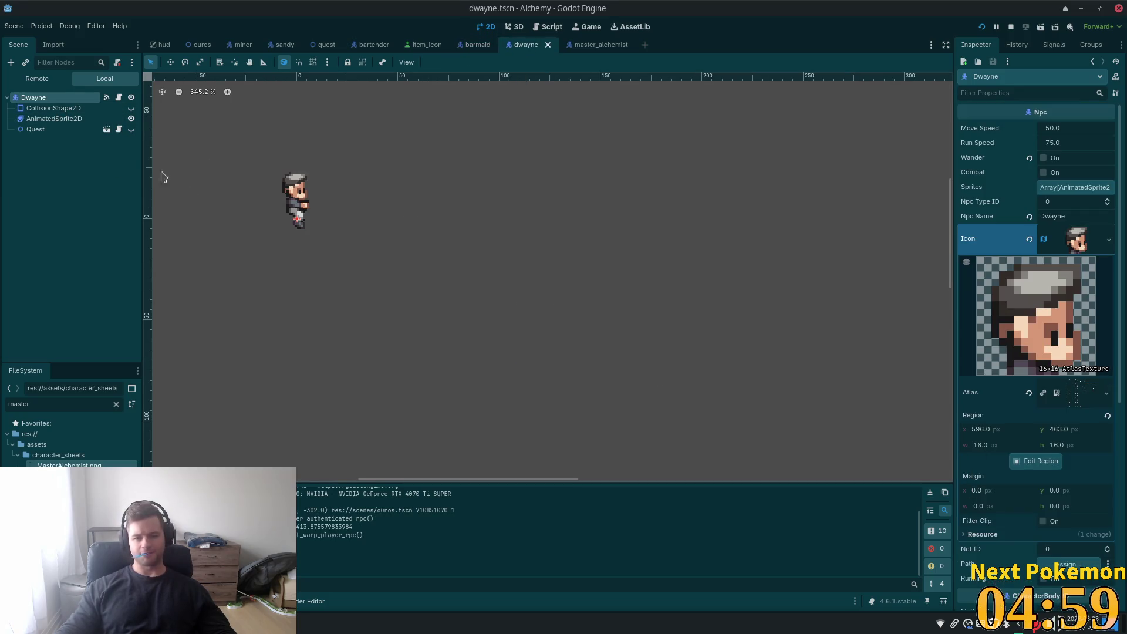
pyautogui.click(53, 118)
pyautogui.click(33, 97)
pyautogui.scroll(-5, 1011, 452)
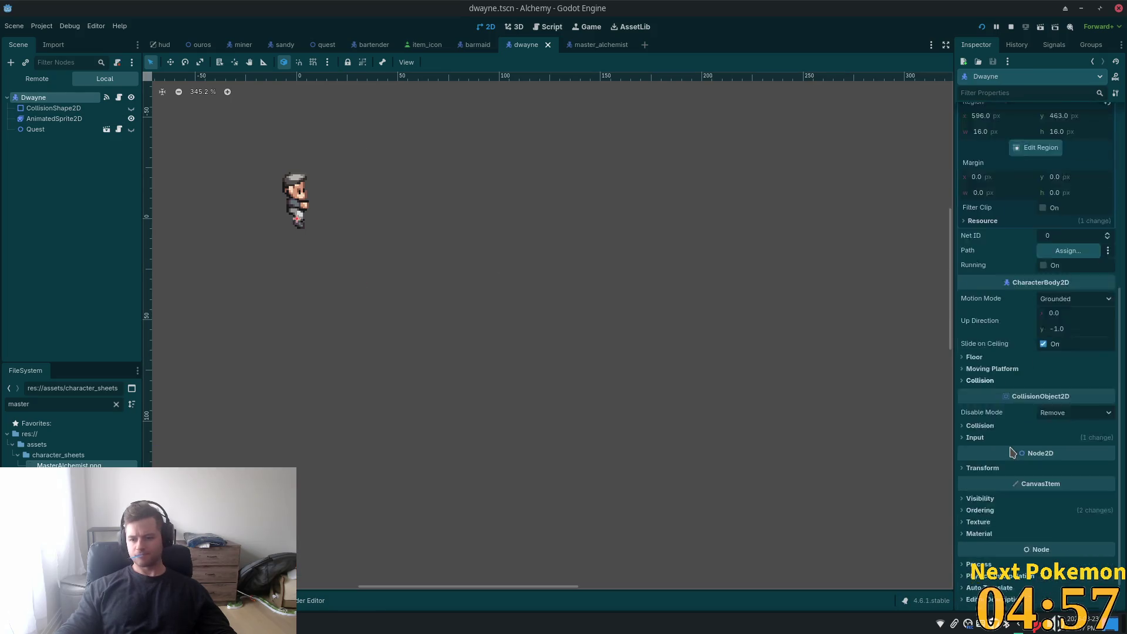
pyautogui.scroll(-1, 1011, 452)
pyautogui.click(986, 475)
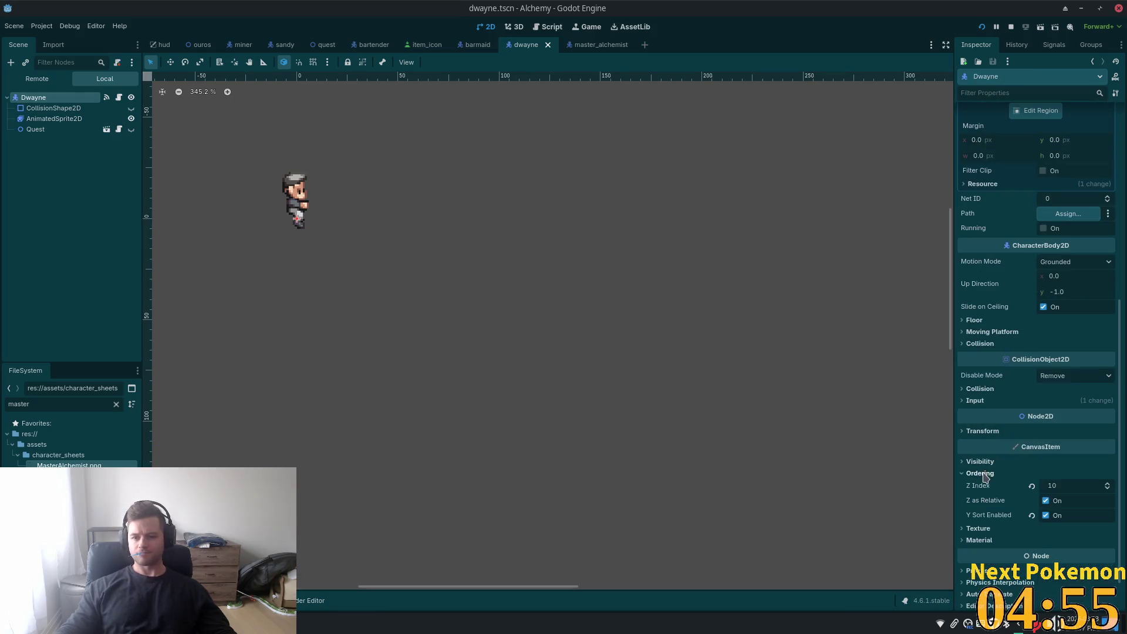
pyautogui.click(1063, 486)
pyautogui.write('9')
pyautogui.press('Tab')
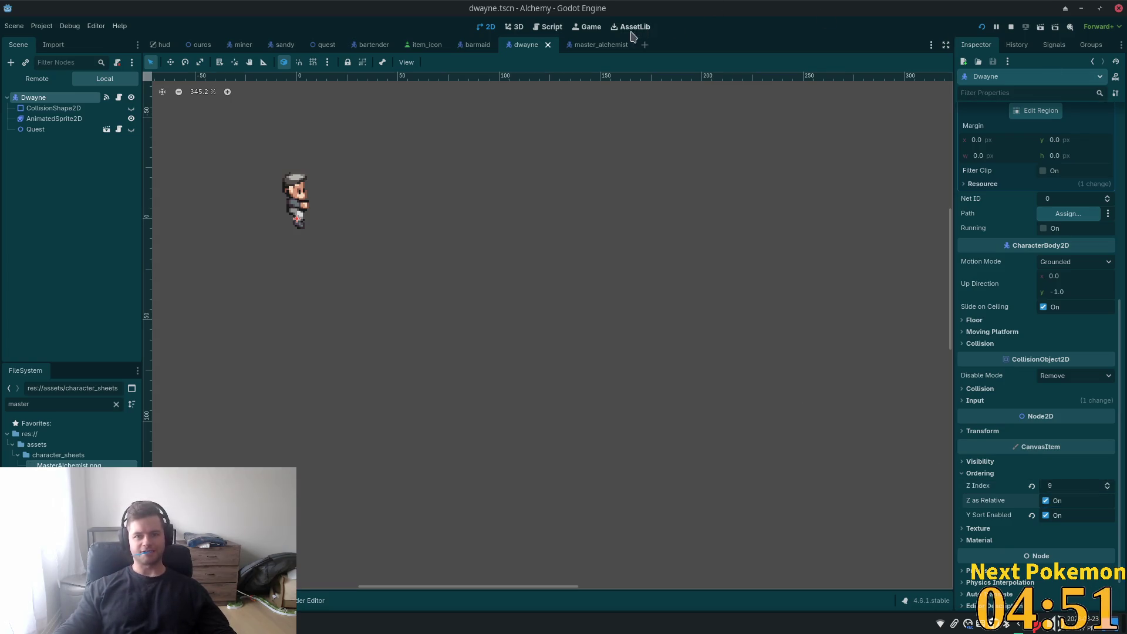
# - Set MasterAlchemist's Z Index to 9 and save the master_alchemist scene
pyautogui.click(601, 44)
pyautogui.click(85, 98)
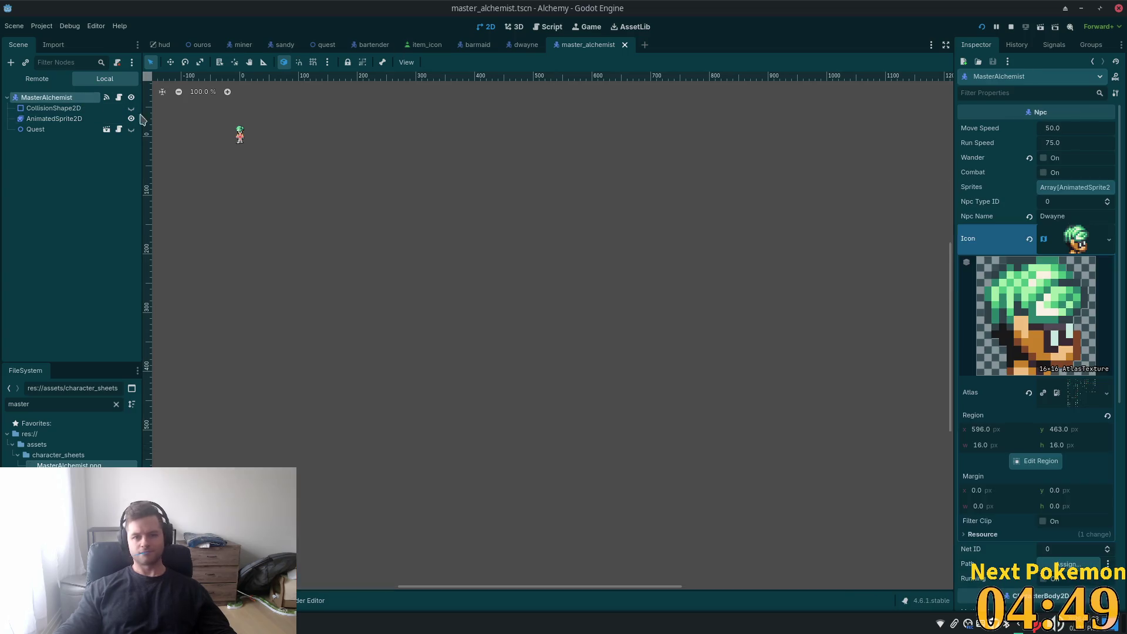
pyautogui.scroll(-5, 1050, 488)
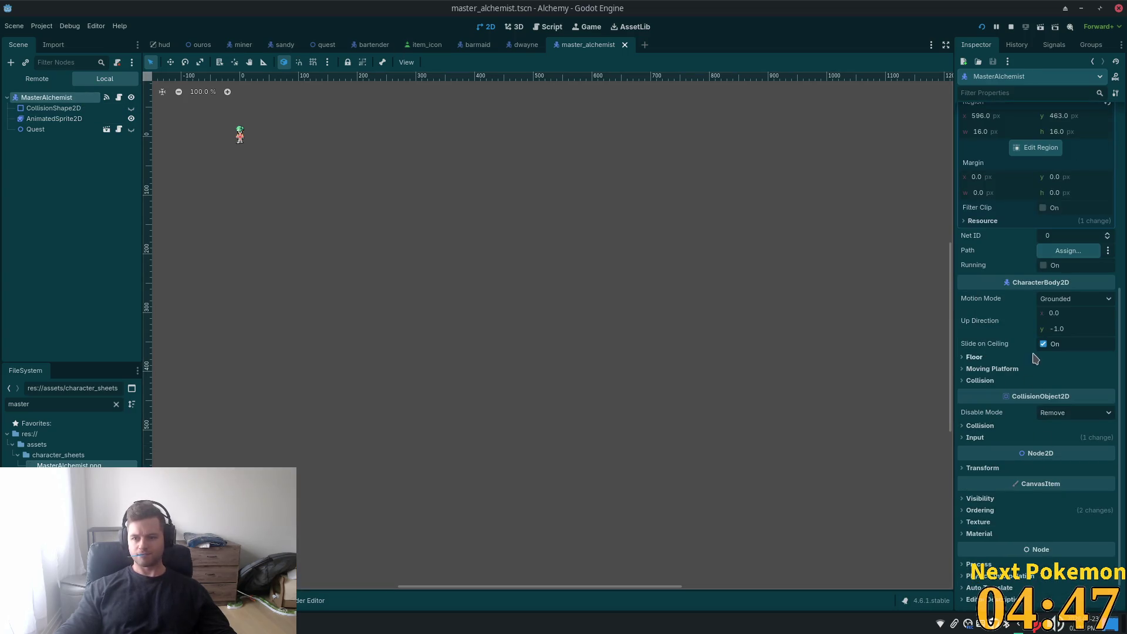
pyautogui.click(982, 510)
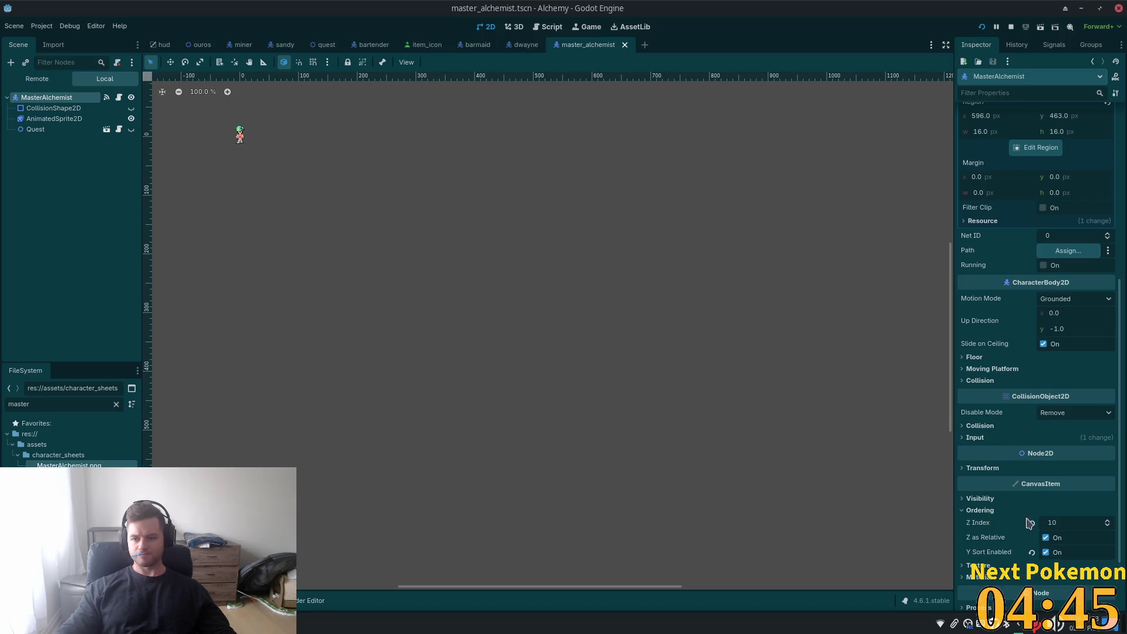
pyautogui.hotkey('ctrl', 's')
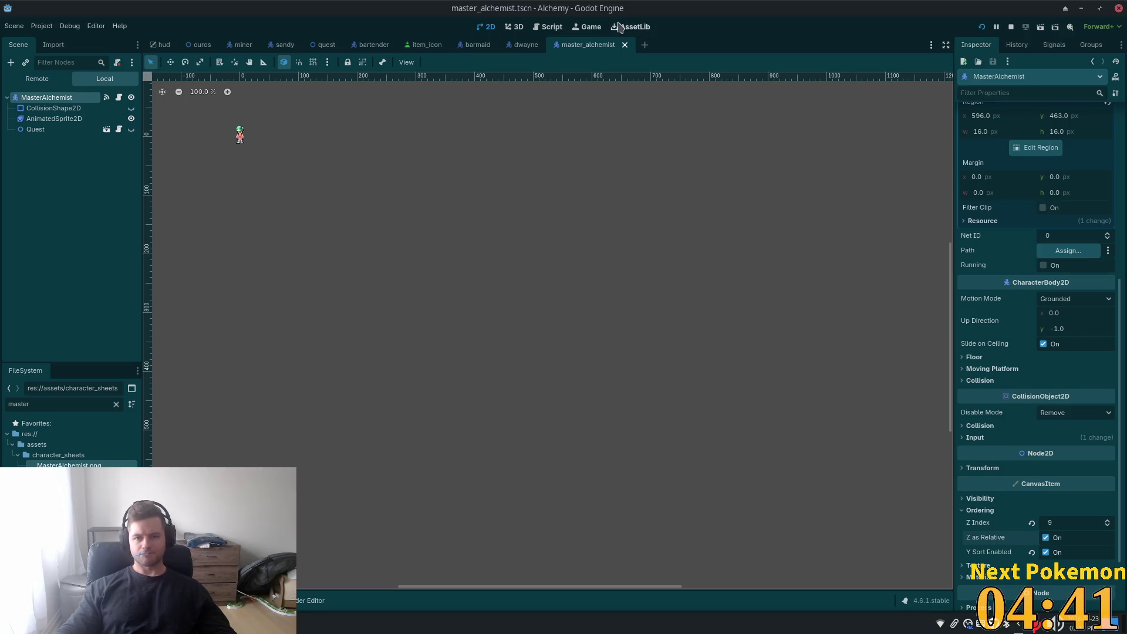
# - Set Bartender's Z Index to 9 and launch the game with F5
pyautogui.click(371, 44)
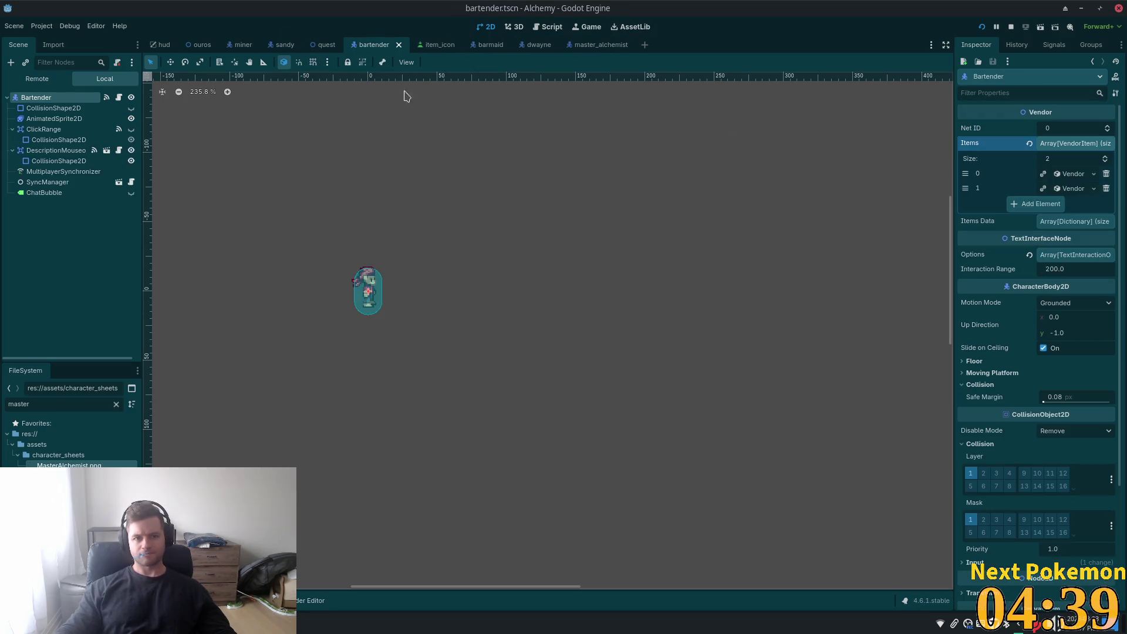
pyautogui.scroll(-5, 1074, 436)
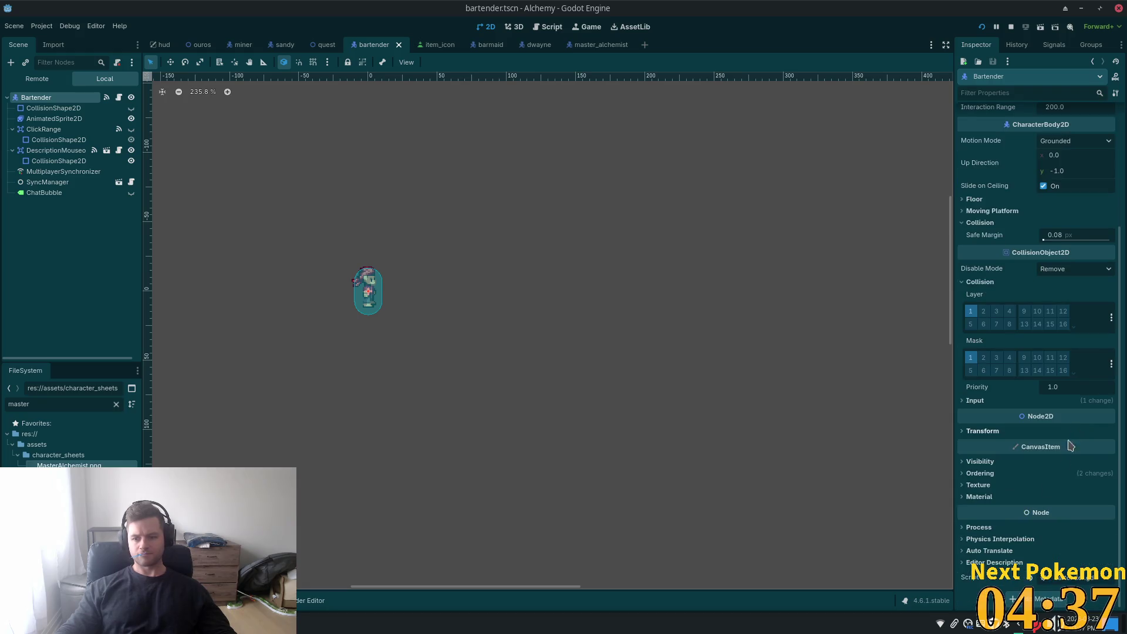
pyautogui.click(984, 474)
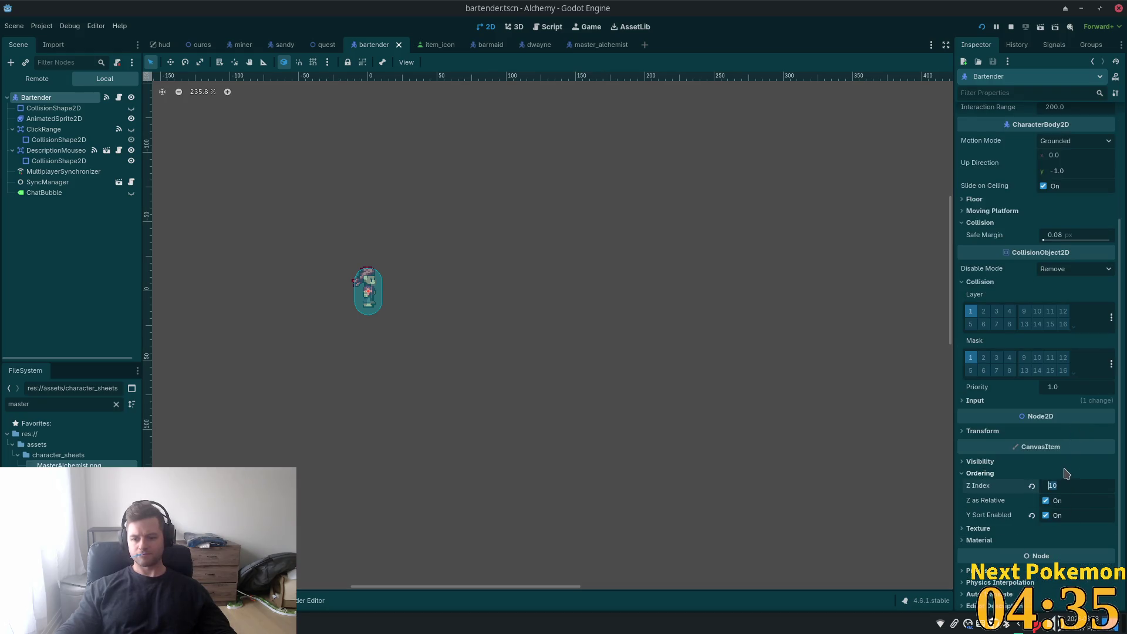
pyautogui.write('9')
pyautogui.press('Return')
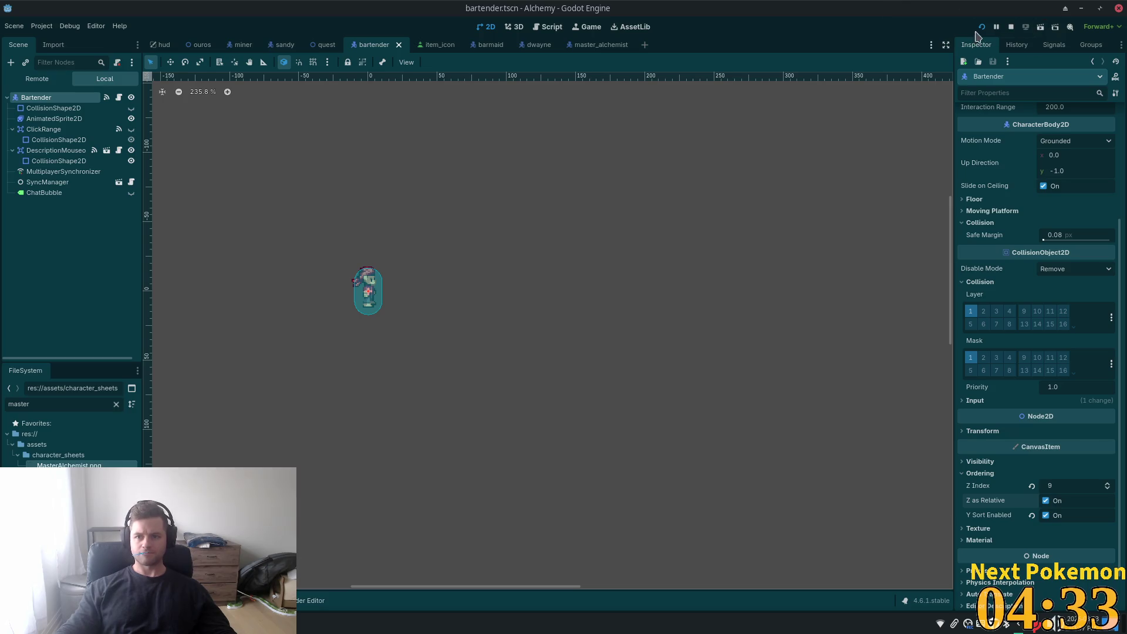
pyautogui.press('F5')
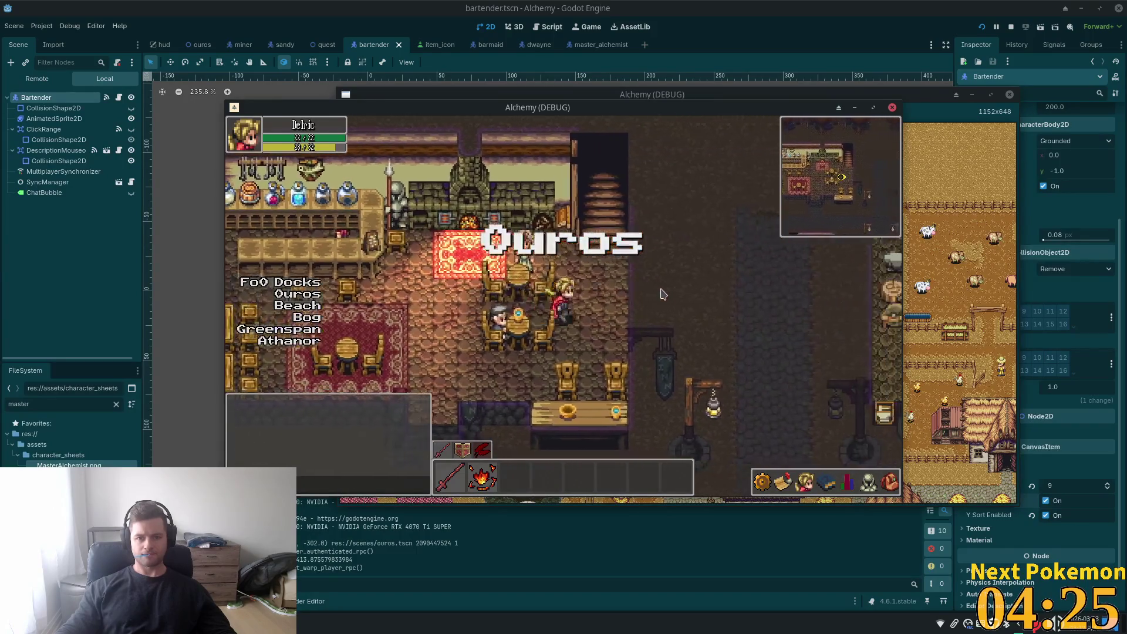
# - Walk the character down and left through the tavern bedrooms
pyautogui.press('Down')
pyautogui.press('Left')
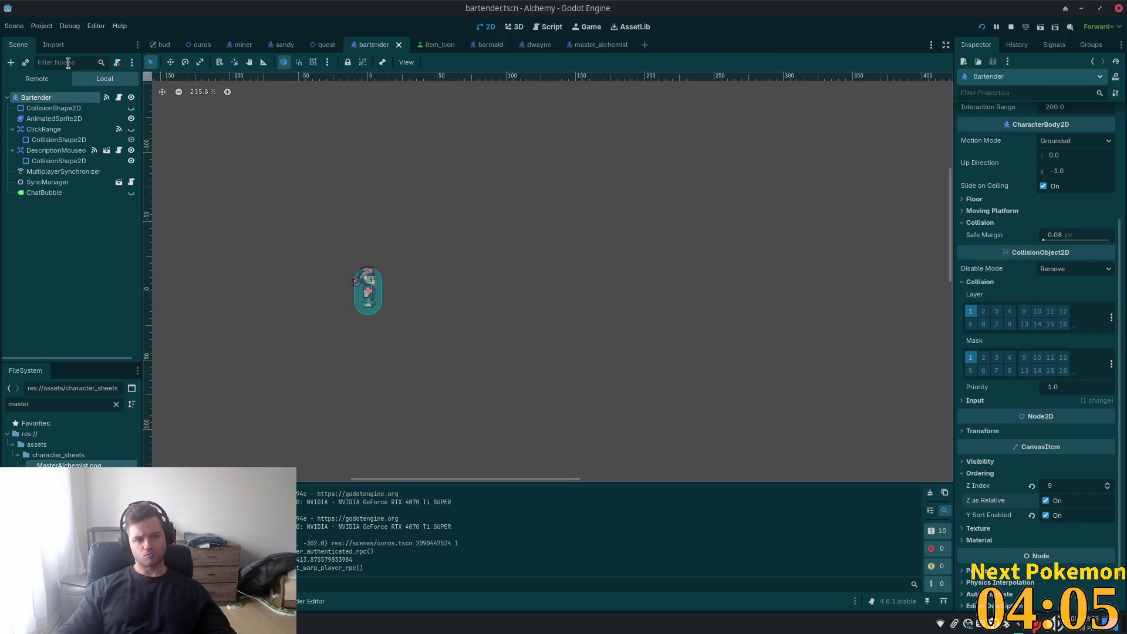
# - Close the Alchemy debug window and switch back to the ouros town scene
pyautogui.click(69, 63)
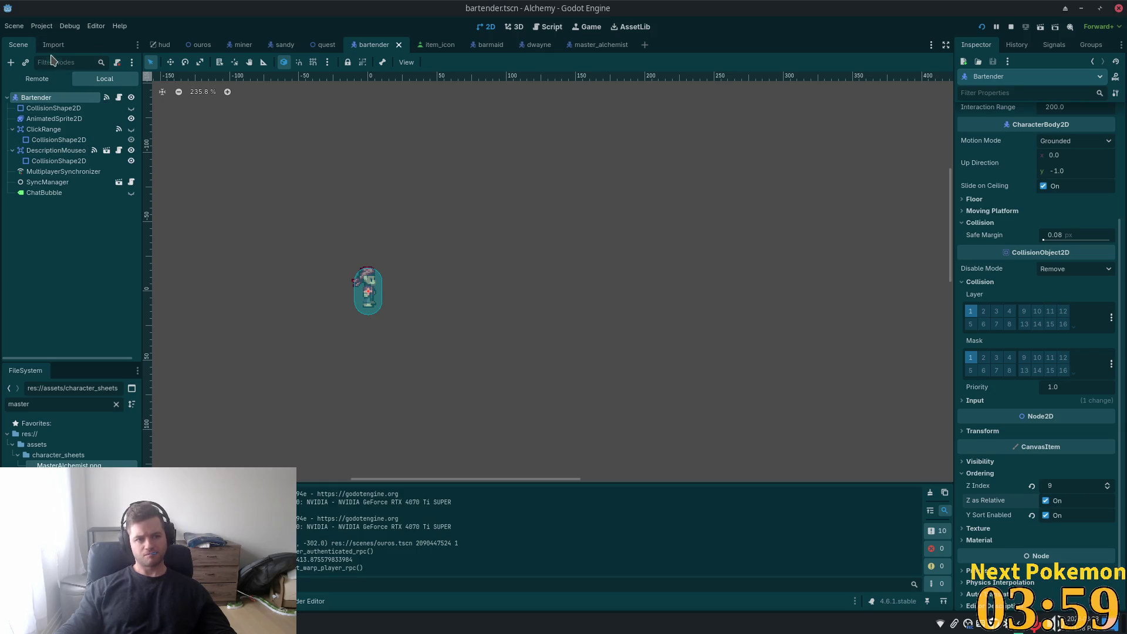
pyautogui.click(194, 47)
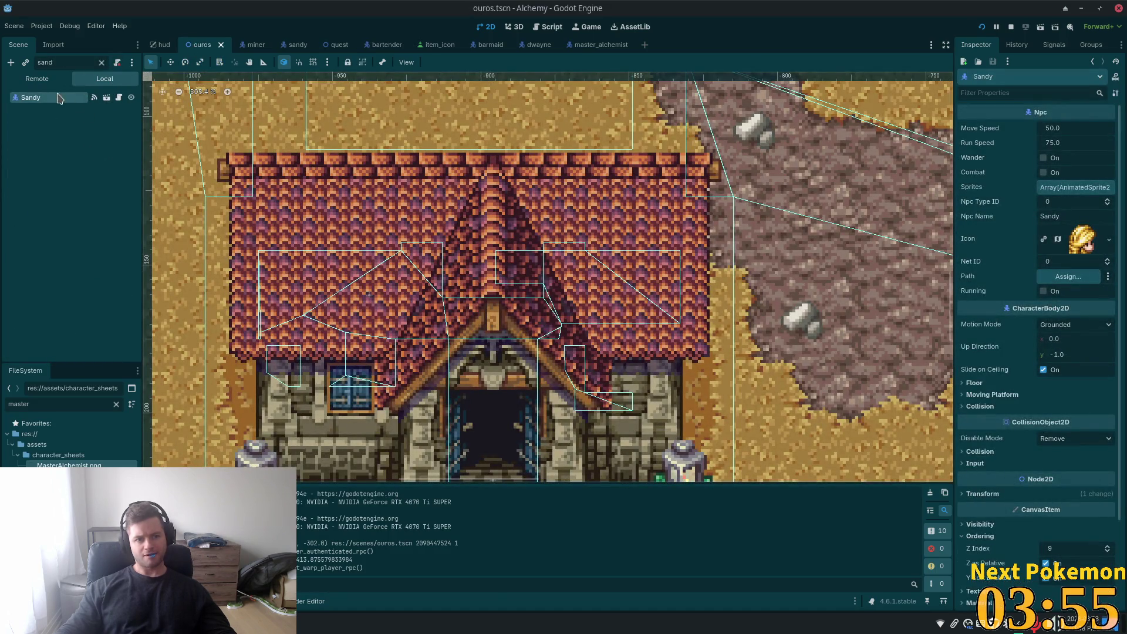
# - Clear the sand filter, drag Bartender through MasterAlchemist under Interior, and save ouros.tscn
pyautogui.click(101, 64)
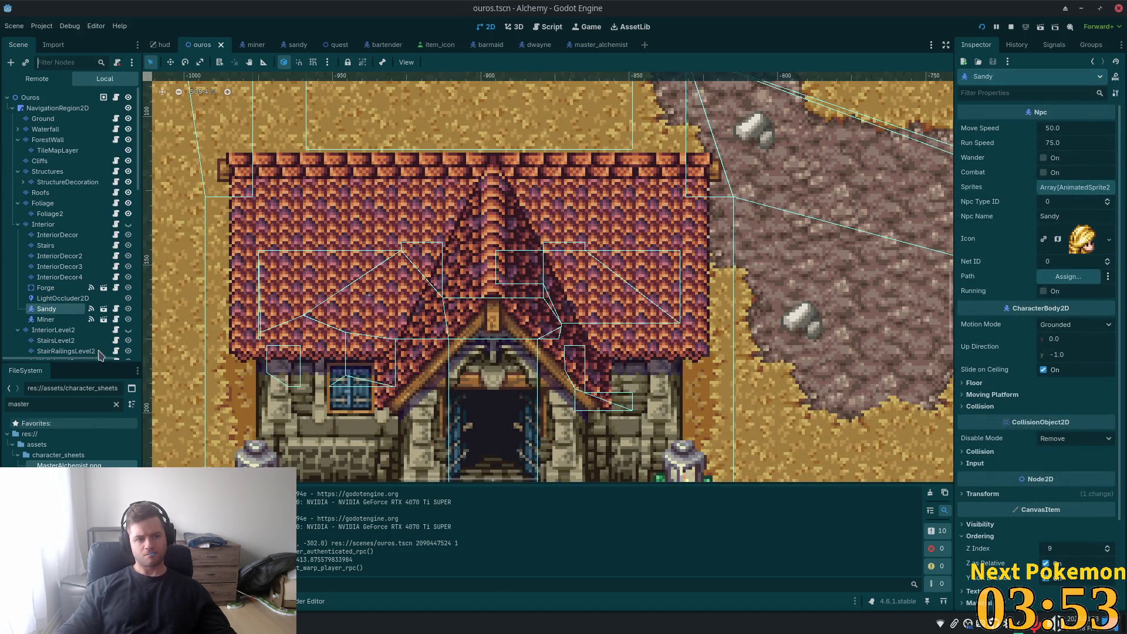
pyautogui.scroll(-10, 65, 258)
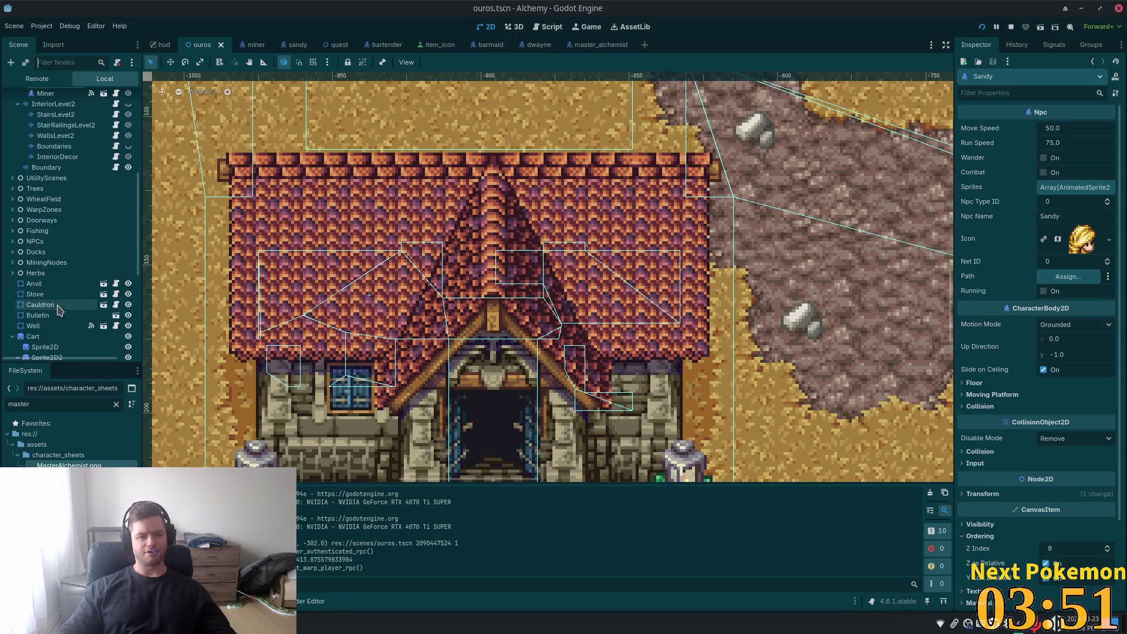
pyautogui.scroll(-5, 88, 264)
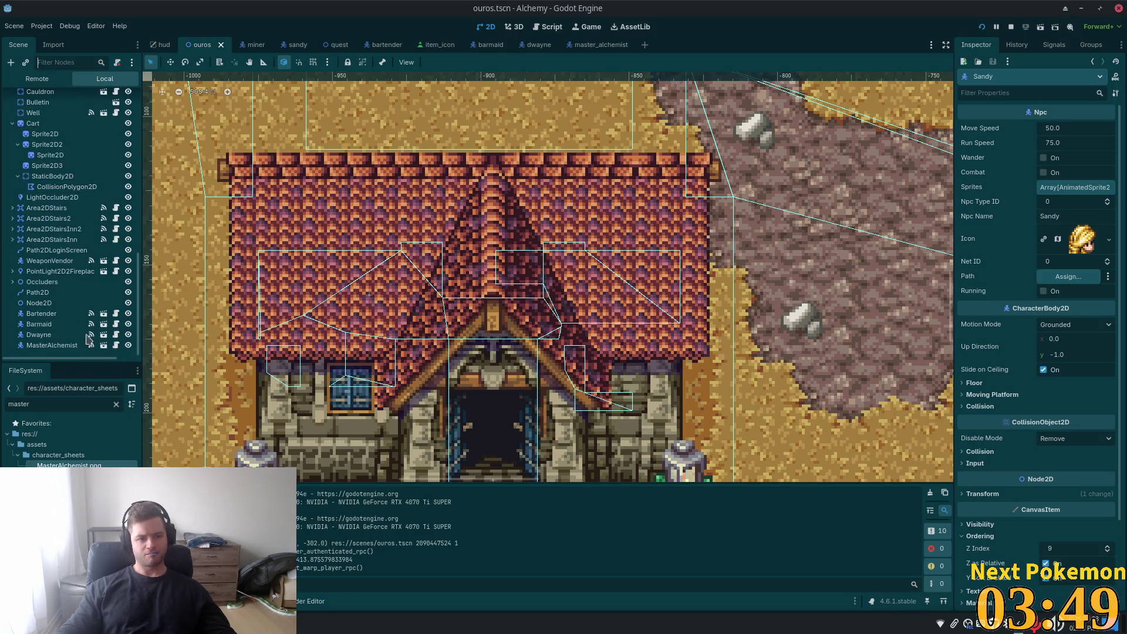
pyautogui.click(60, 317)
pyautogui.keyDown('shift'); pyautogui.click(52, 346); pyautogui.keyUp('shift')
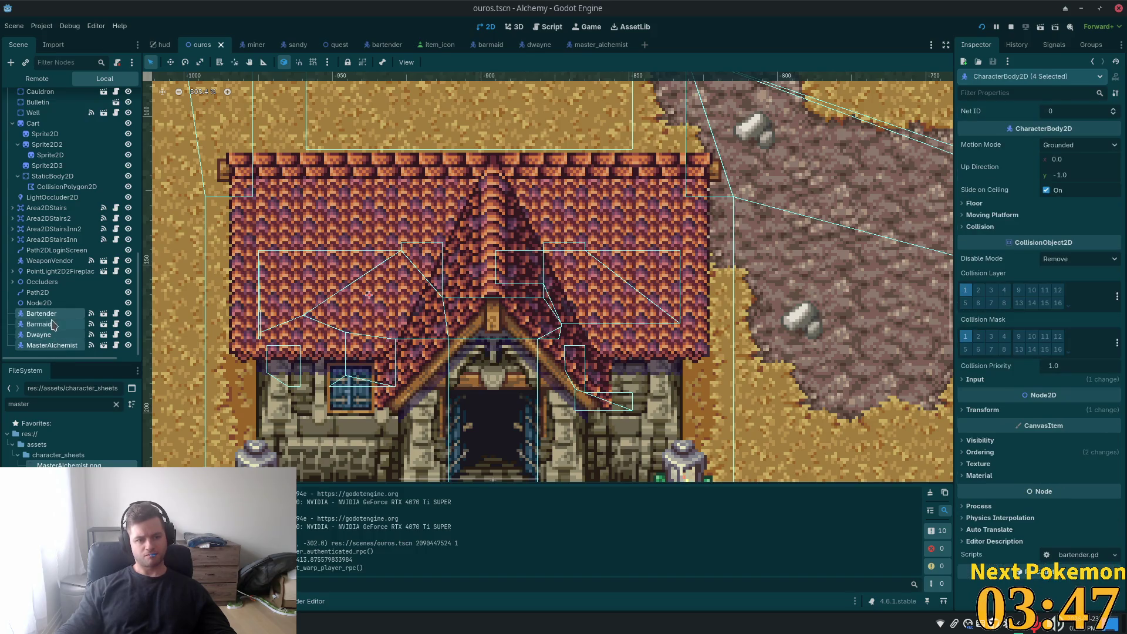
pyautogui.moveTo(52, 304)
pyautogui.mouseDown()
pyautogui.moveTo(78, 43)
pyautogui.moveTo(61, 75)
pyautogui.moveTo(56, 259)
pyautogui.moveTo(88, 365)
pyautogui.moveTo(45, 141)
pyautogui.mouseUp()
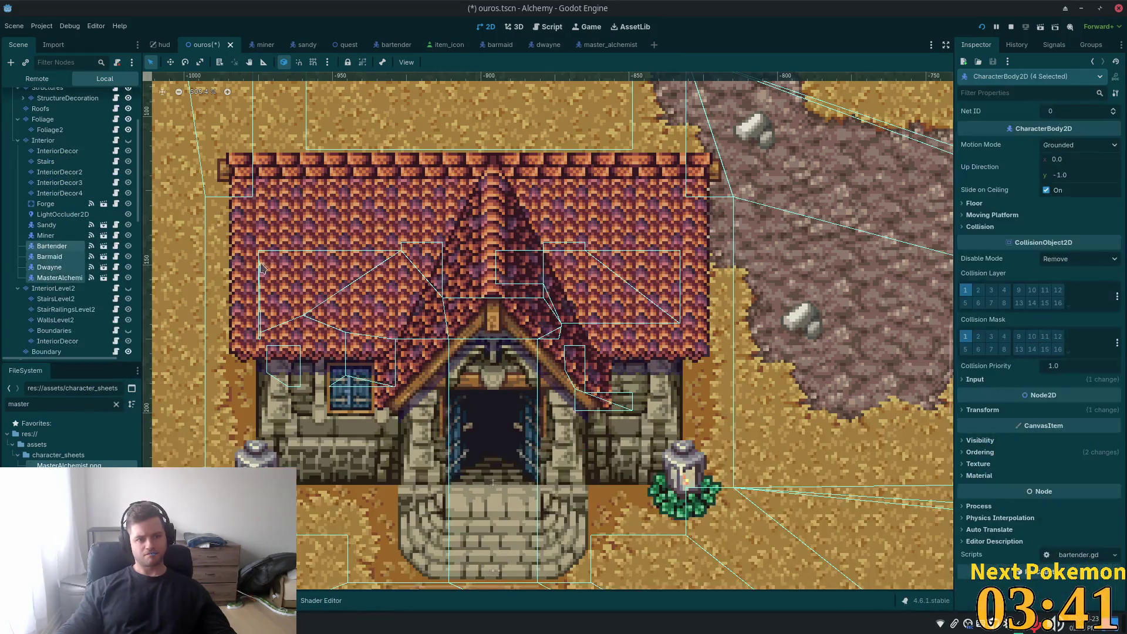
pyautogui.hotkey('ctrl', 's')
pyautogui.scroll(1, 341, 243)
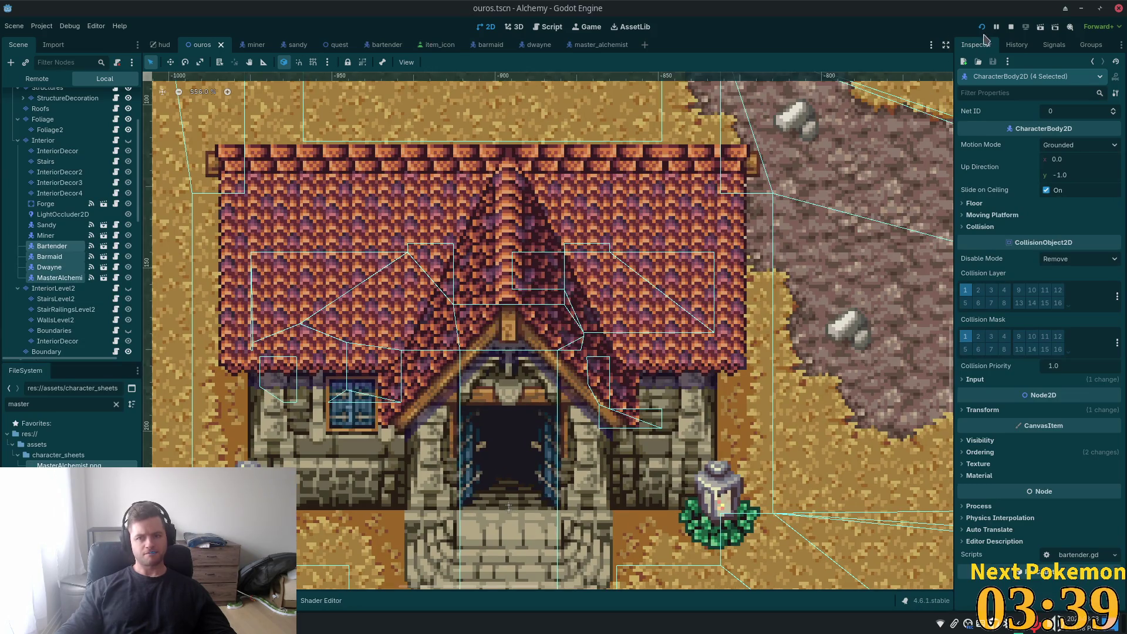
pyautogui.click(983, 29)
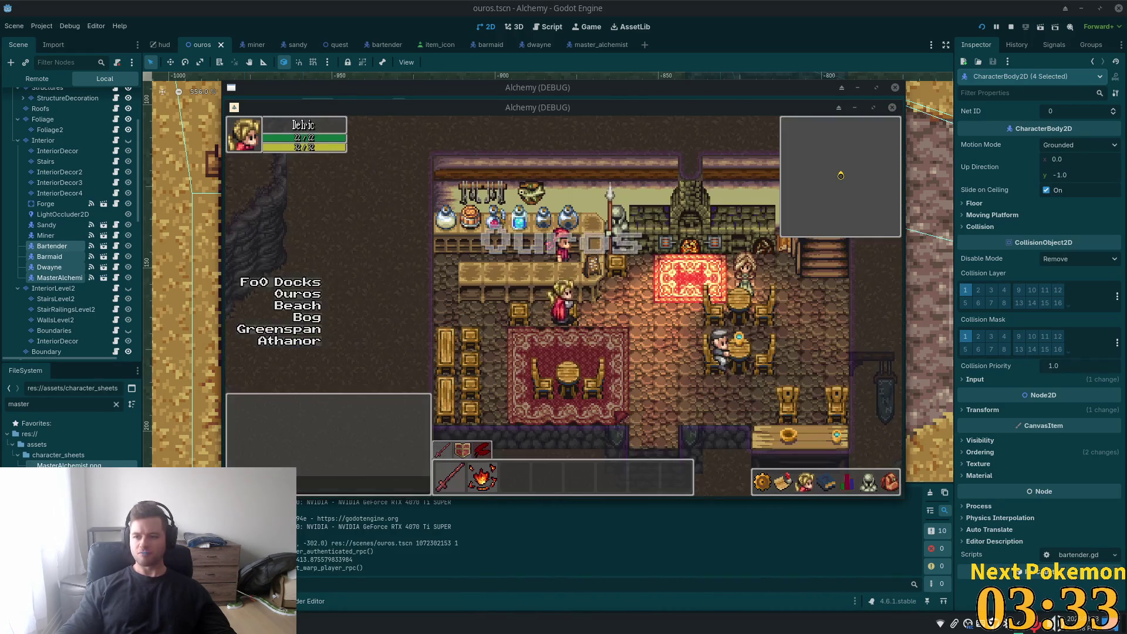
pyautogui.press('d')
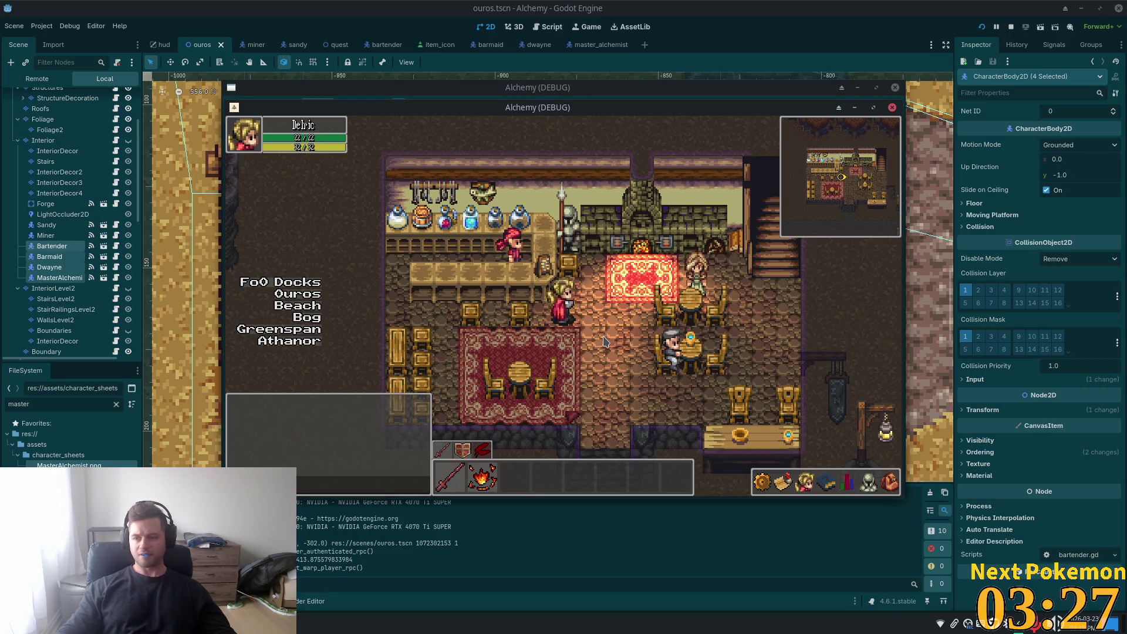
pyautogui.press('d')
pyautogui.press('s')
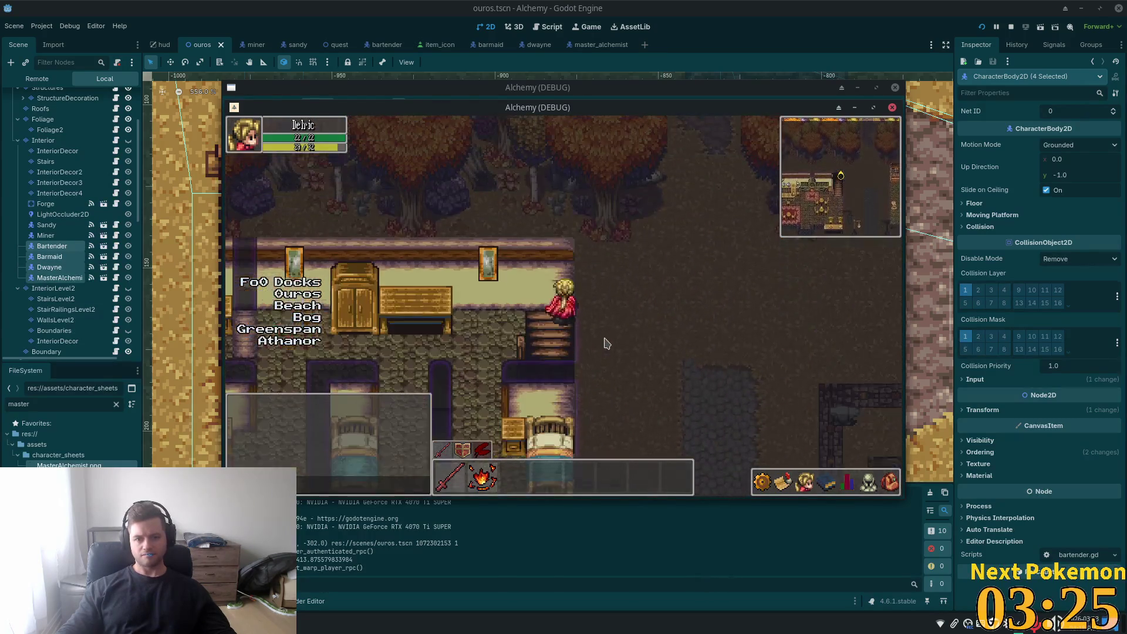
pyautogui.press('a')
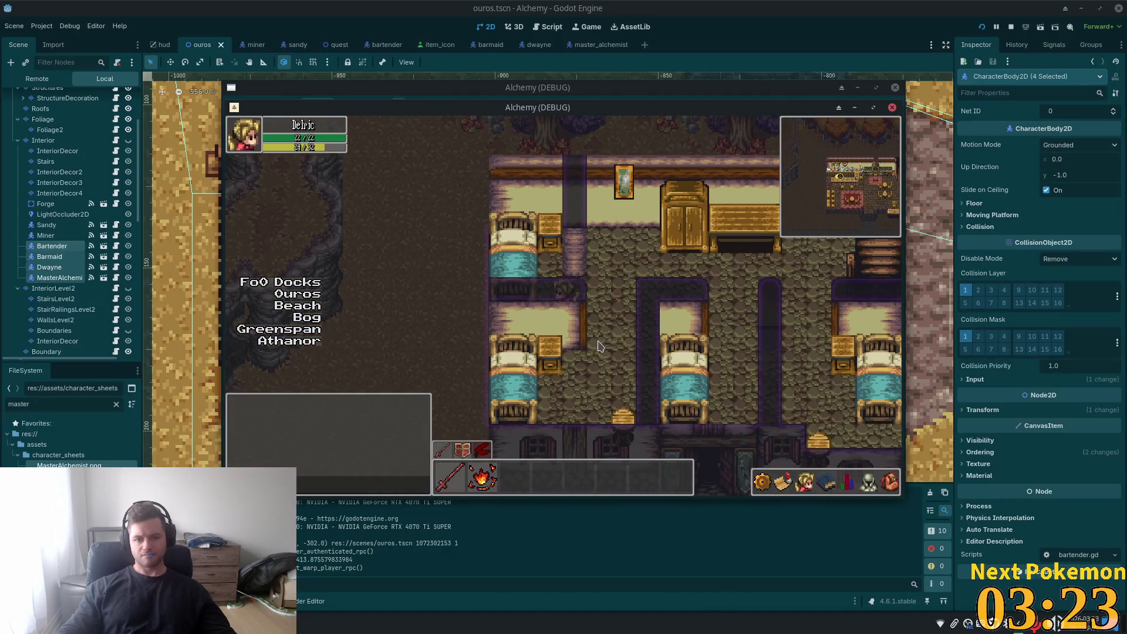
pyautogui.press('w')
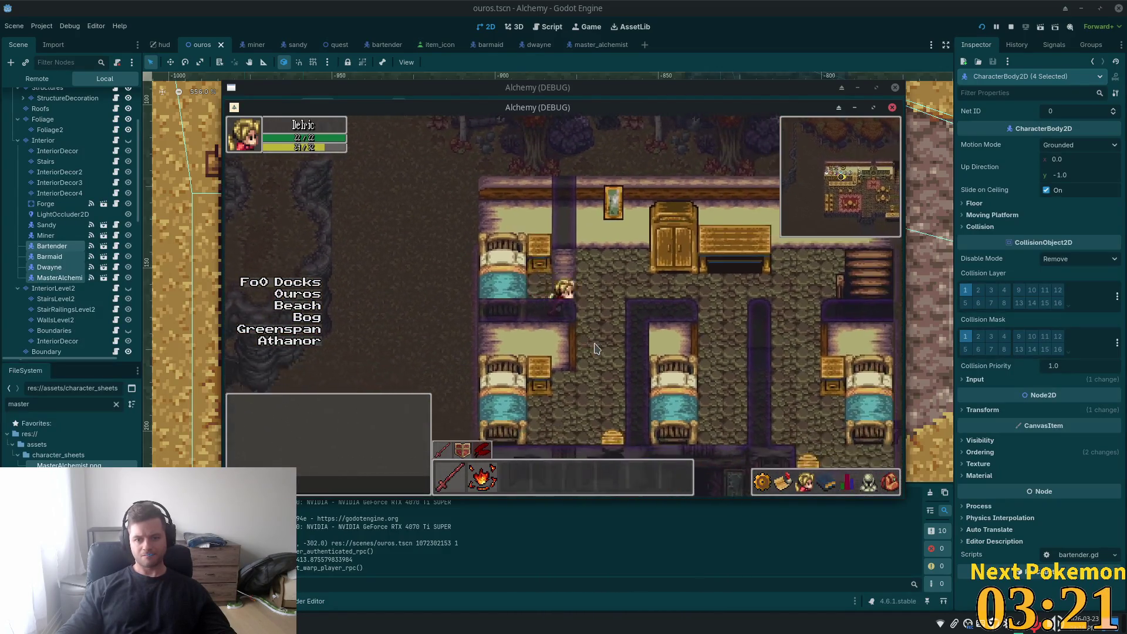
pyautogui.press('d')
pyautogui.press('w')
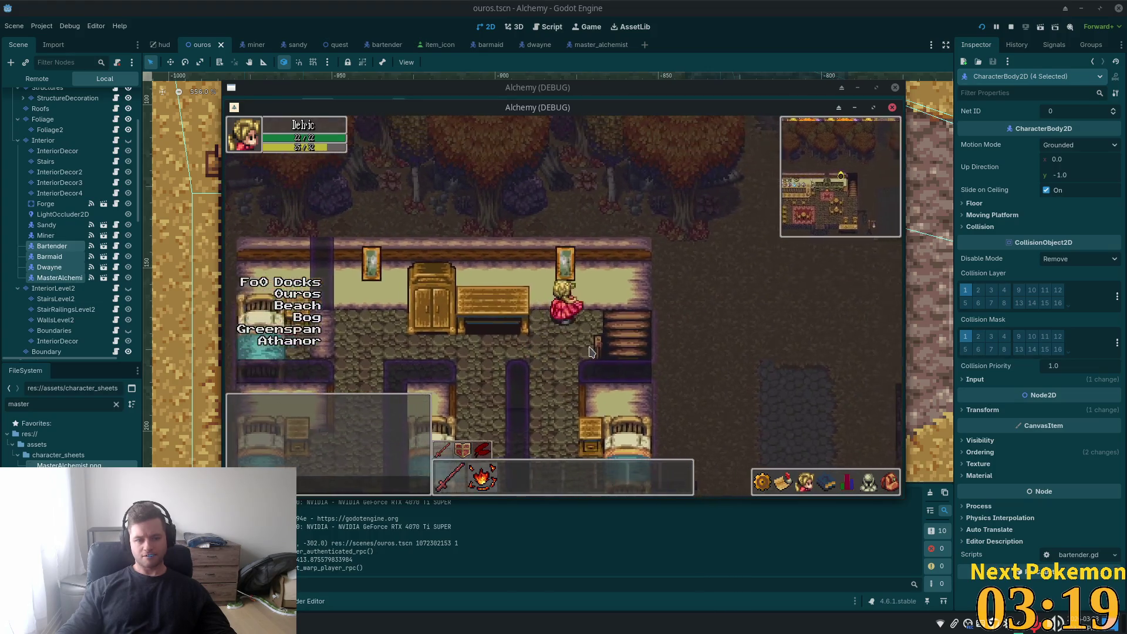
pyautogui.press('d')
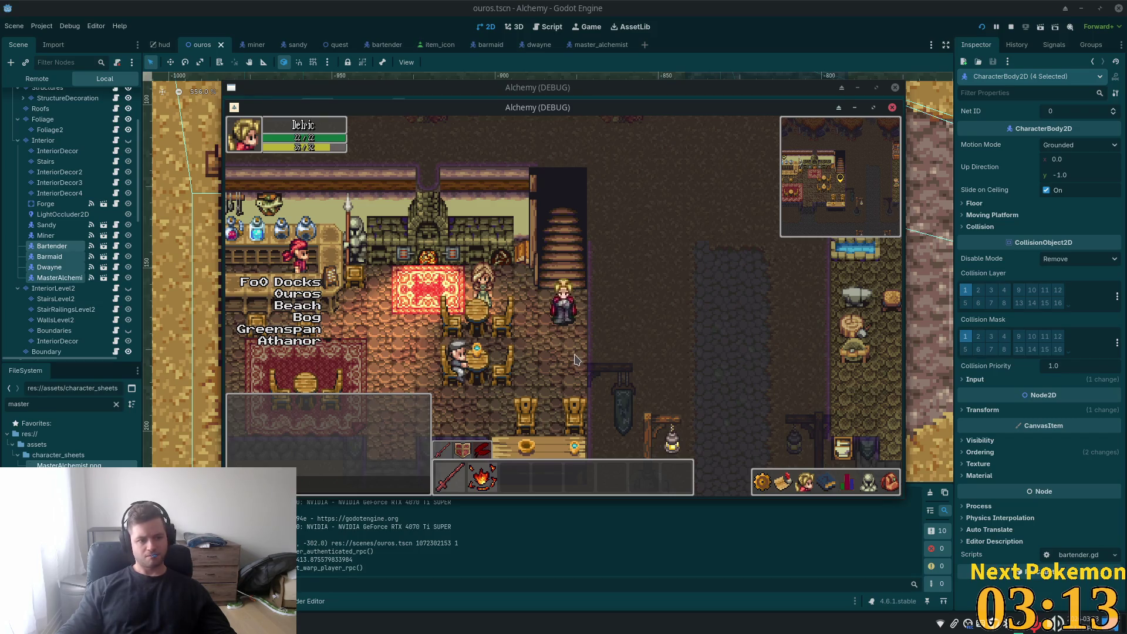
pyautogui.press('s')
pyautogui.press('a')
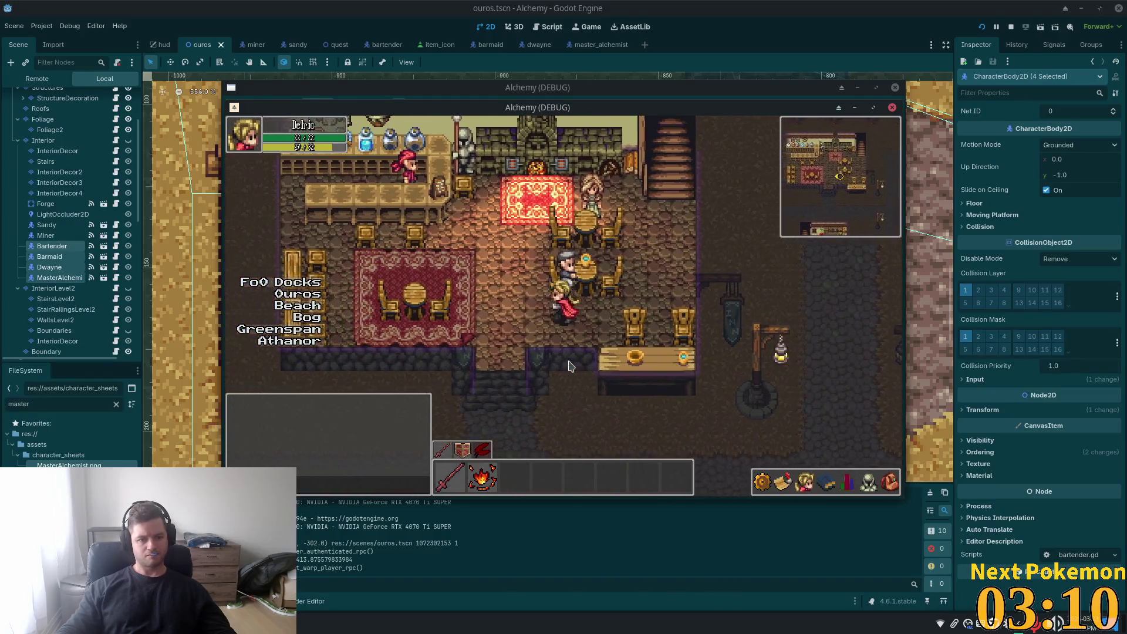
pyautogui.press('s')
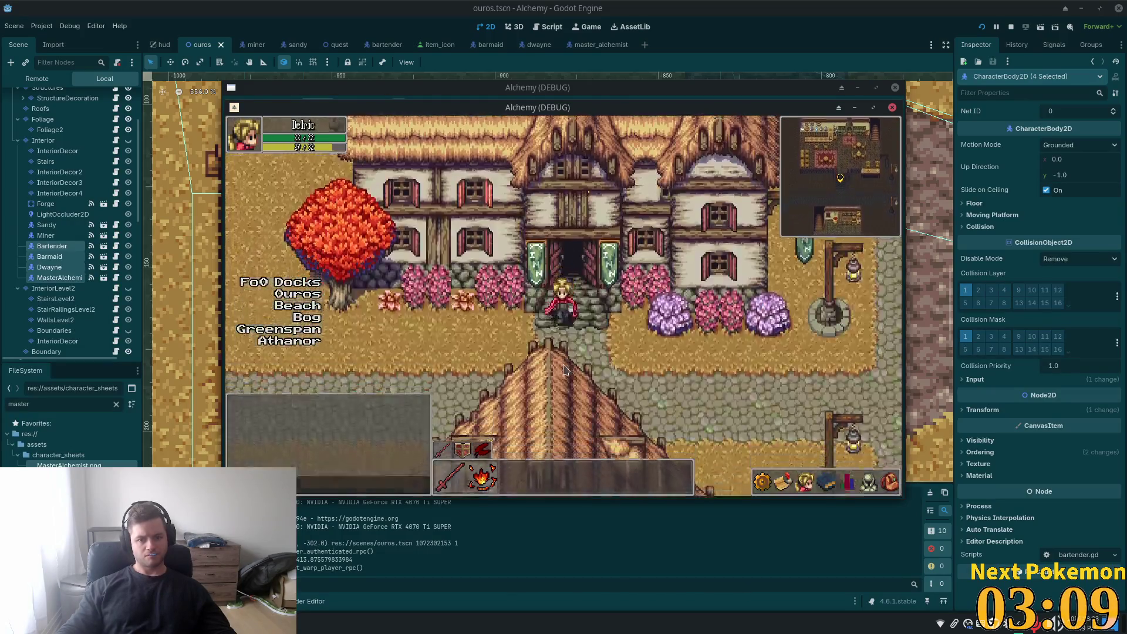
pyautogui.press('a')
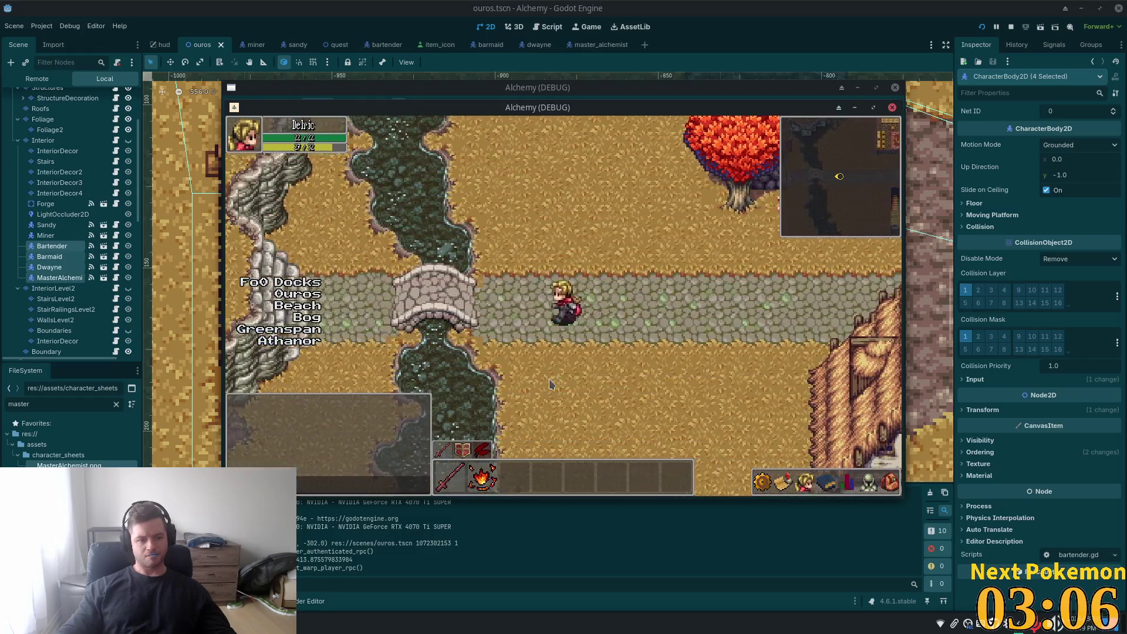
pyautogui.press('a')
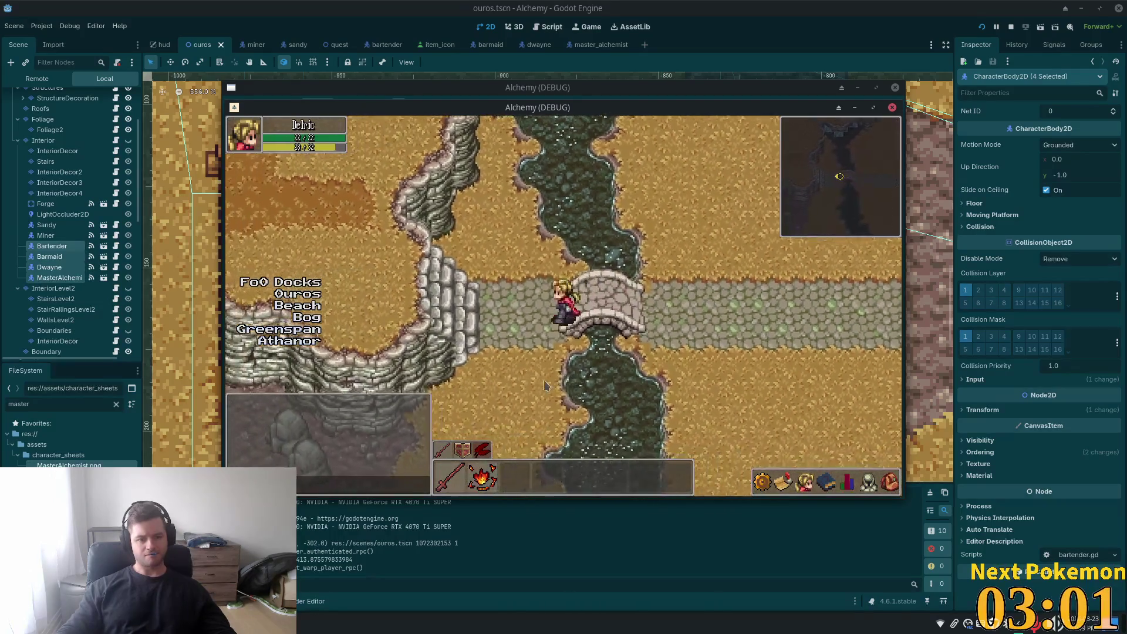
pyautogui.press('s')
pyautogui.press('s')
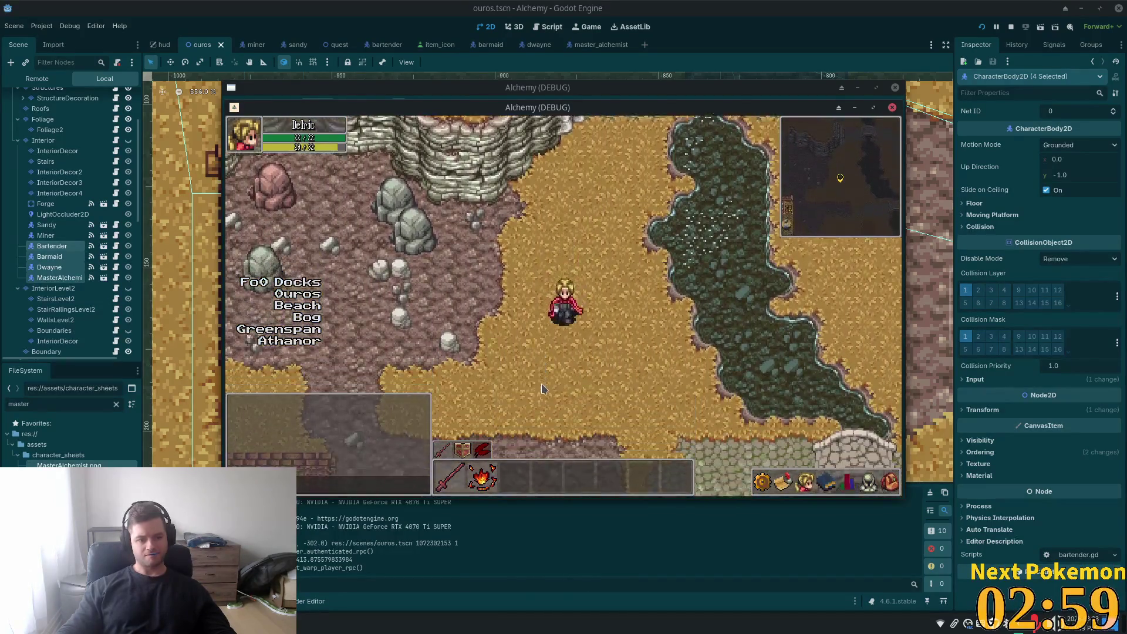
pyautogui.press('s')
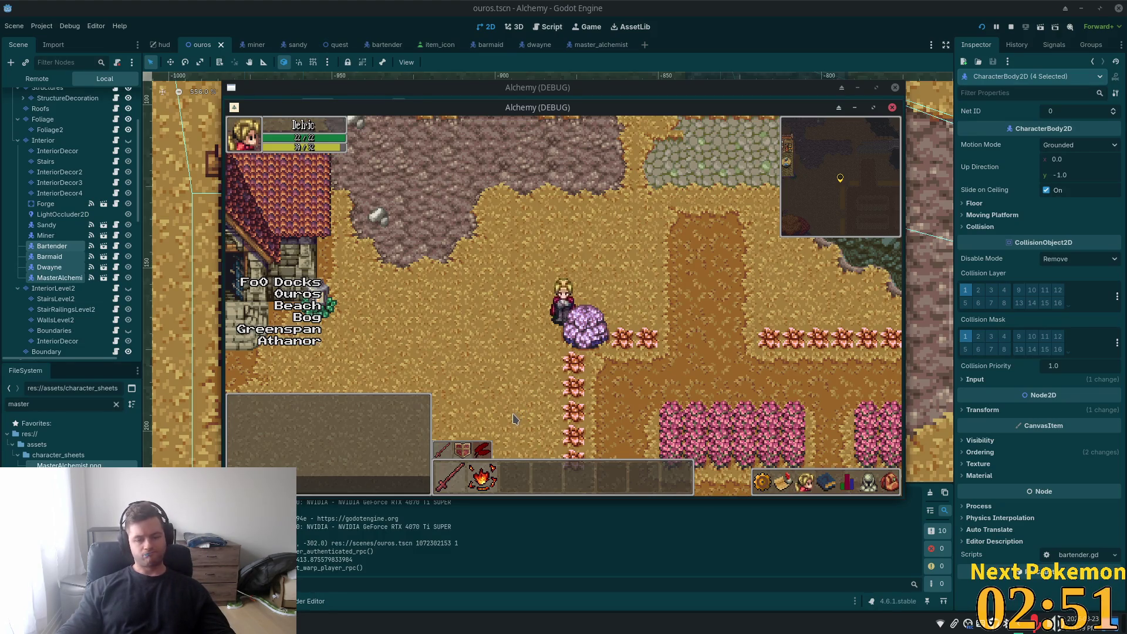
pyautogui.press('a')
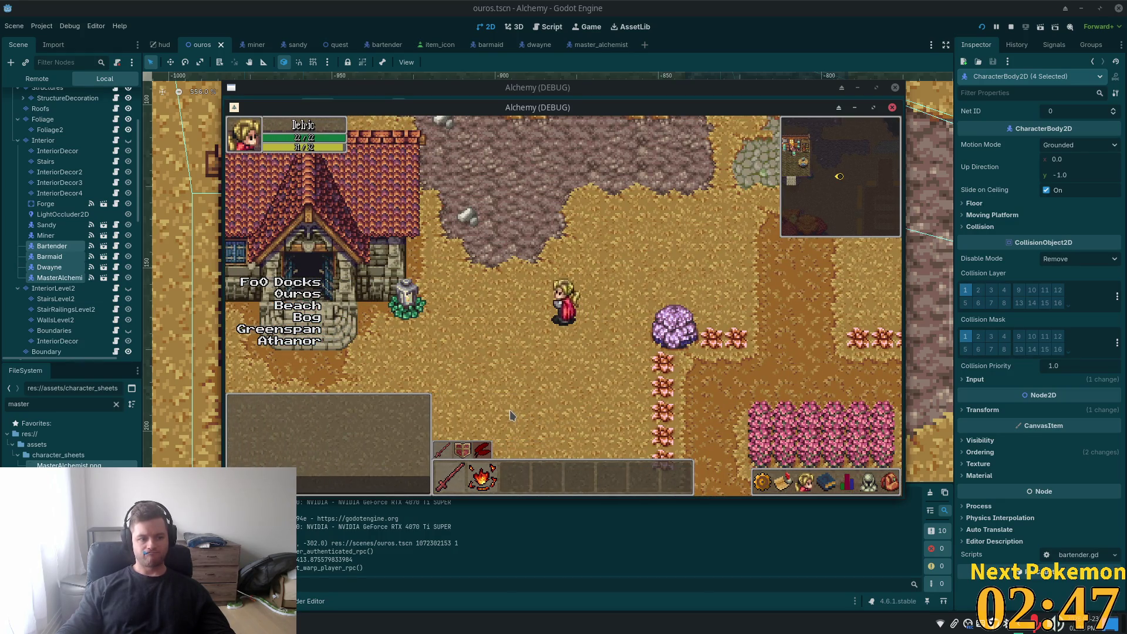
pyautogui.press('a')
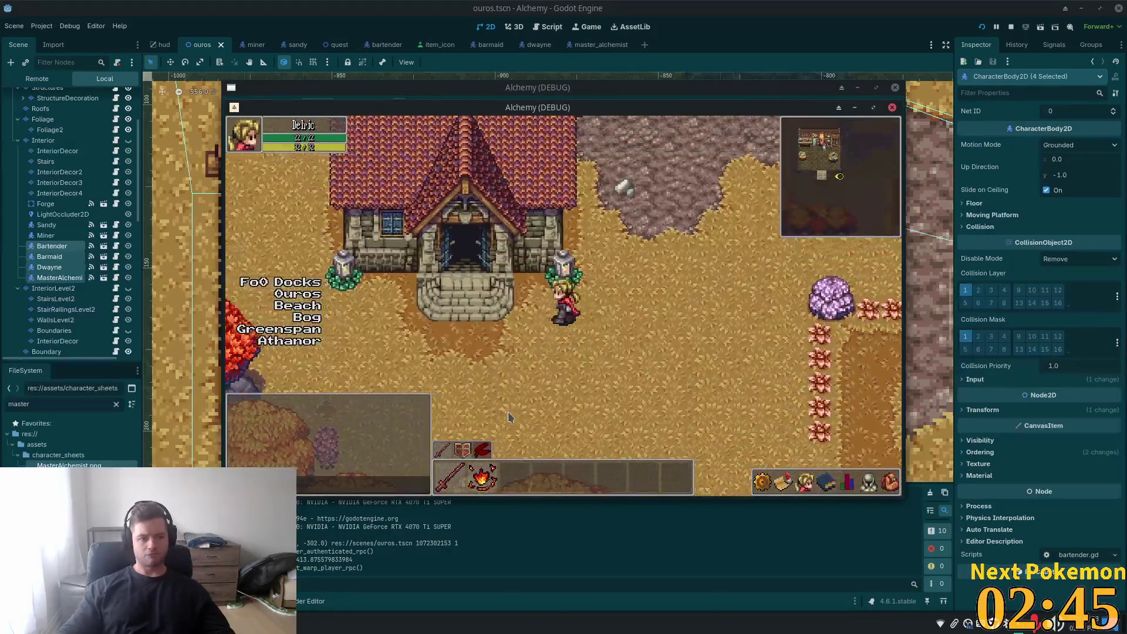
pyautogui.press('a')
pyautogui.press('w')
pyautogui.press('w')
pyautogui.press('a')
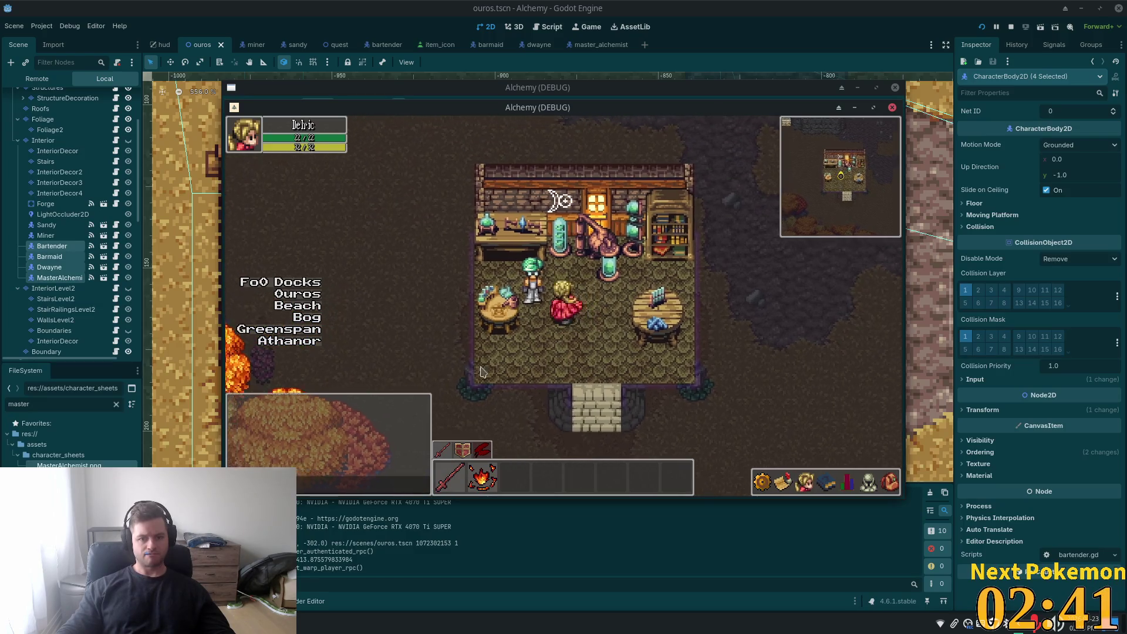
pyautogui.click(572, 285)
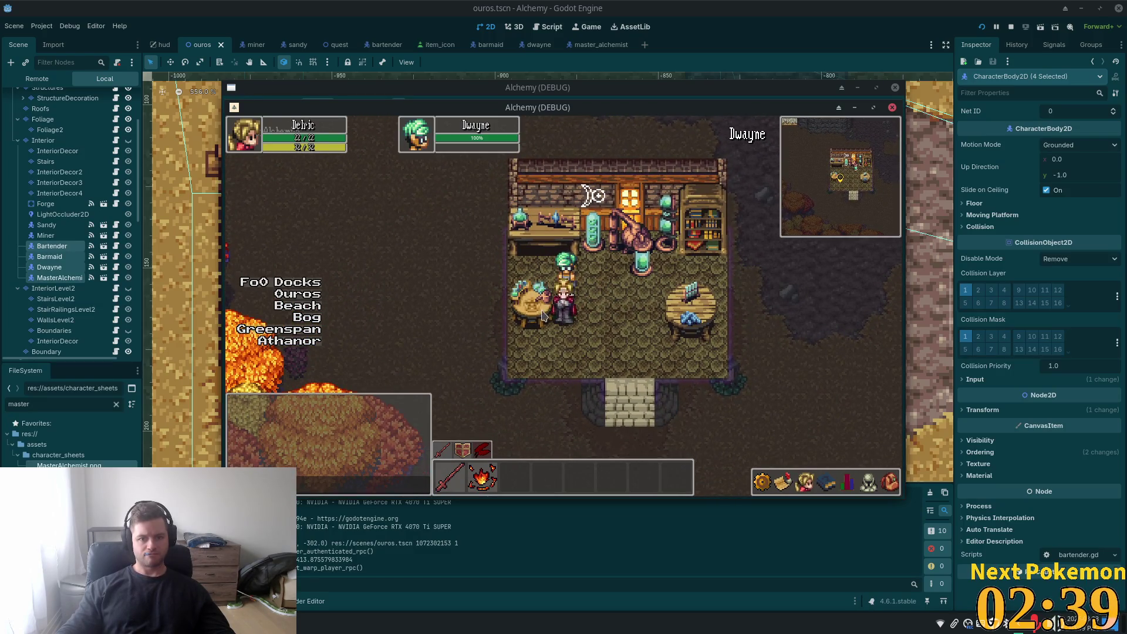
pyautogui.press('d')
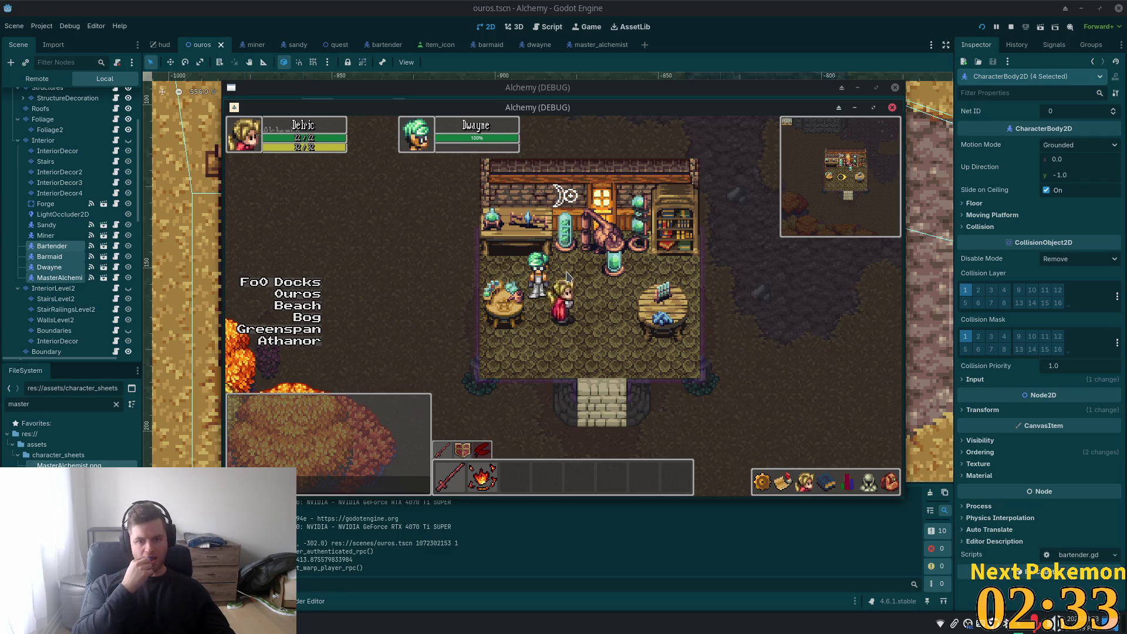
pyautogui.press('s')
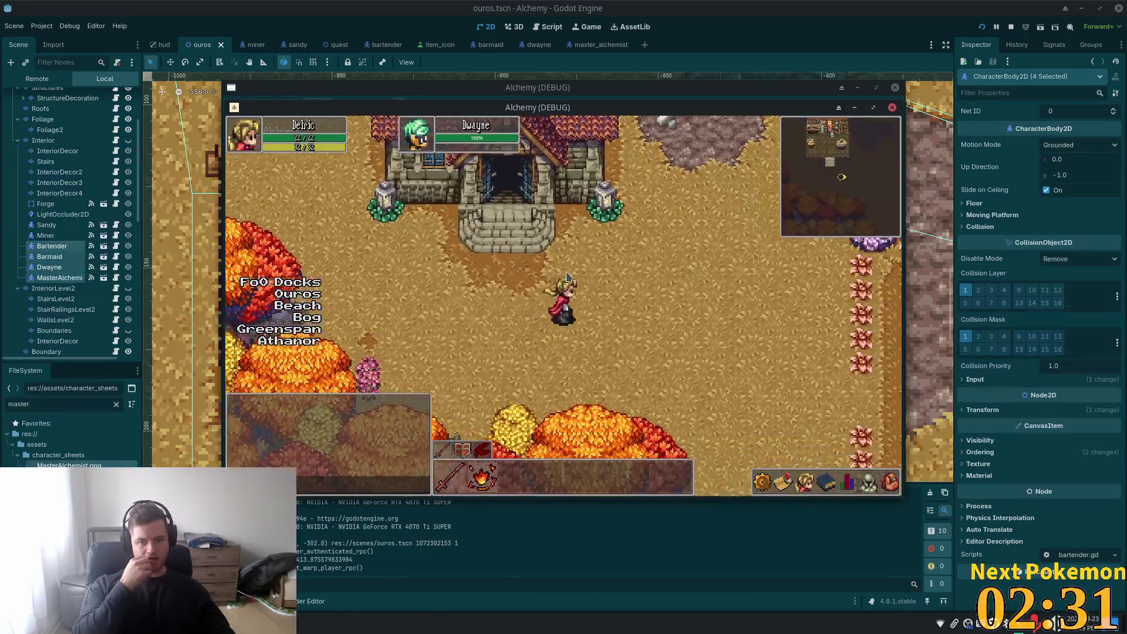
pyautogui.press('w')
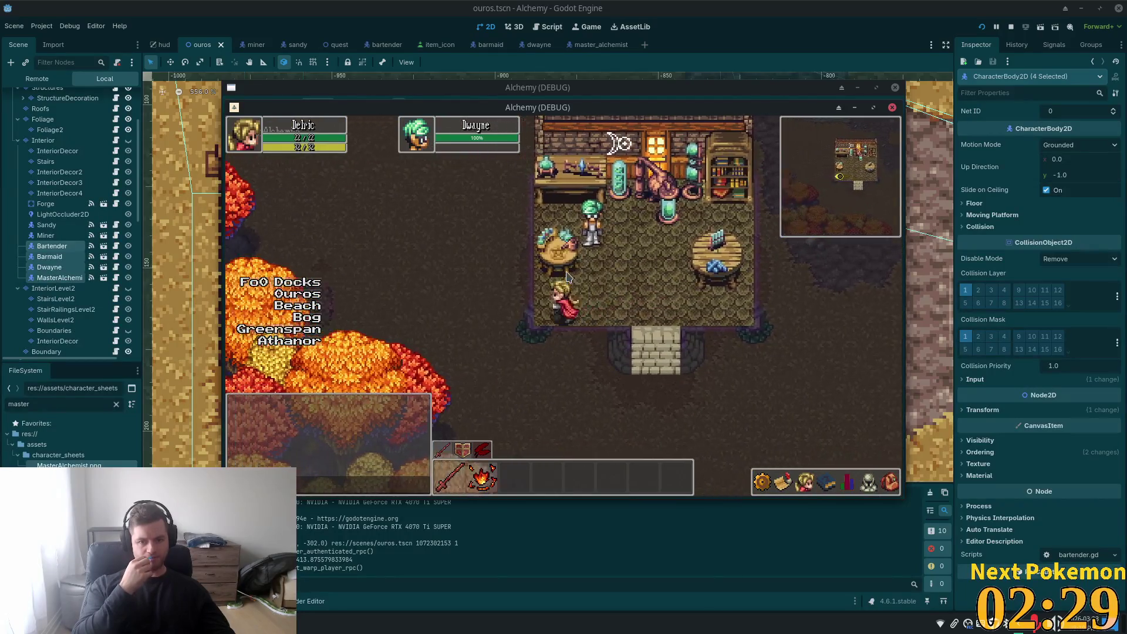
pyautogui.press('d')
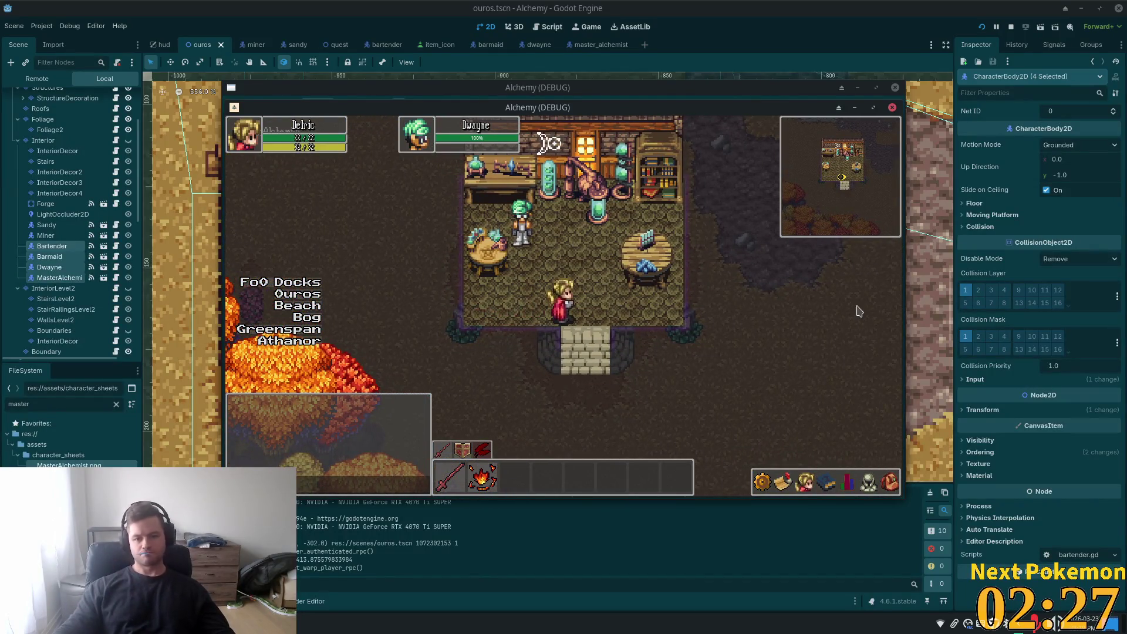
pyautogui.press('a')
pyautogui.press('s')
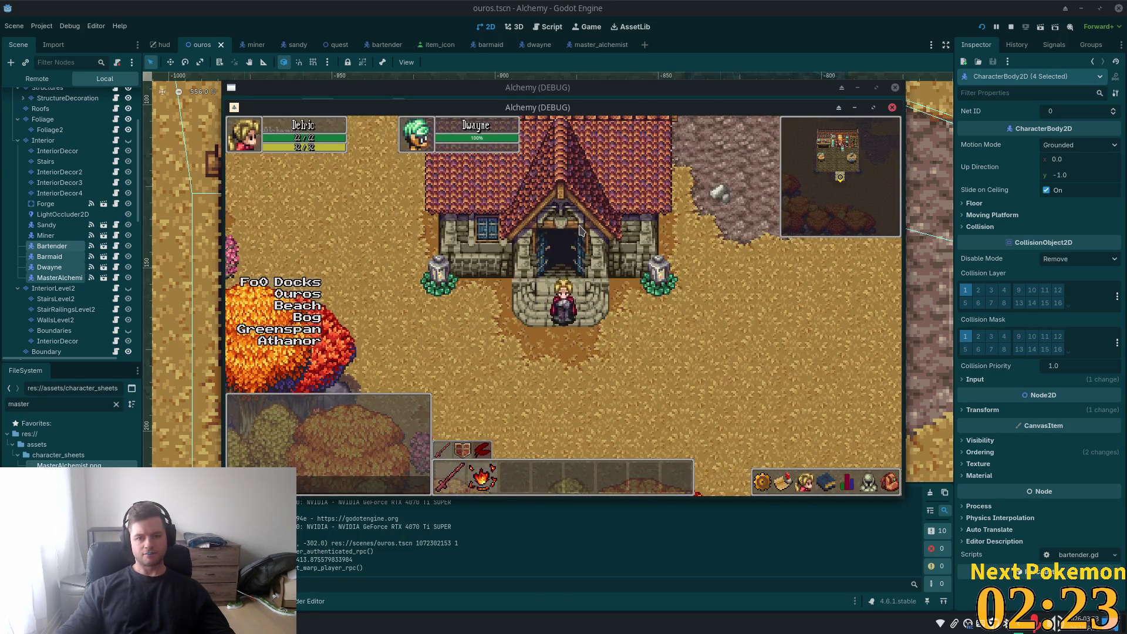
pyautogui.press('w')
pyautogui.press('s')
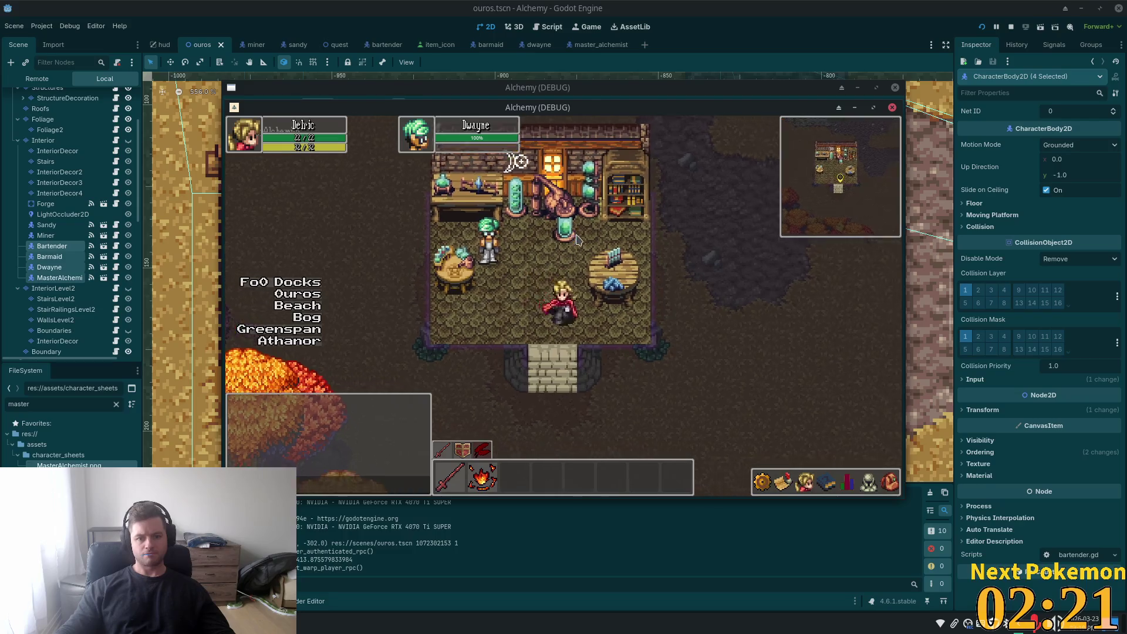
pyautogui.click(738, 36)
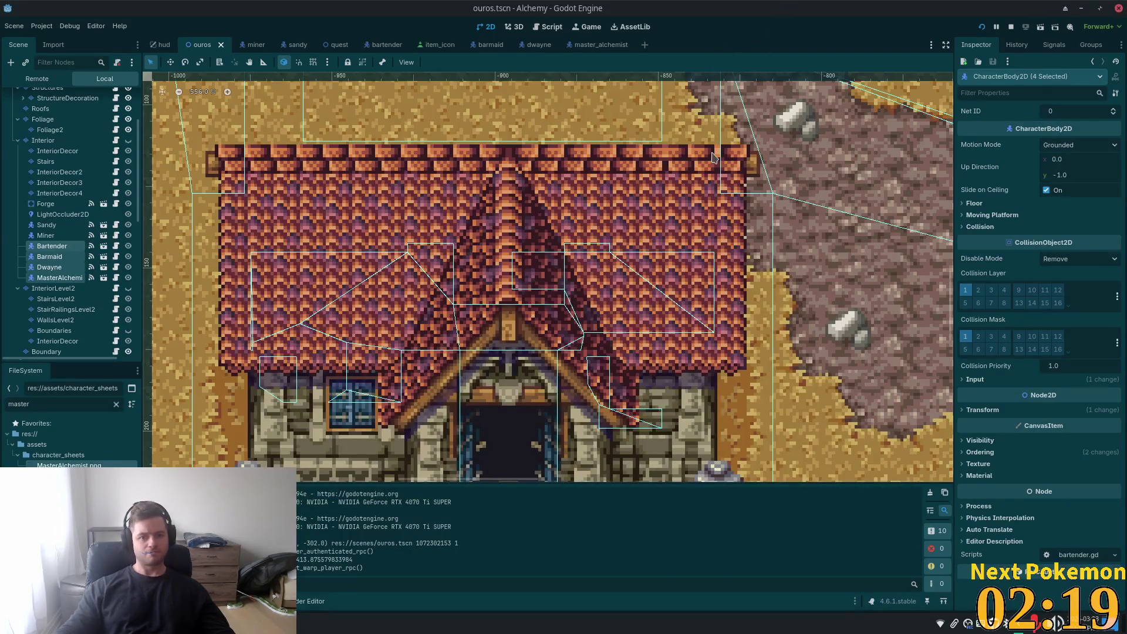
# - Make the Interior layer visible and box-select its room tiles, moving them up one cell
pyautogui.scroll(-5, 472, 188)
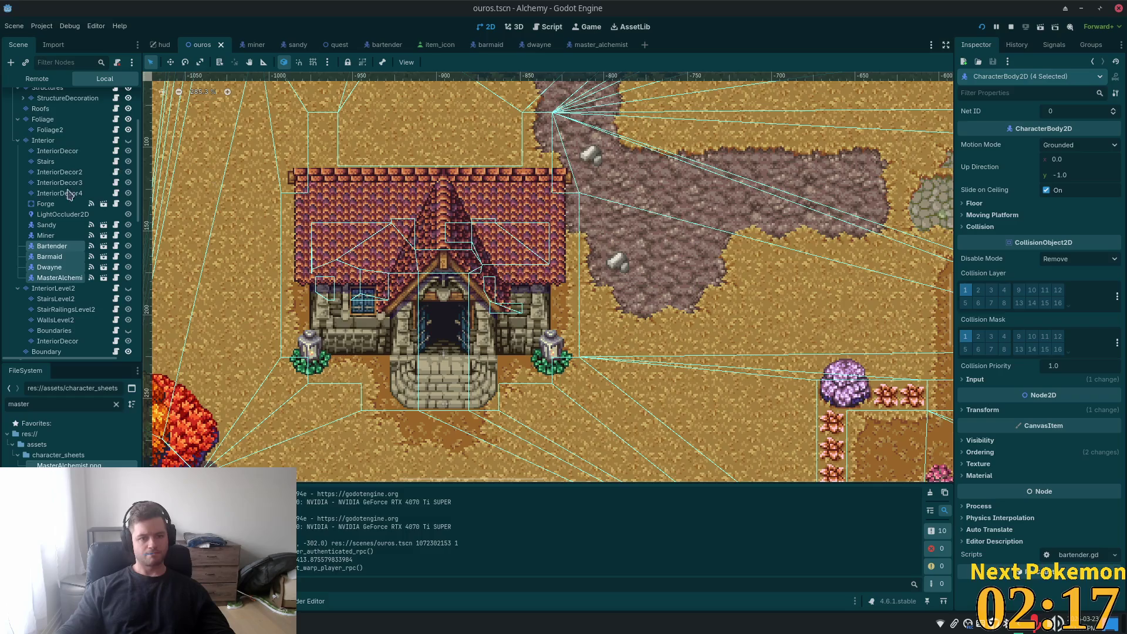
pyautogui.click(67, 140)
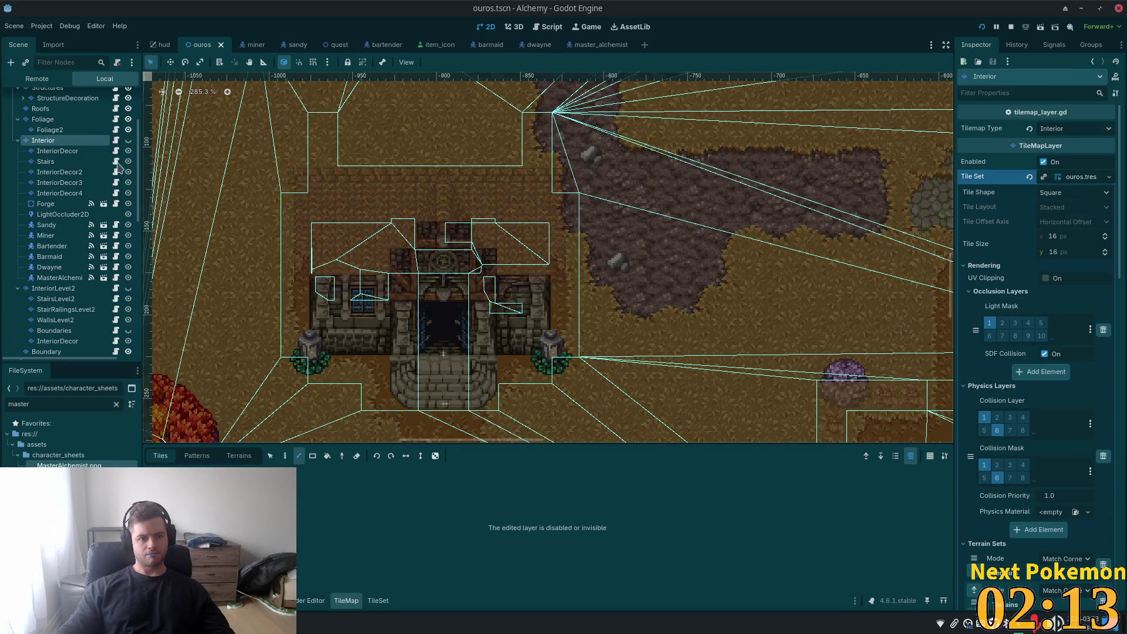
pyautogui.click(128, 140)
pyautogui.scroll(-3, 400, 300)
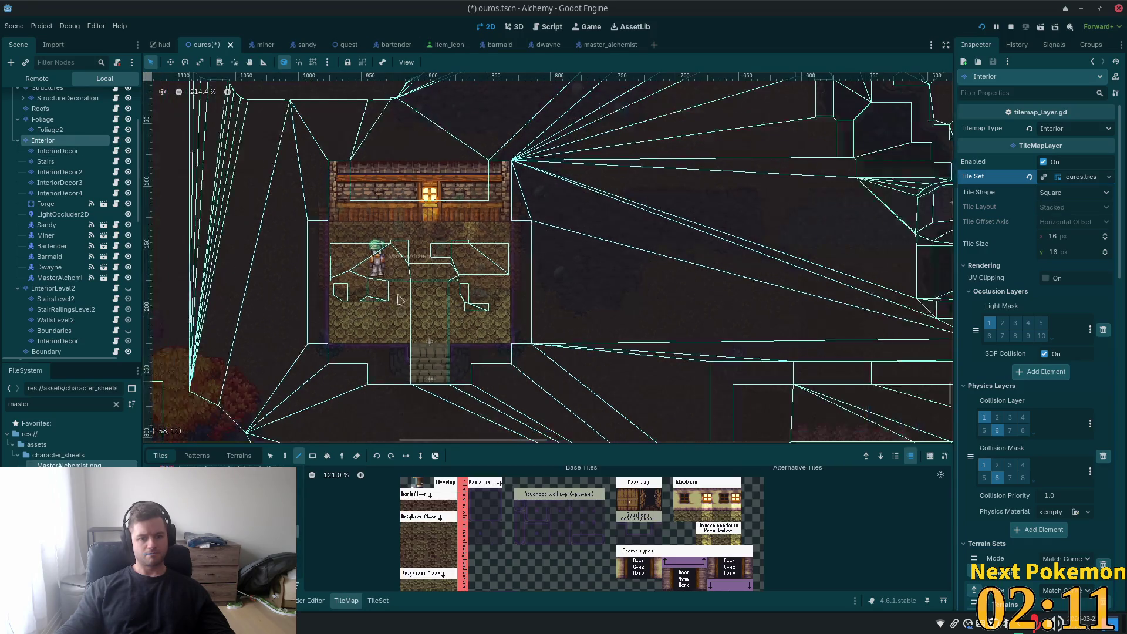
pyautogui.click(270, 456)
pyautogui.moveTo(294, 146); pyautogui.dragTo(568, 401)
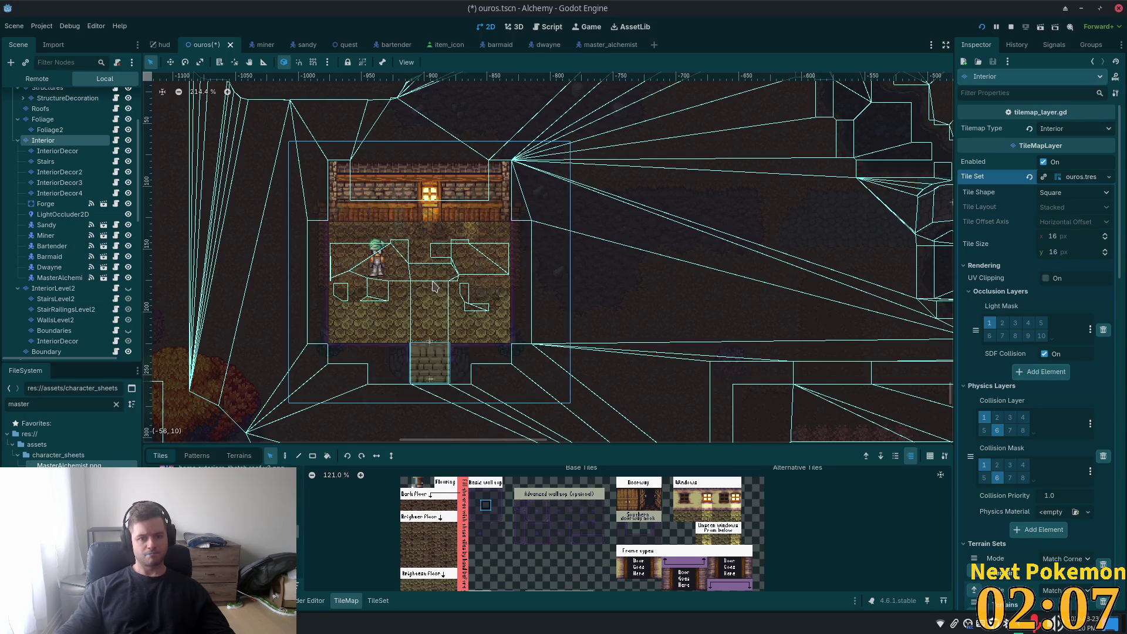
pyautogui.moveTo(432, 310); pyautogui.dragTo(429, 311)
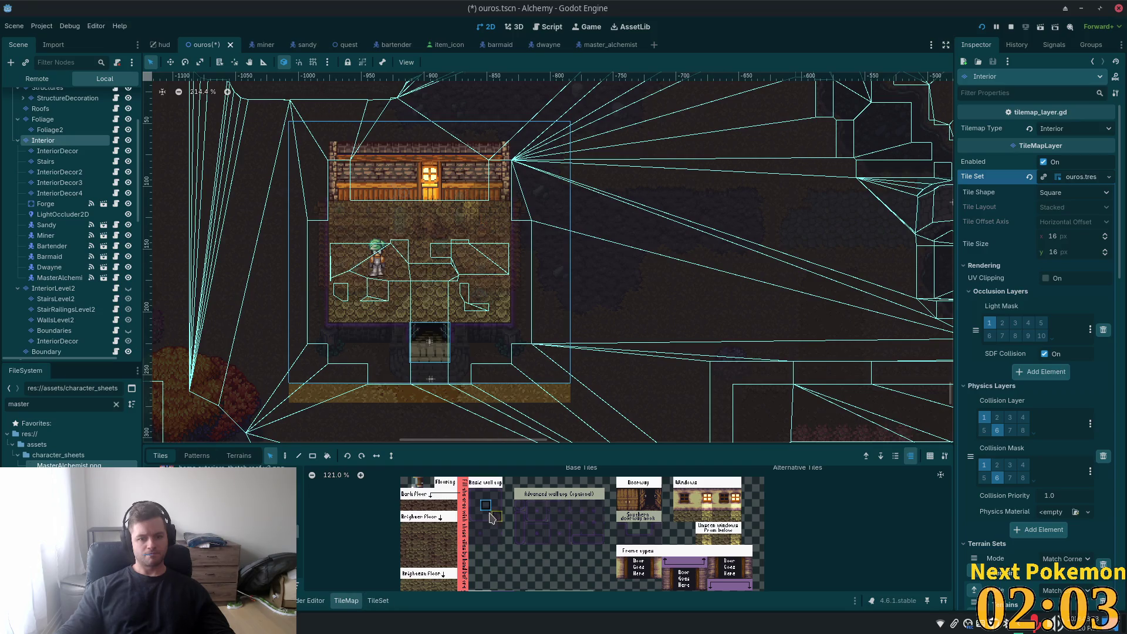
# - Preview a line of a single atlas tile with the Line tool, then abandon it
pyautogui.click(299, 456)
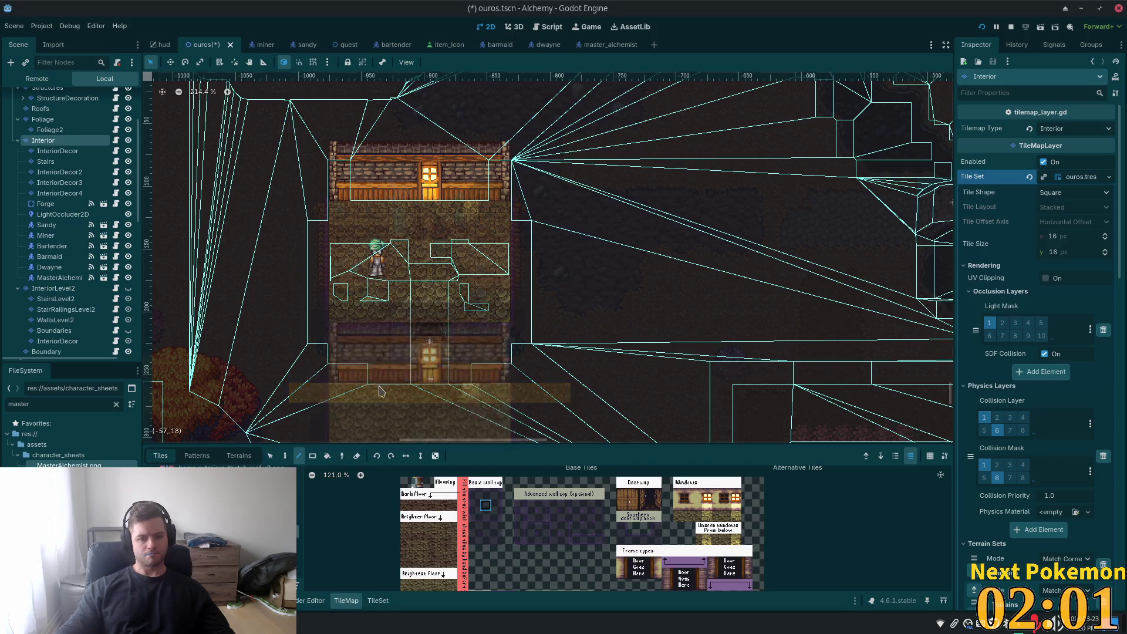
pyautogui.click(486, 508)
pyautogui.moveTo(307, 411); pyautogui.dragTo(561, 401)
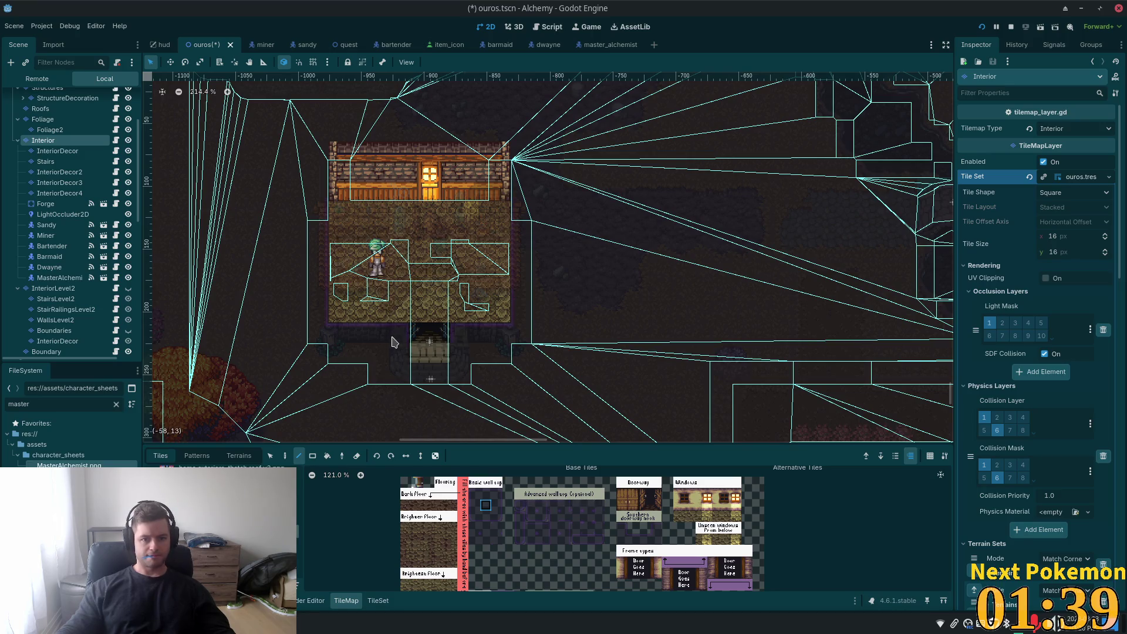
# - Shift the InteriorDecor bench, shelf and barrel tiles up one cell and save
pyautogui.click(59, 151)
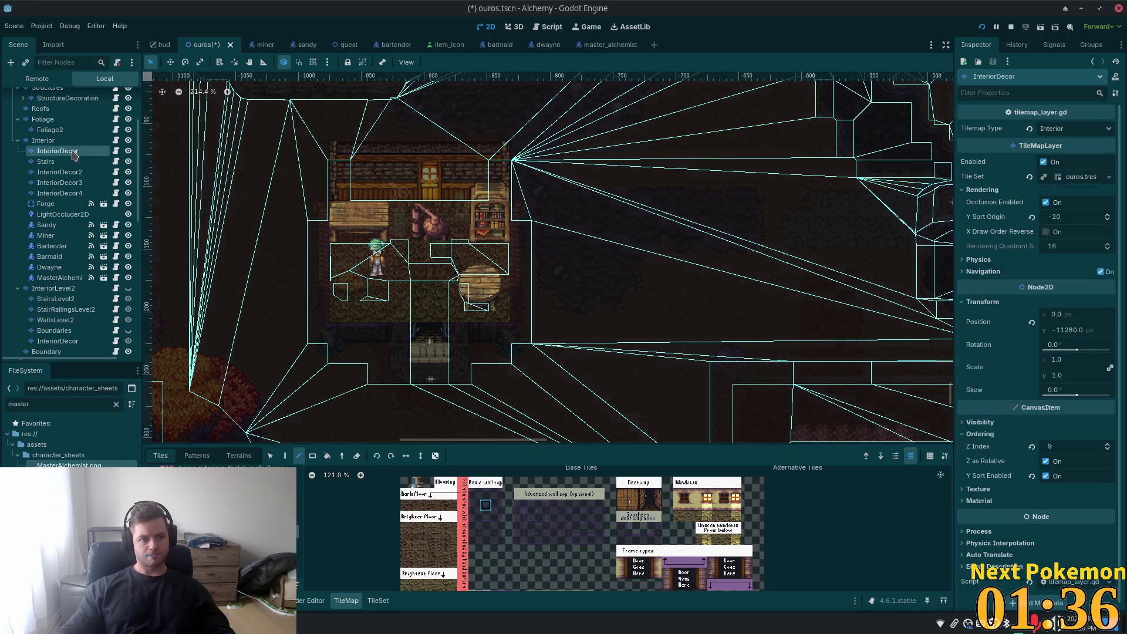
pyautogui.click(269, 456)
pyautogui.moveTo(289, 120)
pyautogui.mouseDown()
pyautogui.moveTo(573, 343)
pyautogui.moveTo(571, 424)
pyautogui.mouseUp()
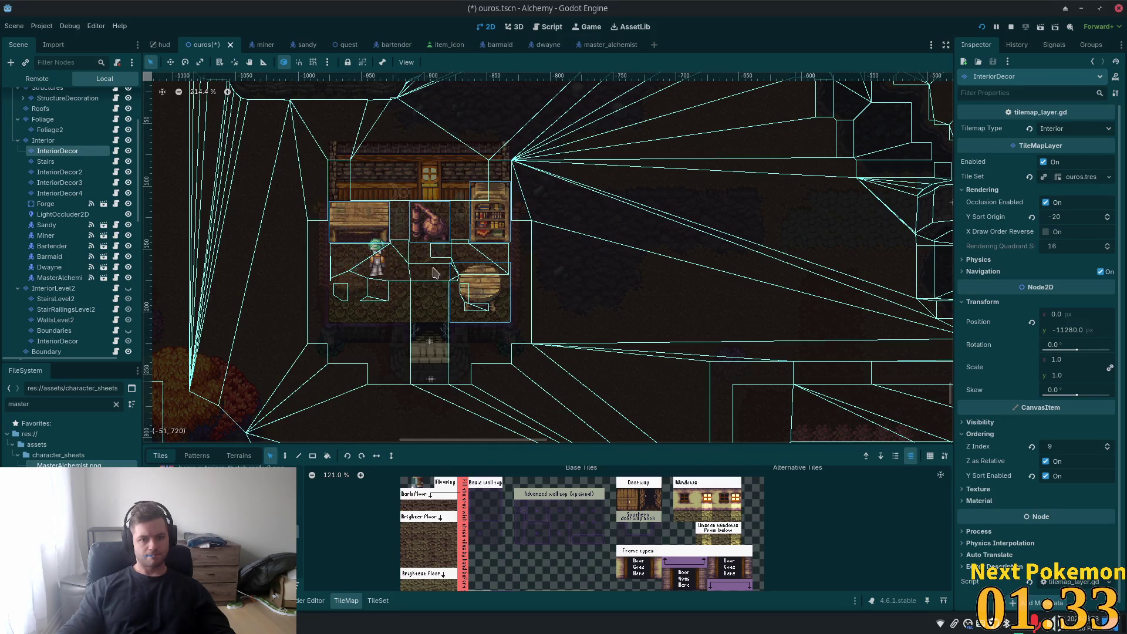
pyautogui.moveTo(383, 222); pyautogui.dragTo(386, 202)
pyautogui.hotkey('ctrl', 's')
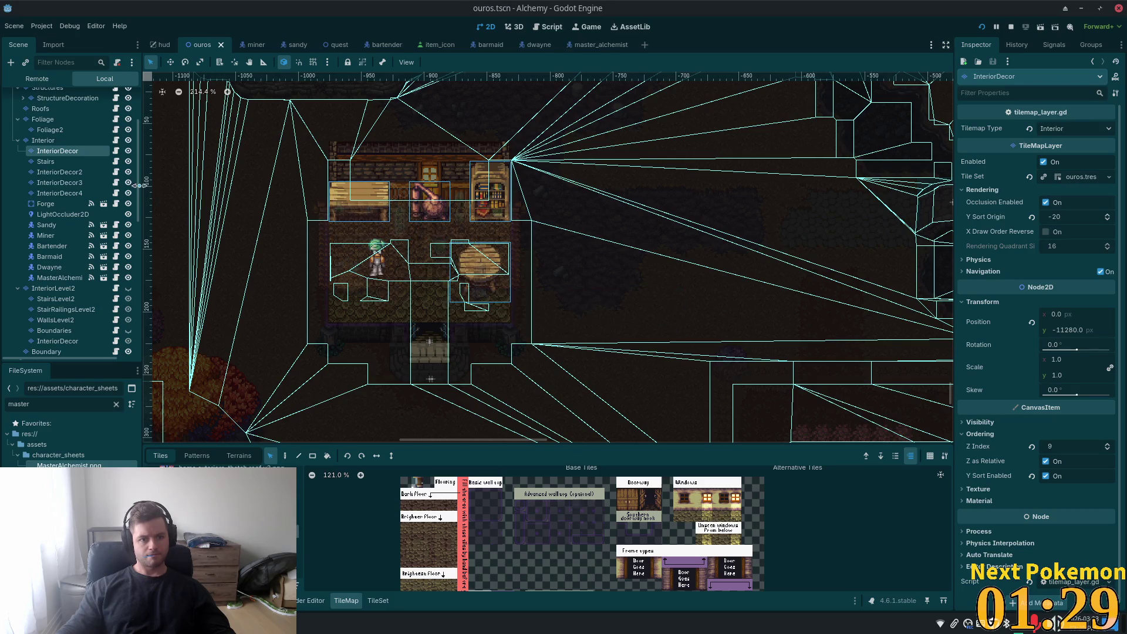
# - Shift InteriorDecor2 and InteriorDecor3 tiles up one cell, then box-select the InteriorDecor4 tiles
pyautogui.press('Down')
pyautogui.press('Down')
pyautogui.moveTo(269, 121)
pyautogui.mouseDown()
pyautogui.moveTo(691, 386)
pyautogui.moveTo(673, 404)
pyautogui.mouseUp()
pyautogui.moveTo(428, 240); pyautogui.dragTo(437, 221)
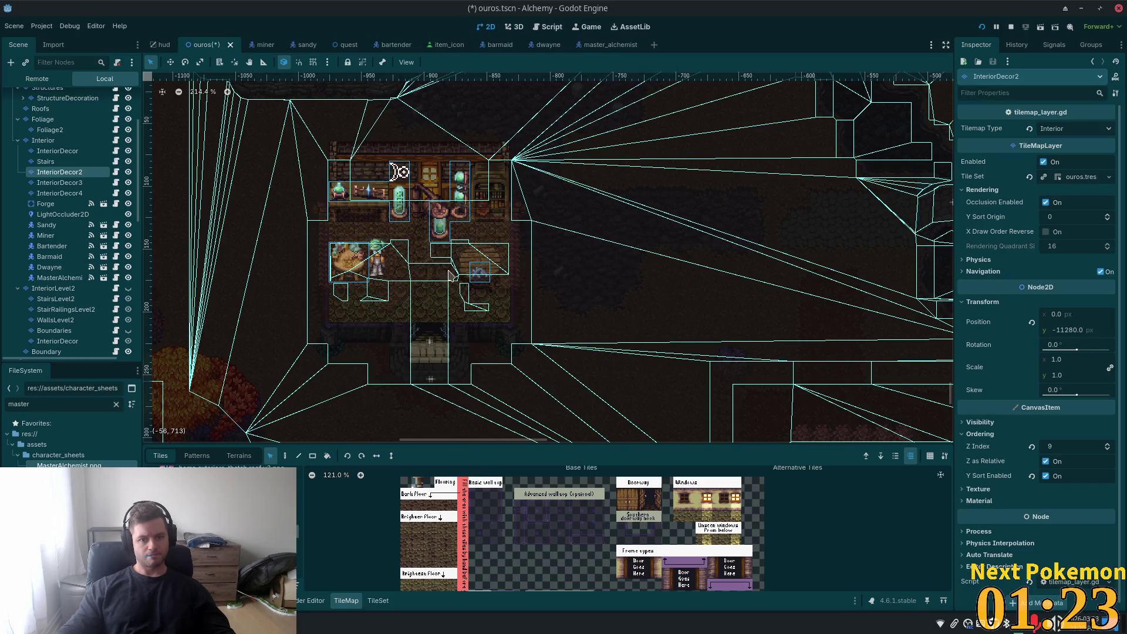
pyautogui.click(117, 184)
pyautogui.moveTo(250, 101)
pyautogui.mouseDown()
pyautogui.moveTo(267, 141)
pyautogui.moveTo(669, 430)
pyautogui.mouseUp()
pyautogui.moveTo(477, 268); pyautogui.dragTo(478, 248)
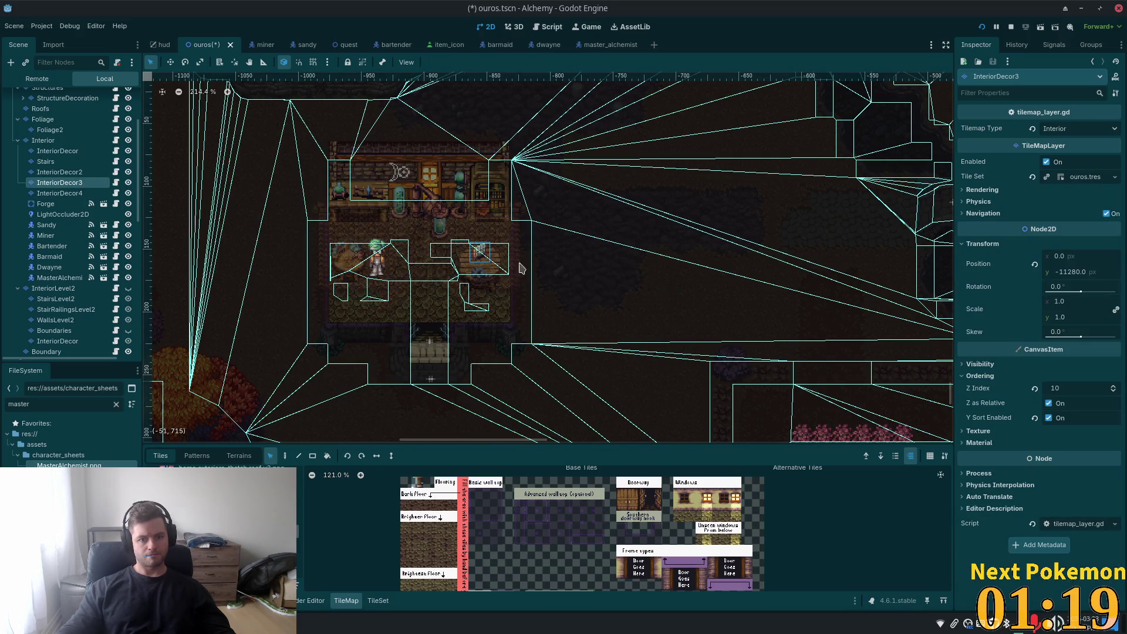
pyautogui.click(91, 194)
pyautogui.moveTo(264, 138); pyautogui.dragTo(662, 420)
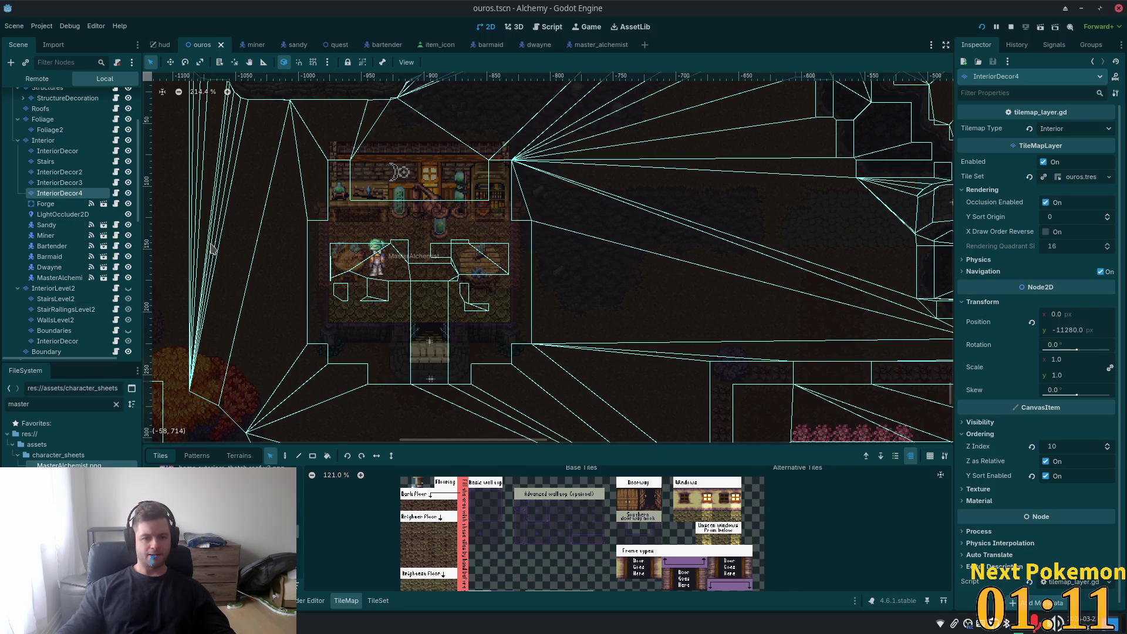
# - Move the MasterAlchemist node about 12 px higher inside the house
pyautogui.click(69, 278)
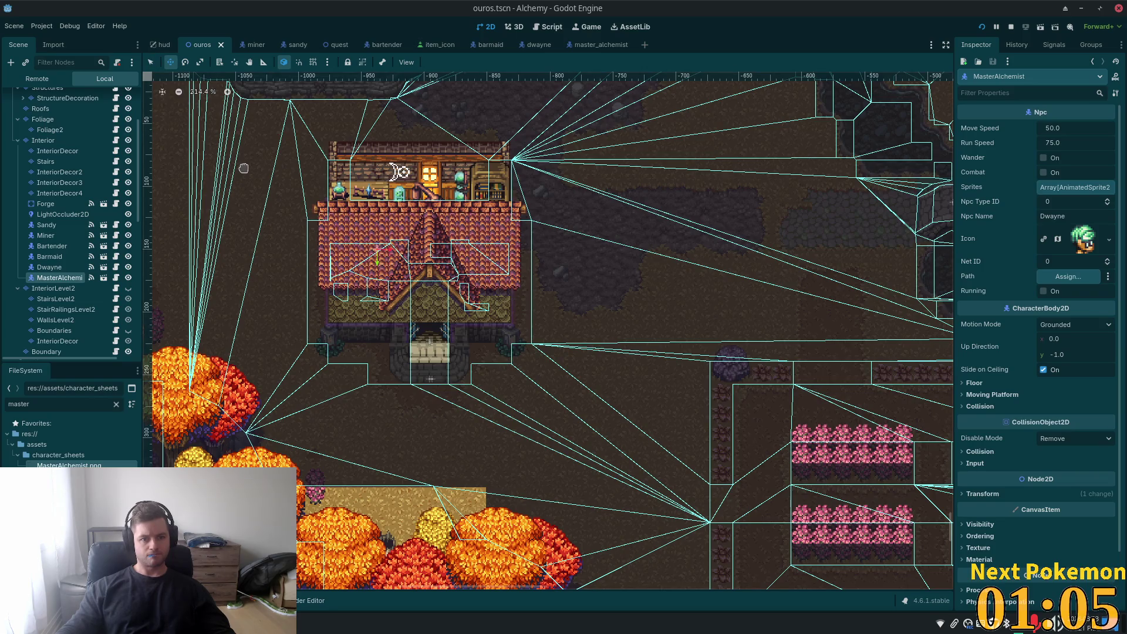
pyautogui.press('Up')
pyautogui.moveTo(244, 168); pyautogui.dragTo(244, 160)
pyautogui.scroll(5, 122, 158)
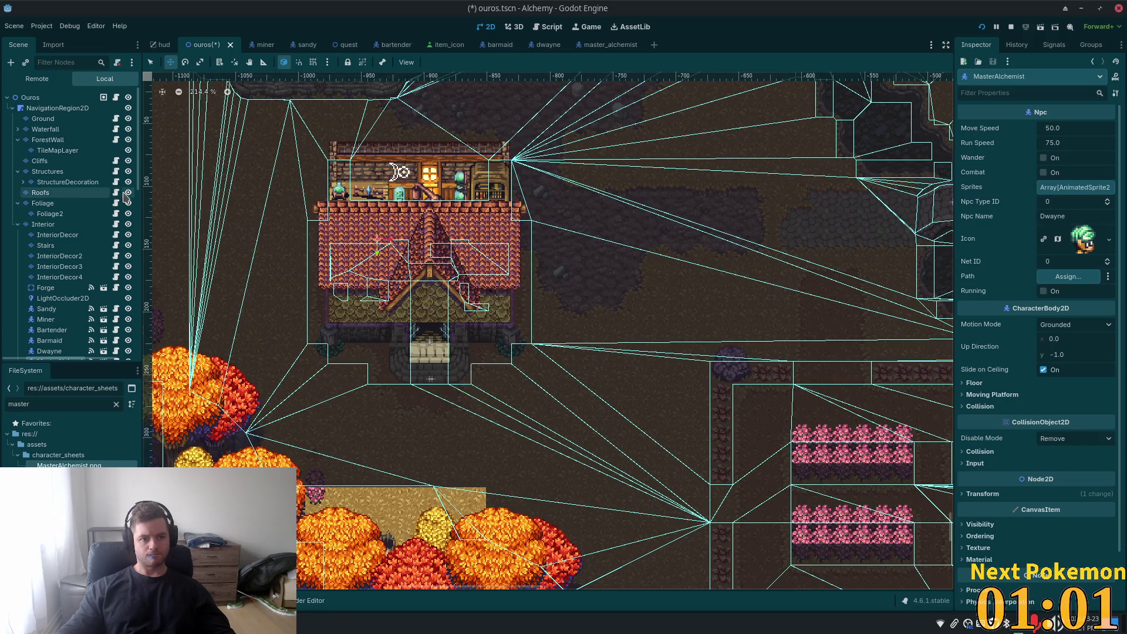
# - Hide the Roofs layer to check the interior, save, restore roofs and hide the interior decor
pyautogui.click(127, 194)
pyautogui.hotkey('ctrl', 's')
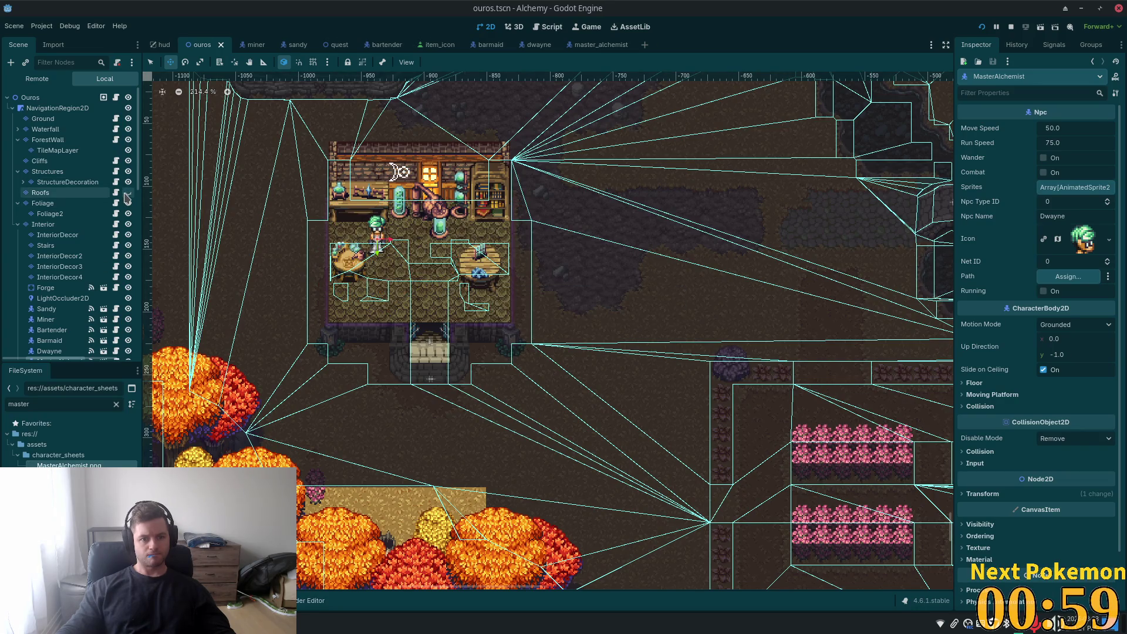
pyautogui.click(127, 192)
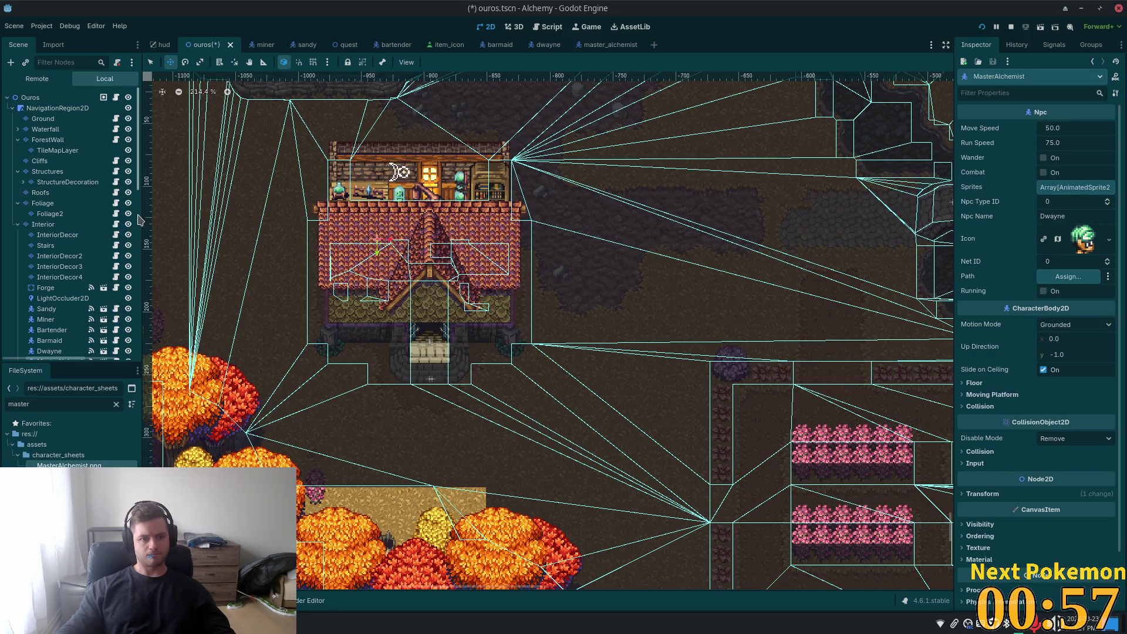
pyautogui.click(128, 227)
pyautogui.hotkey('ctrl', 's')
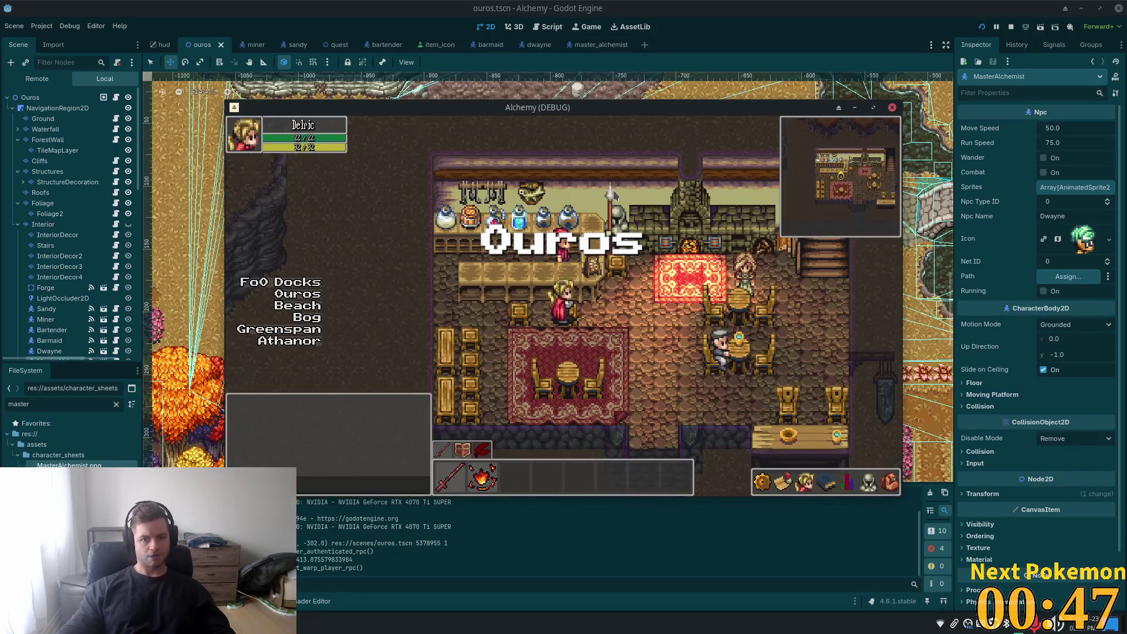
# - Walk the player out of the tavern, over the cliff bridge and into a house
pyautogui.press('Down')
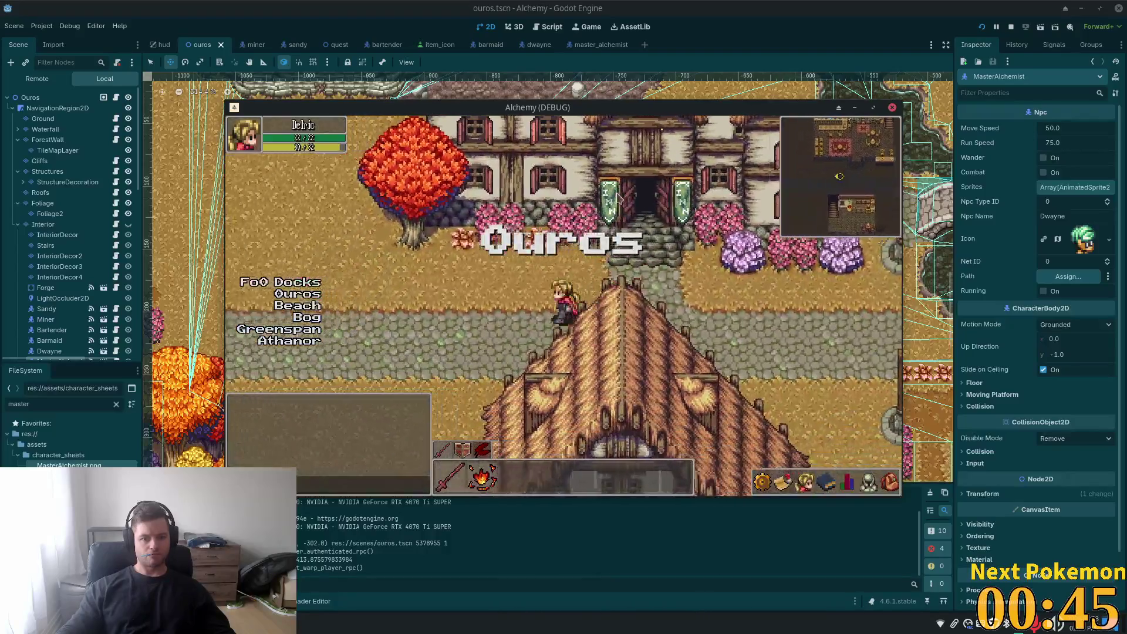
pyautogui.press('Left')
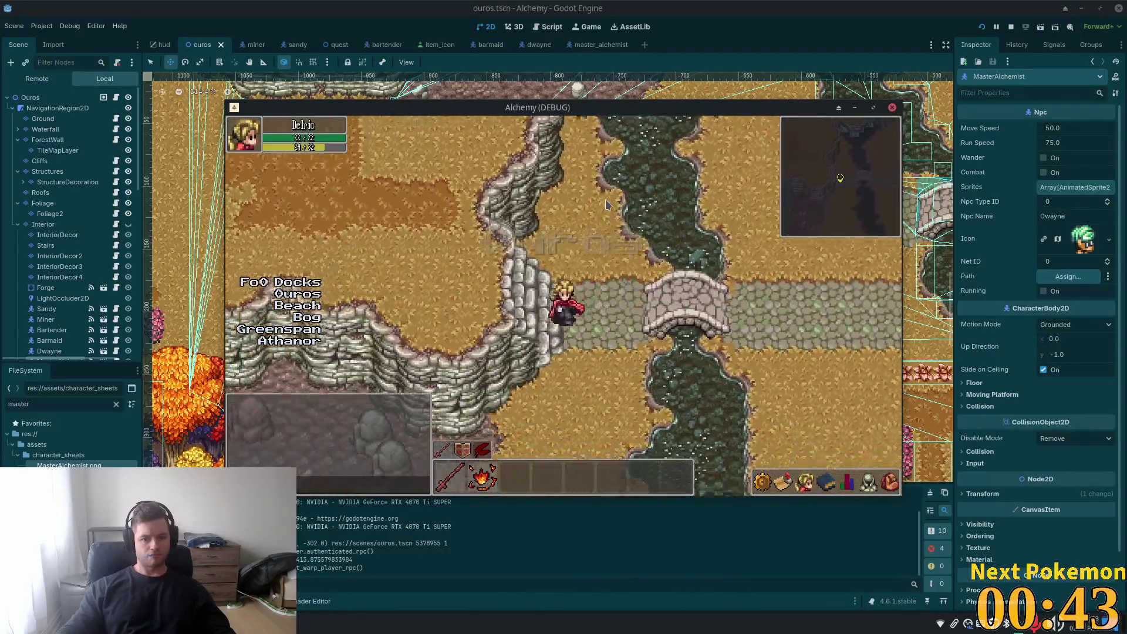
pyautogui.press('Down')
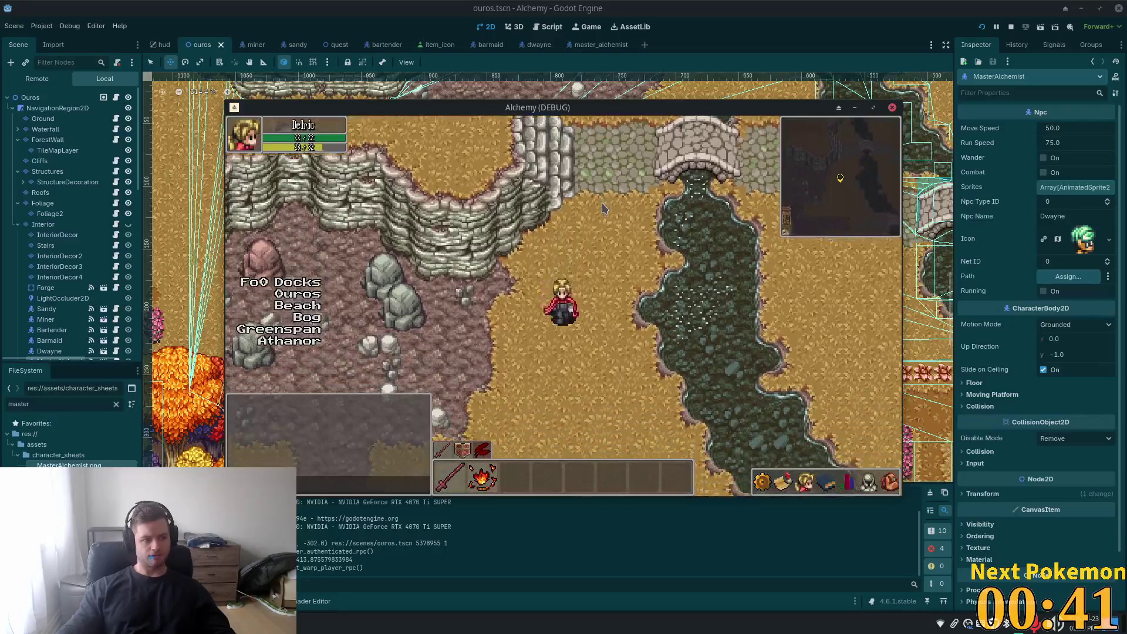
pyautogui.press('Down')
pyautogui.press('Down')
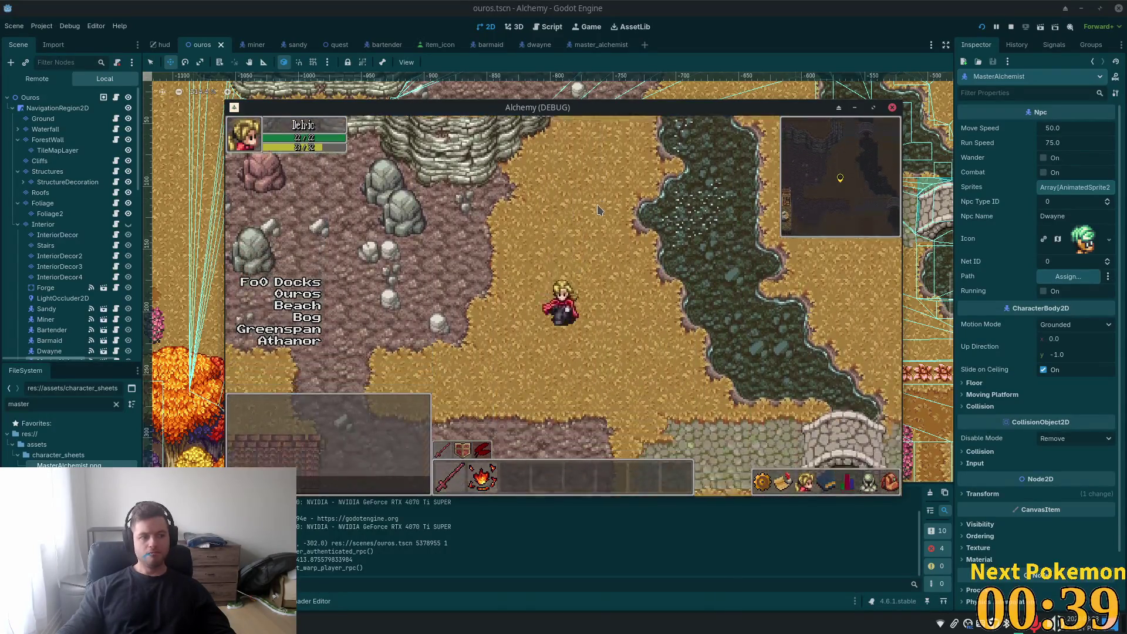
pyautogui.press('Left')
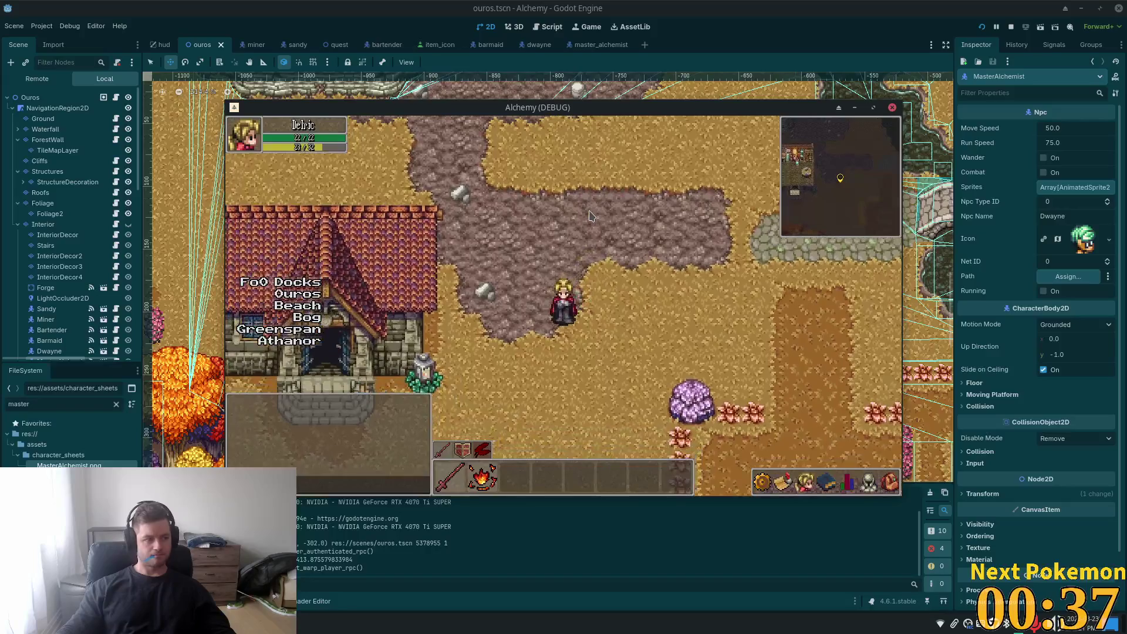
pyautogui.press('Left')
pyautogui.press('Down')
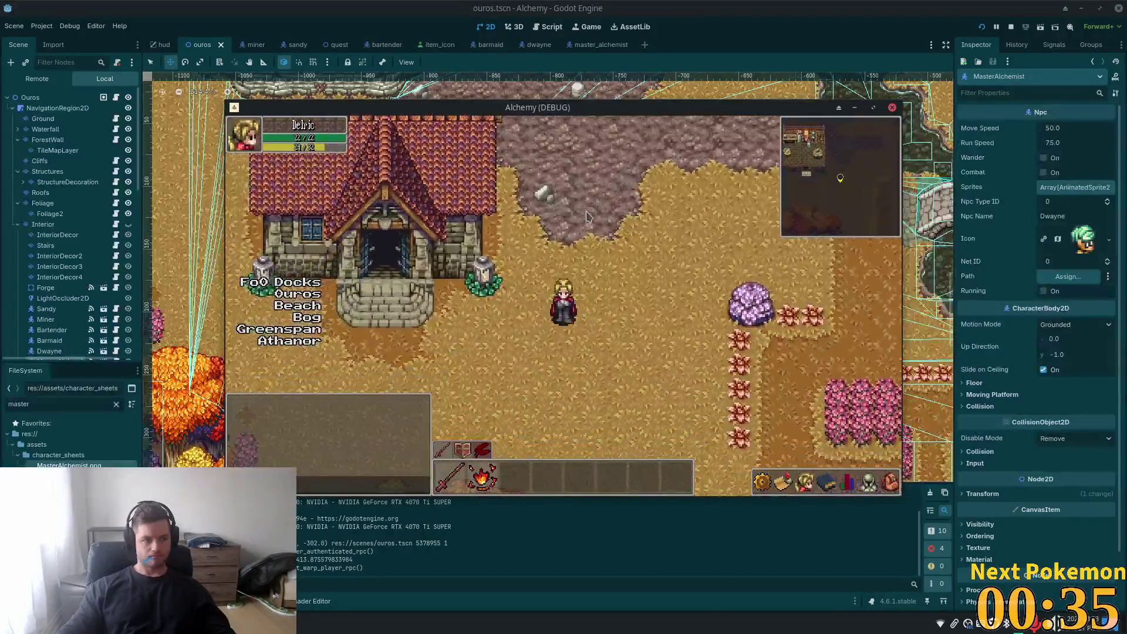
pyautogui.press('Down')
pyautogui.press('Left')
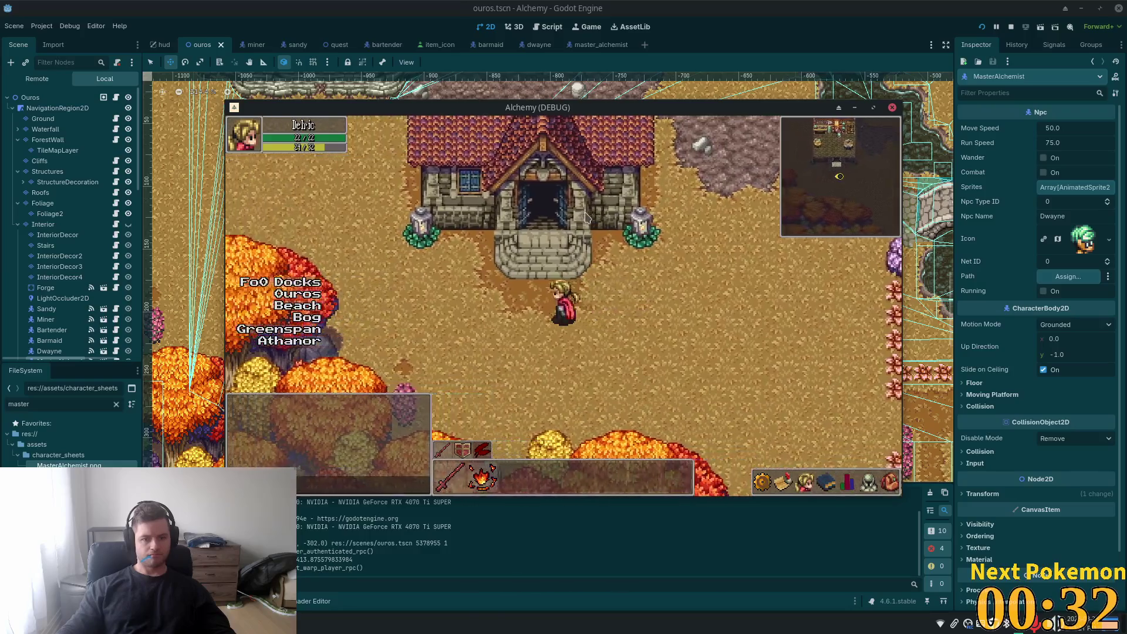
pyautogui.press('Up')
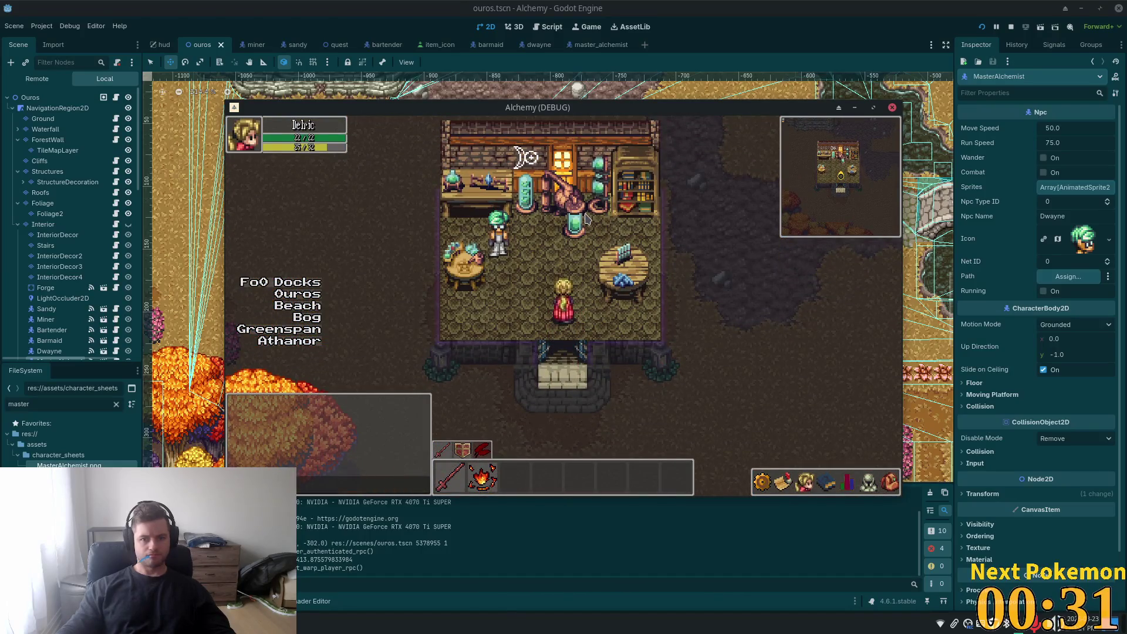
# - Walk around inside the alchemist's house, stepping out and back in, then leave
pyautogui.press('Left')
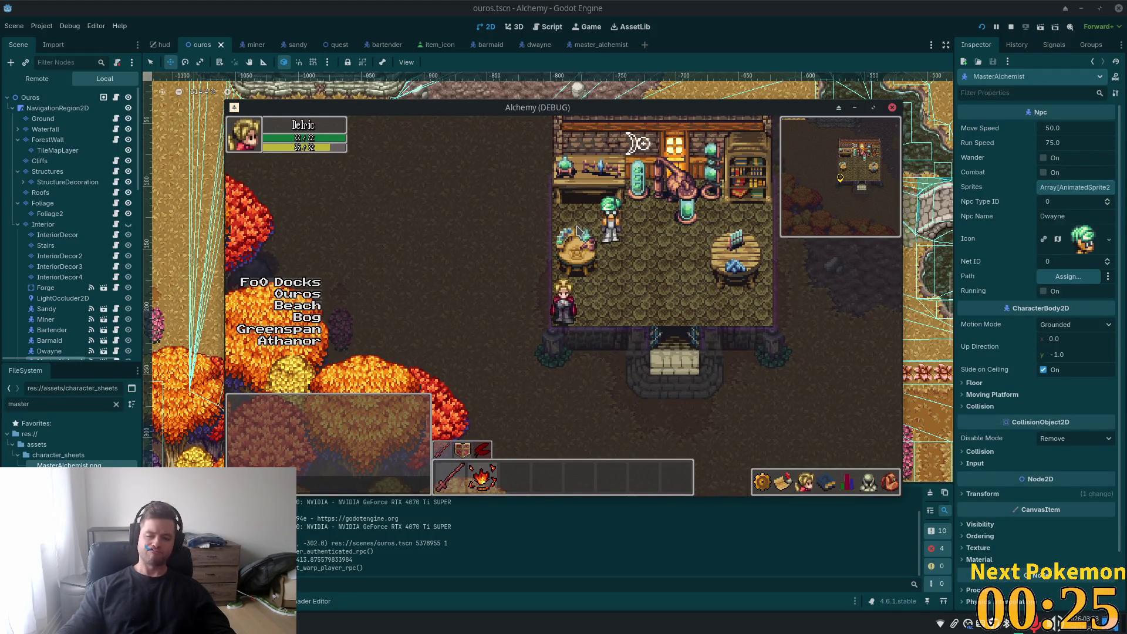
pyautogui.press('Right')
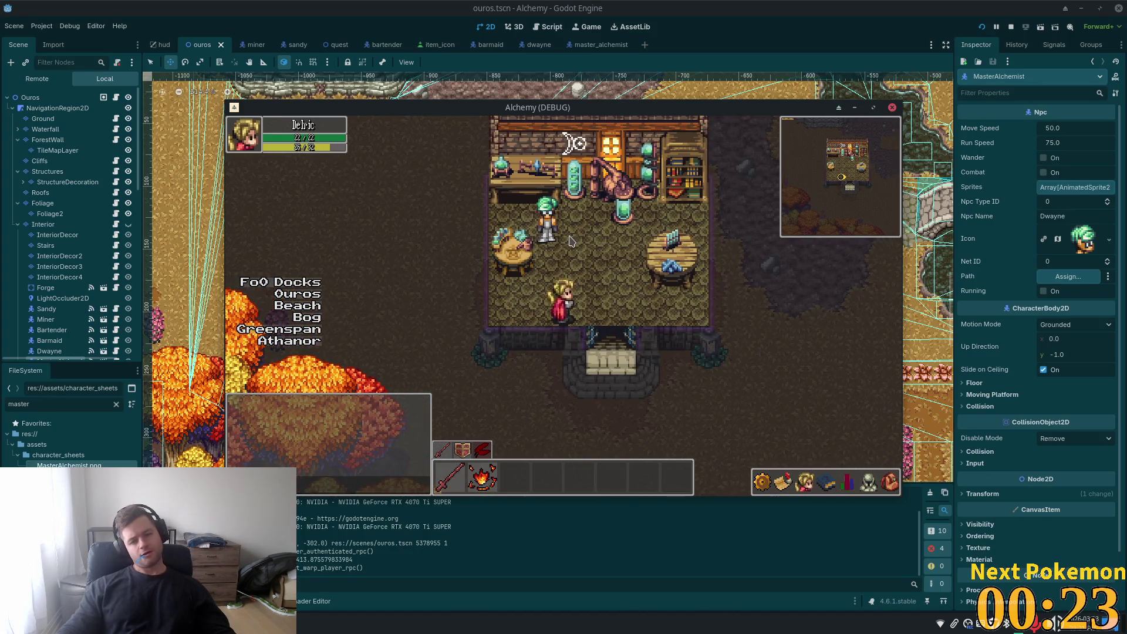
pyautogui.press('Right')
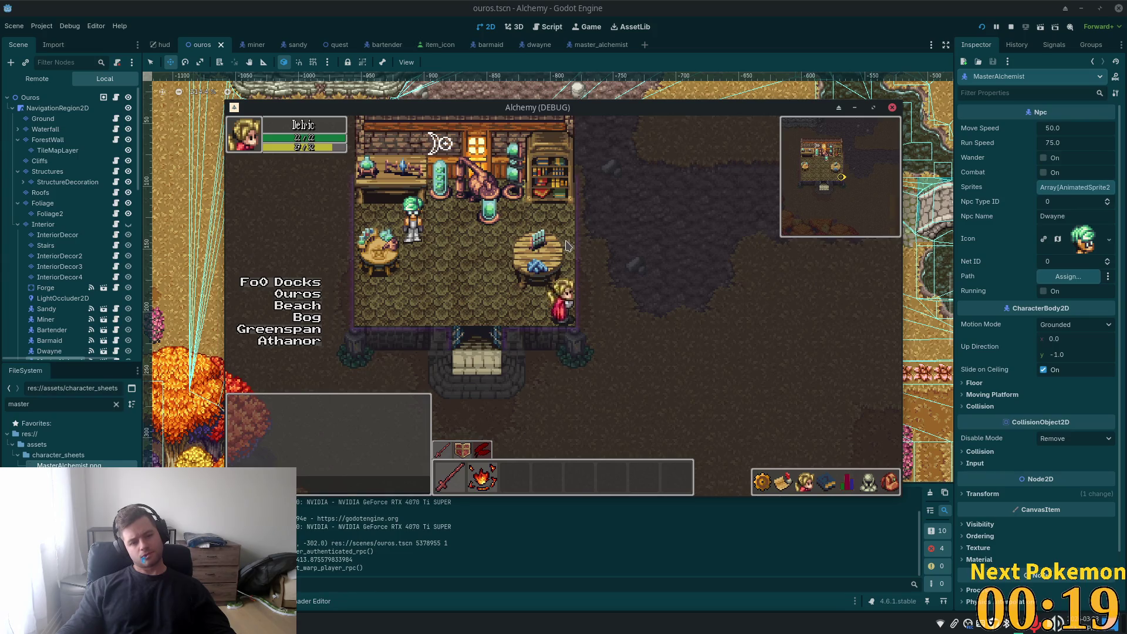
pyautogui.press('a')
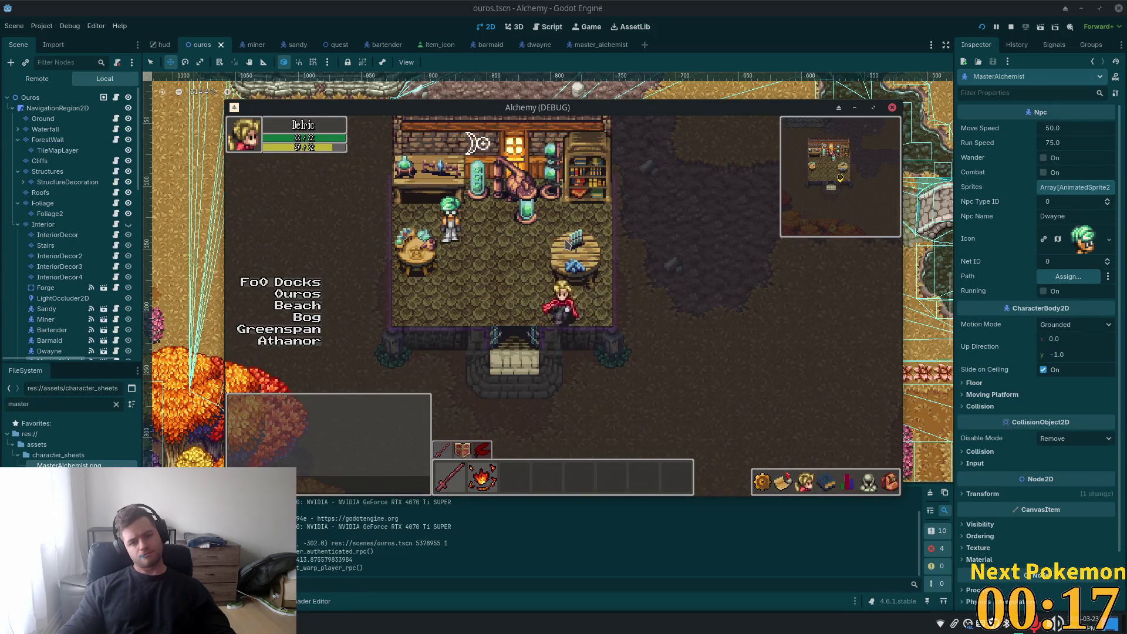
pyautogui.press('s')
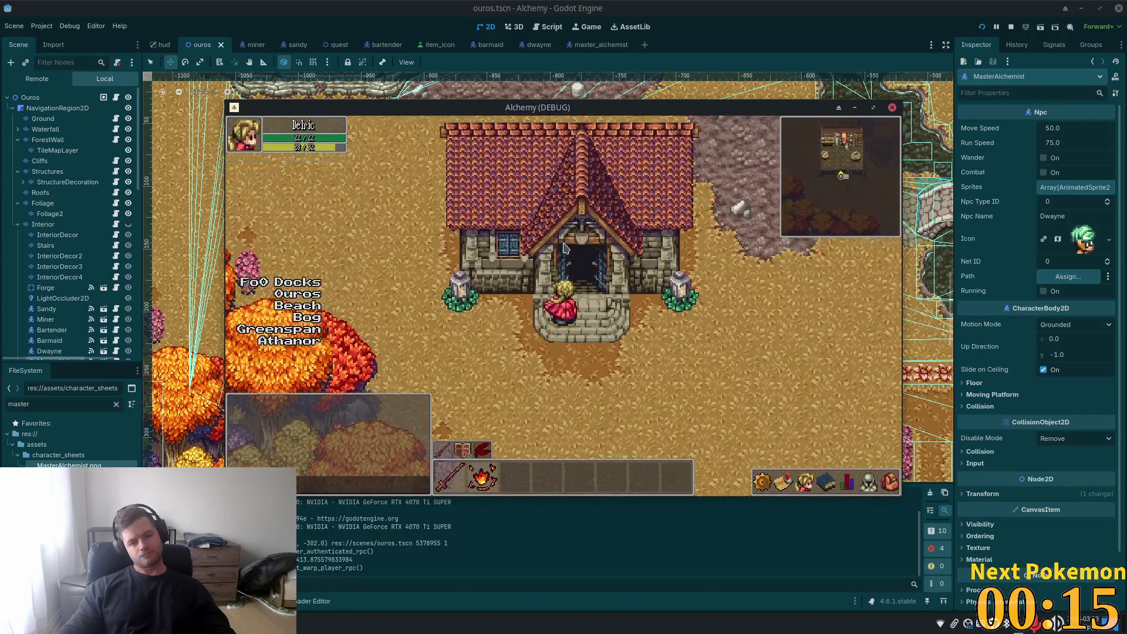
pyautogui.press('w')
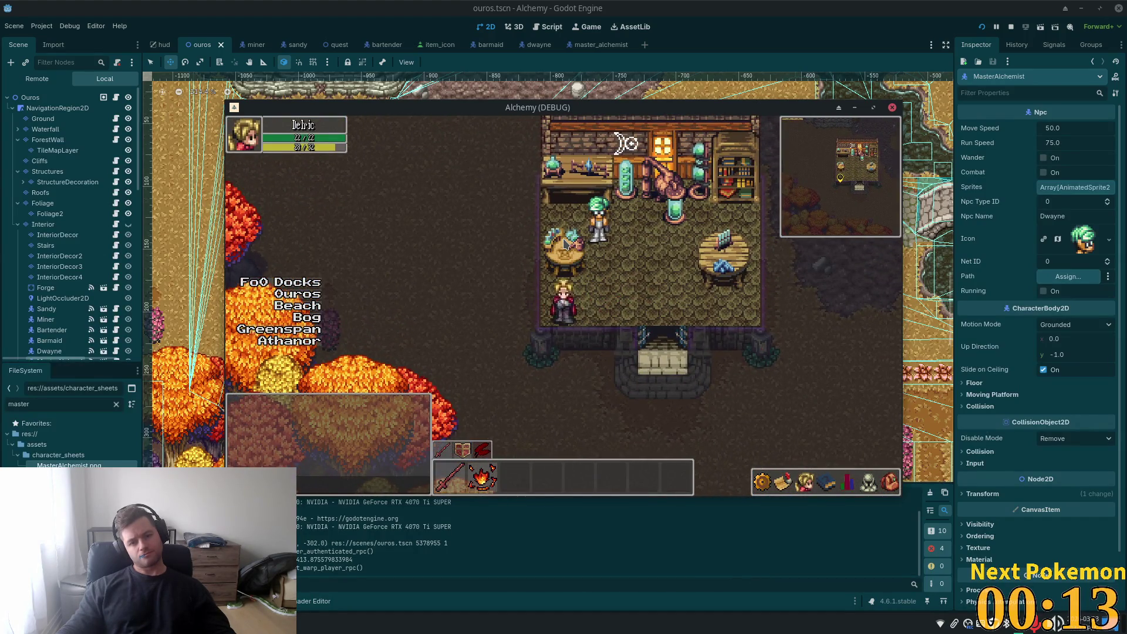
pyautogui.press('w')
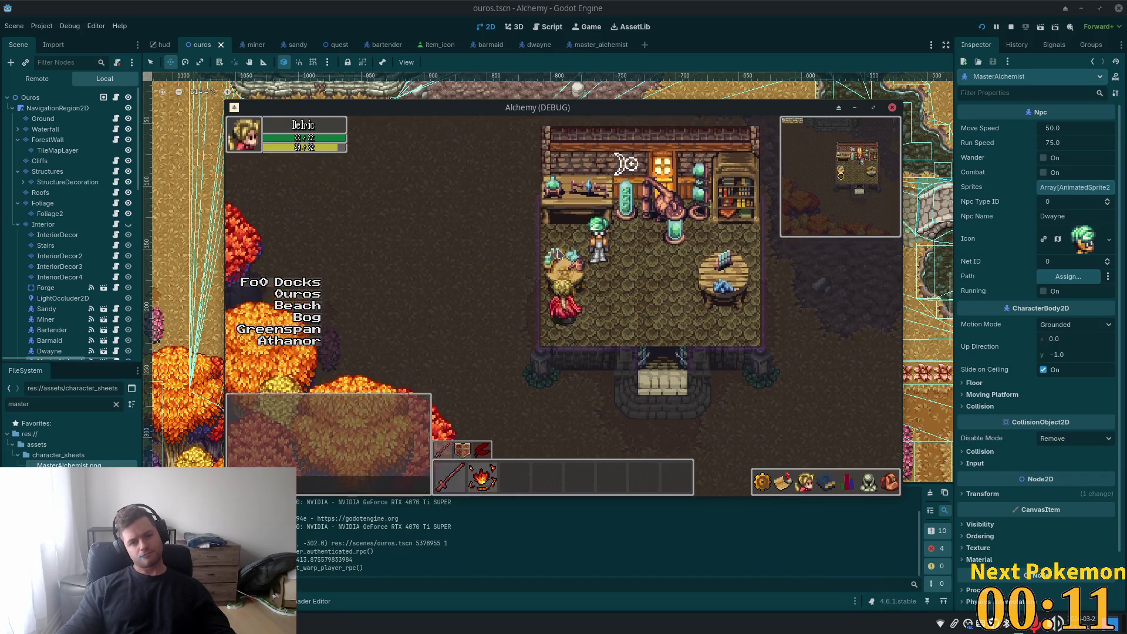
pyautogui.press('d')
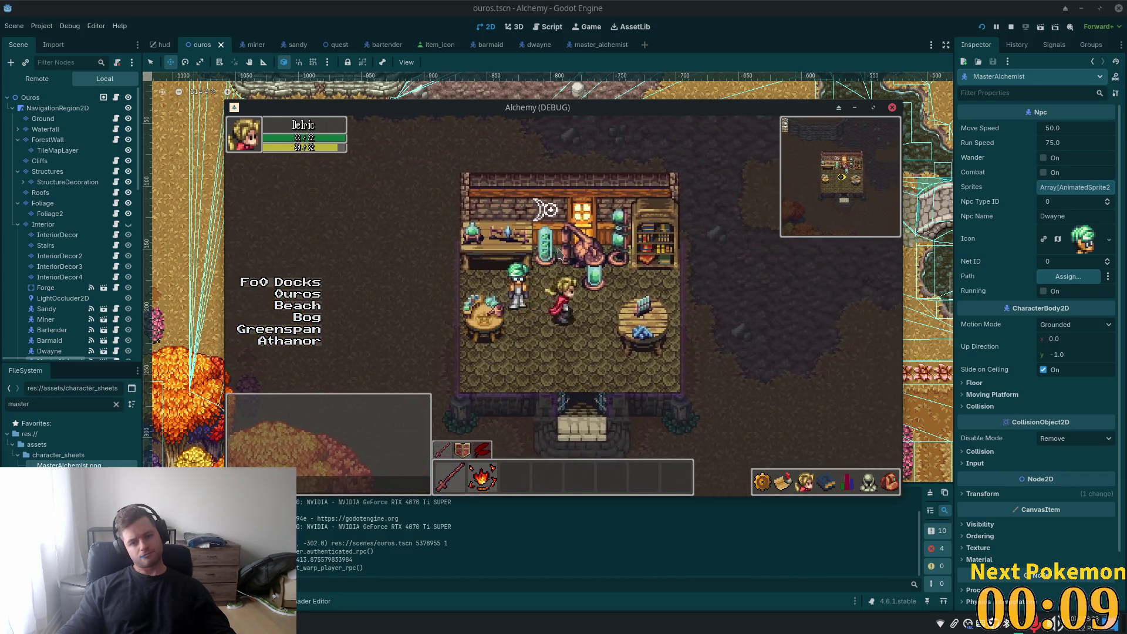
pyautogui.press('d')
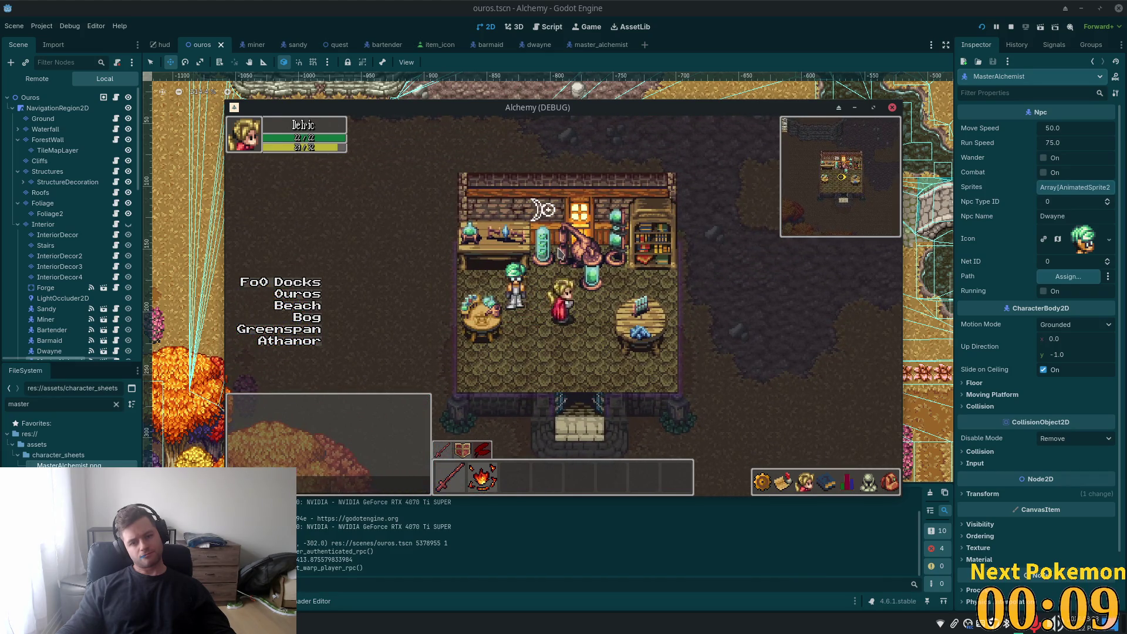
pyautogui.press('s')
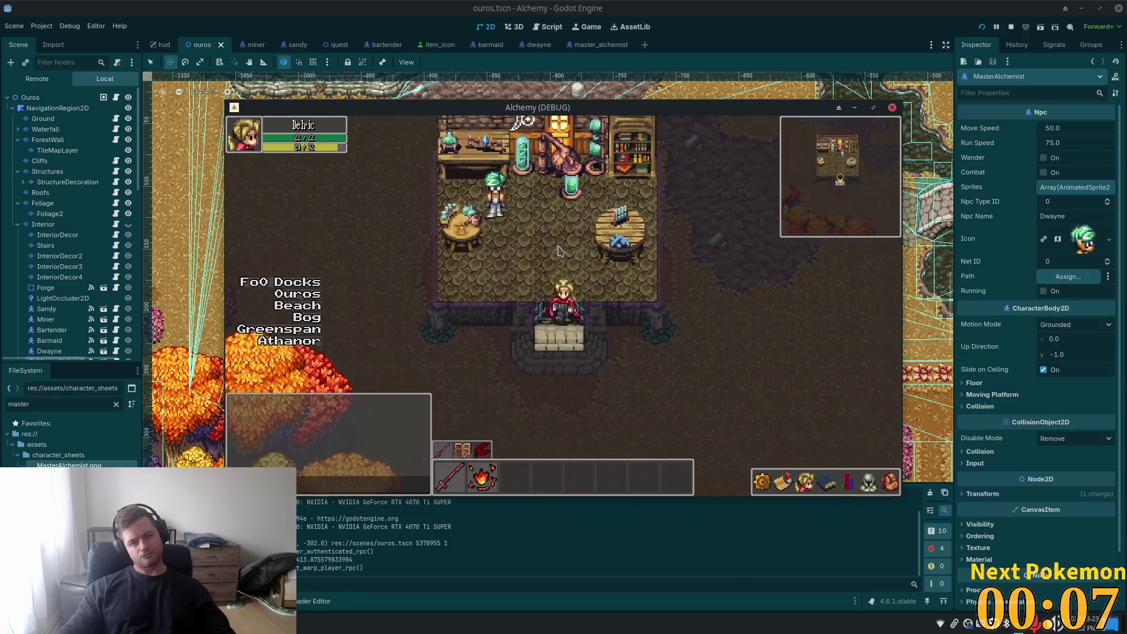
# - Walk north past the house into the inn, then leave it
pyautogui.press('d')
pyautogui.press('w')
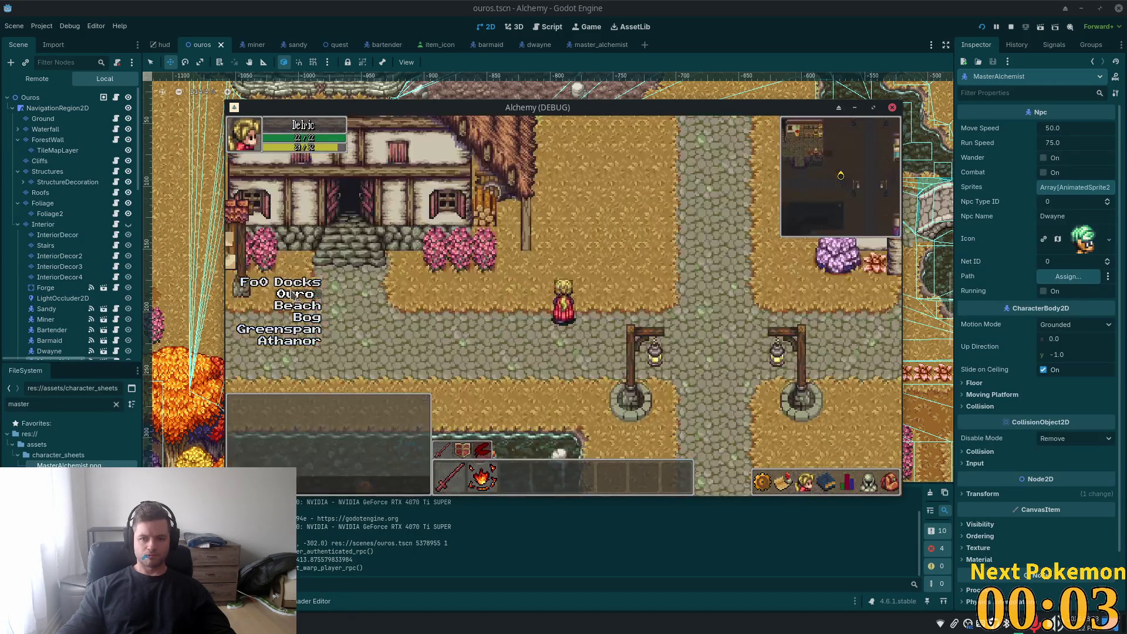
pyautogui.press('w')
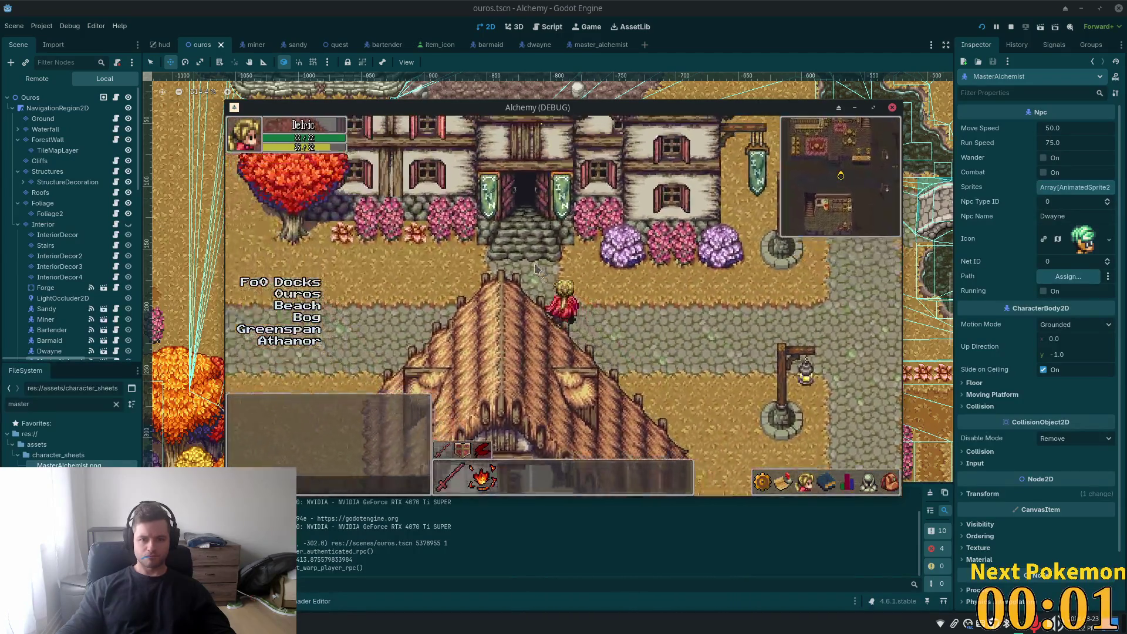
pyautogui.press('w')
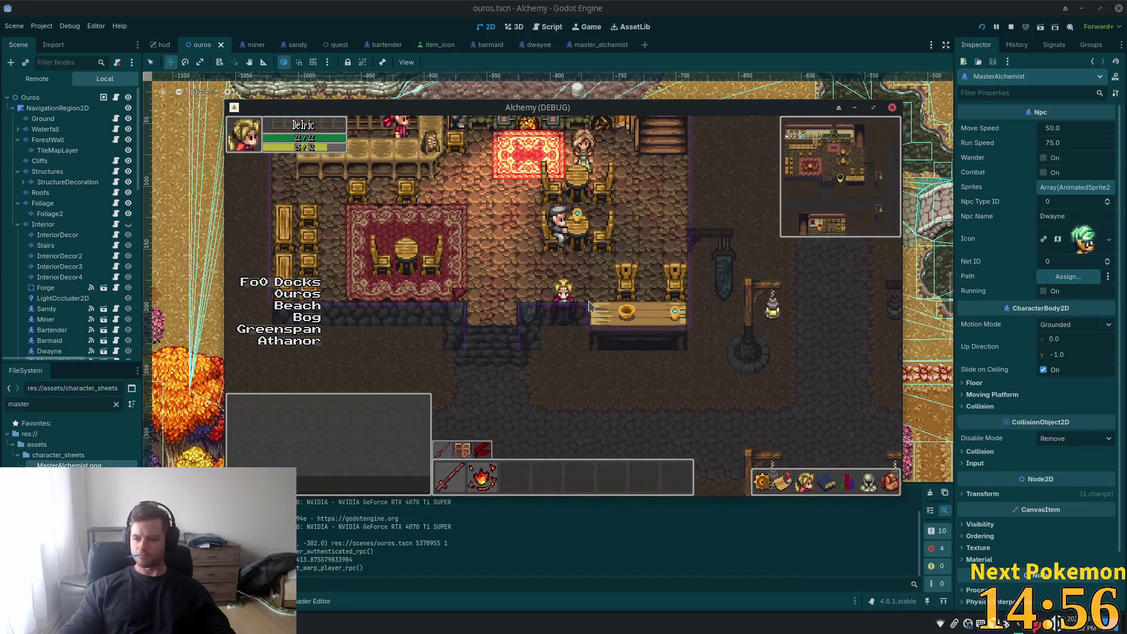
pyautogui.press('s')
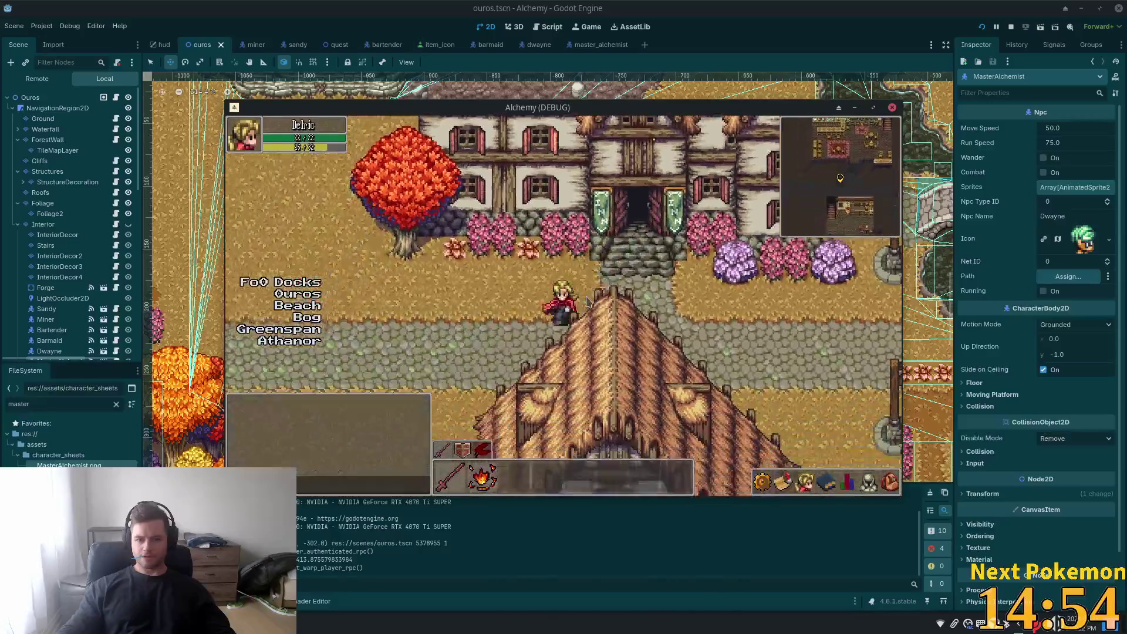
# - Cross town and the rocky area into the alchemist's shop
pyautogui.press('a')
pyautogui.press('a')
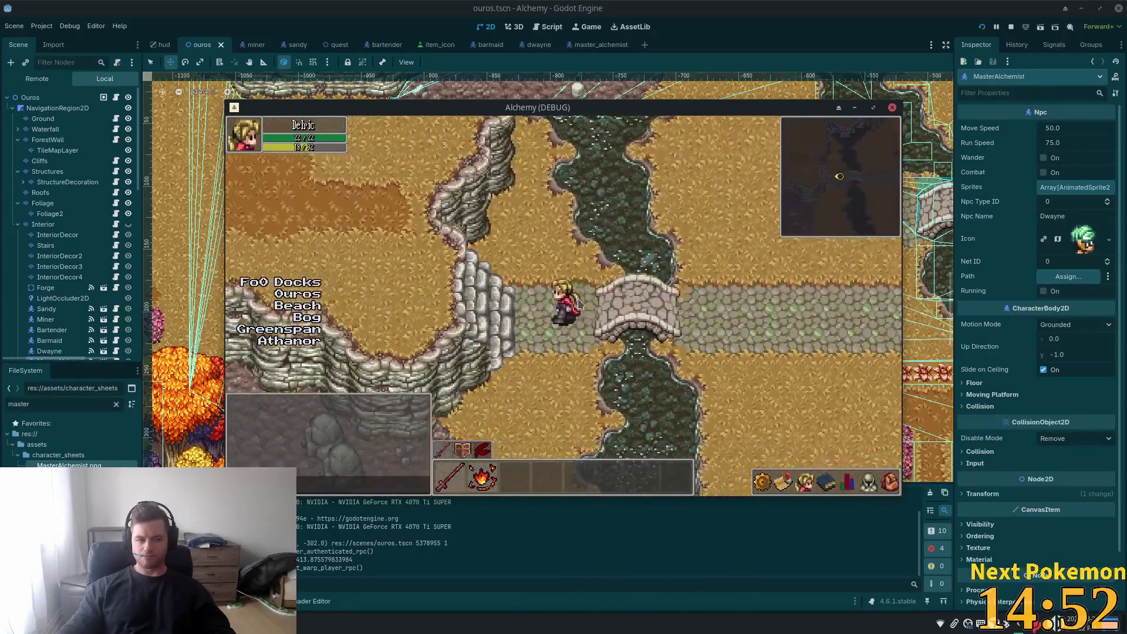
pyautogui.press('d')
pyautogui.press('s')
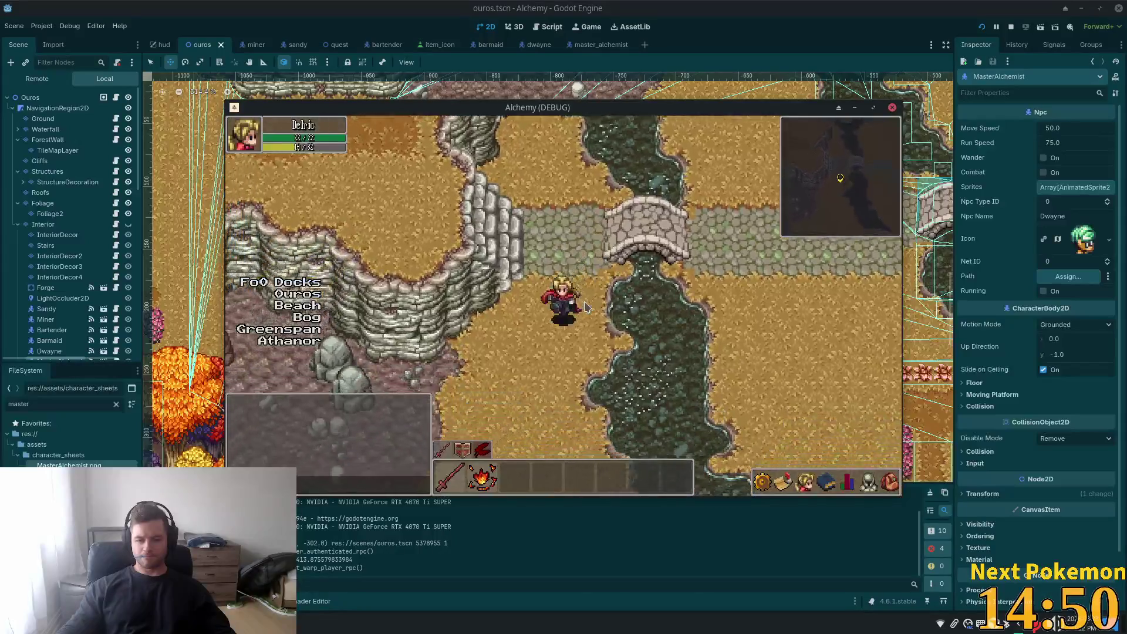
pyautogui.press('a')
pyautogui.press('s')
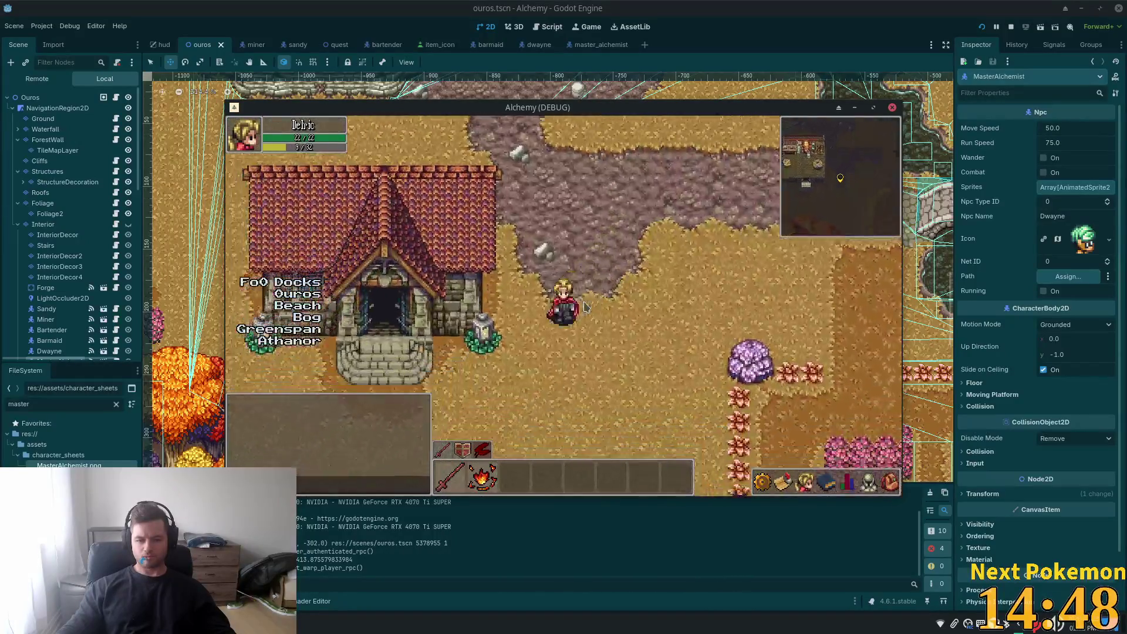
pyautogui.press('a')
pyautogui.press('w')
pyautogui.press('w')
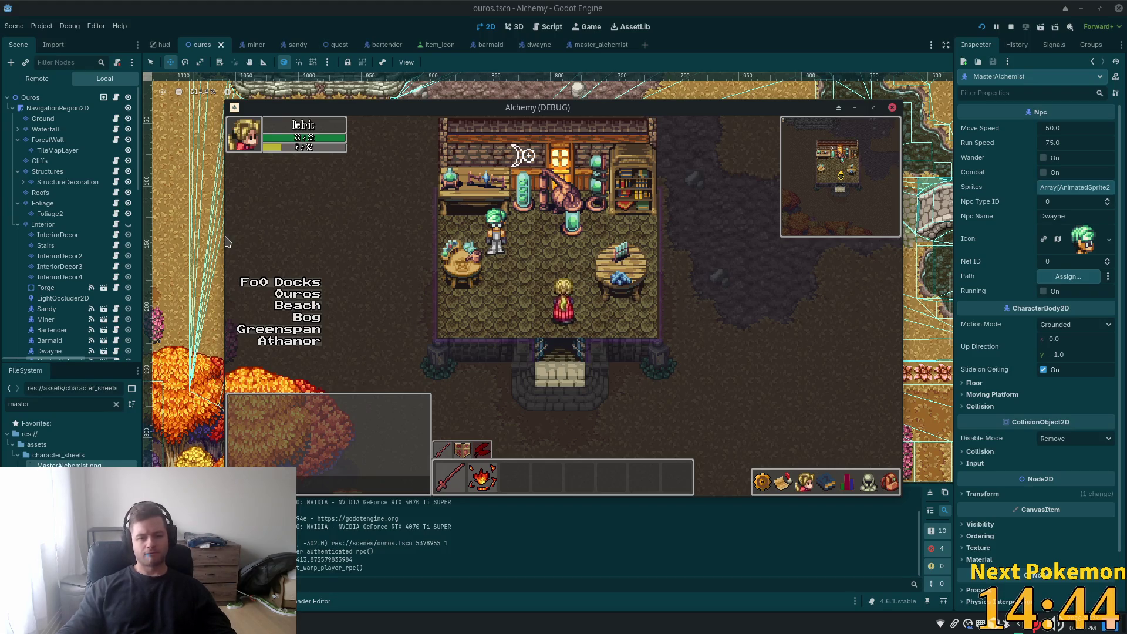
# - Warp to the Ouros street, enter a shop, then leave and stop the game
pyautogui.click(295, 301)
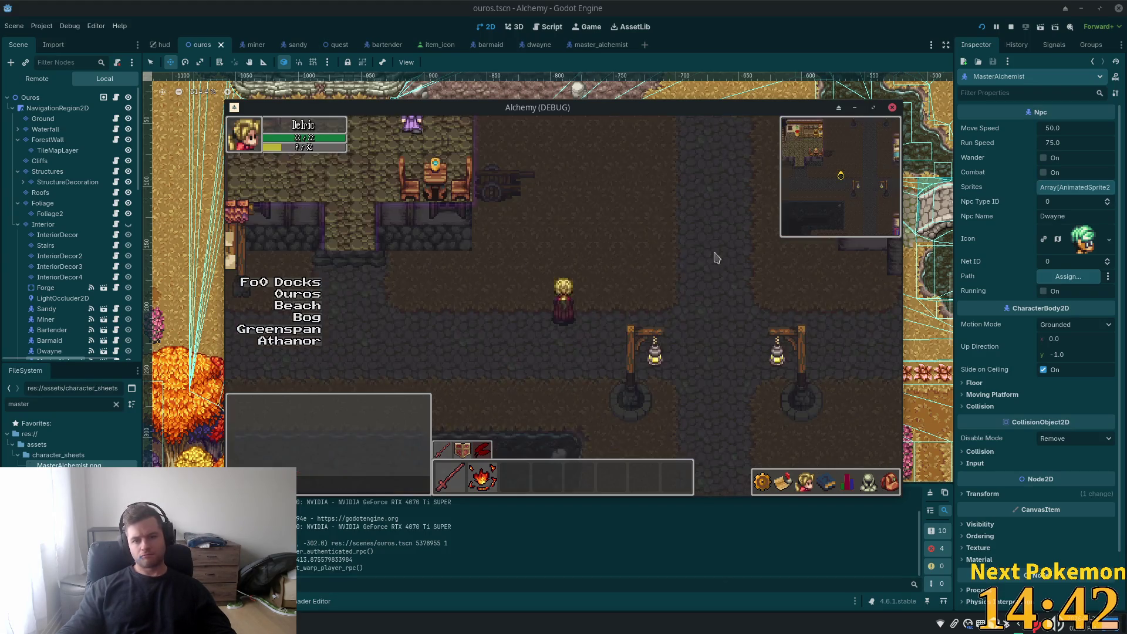
pyautogui.press('w')
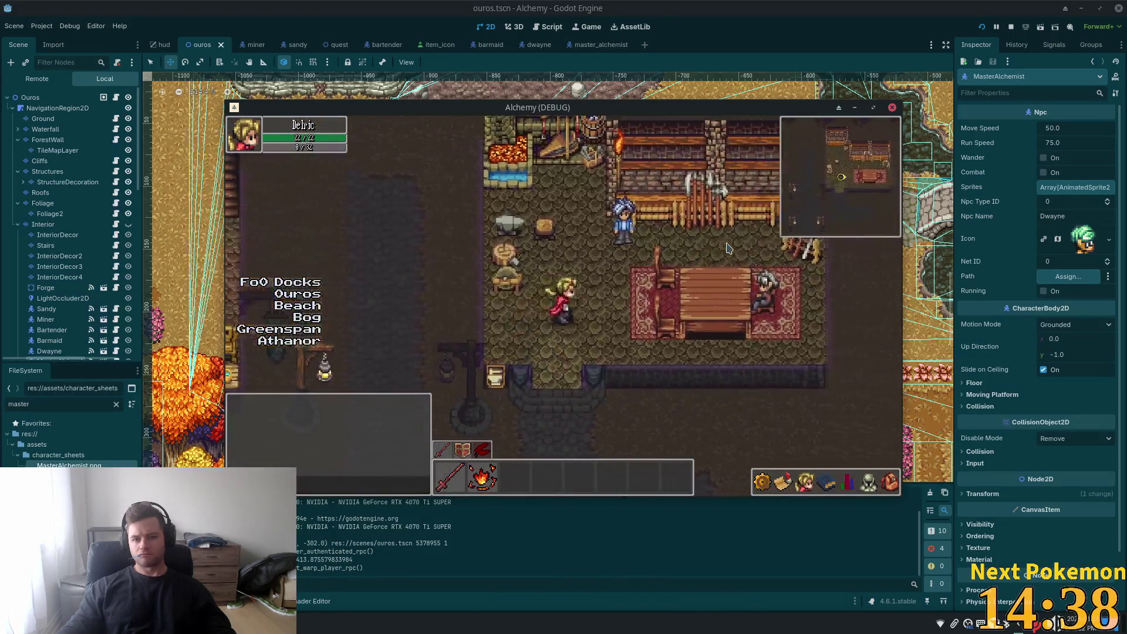
pyautogui.press('d')
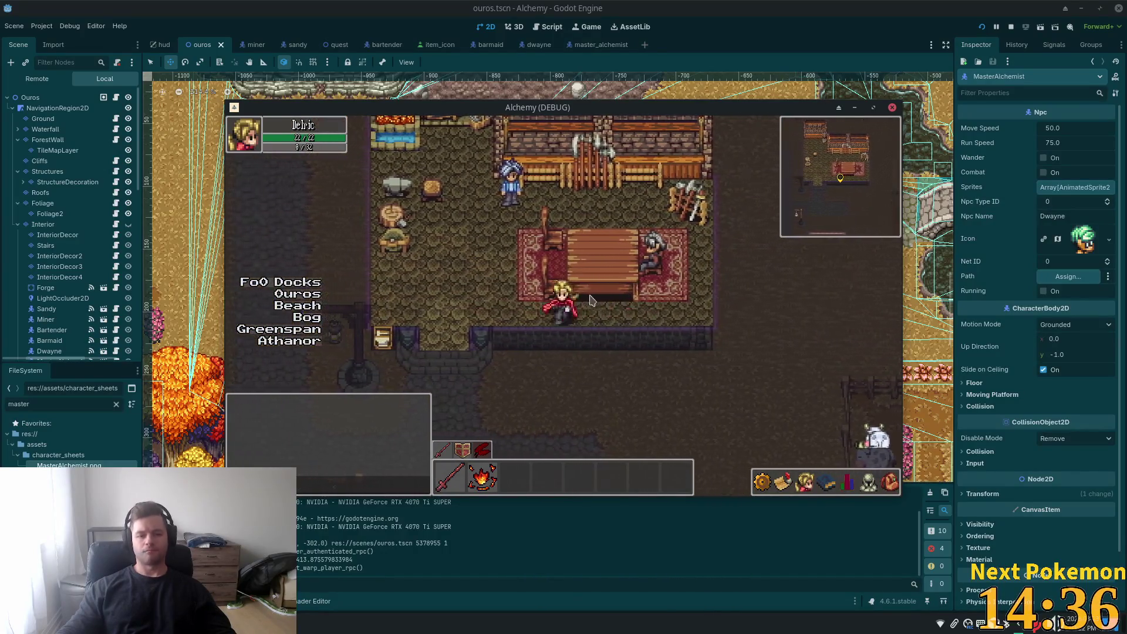
pyautogui.press('s')
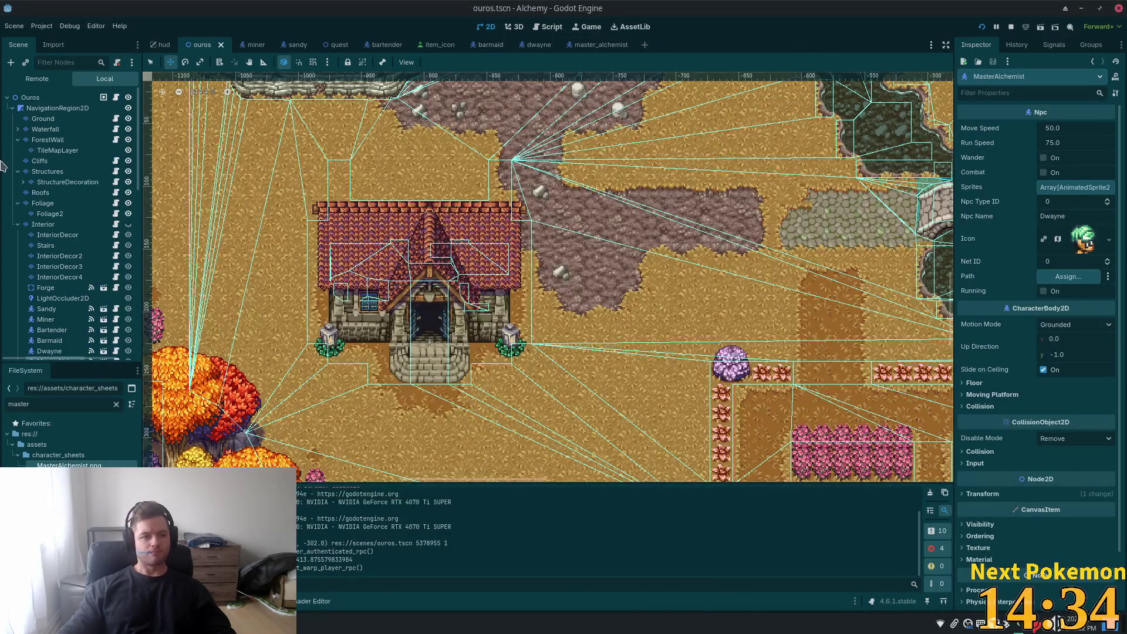
# - Show and select the Interior layer, pick an atlas tile and choose the Paint tool
pyautogui.click(128, 224)
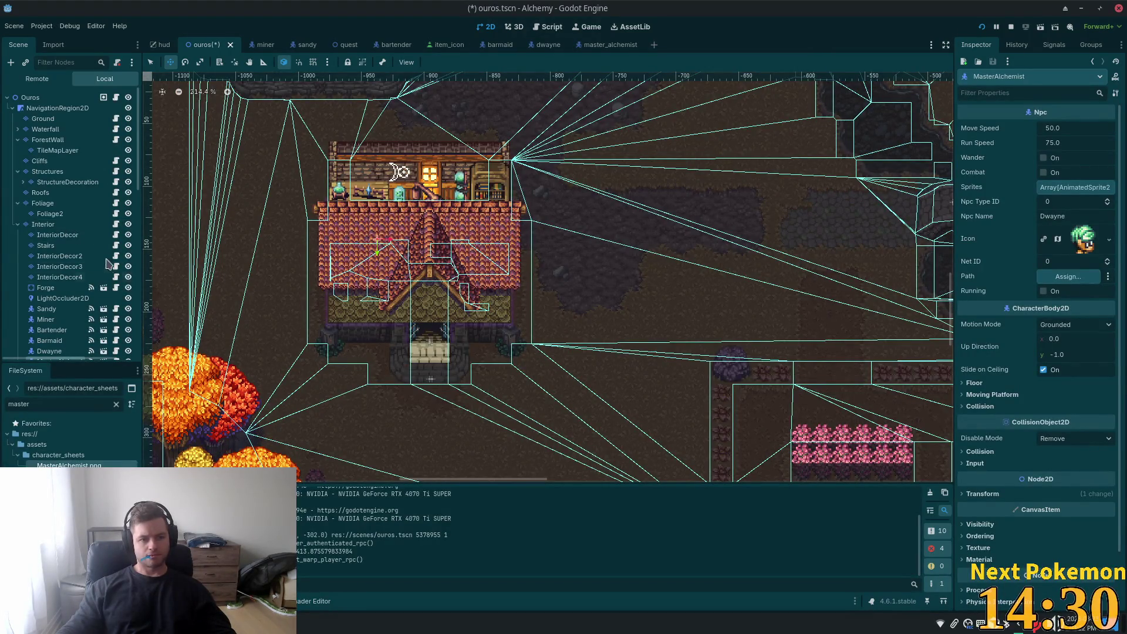
pyautogui.click(51, 224)
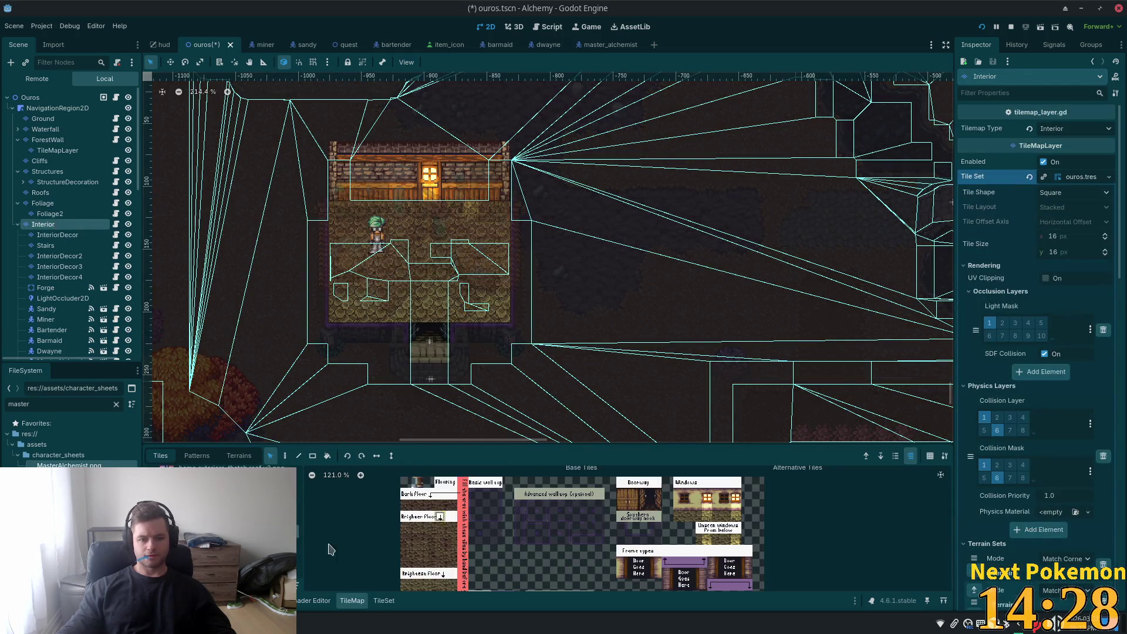
pyautogui.scroll(2, 495, 518)
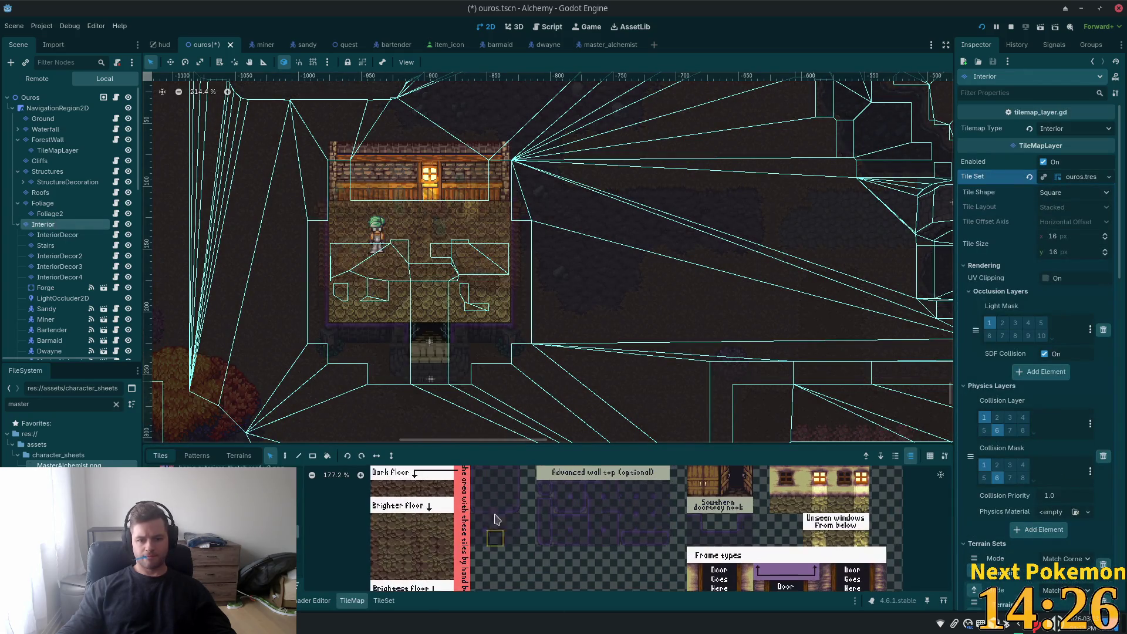
pyautogui.click(487, 469)
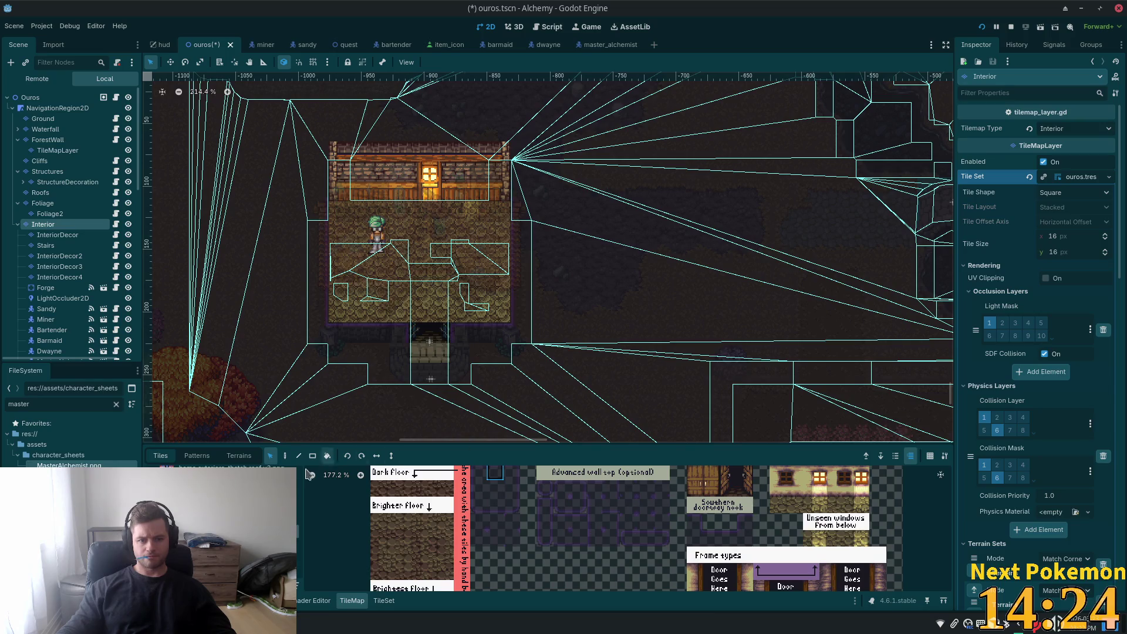
pyautogui.click(285, 456)
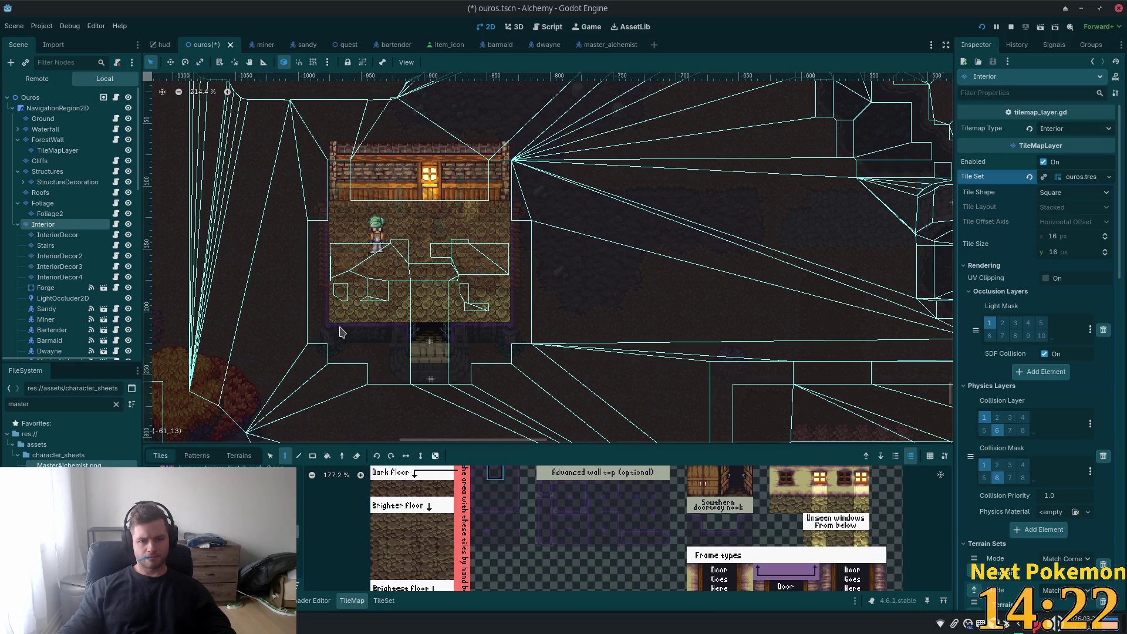
pyautogui.scroll(5, 340, 332)
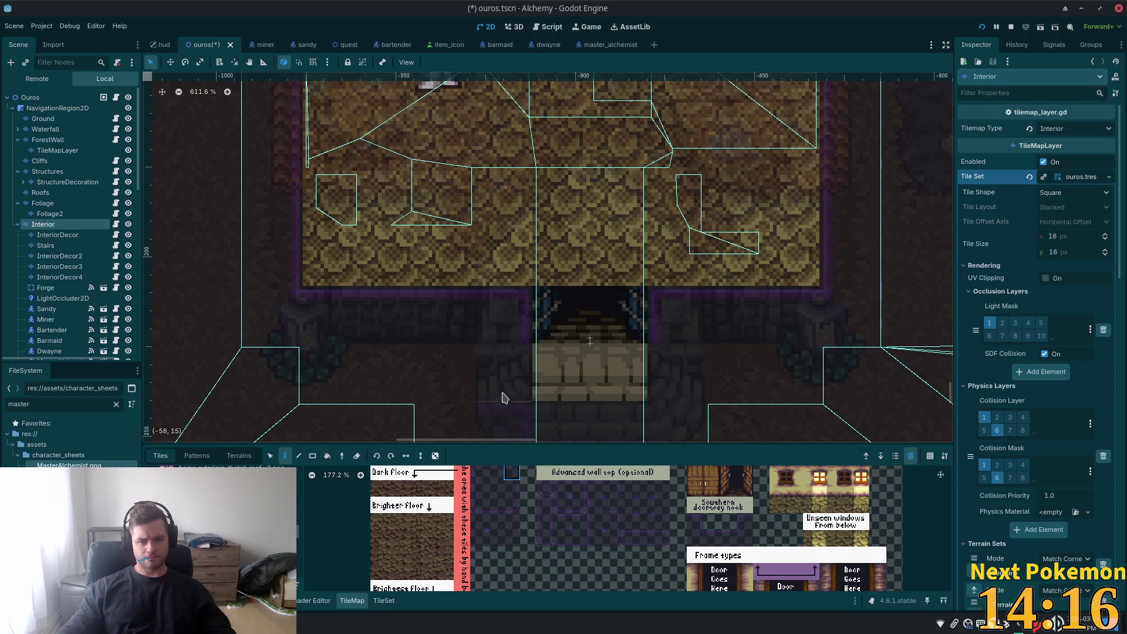
# - Run the game and walk the player down the road, past the bridge, into the alchemist's shop
pyautogui.press('F5')
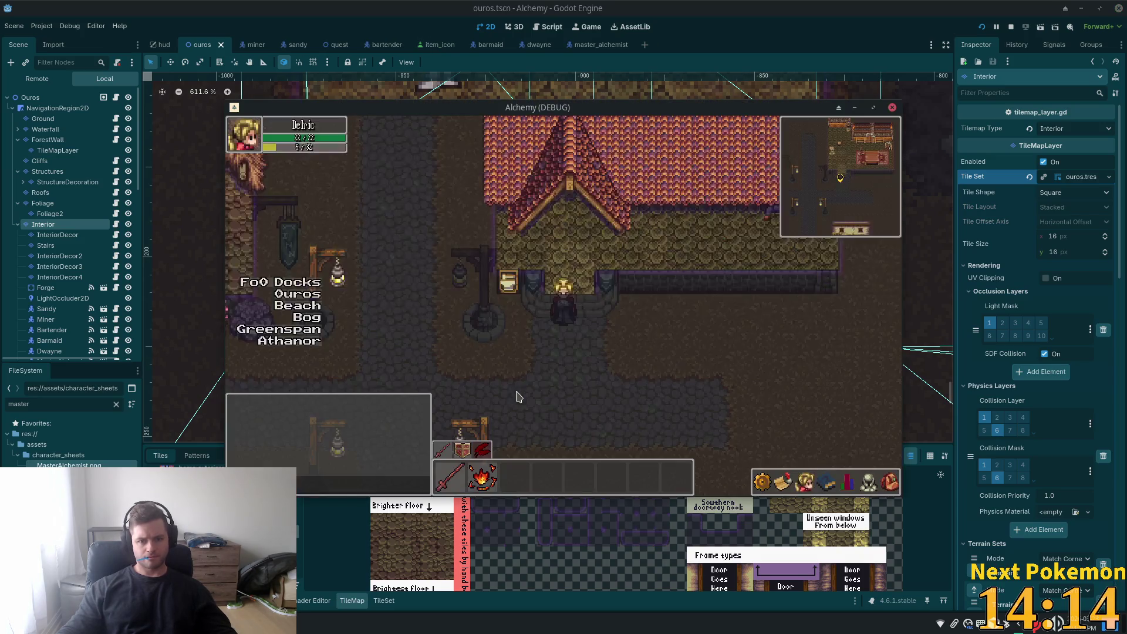
pyautogui.press('Down')
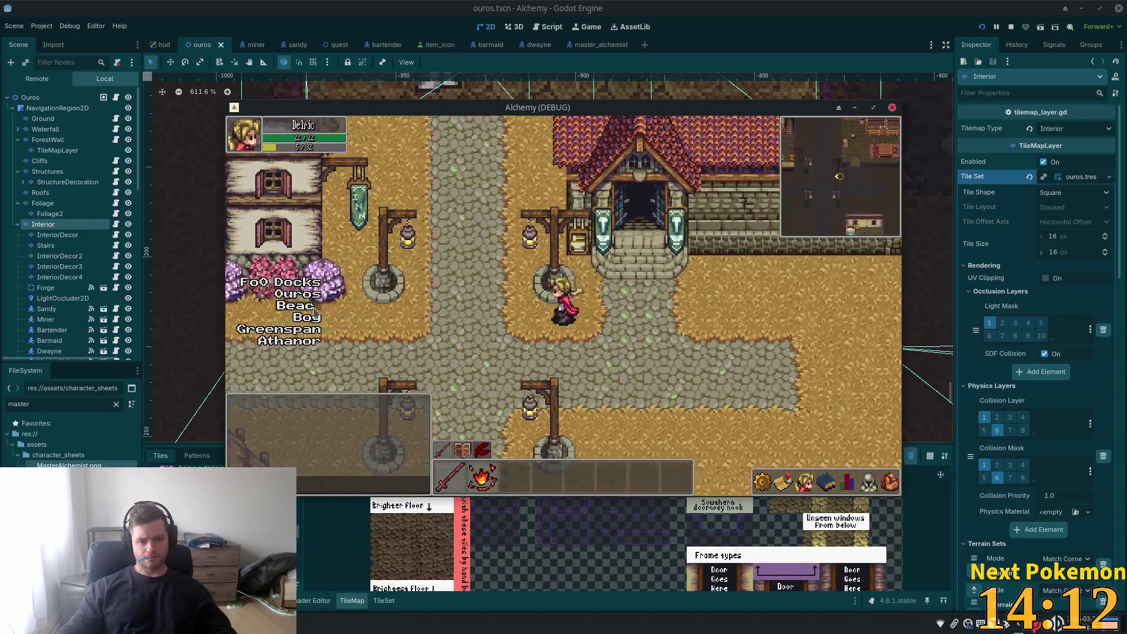
pyautogui.press('Down')
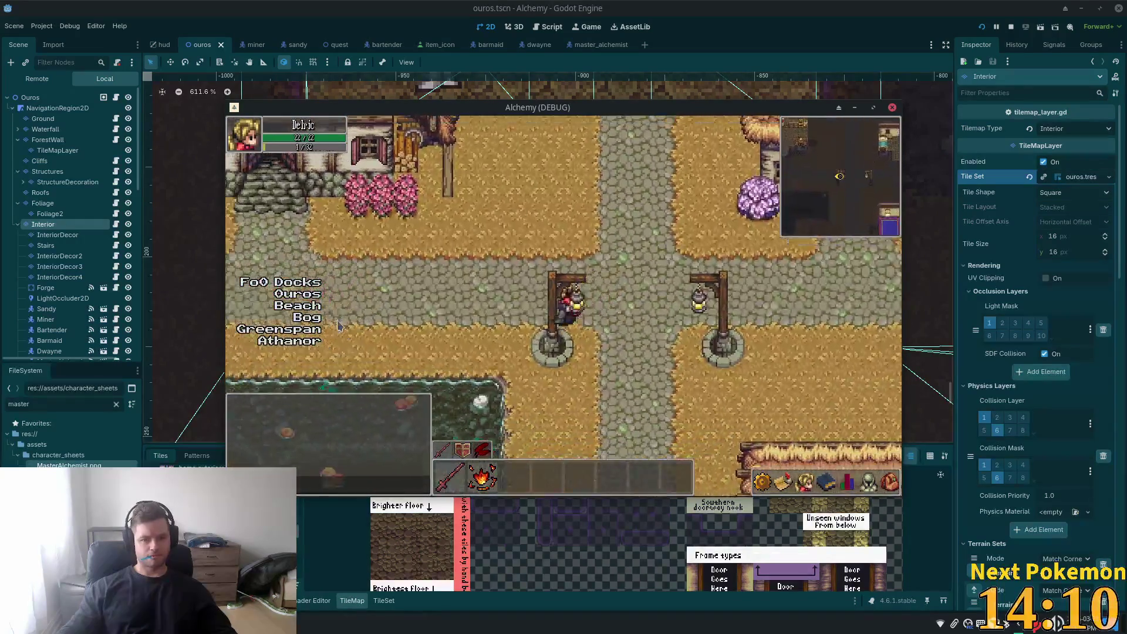
pyautogui.press('Left')
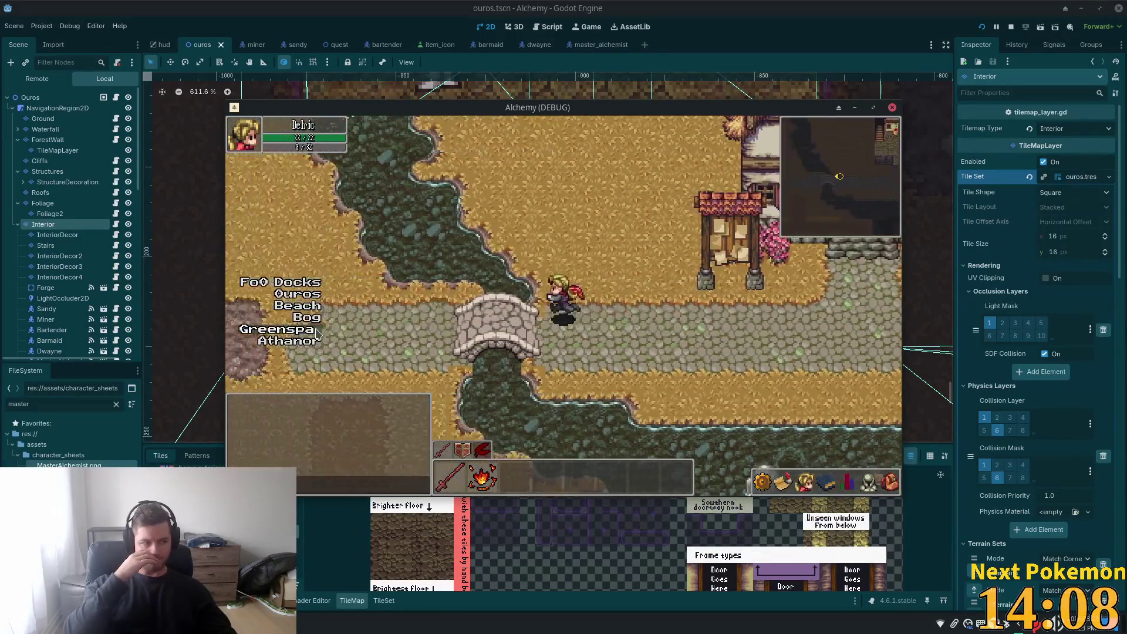
pyautogui.press('Up')
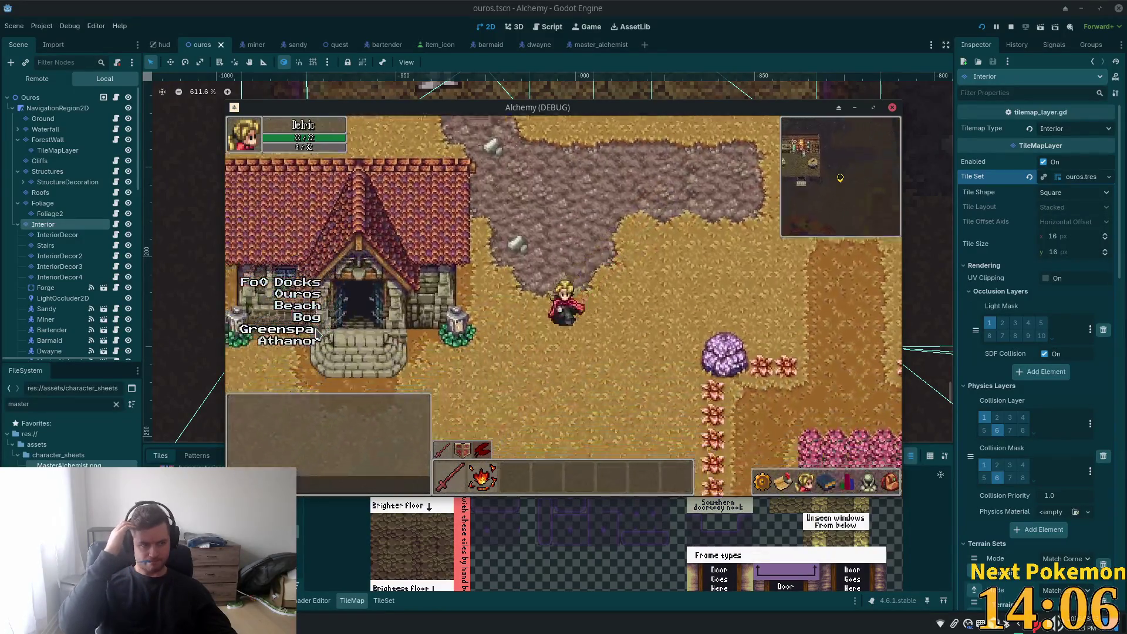
# - Shuffle the player left and right along the shop front, re-enter, then return to the editor
pyautogui.press('Left')
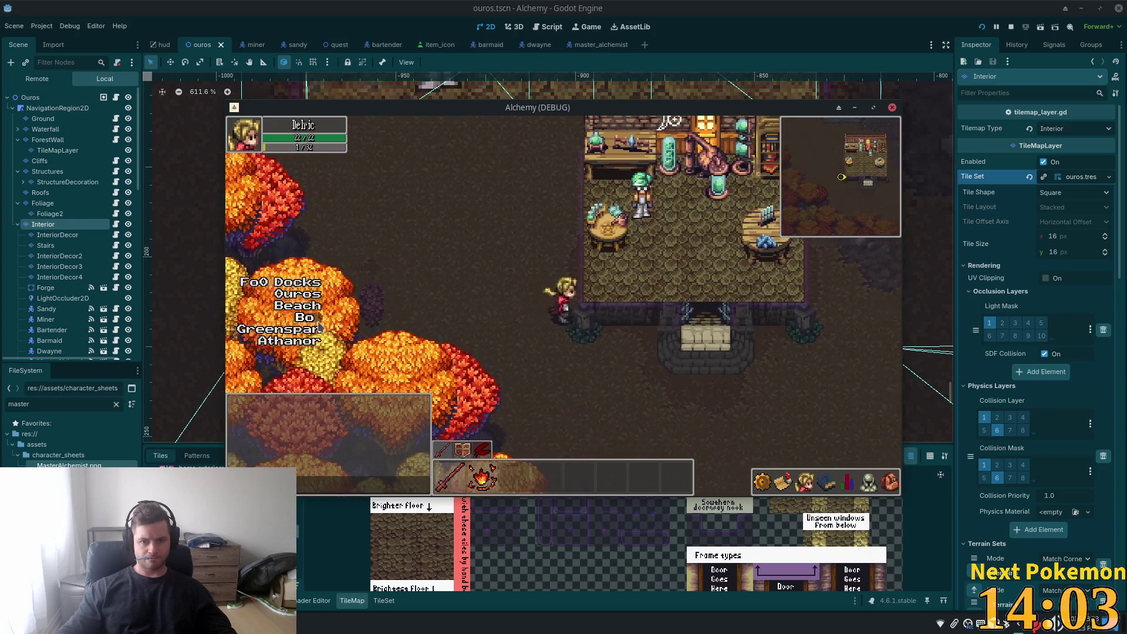
pyautogui.press('Right')
pyautogui.press('Left')
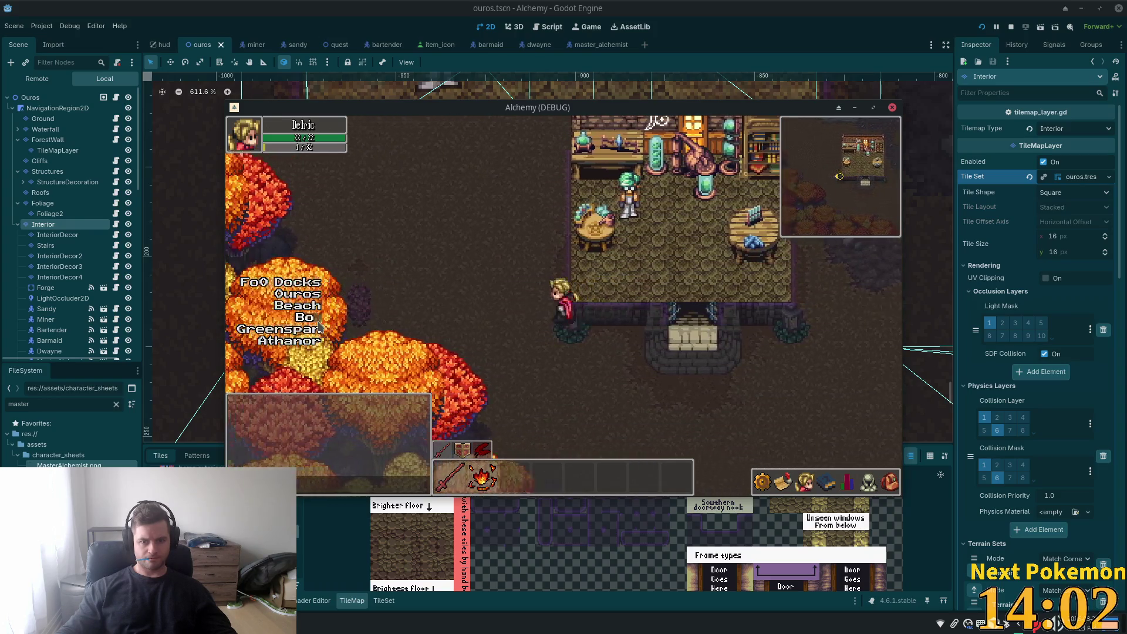
pyautogui.press('Right')
pyautogui.press('Left')
pyautogui.press('Left')
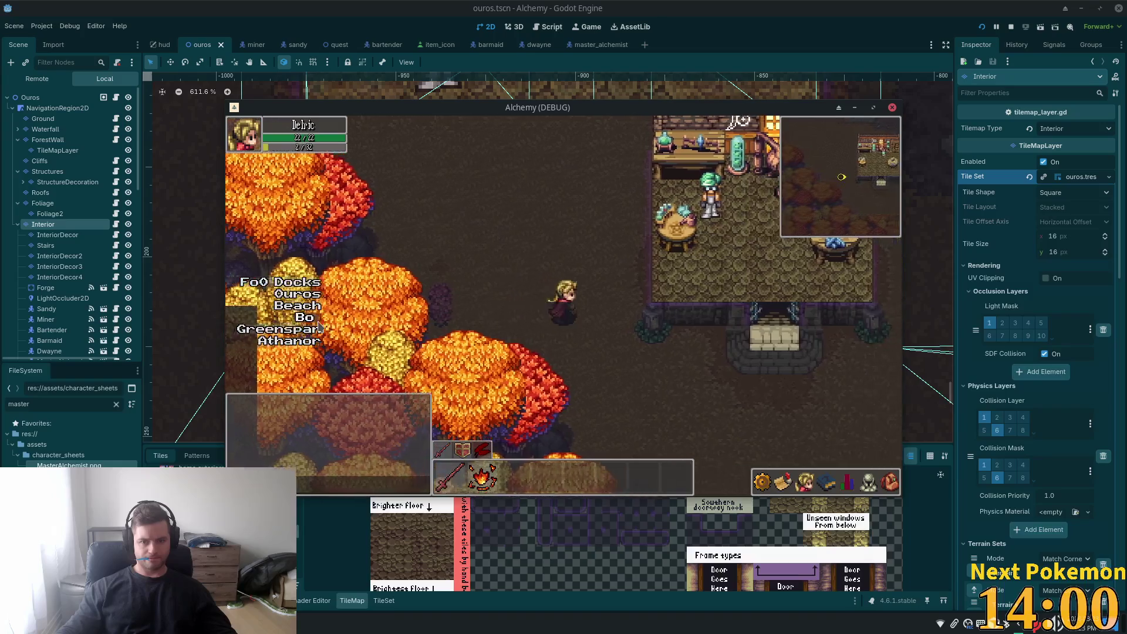
pyautogui.press('Right')
pyautogui.press('Right')
pyautogui.press('Up')
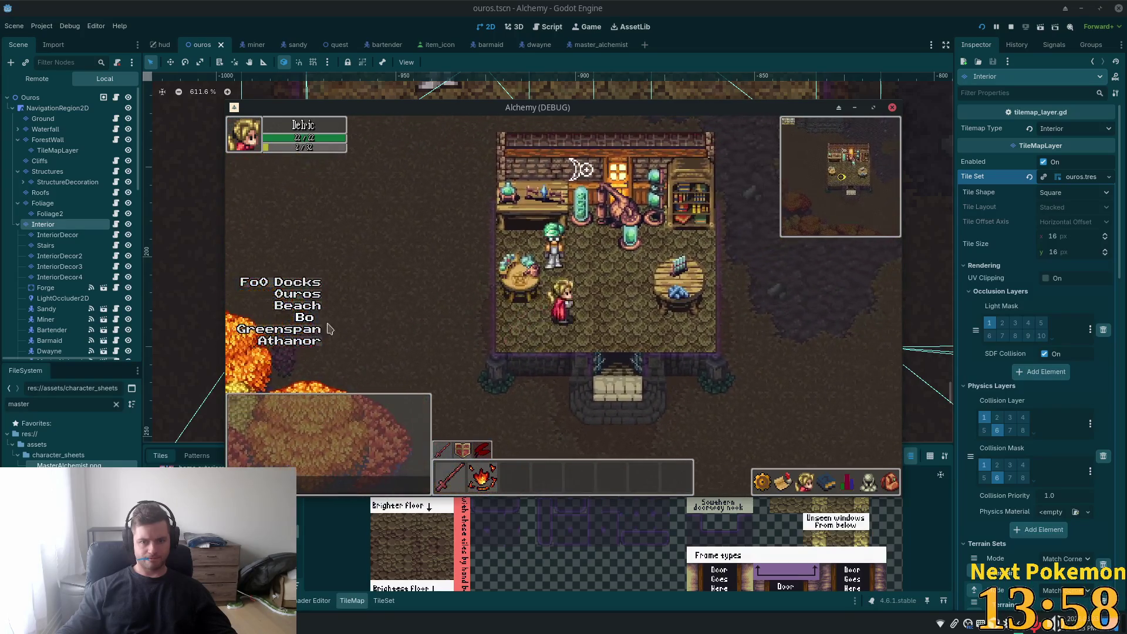
pyautogui.click(811, 5)
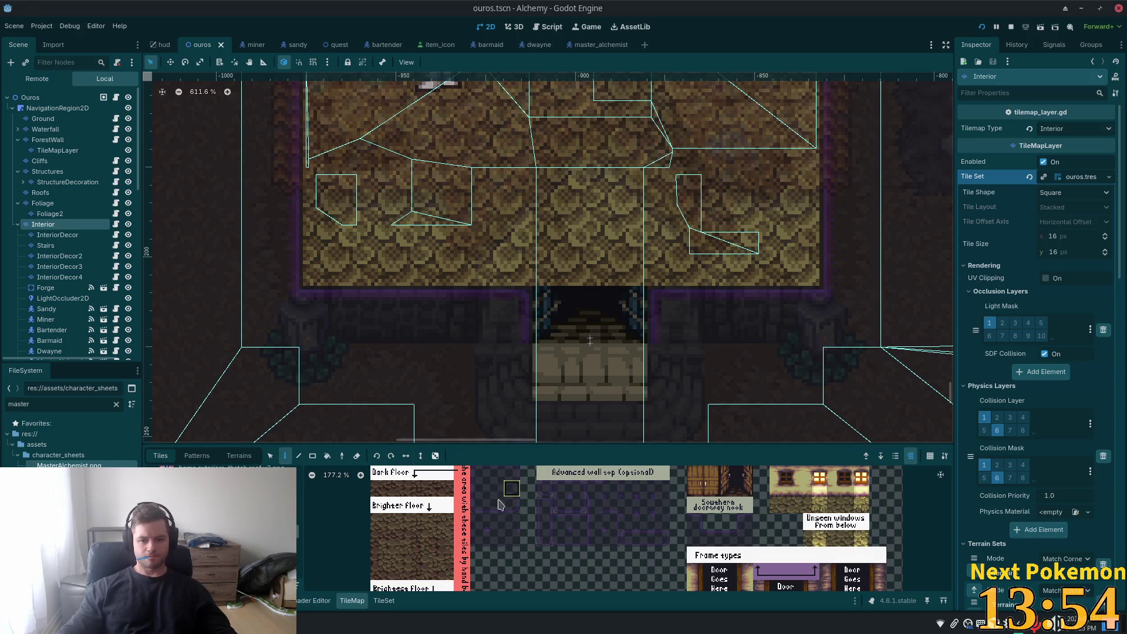
# - Inspect a wall tile's Rendering settings and right-edge collision shape in the ouros.tres tileset
pyautogui.click(383, 600)
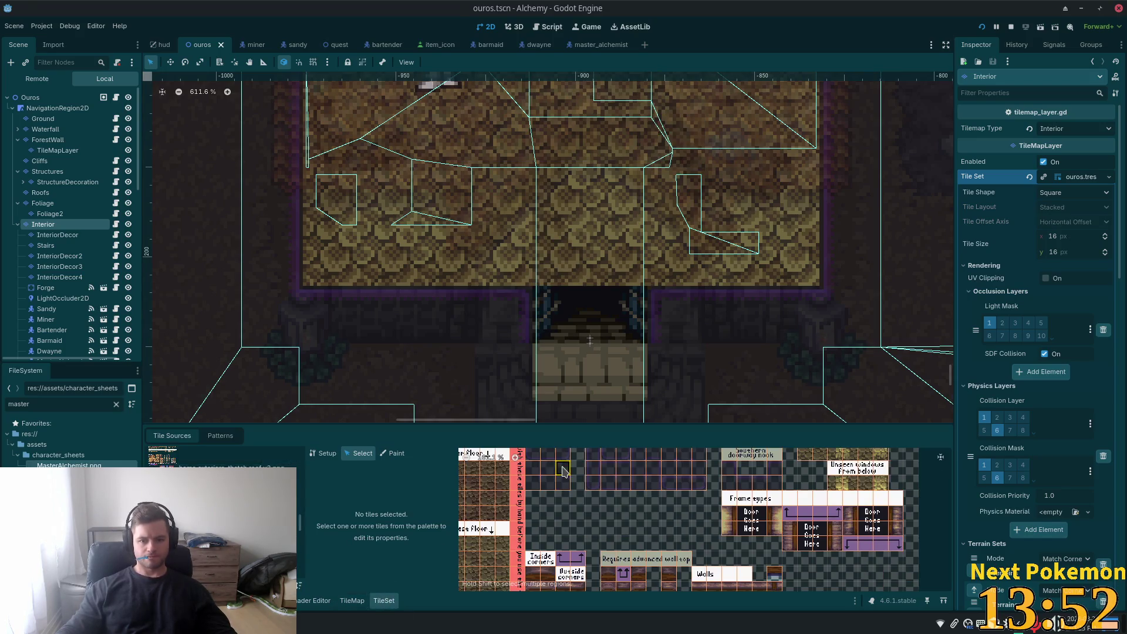
pyautogui.click(562, 470)
pyautogui.scroll(-3, 411, 511)
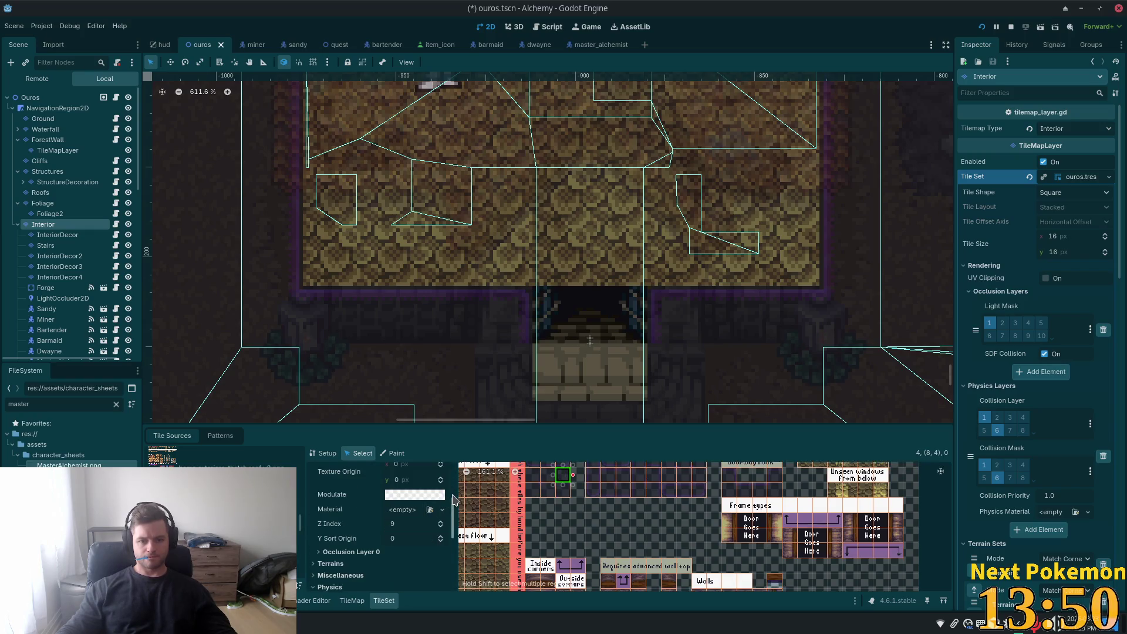
pyautogui.scroll(-5, 446, 541)
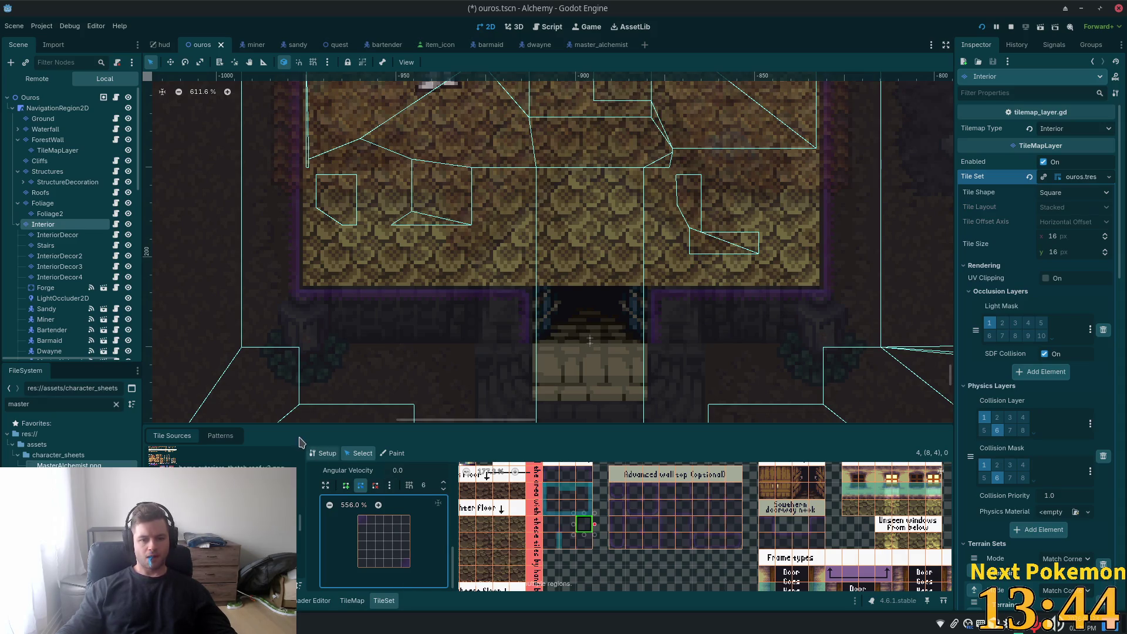
pyautogui.click(582, 497)
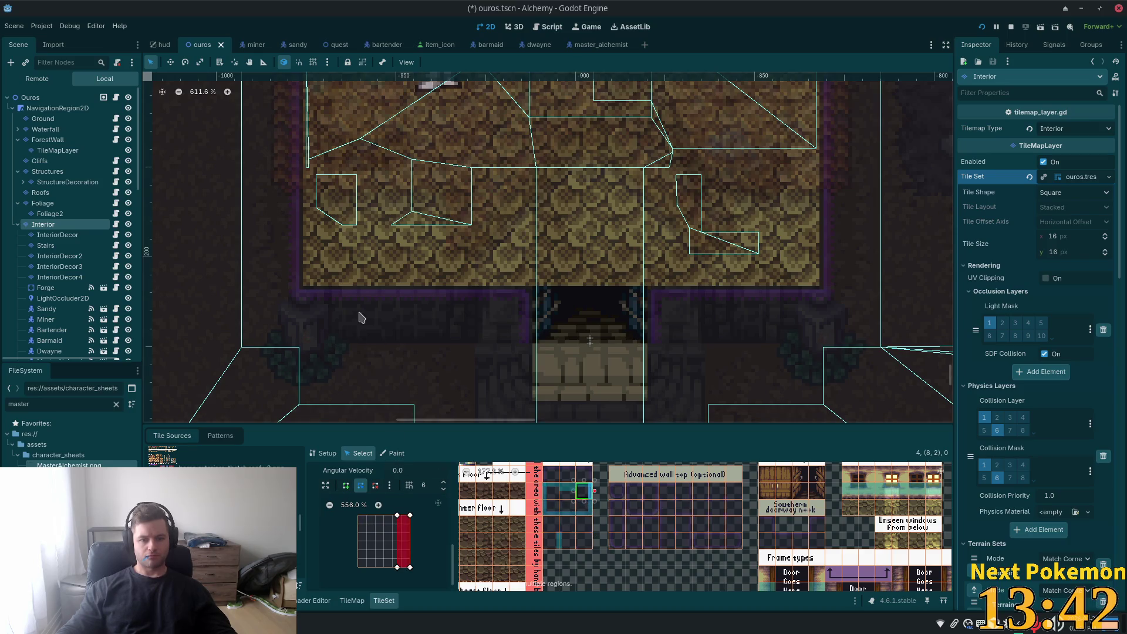
pyautogui.click(354, 605)
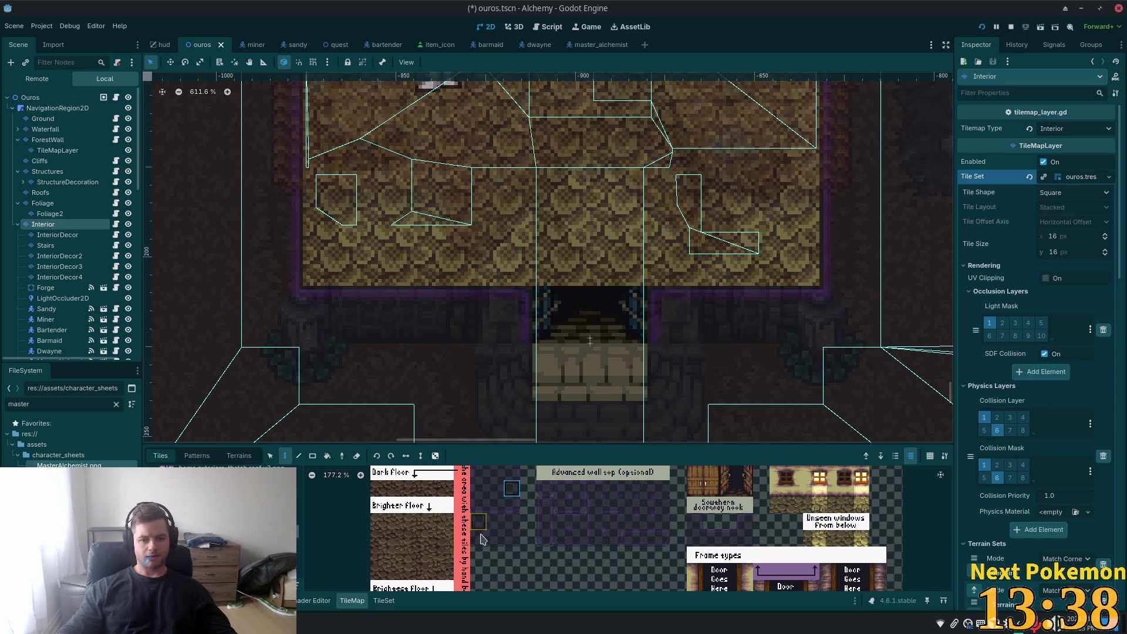
# - Bring the room's upper interior into view and switch to the Line drawing tool
pyautogui.click(512, 497)
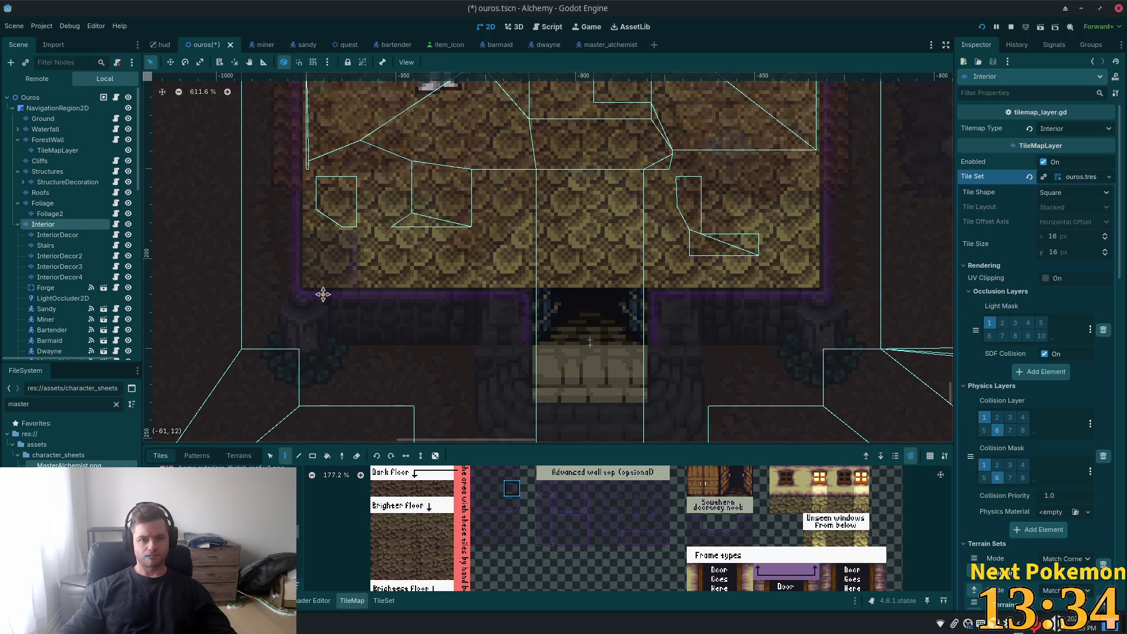
pyautogui.moveTo(322, 294); pyautogui.dragTo(387, 400)
pyautogui.click(299, 457)
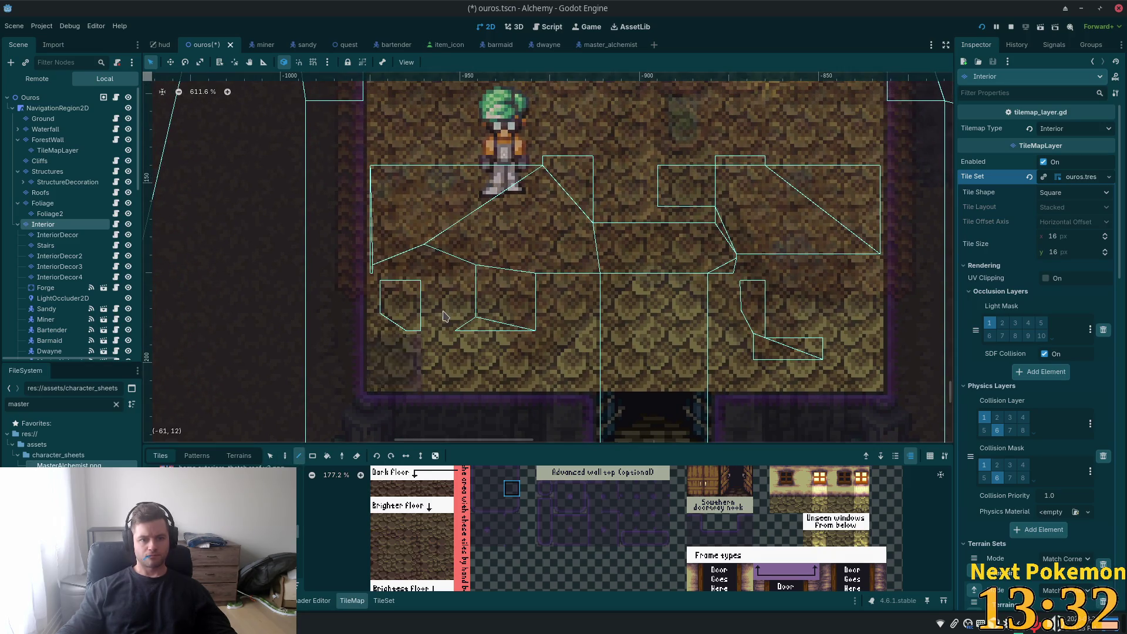
pyautogui.scroll(-4, 435, 366)
pyautogui.scroll(-3, 442, 349)
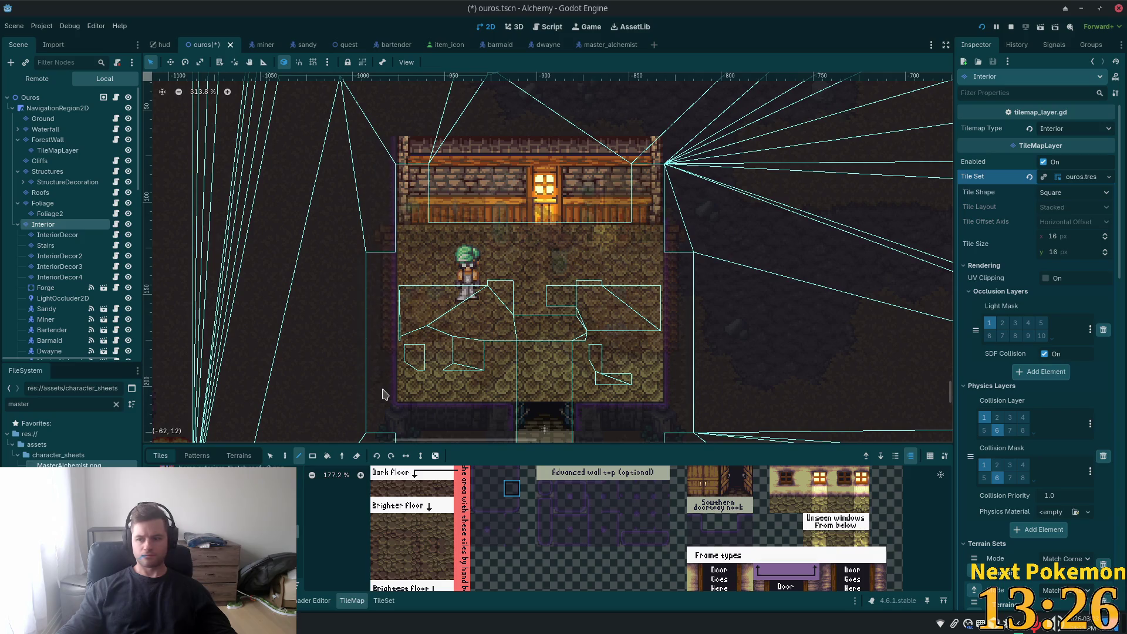
# - Try several wall tiles in the atlas, settling on a basic wall-top tile
pyautogui.click(480, 493)
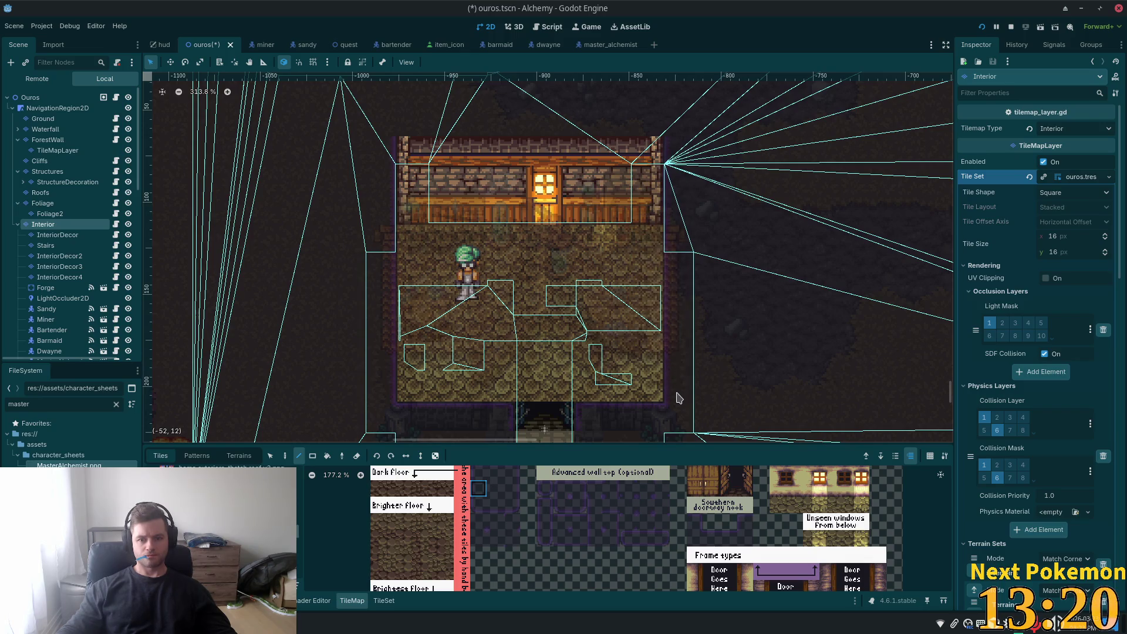
pyautogui.click(495, 505)
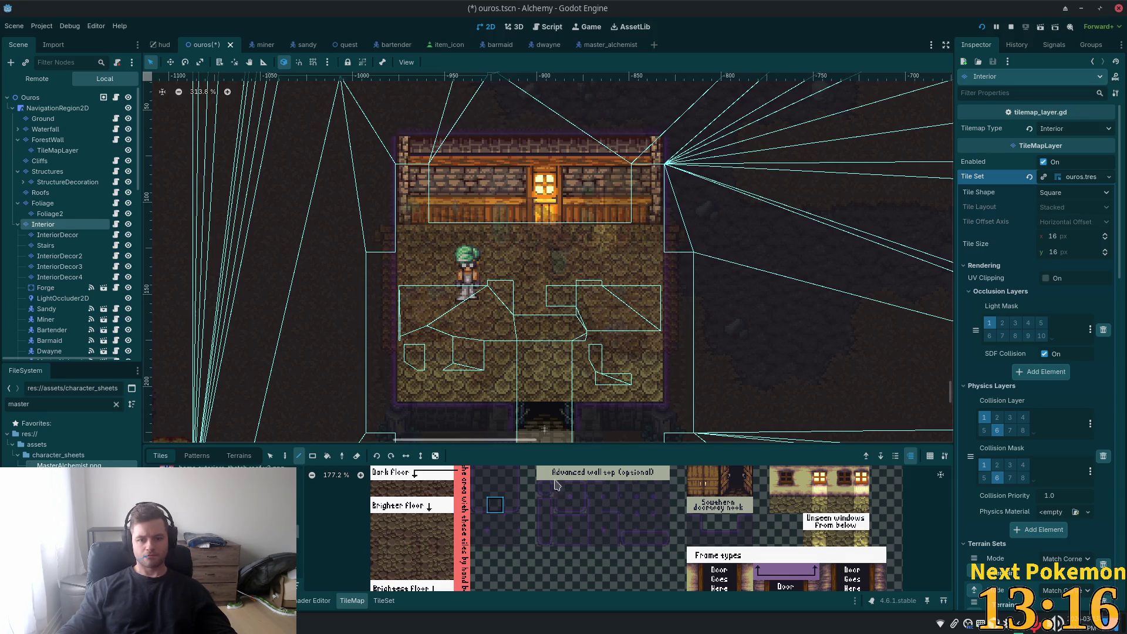
pyautogui.click(500, 527)
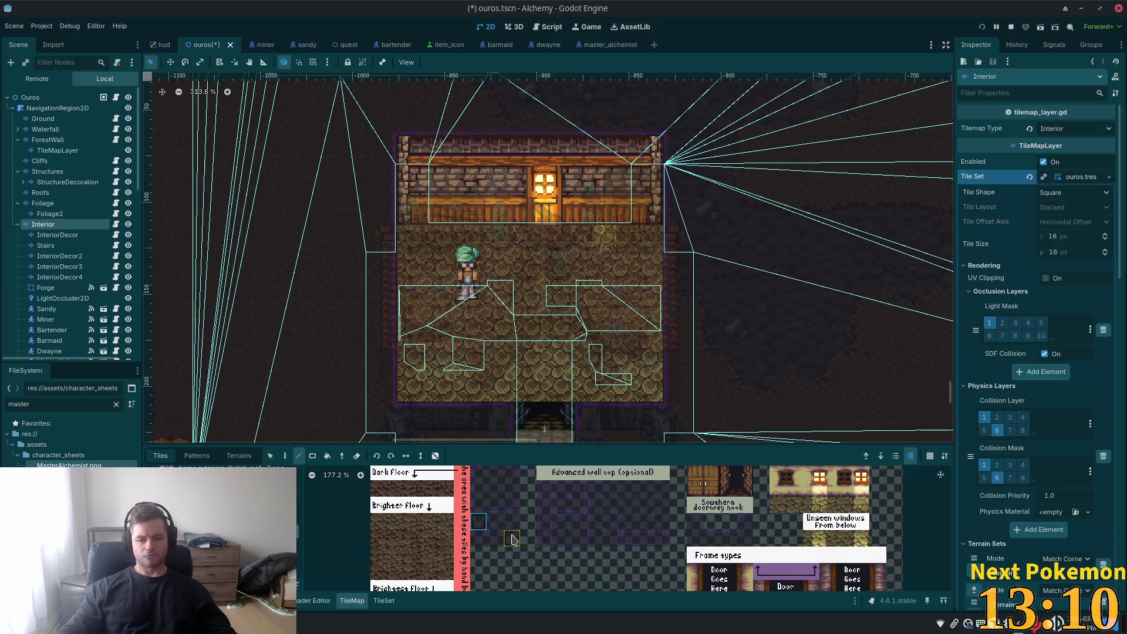
pyautogui.click(499, 534)
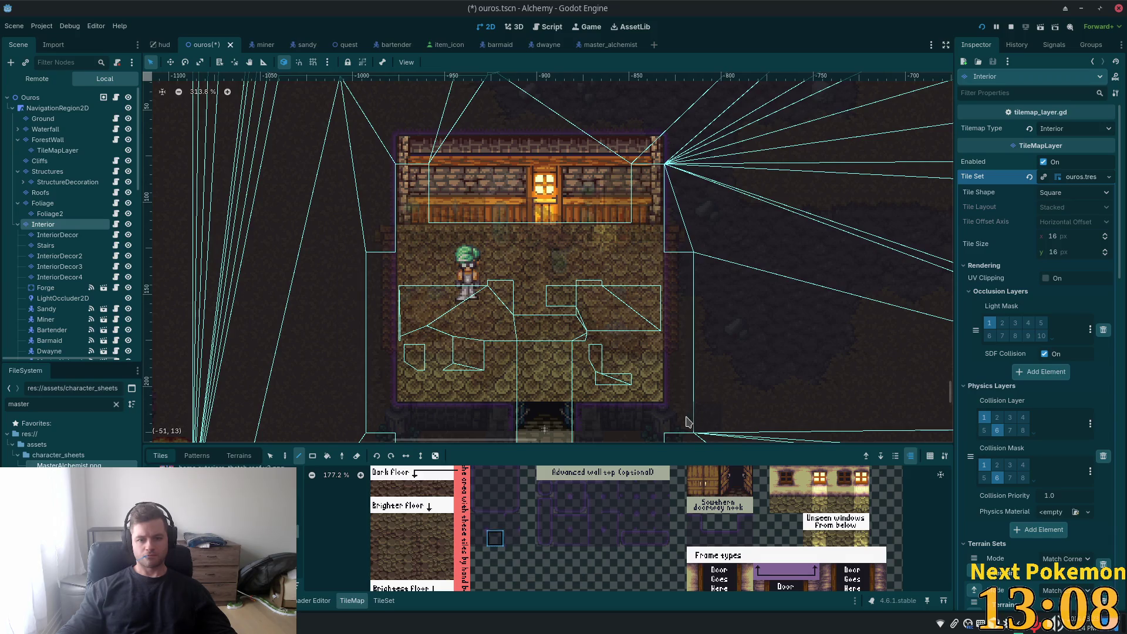
pyautogui.scroll(4, 587, 405)
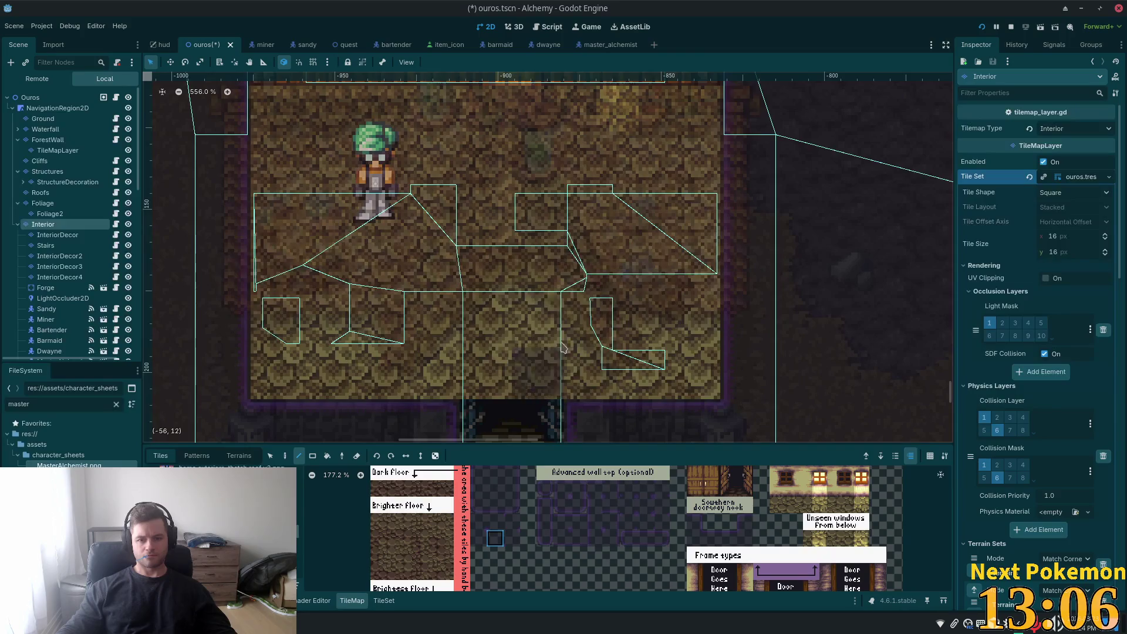
pyautogui.scroll(3, 481, 543)
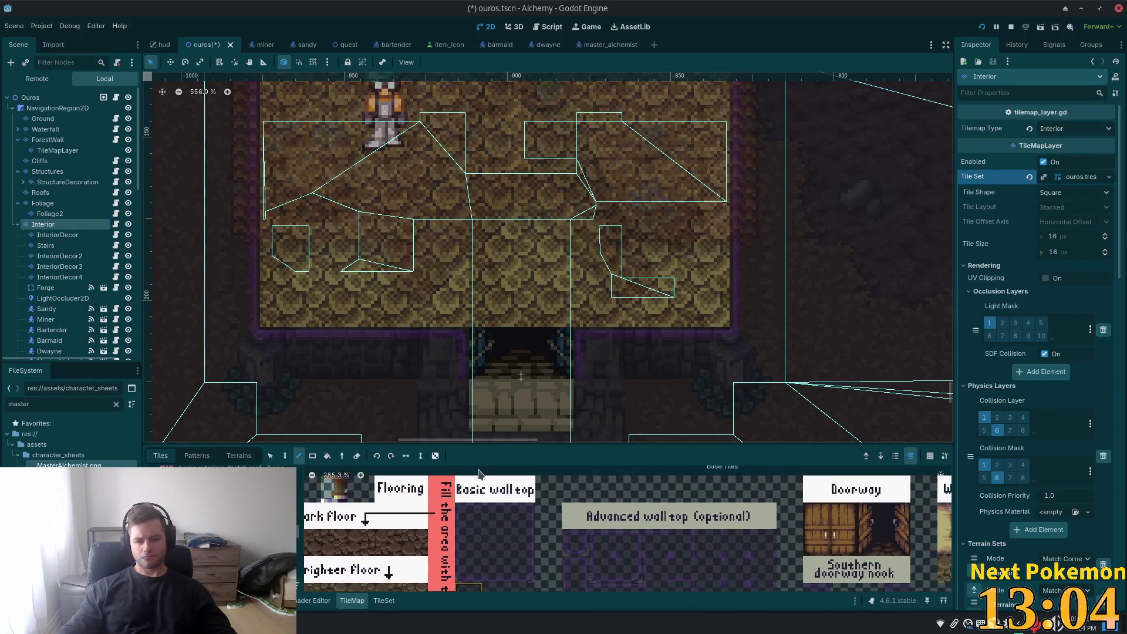
pyautogui.click(487, 533)
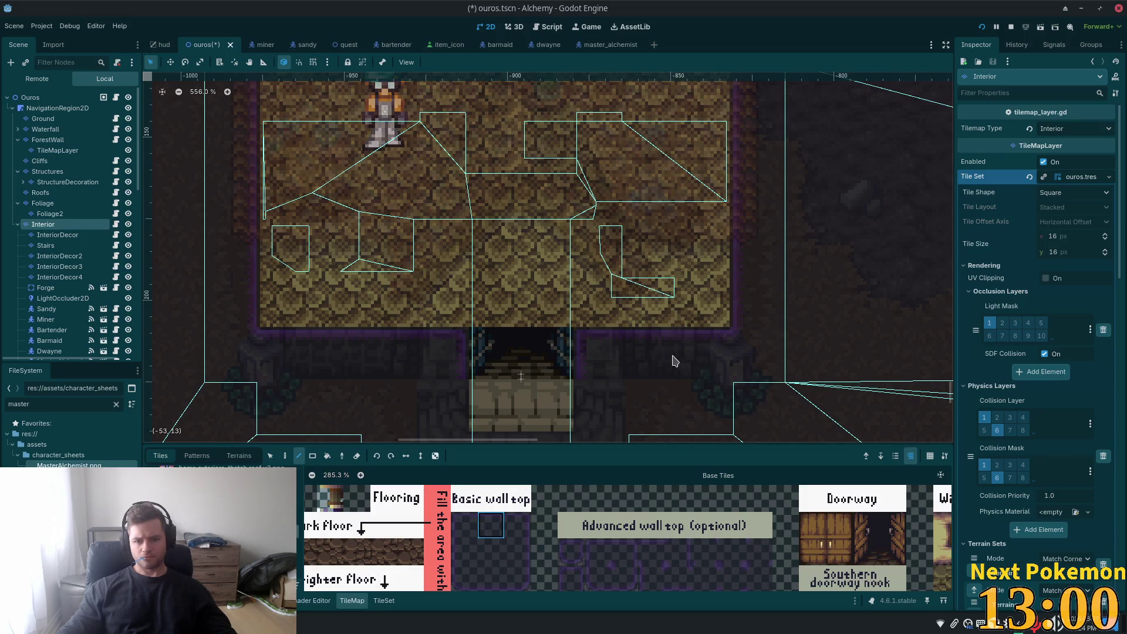
pyautogui.click(465, 524)
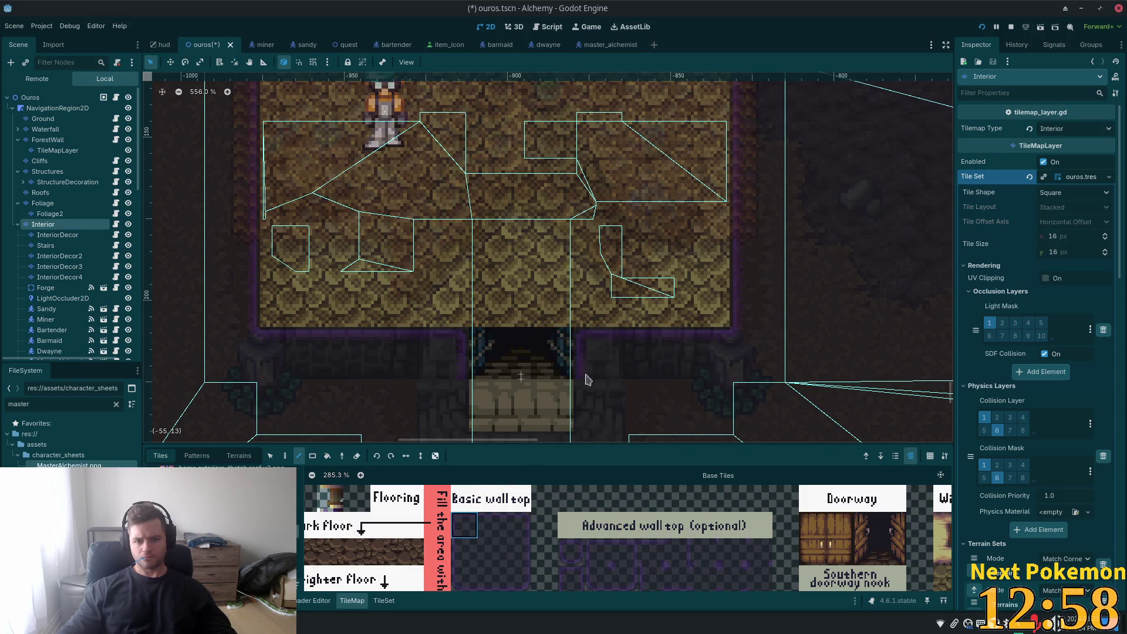
pyautogui.click(509, 530)
# - Run the game with F5 and walk the player around the alchemy shop and out to the bridge
pyautogui.press('F5')
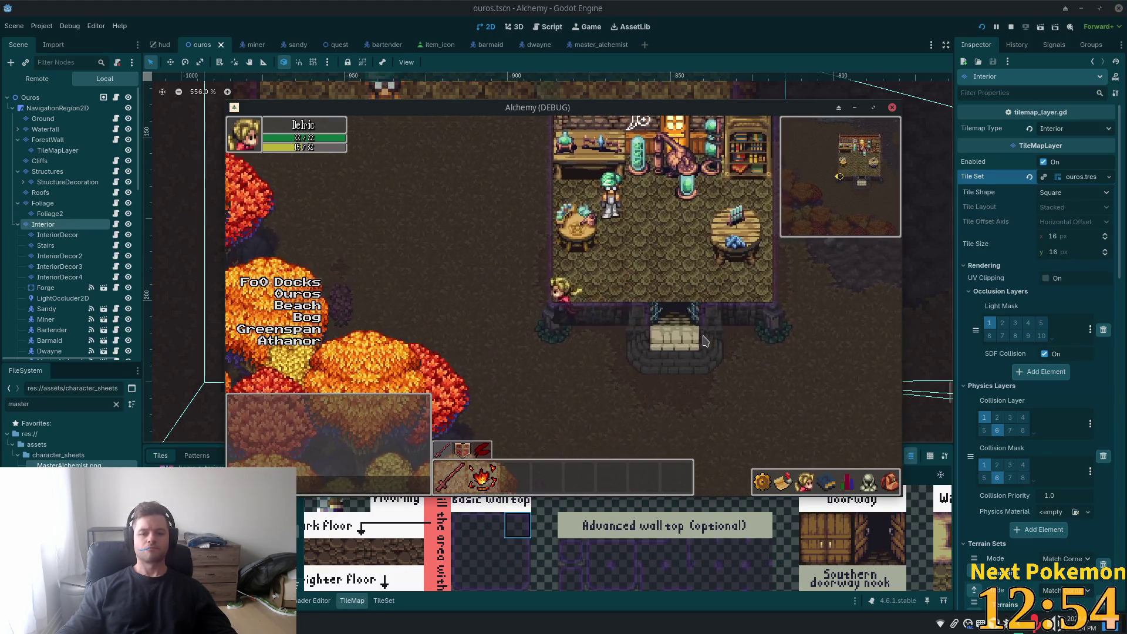
pyautogui.press('w')
pyautogui.press('d')
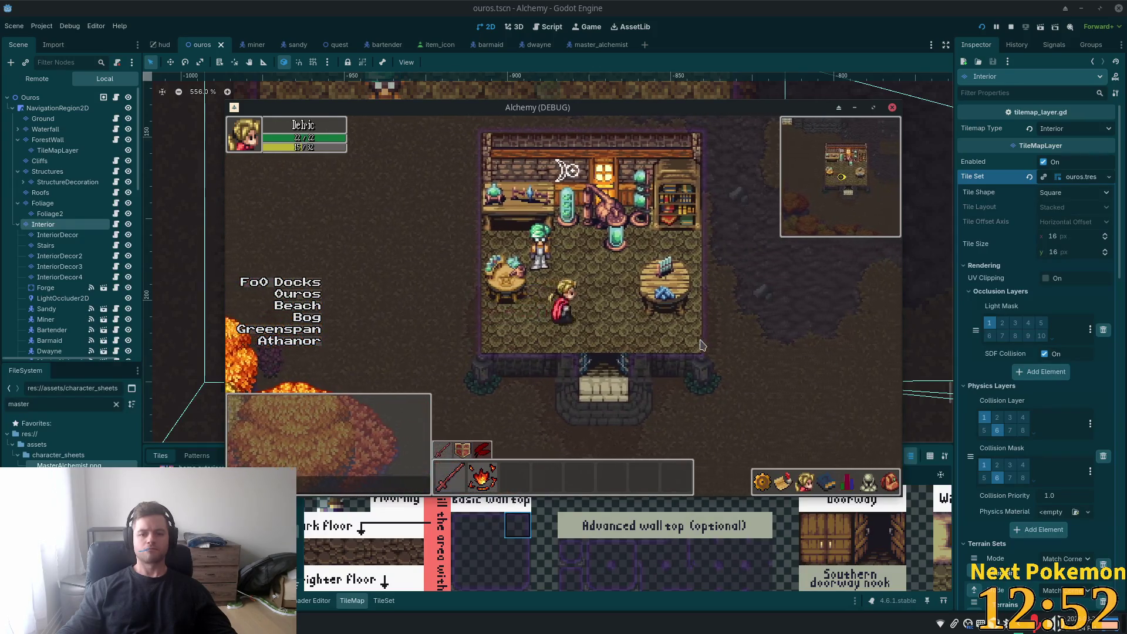
pyautogui.press('w')
pyautogui.press('s')
pyautogui.press('a')
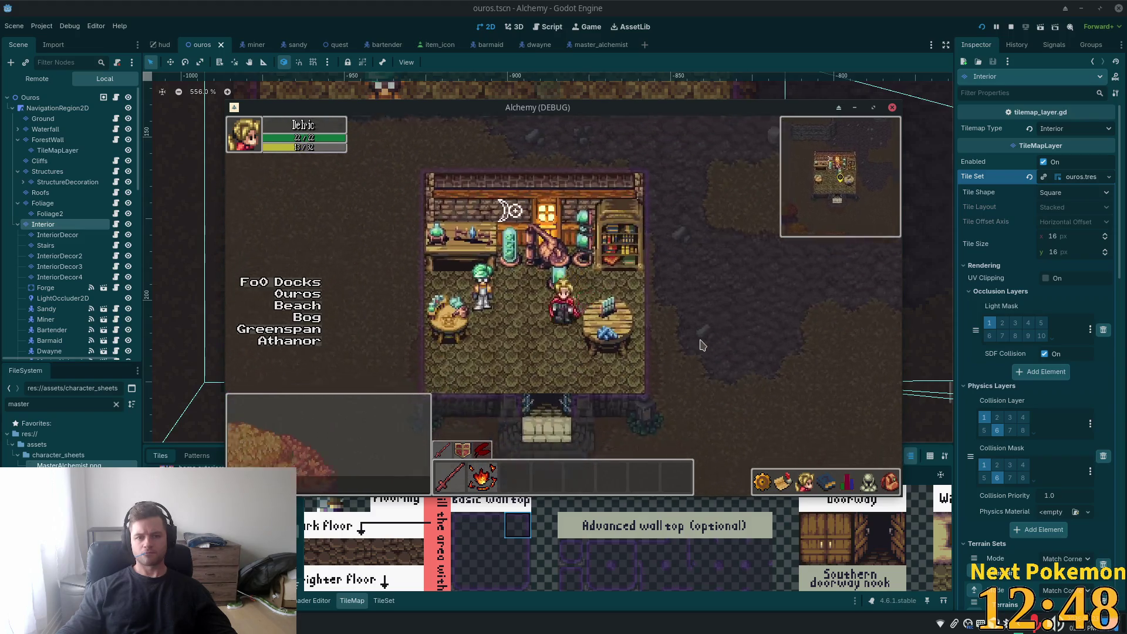
pyautogui.press('w')
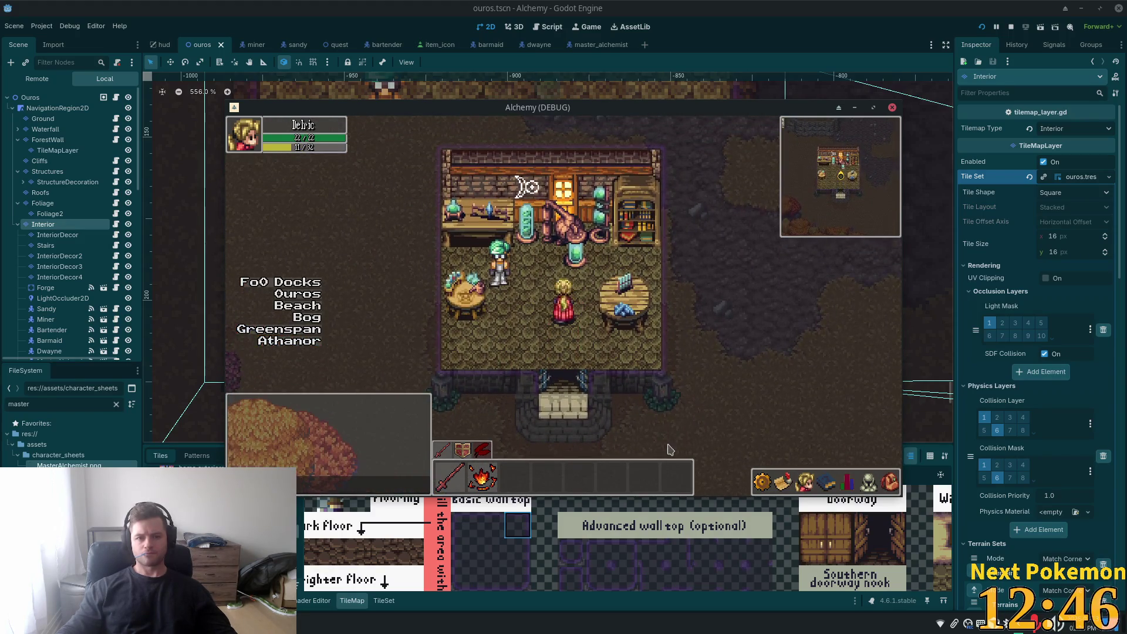
pyautogui.press('s')
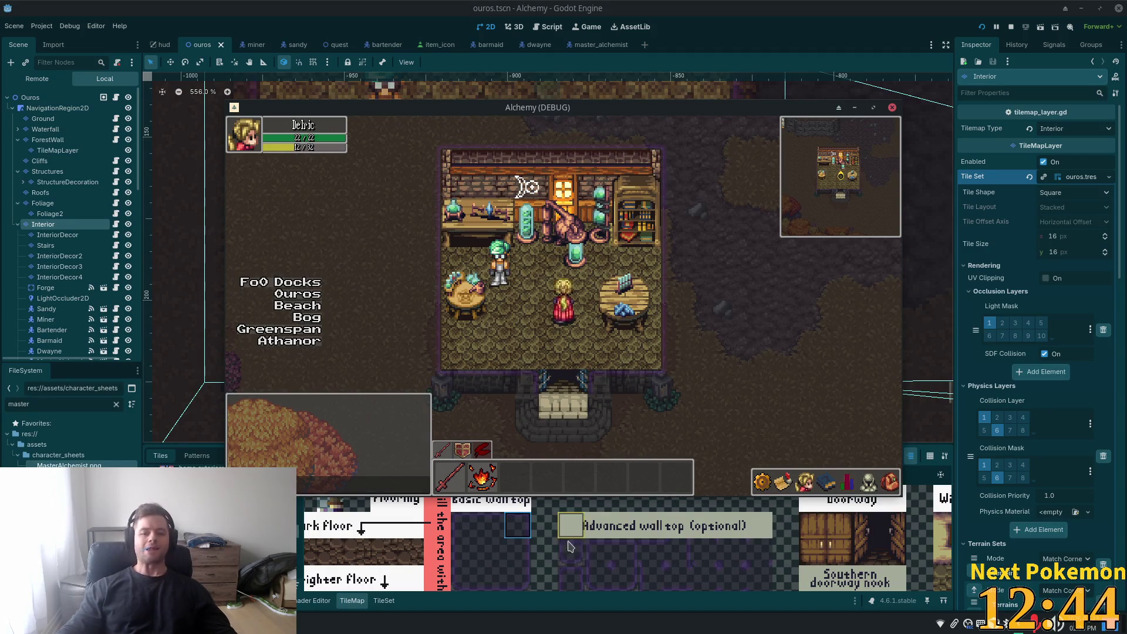
pyautogui.press('d')
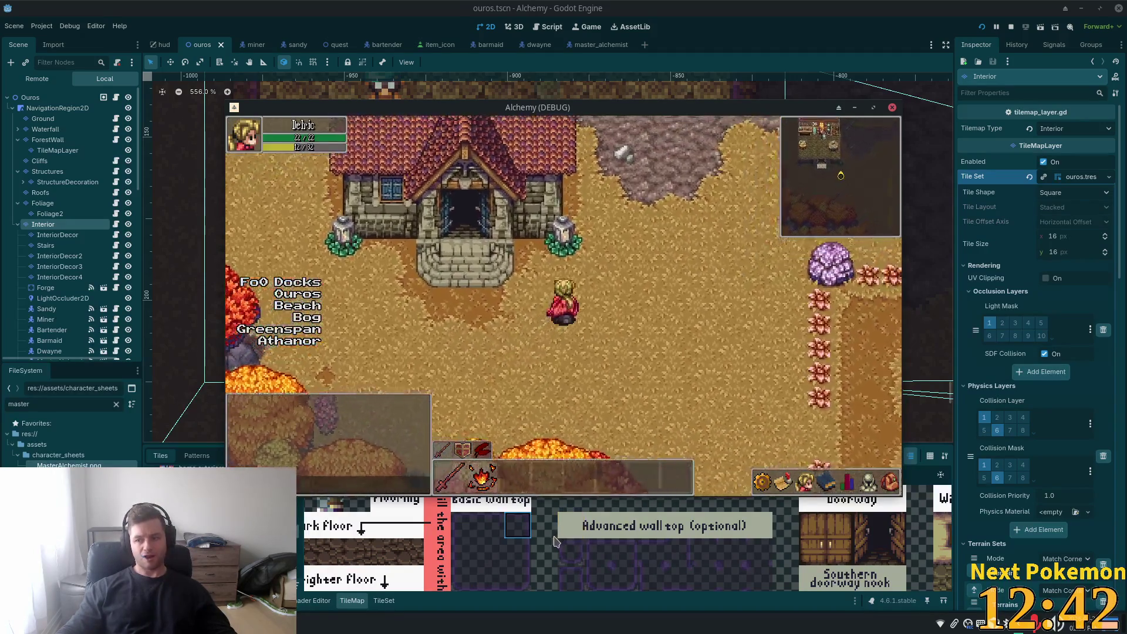
pyautogui.press('w')
pyautogui.press('d')
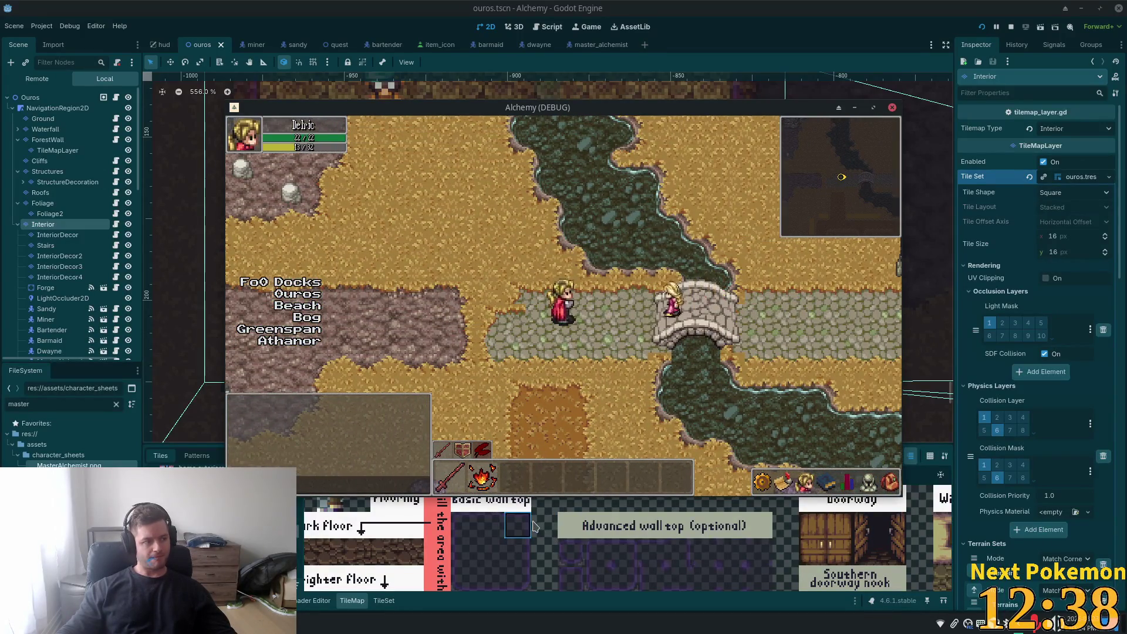
pyautogui.click(798, 88)
# - Pan to the interior buildings and paint a different tile onto the Interior layer
pyautogui.scroll(-6, 659, 302)
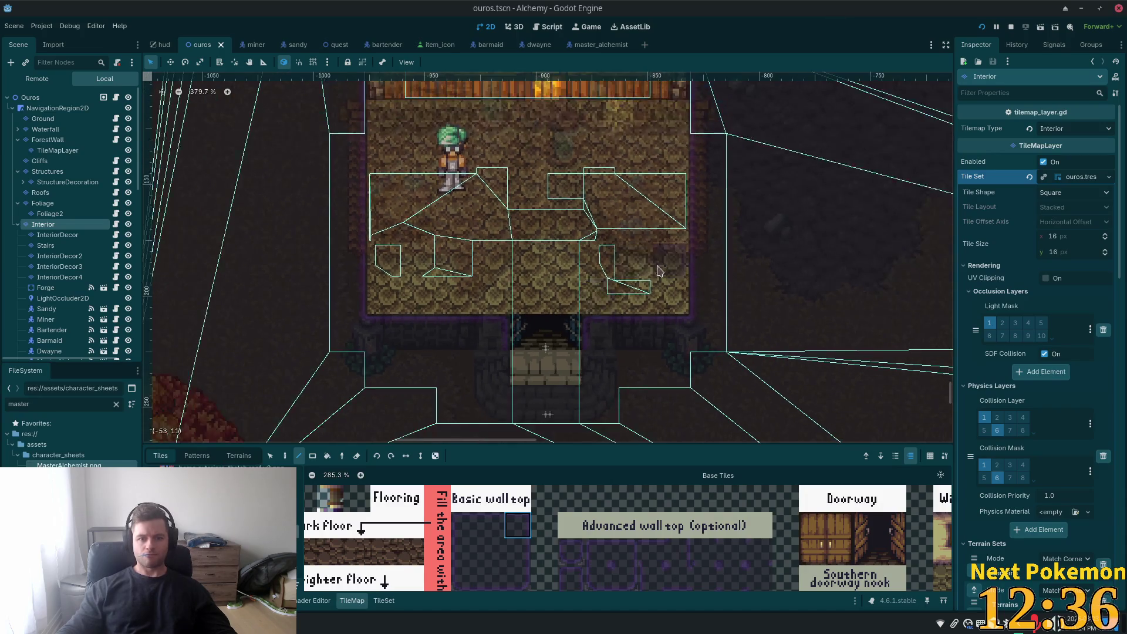
pyautogui.scroll(-5, 659, 302)
pyautogui.scroll(-5, 1039, 293)
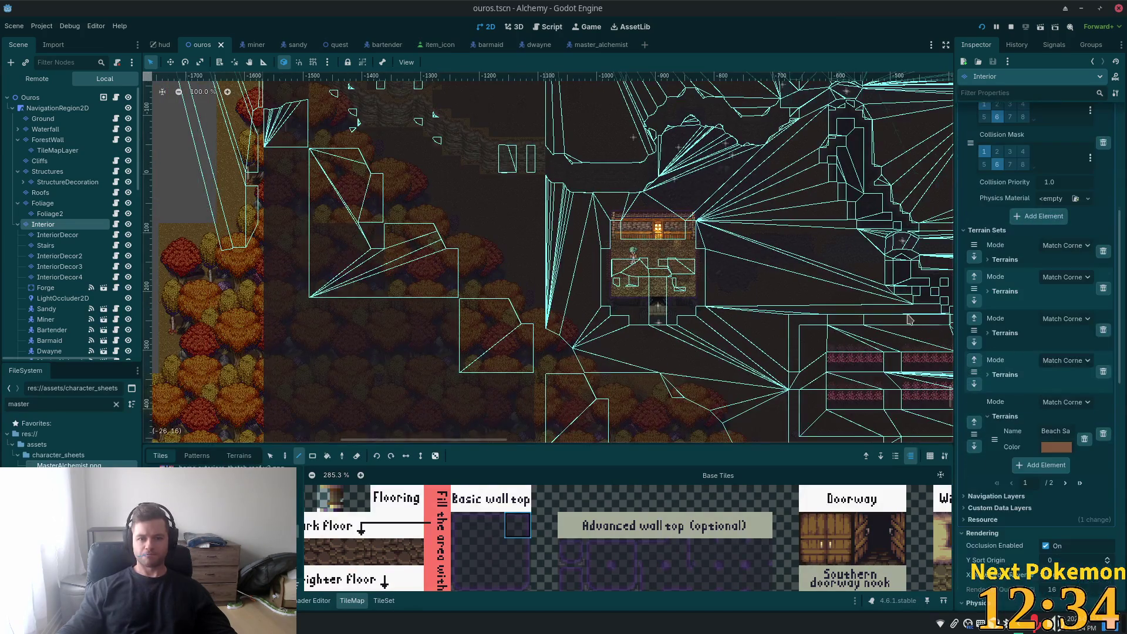
pyautogui.moveTo(849, 246); pyautogui.dragTo(509, 285)
pyautogui.scroll(8, 509, 286)
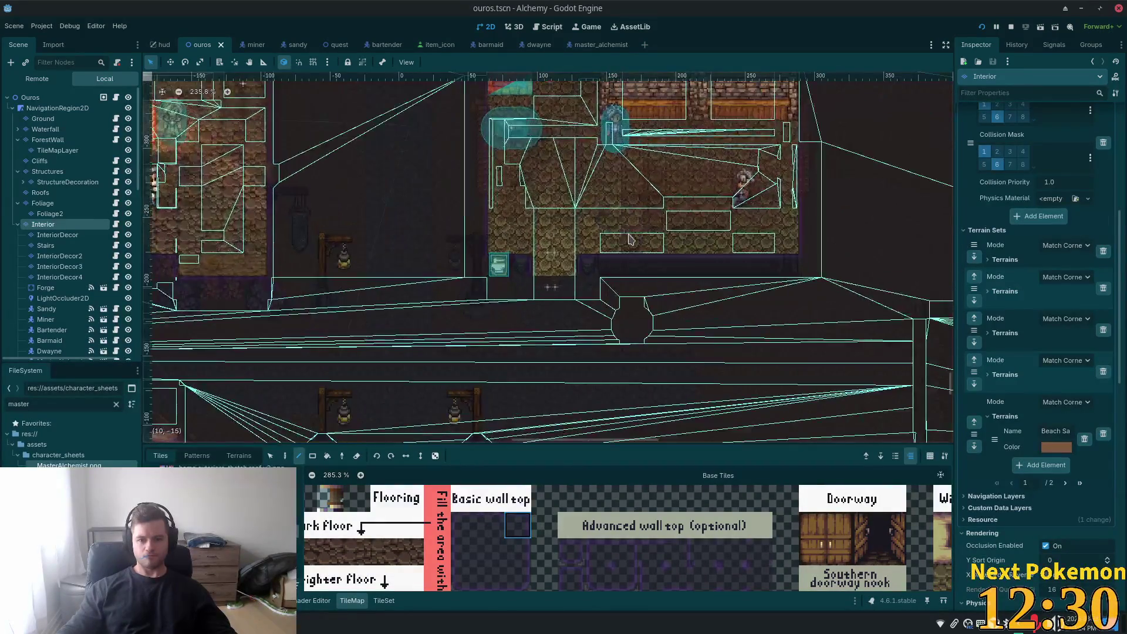
pyautogui.scroll(-2, 684, 311)
pyautogui.hscroll(3, 581, 382)
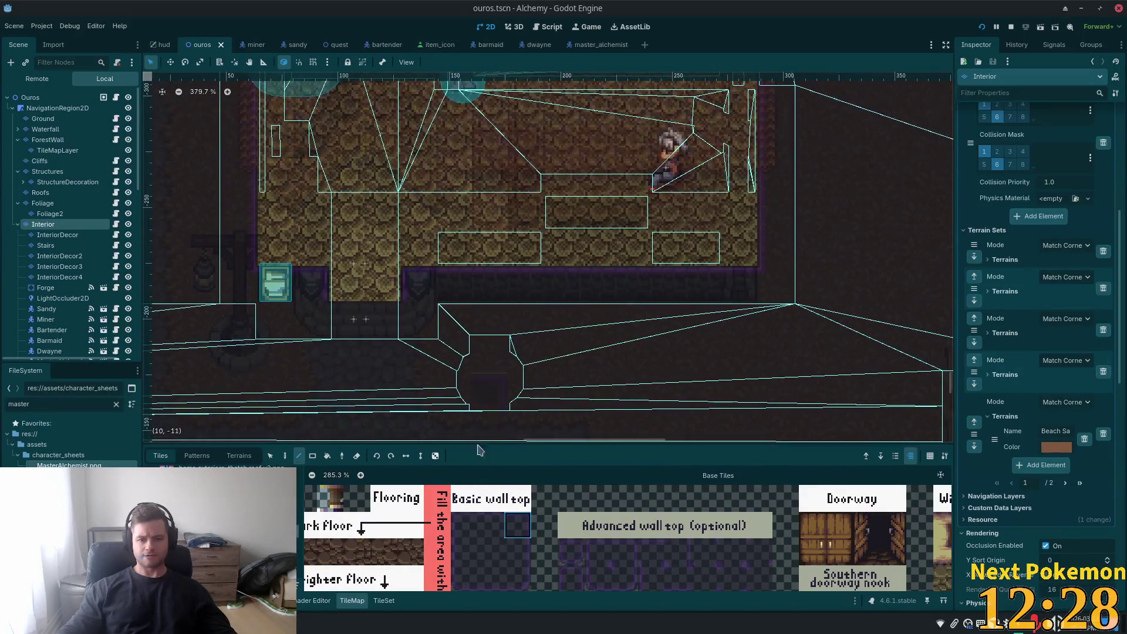
pyautogui.click(485, 529)
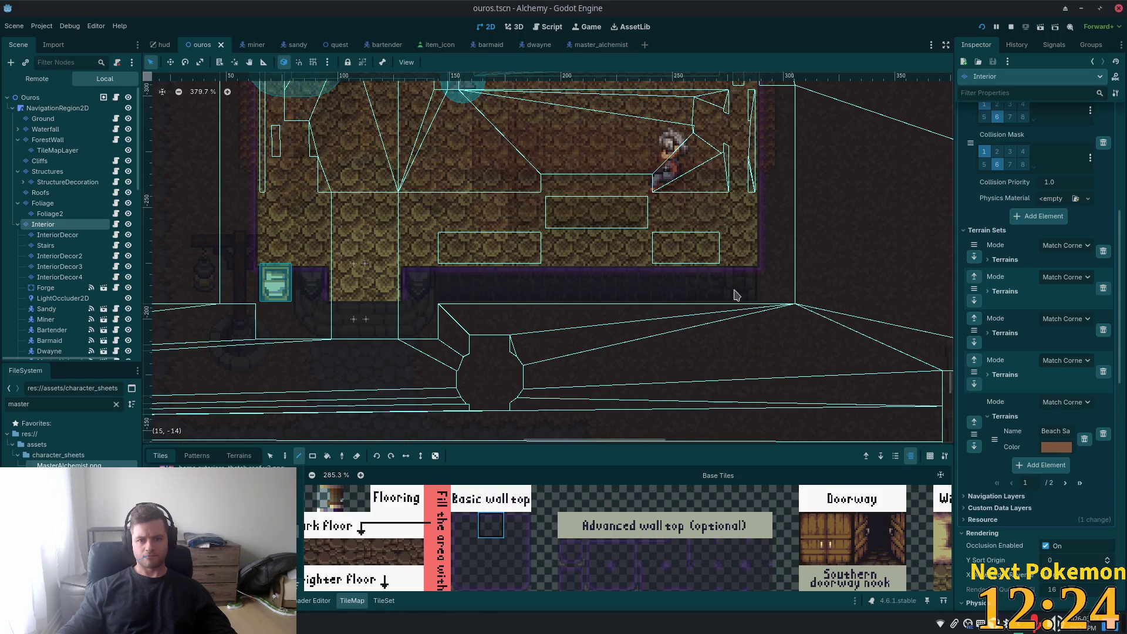
pyautogui.click(720, 305)
# - Try several wall tiles below the Basic wall top, panning to show the whole building
pyautogui.scroll(-1, 480, 565)
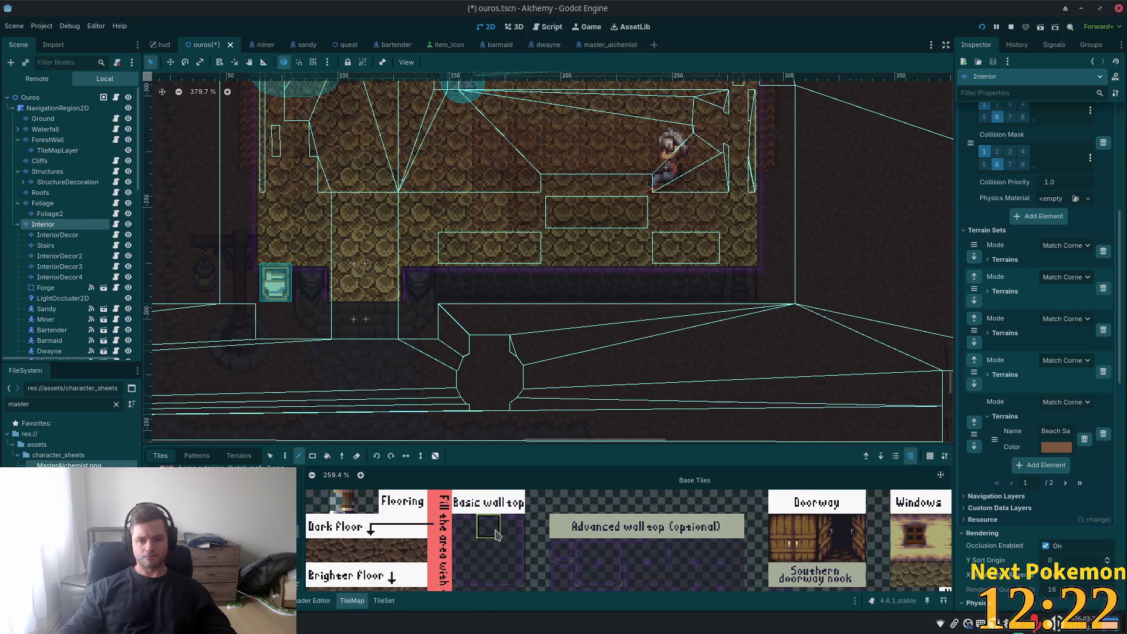
pyautogui.scroll(-1, 502, 501)
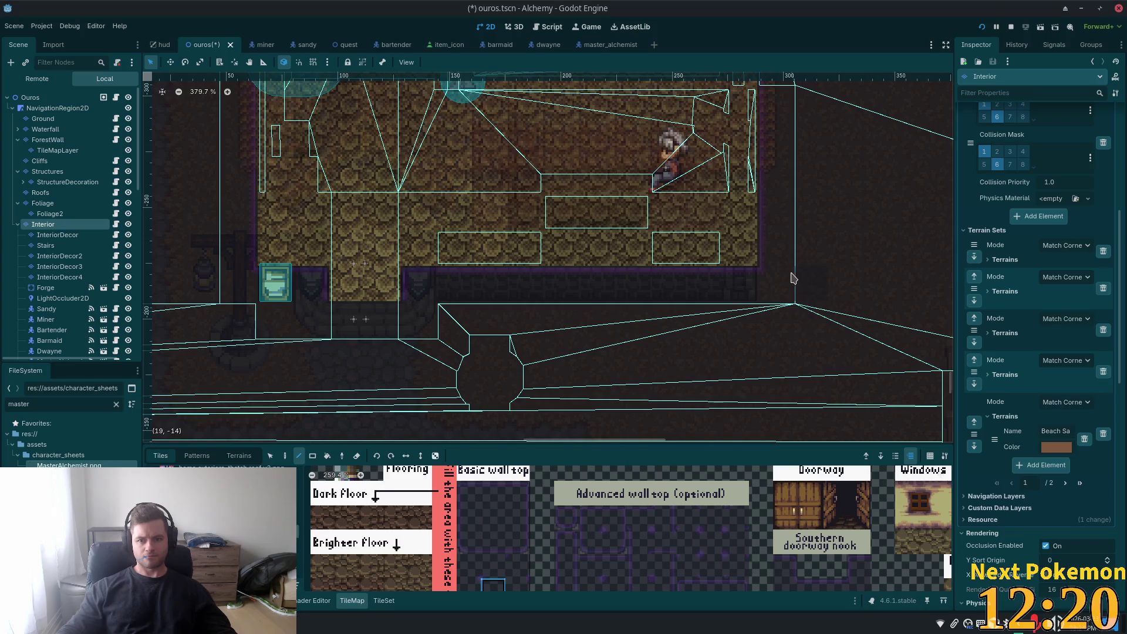
pyautogui.click(473, 504)
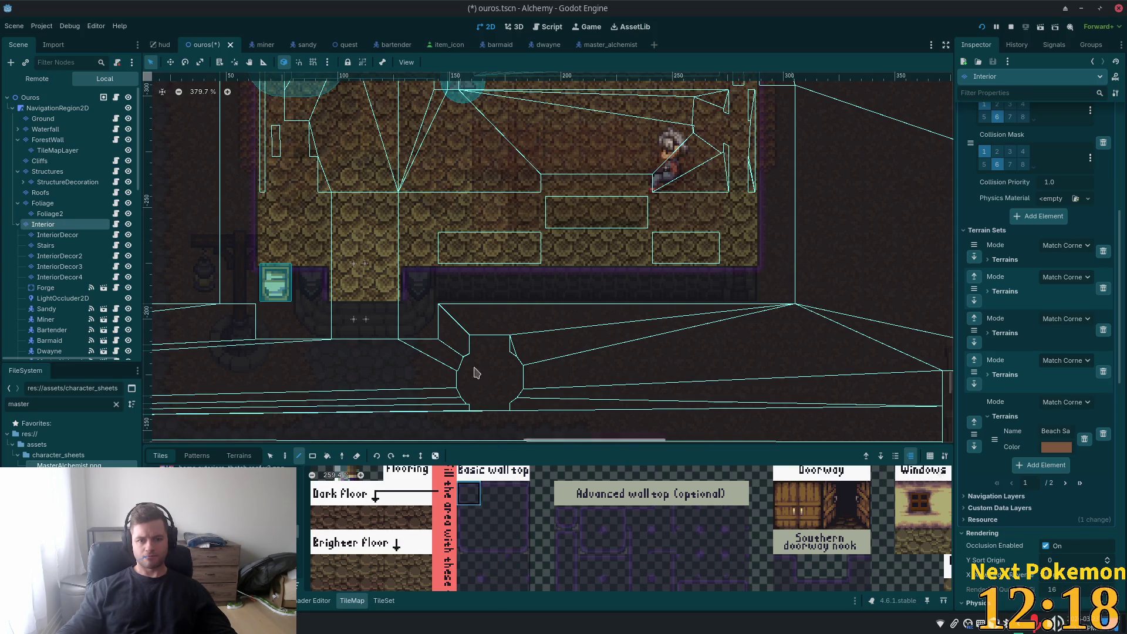
pyautogui.click(519, 497)
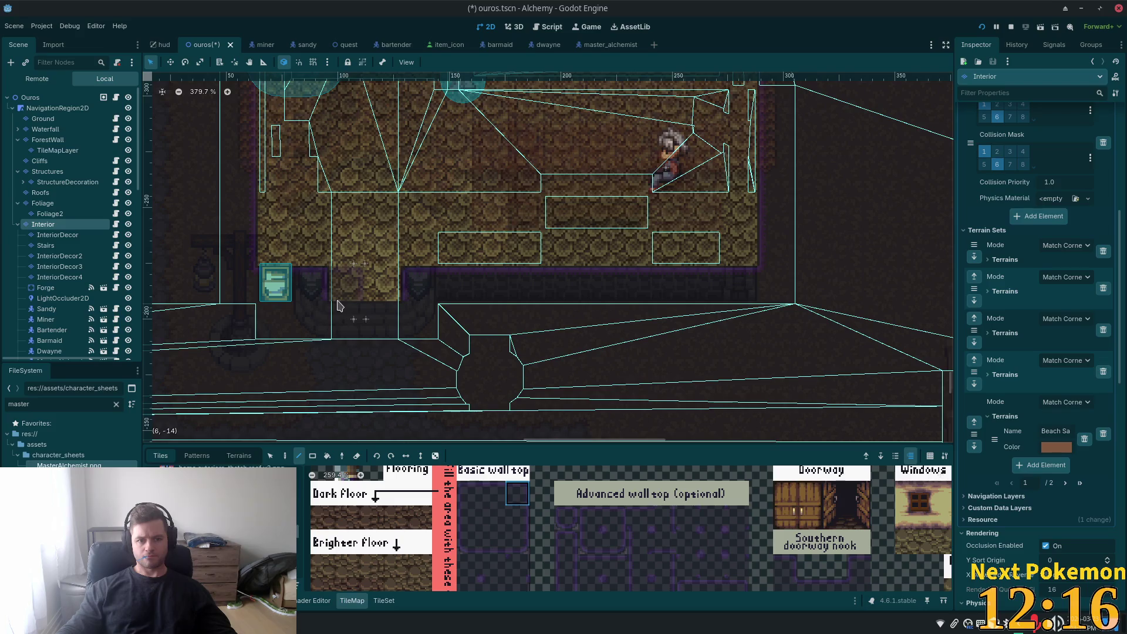
pyautogui.click(492, 496)
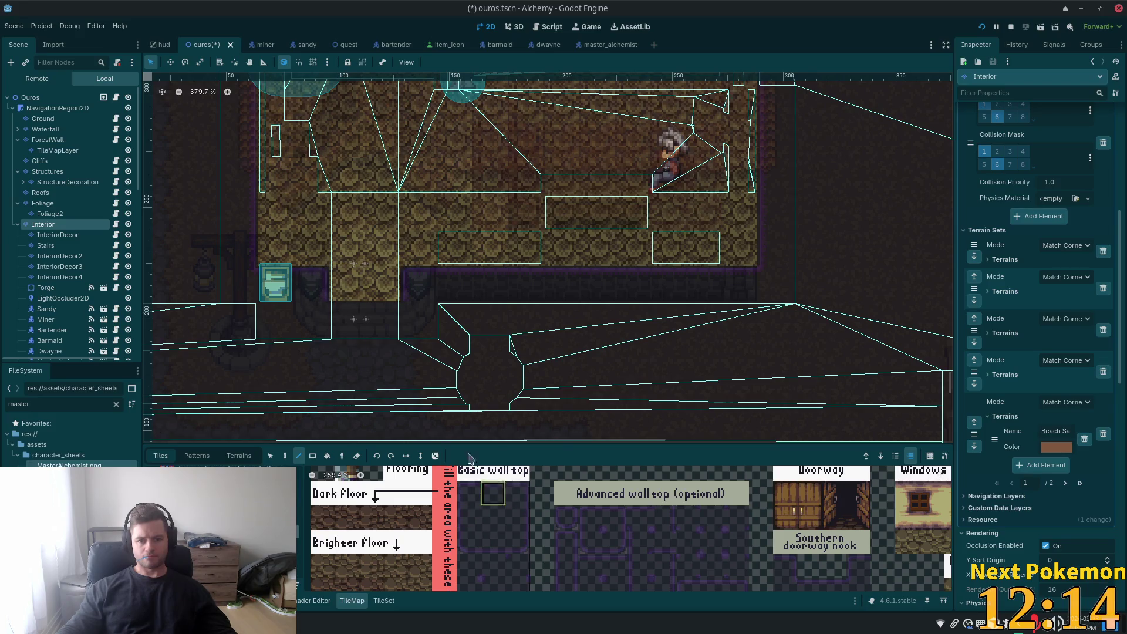
pyautogui.click(466, 577)
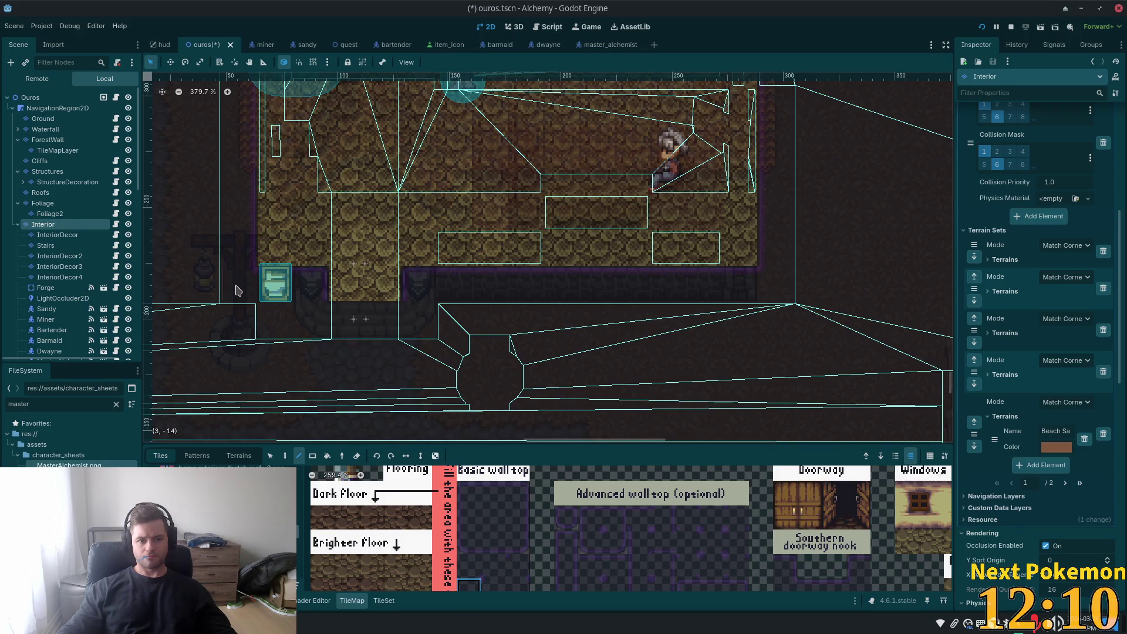
pyautogui.scroll(-2, 415, 284)
pyautogui.scroll(3, 422, 335)
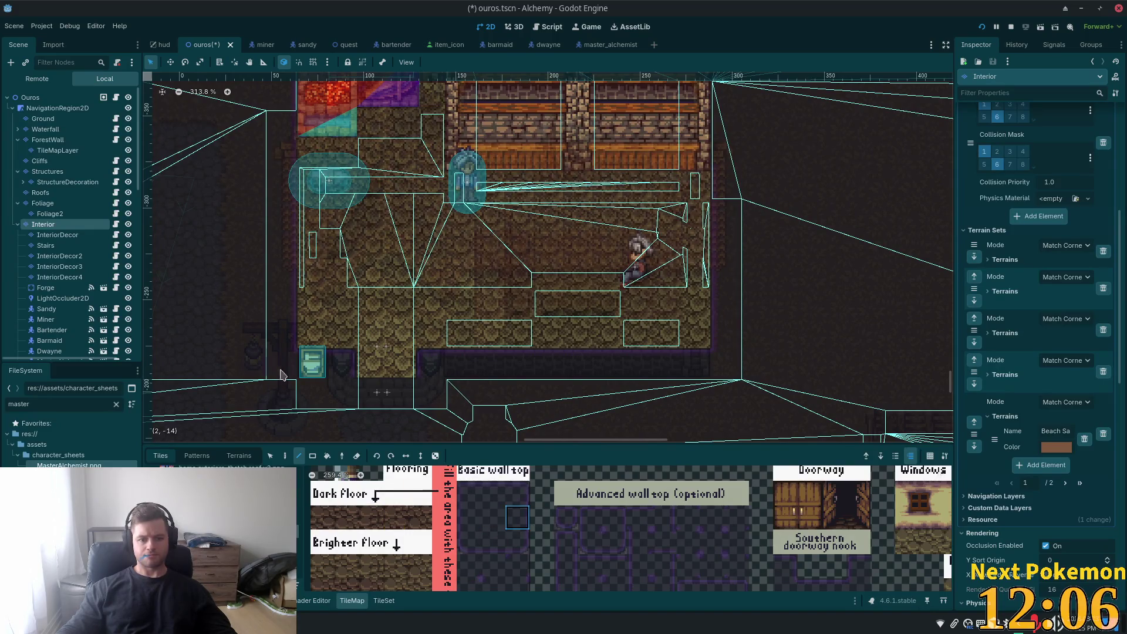
pyautogui.moveTo(279, 157); pyautogui.dragTo(320, 211)
pyautogui.moveTo(326, 123)
pyautogui.mouseDown()
pyautogui.moveTo(317, 306)
pyautogui.moveTo(329, 192)
pyautogui.moveTo(344, 170)
pyautogui.mouseUp()
pyautogui.scroll(-1, 317, 305)
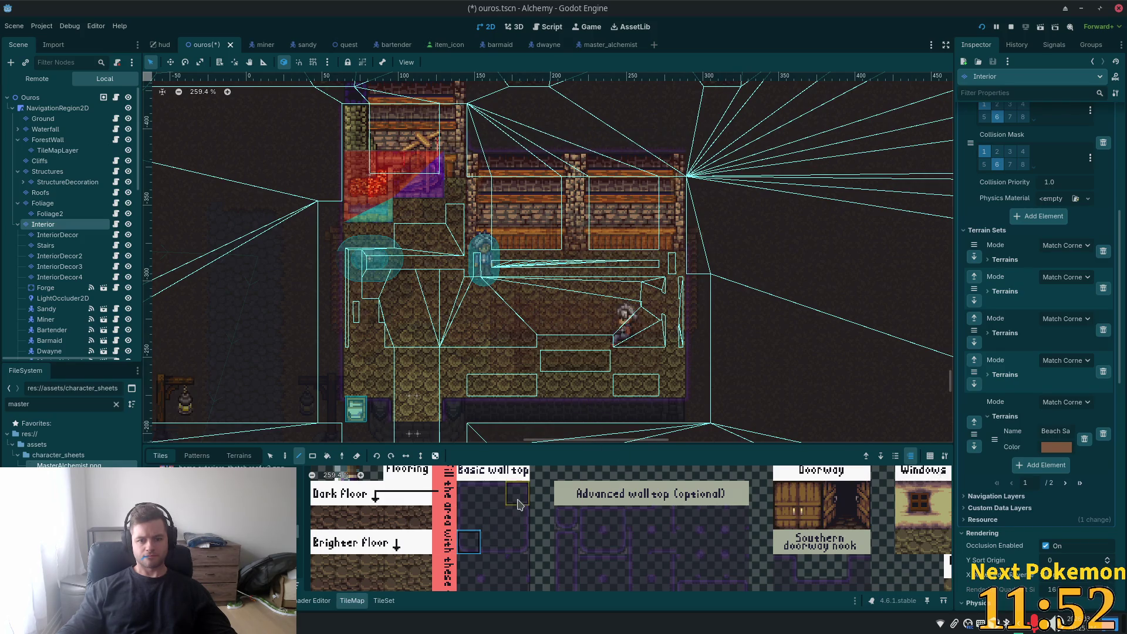
# - Try a few more lower wall tiles, then save ouros.tscn and launch a playtest
pyautogui.click(493, 566)
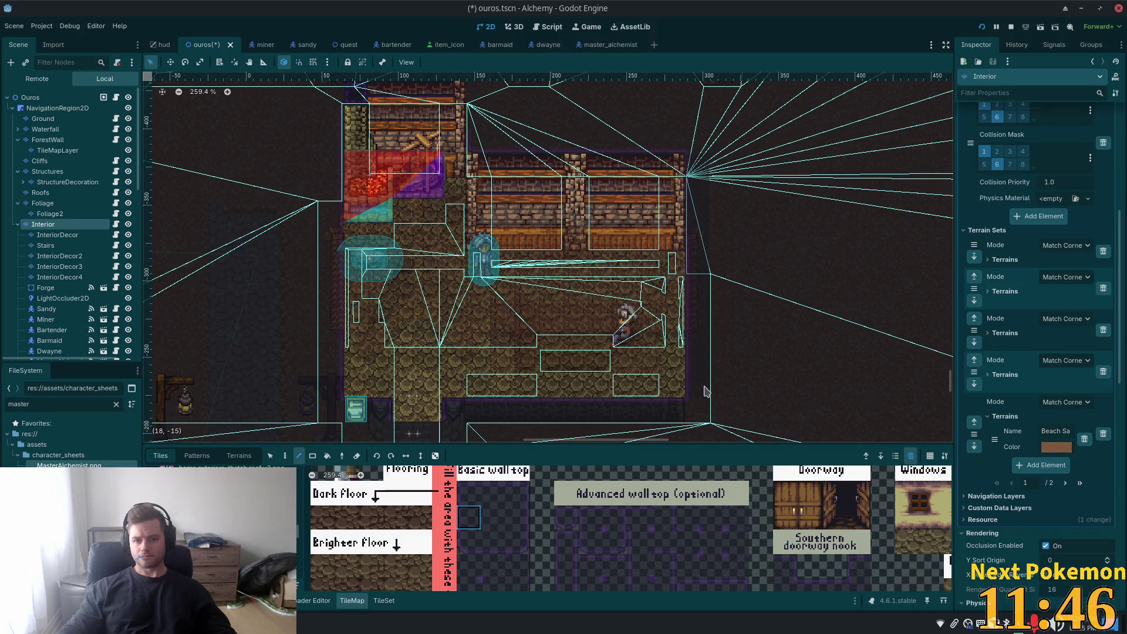
pyautogui.click(490, 588)
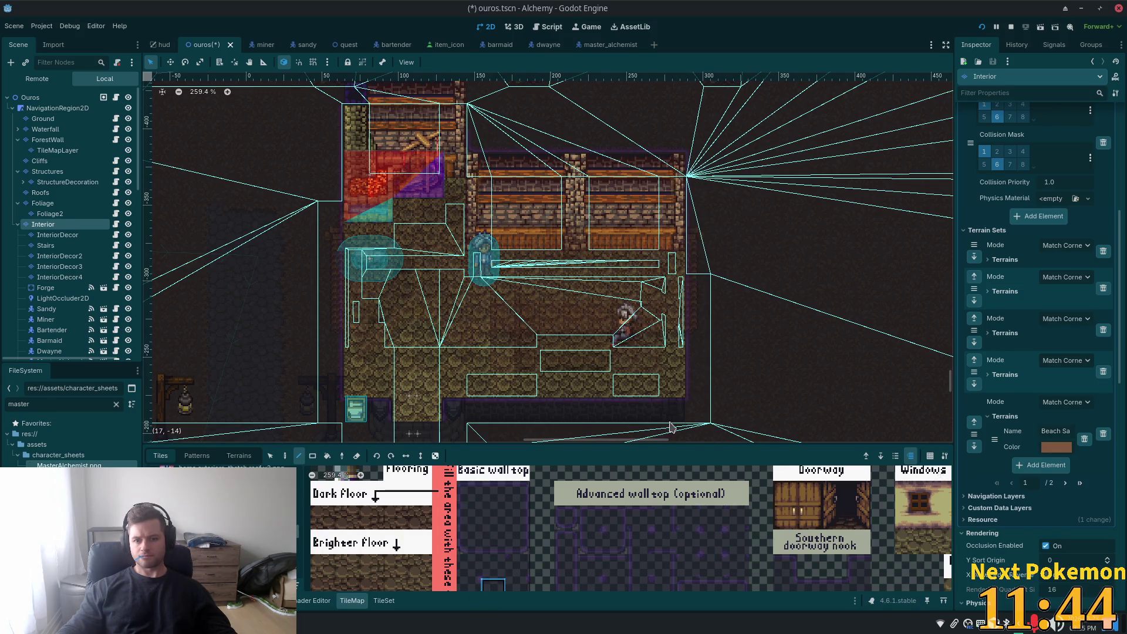
pyautogui.scroll(5, 523, 437)
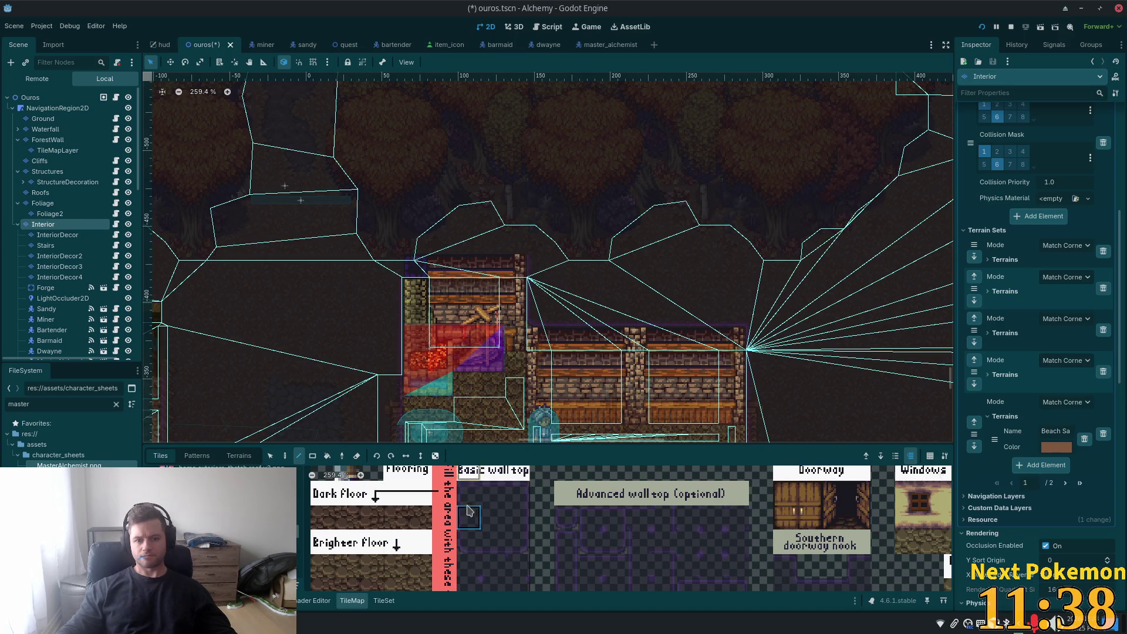
pyautogui.click(490, 571)
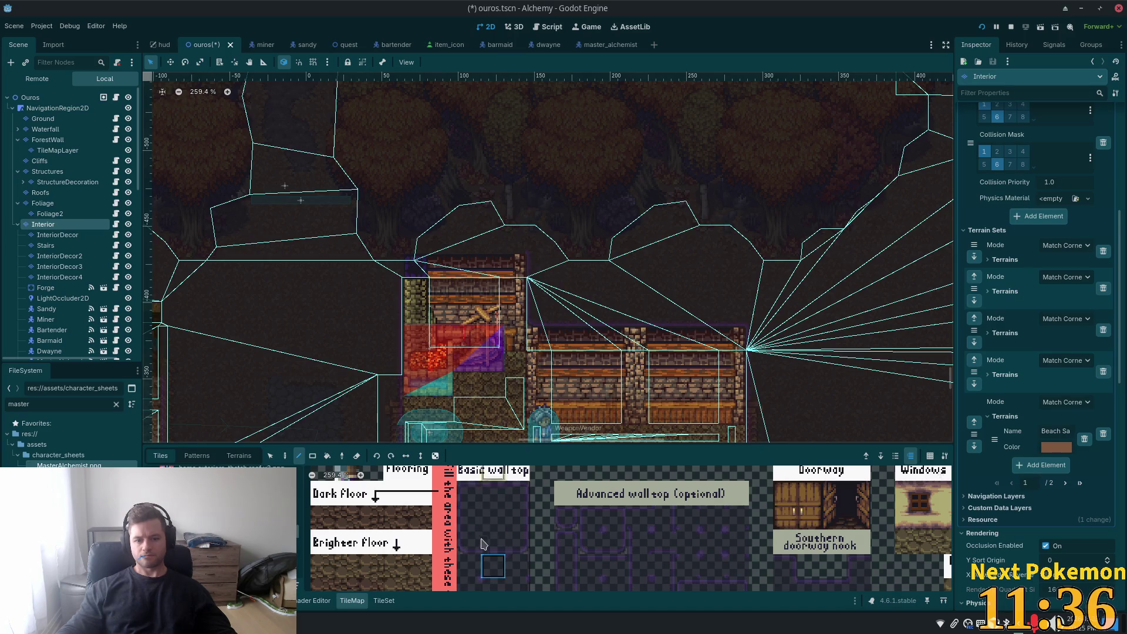
pyautogui.click(502, 539)
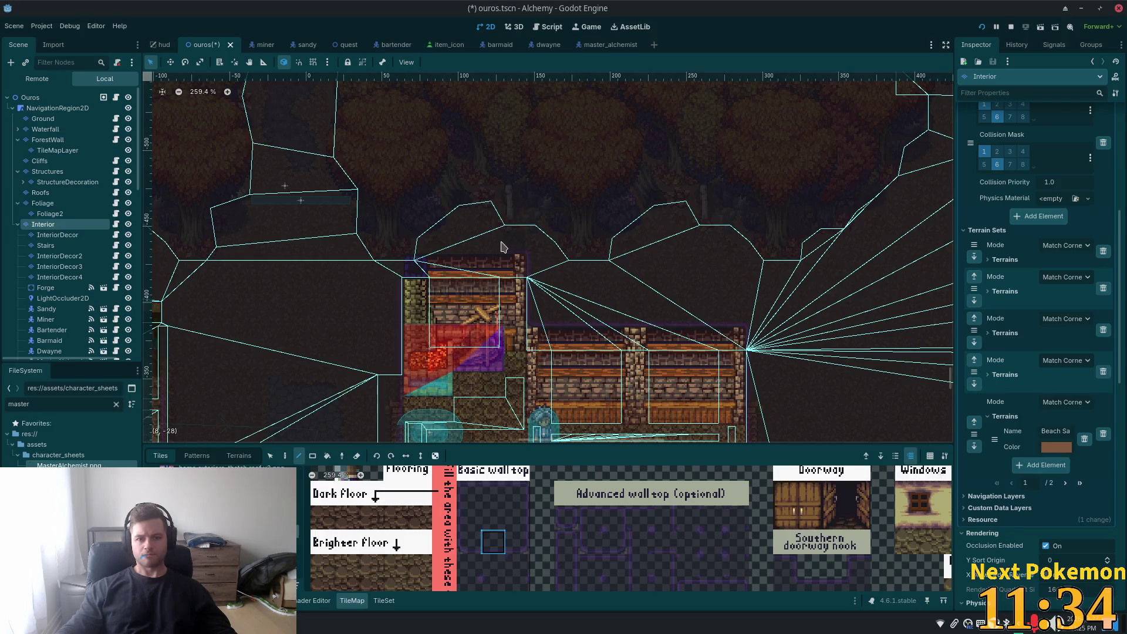
pyautogui.hotkey('ctrl', 's')
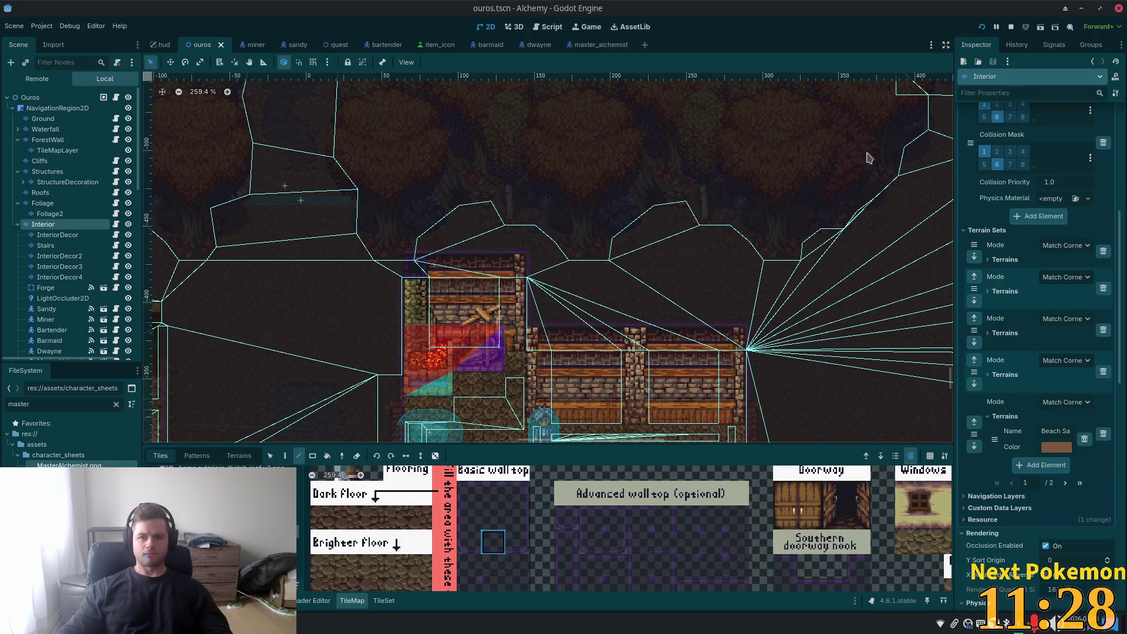
pyautogui.click(981, 27)
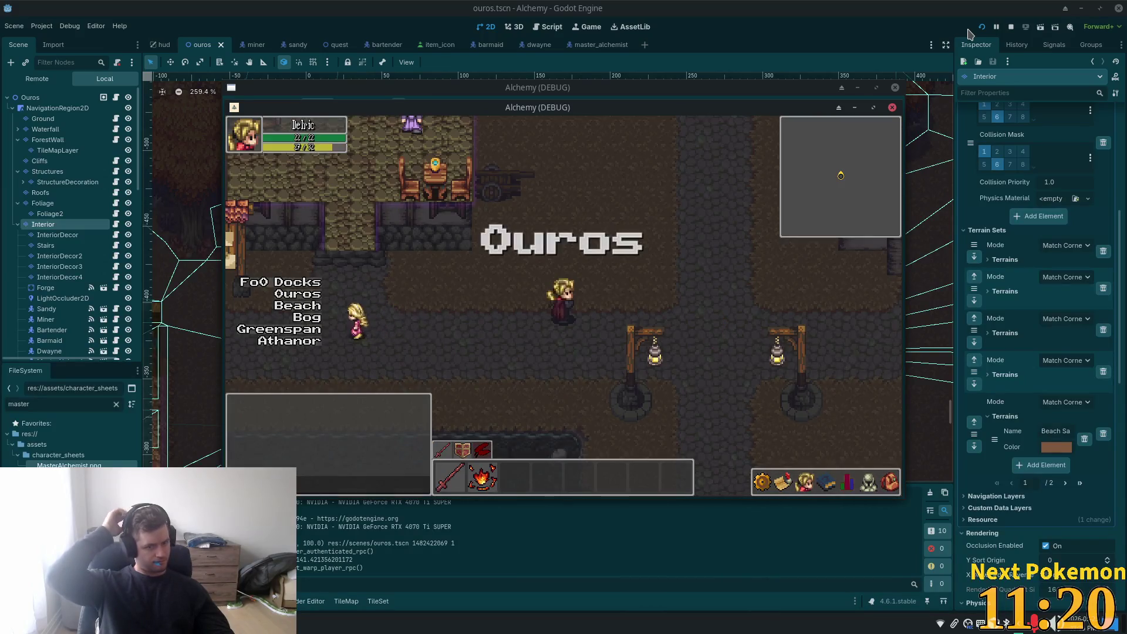
# - Walk the character out of the interior and south down the street to the crossroads
pyautogui.press('Left')
pyautogui.press('Right')
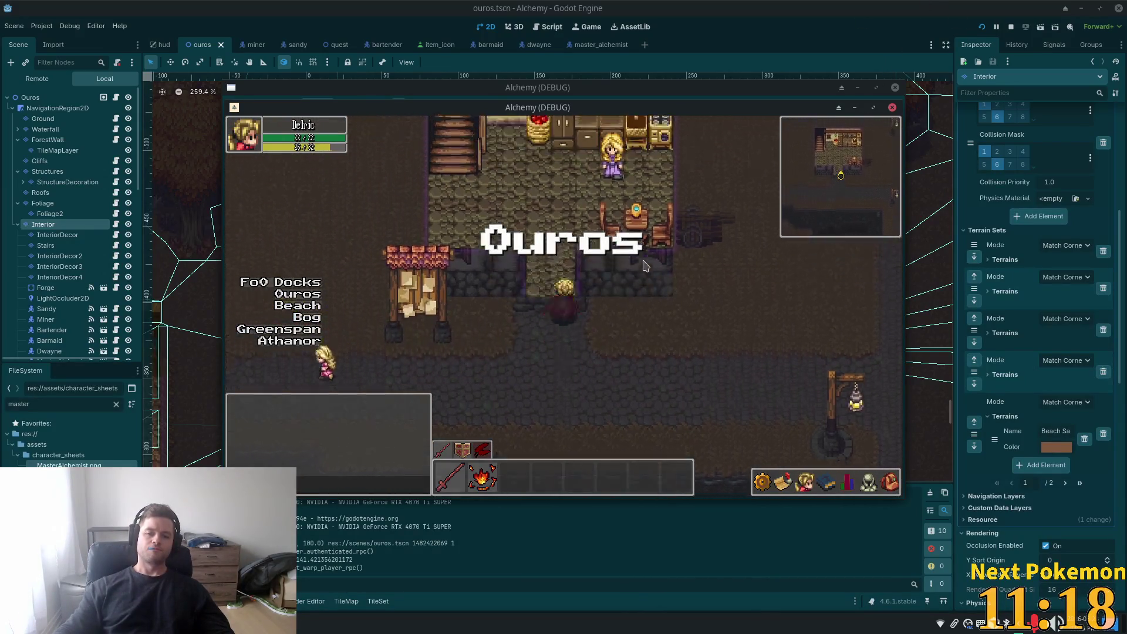
pyautogui.press('Down')
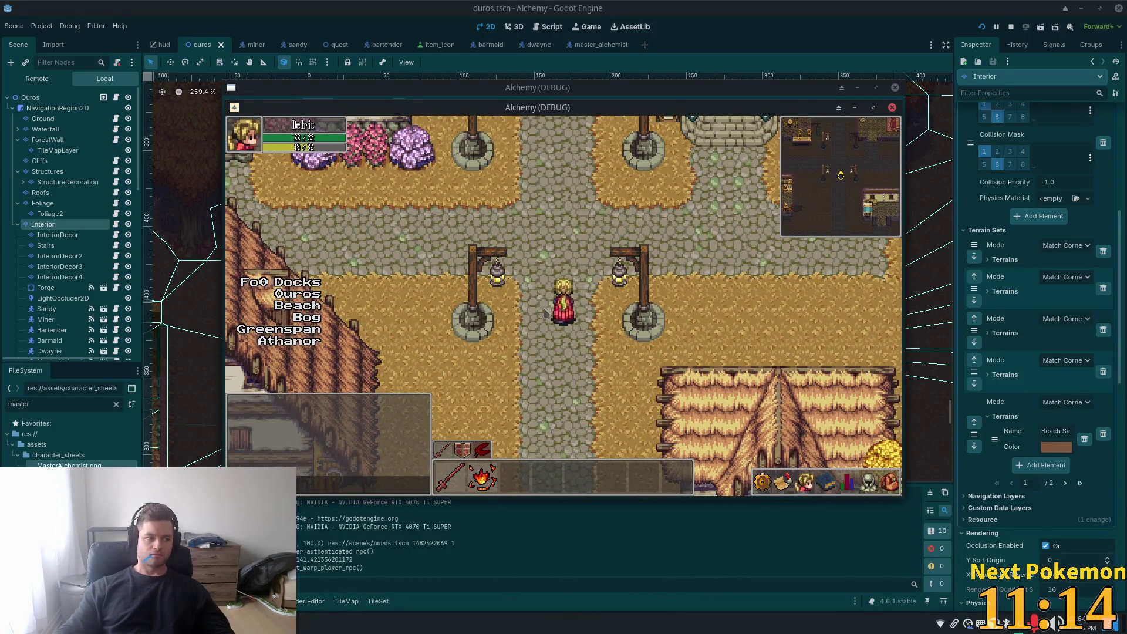
pyautogui.press('Right')
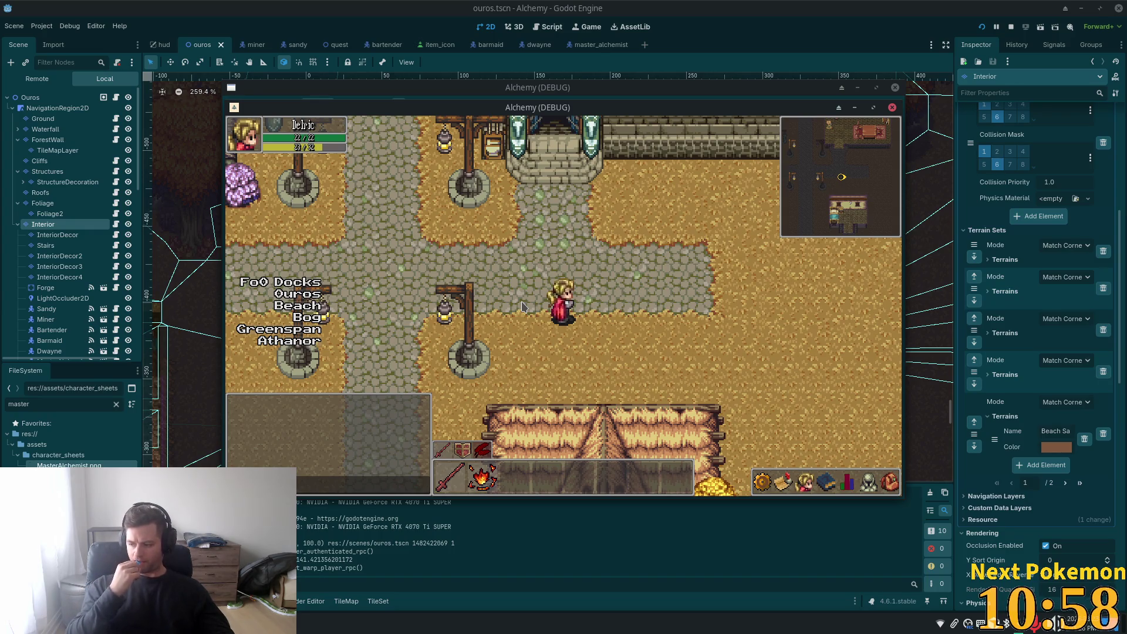
# - Walk in and out of the forge several times, then cross the town square toward the inn
pyautogui.press('Up')
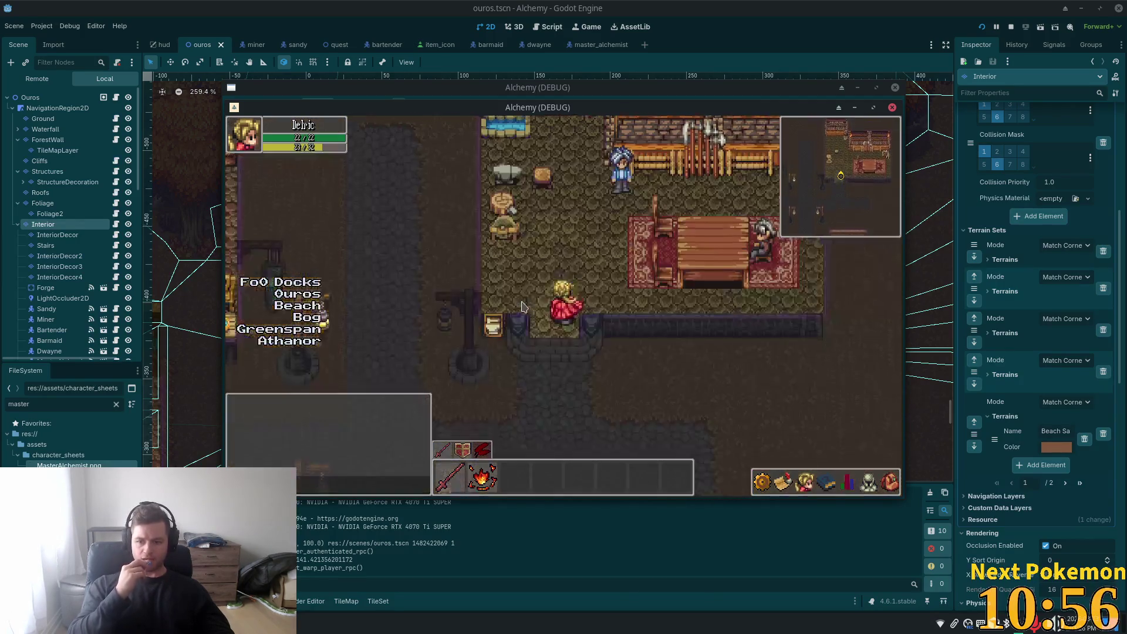
pyautogui.press('Up')
pyautogui.press('Down')
pyautogui.press('Right')
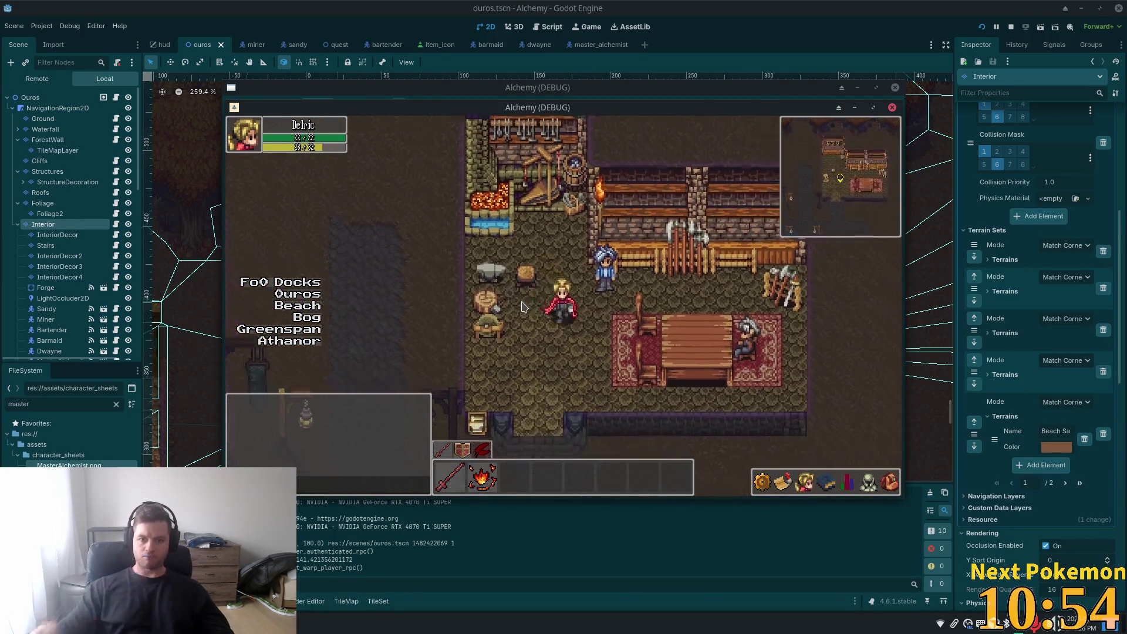
pyautogui.press('Up')
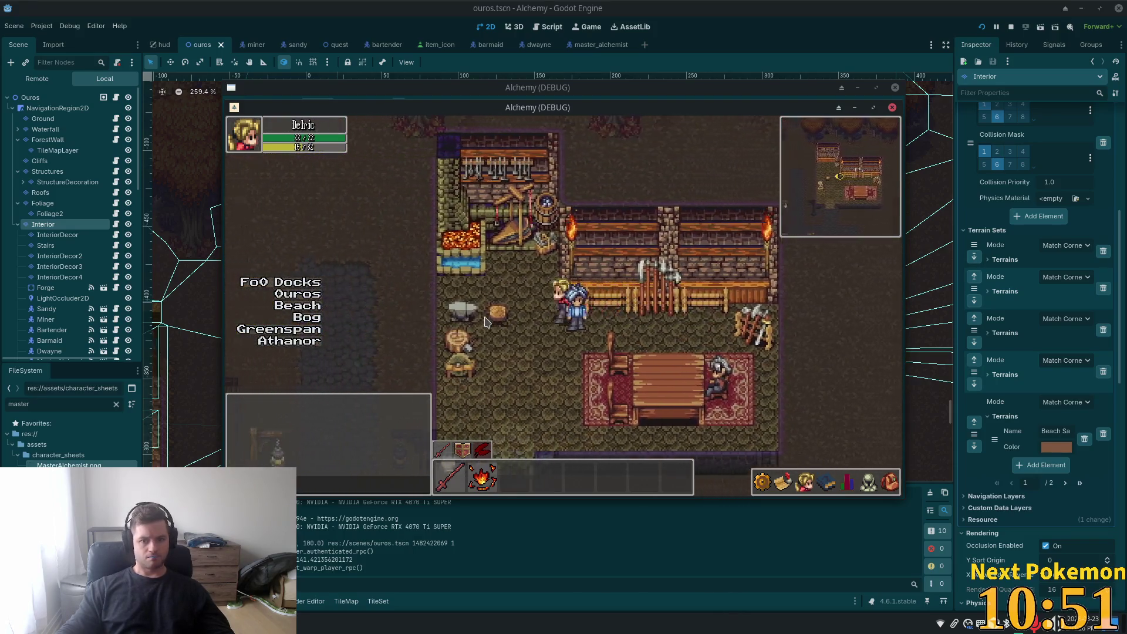
pyautogui.press('Down')
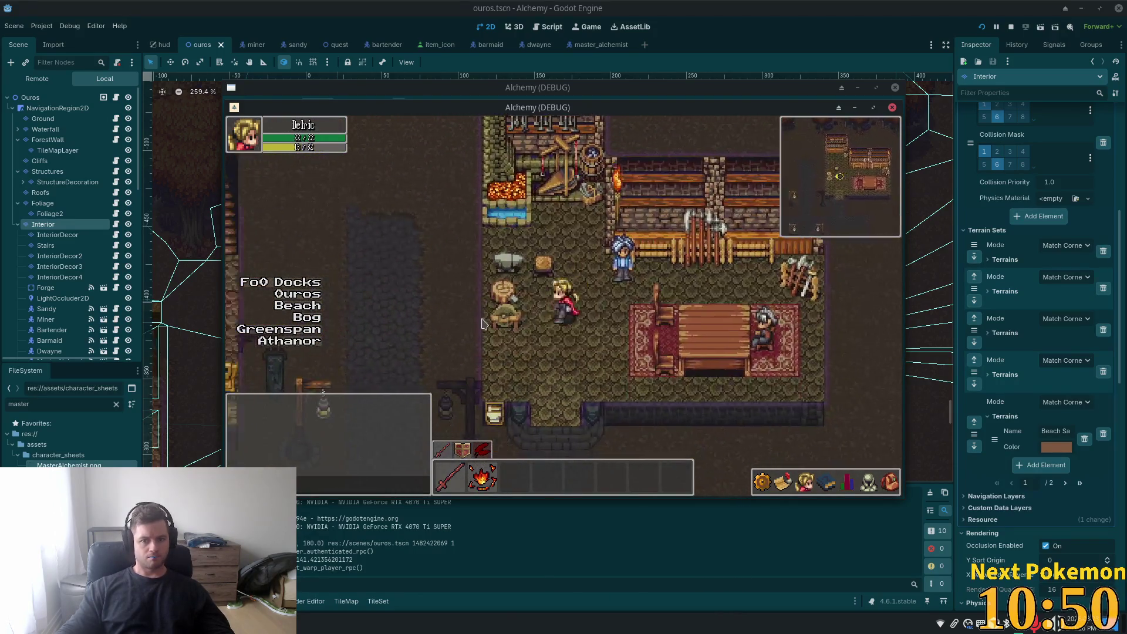
pyautogui.press('Left')
pyautogui.press('Up')
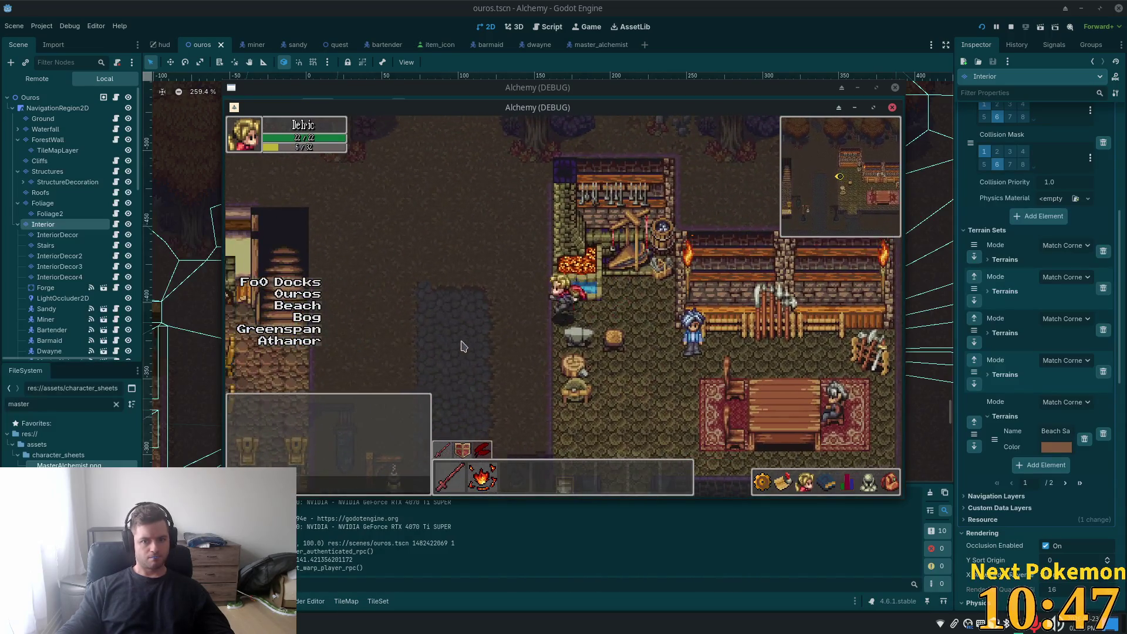
pyautogui.press('Right')
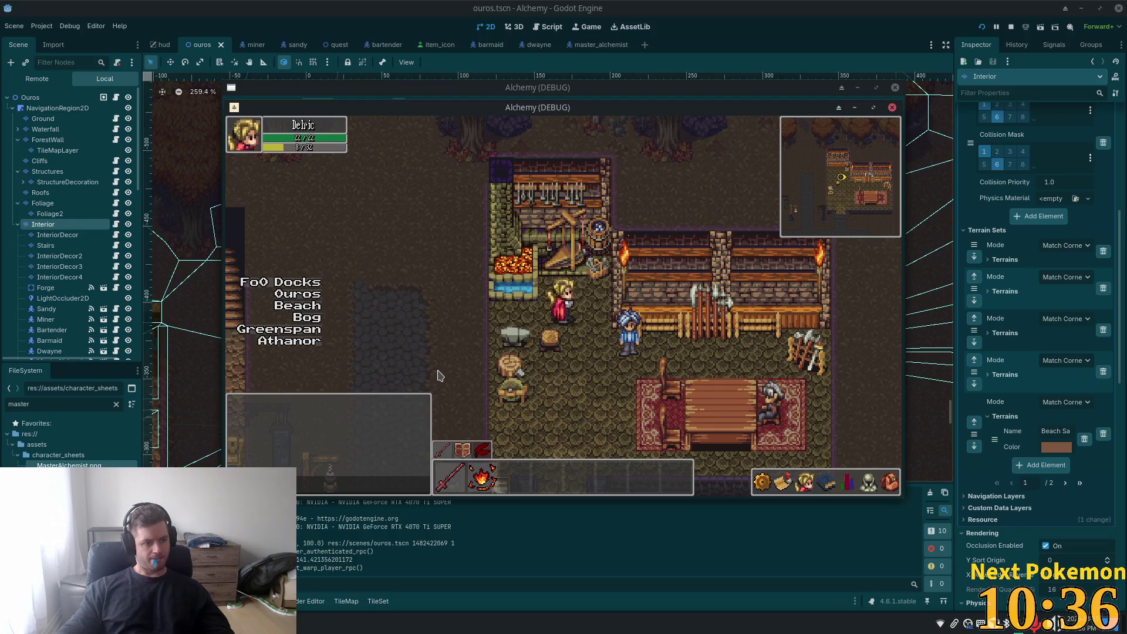
pyautogui.press('Down')
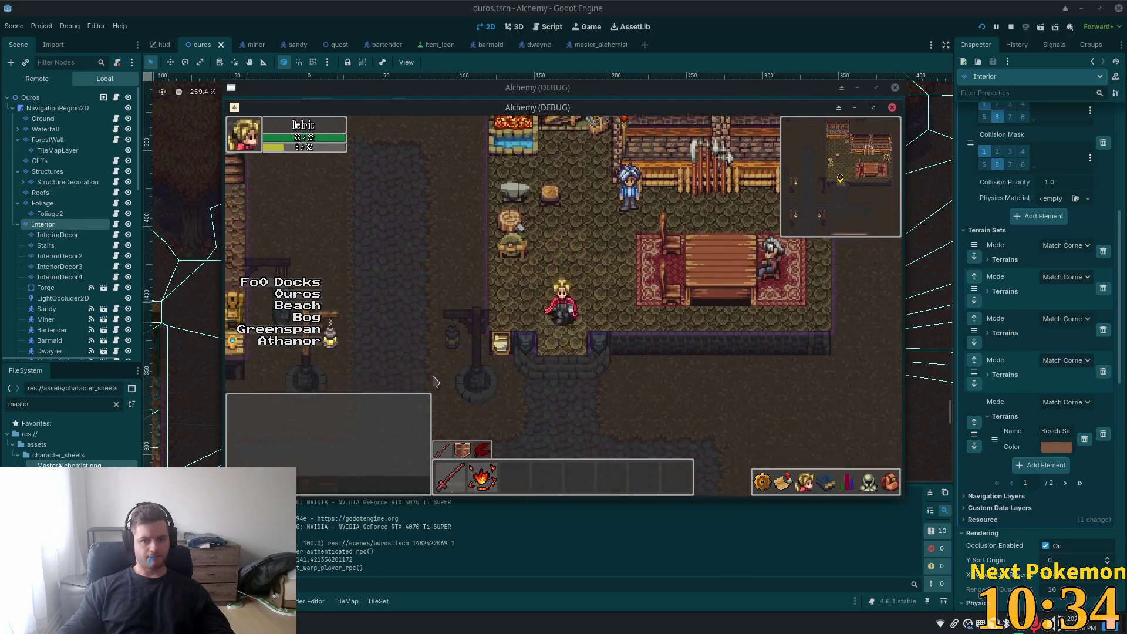
pyautogui.press('Left')
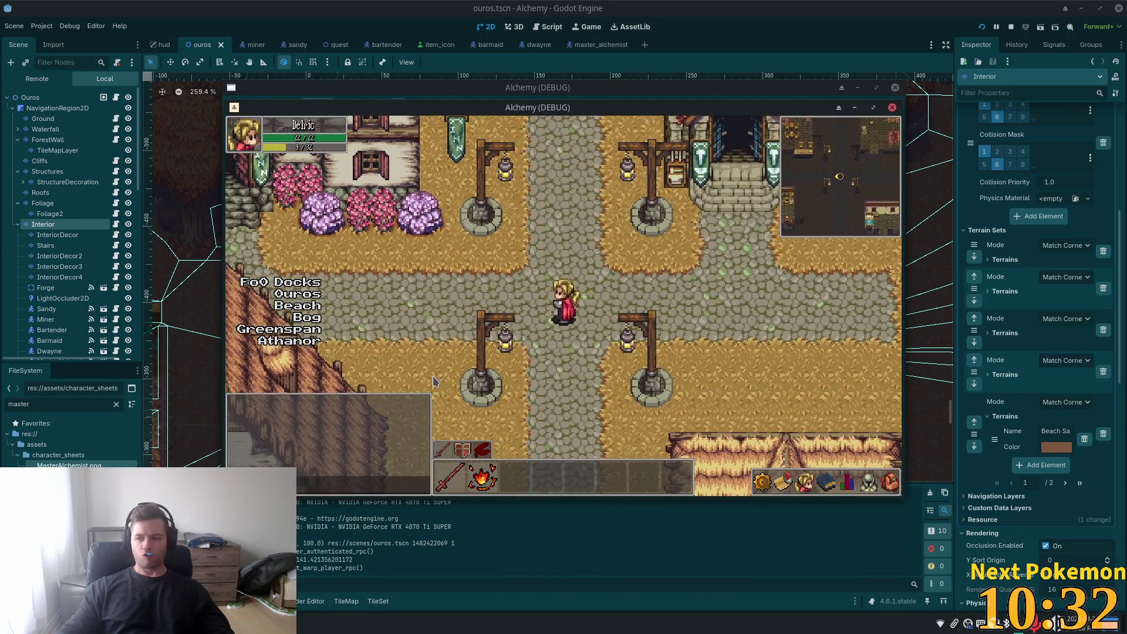
pyautogui.press('Up')
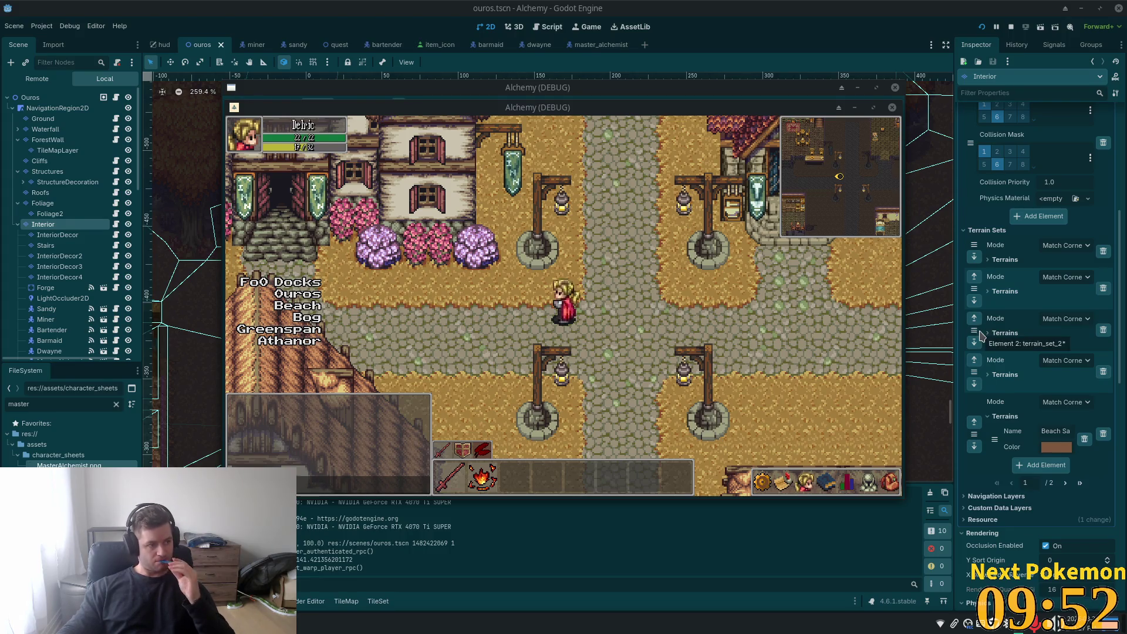
pyautogui.press('Up')
pyautogui.press('Right')
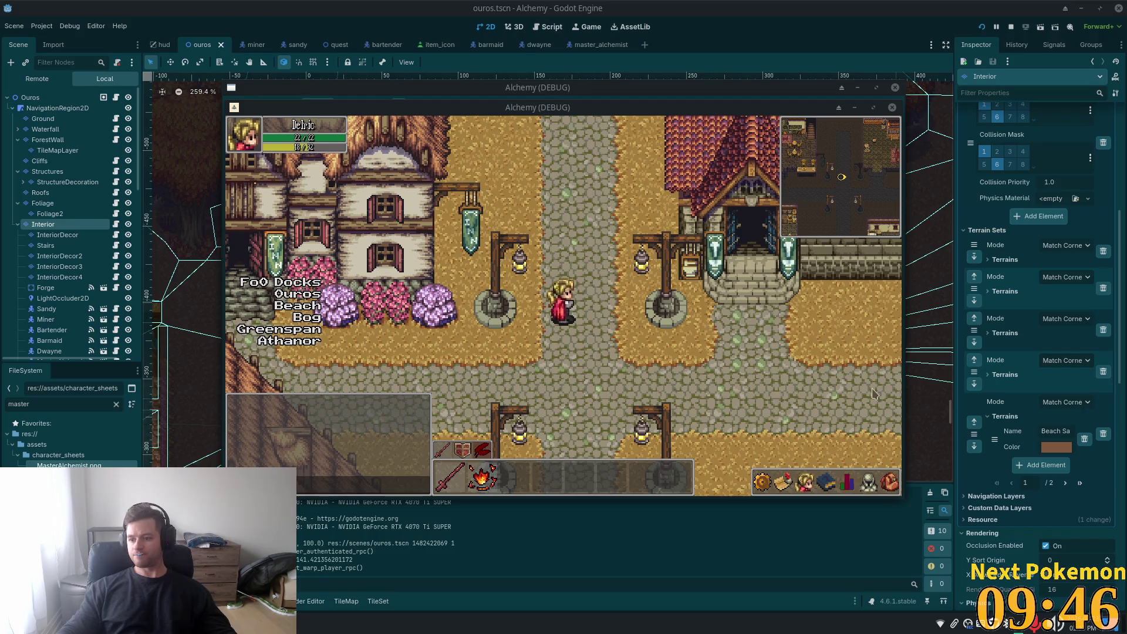
# - Walk the character around Ouros town, left to the Inn and back right past it
pyautogui.press('Up')
pyautogui.press('Down')
pyautogui.press('Left')
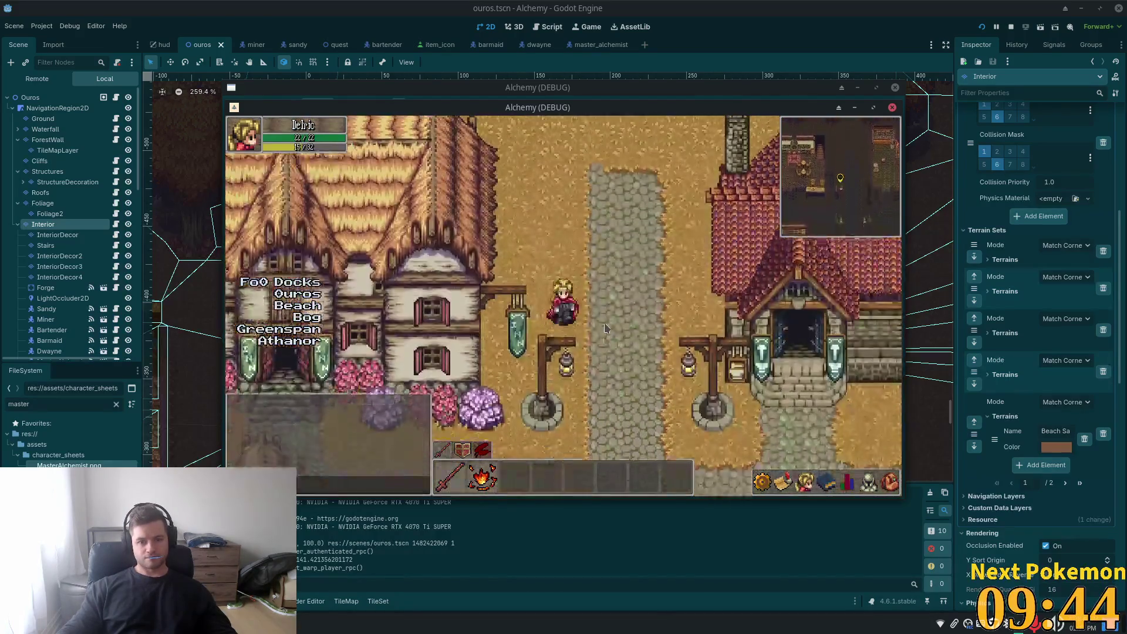
pyautogui.press('Left')
pyautogui.press('Down')
pyautogui.press('Up')
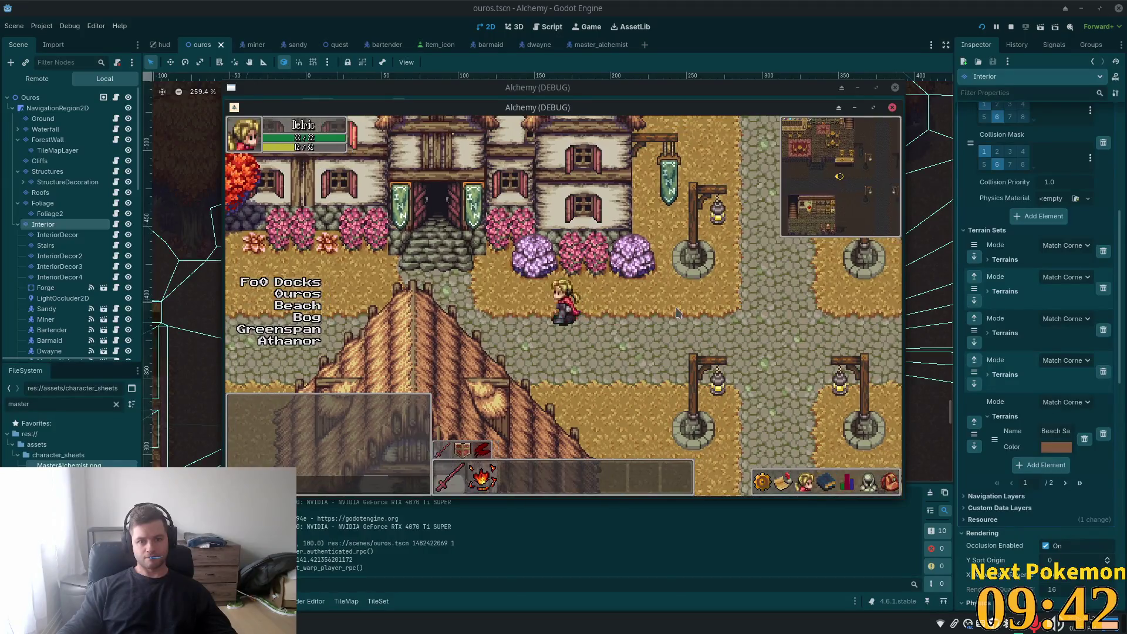
pyautogui.press('Right')
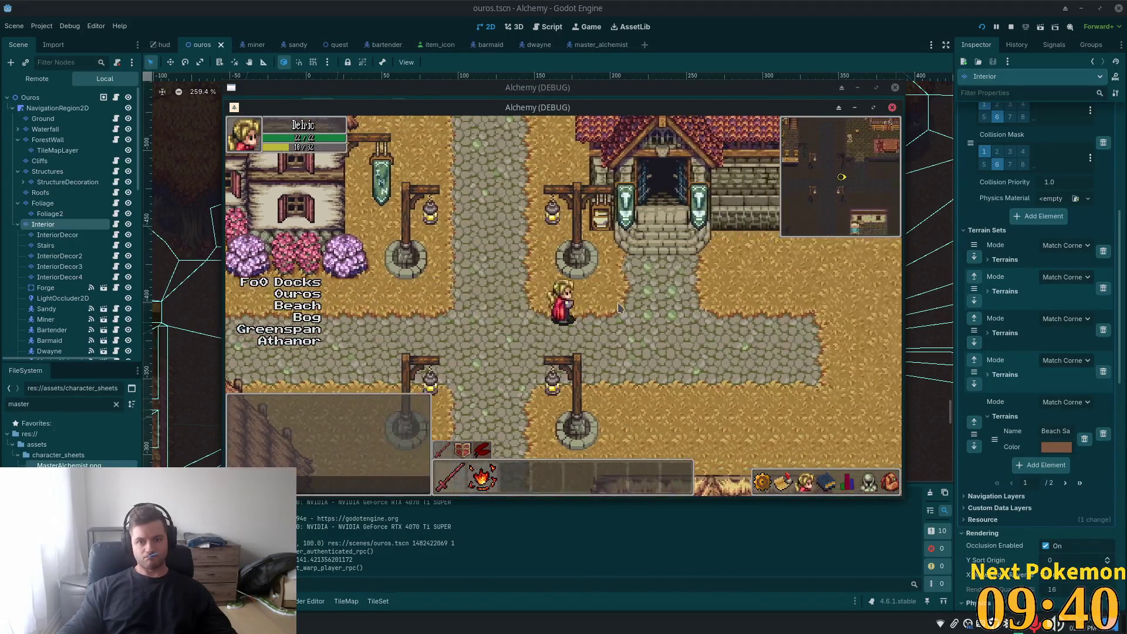
pyautogui.press('Right')
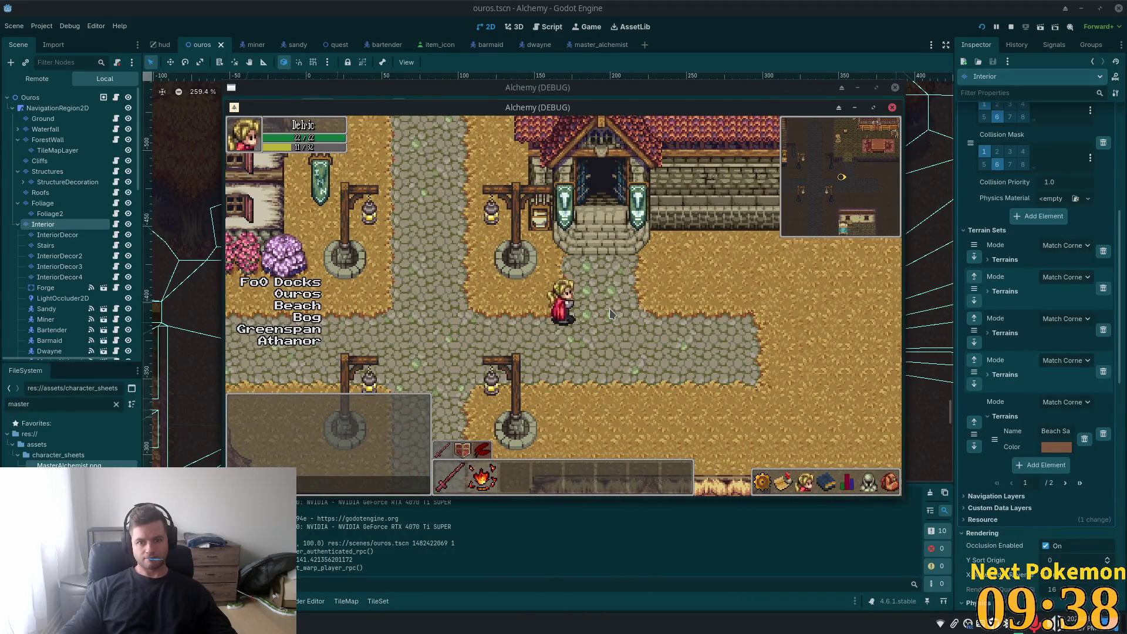
pyautogui.press('Down')
pyautogui.press('Left')
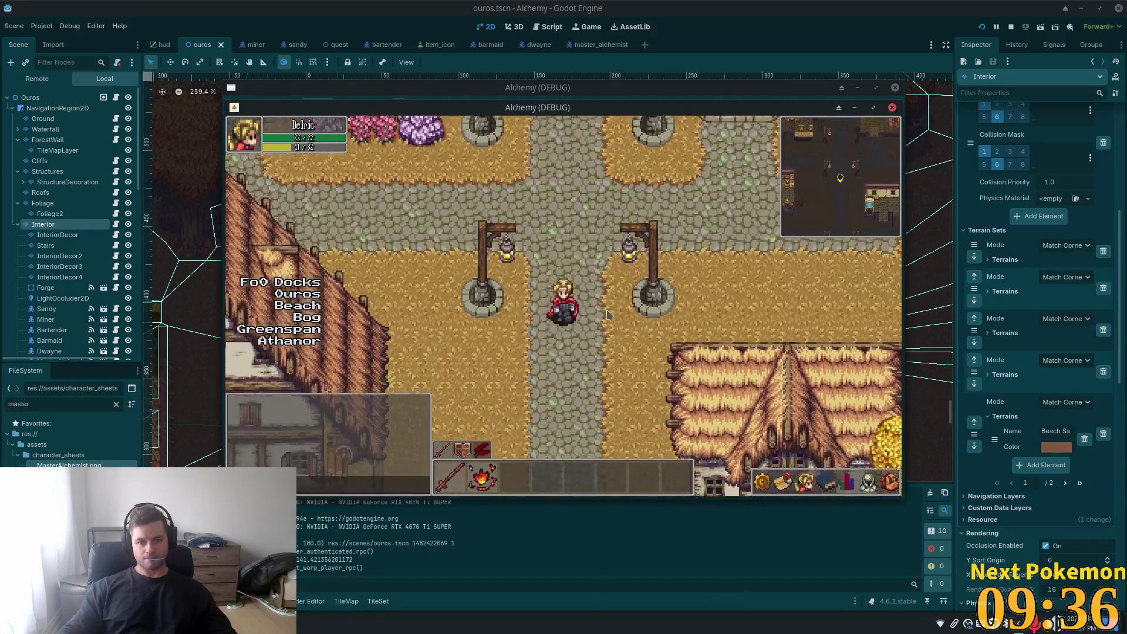
pyautogui.press('Up')
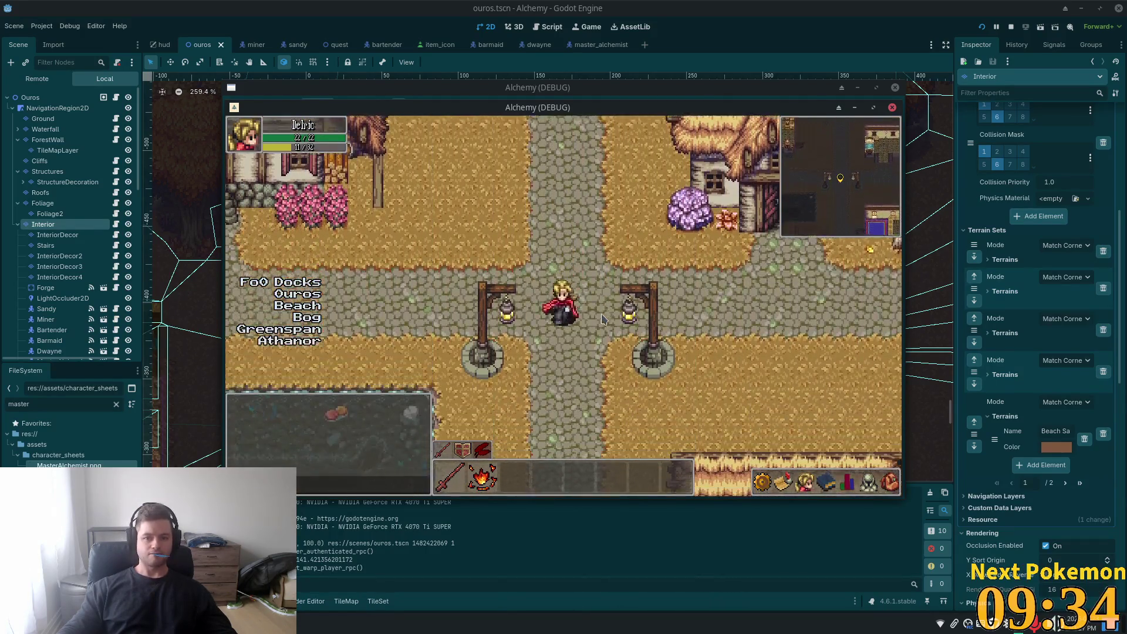
# - Walk down the town path past the wooden spikes and down the stairs into the fields
pyautogui.press('Down')
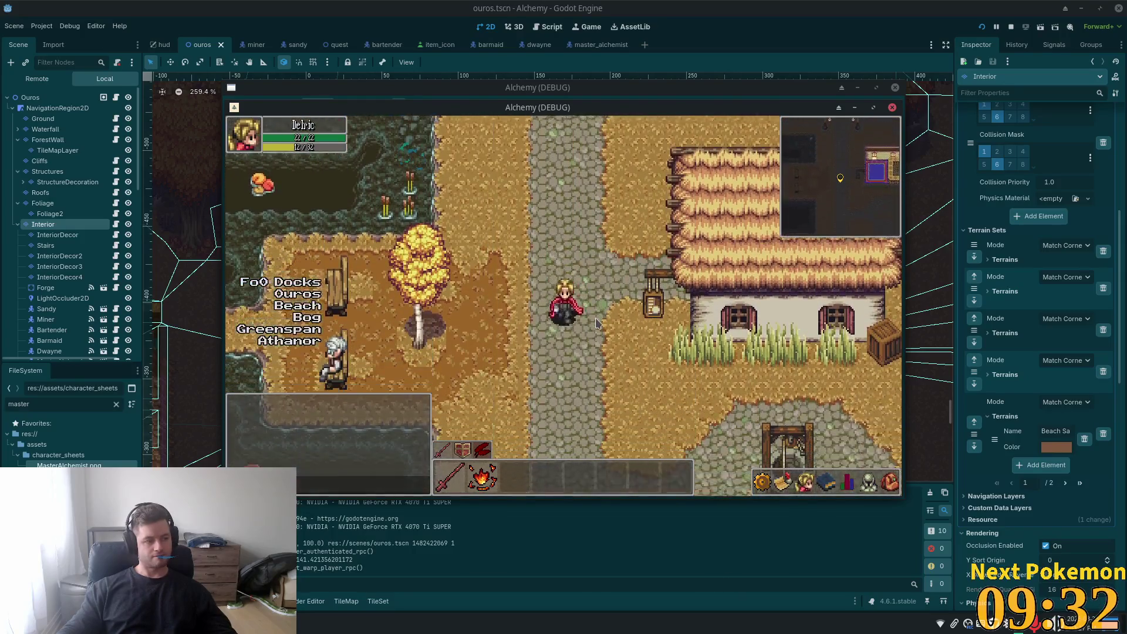
pyautogui.press('Down')
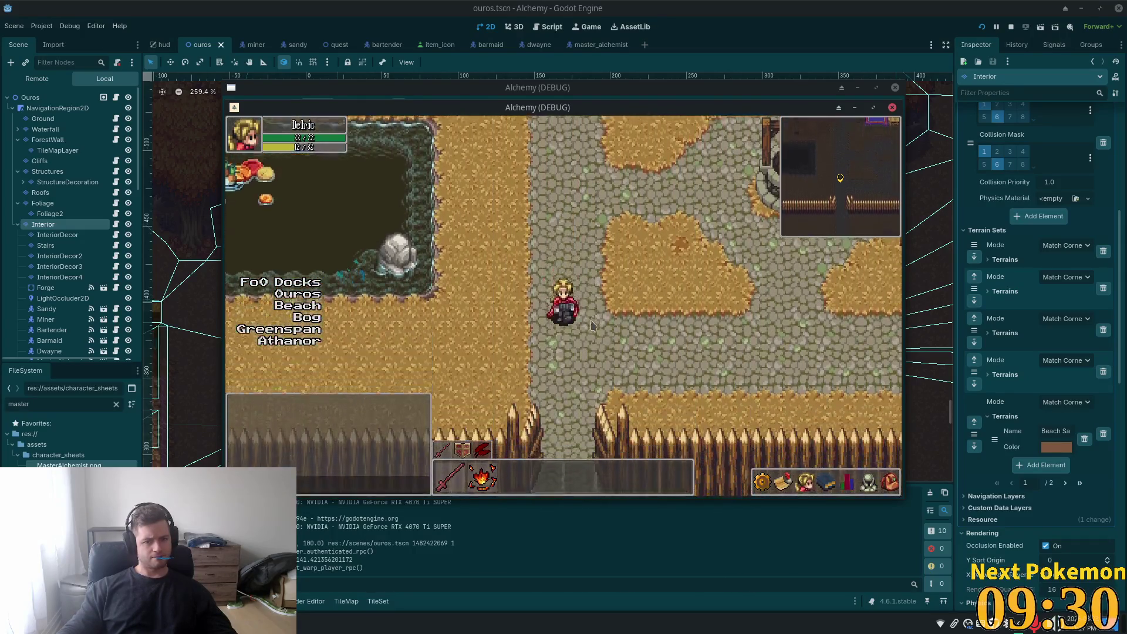
pyautogui.press('Down')
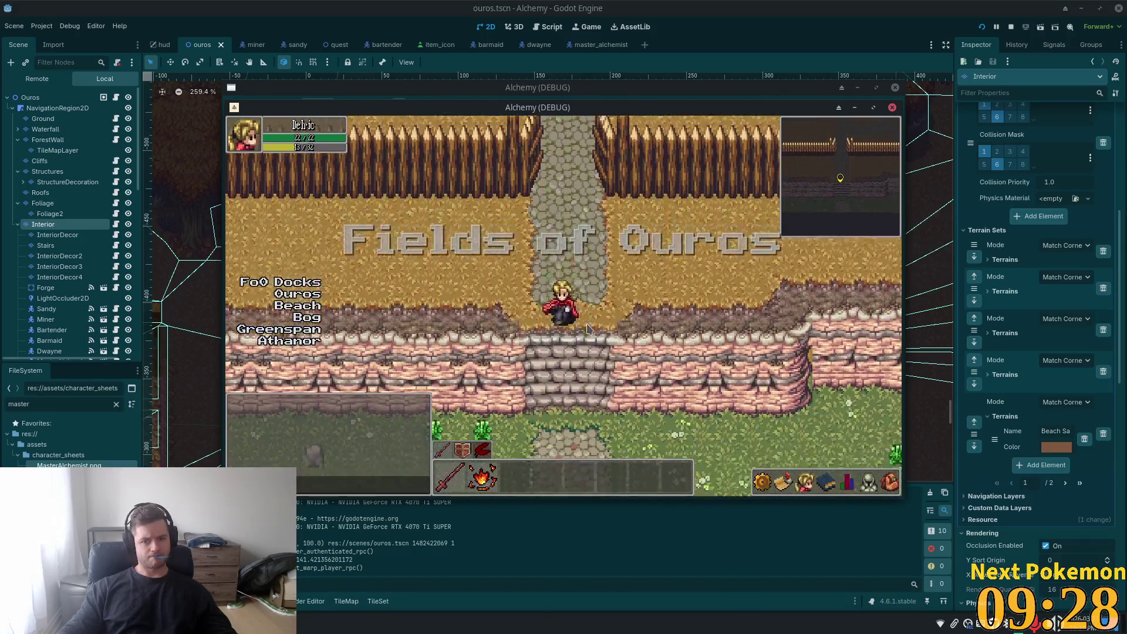
pyautogui.press('Down')
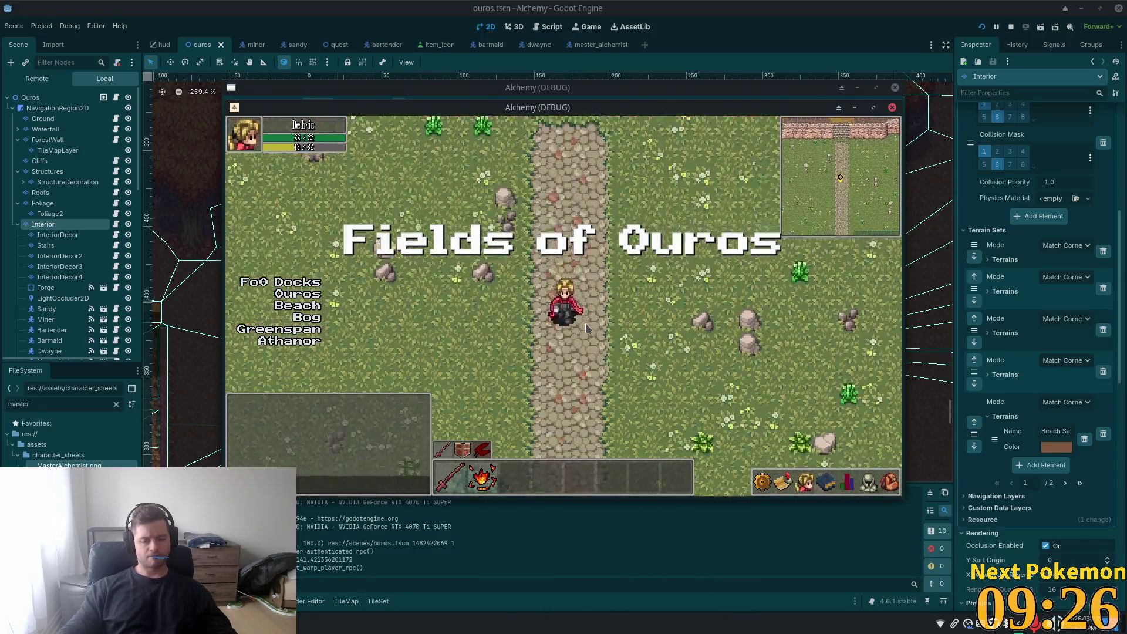
pyautogui.press('Down')
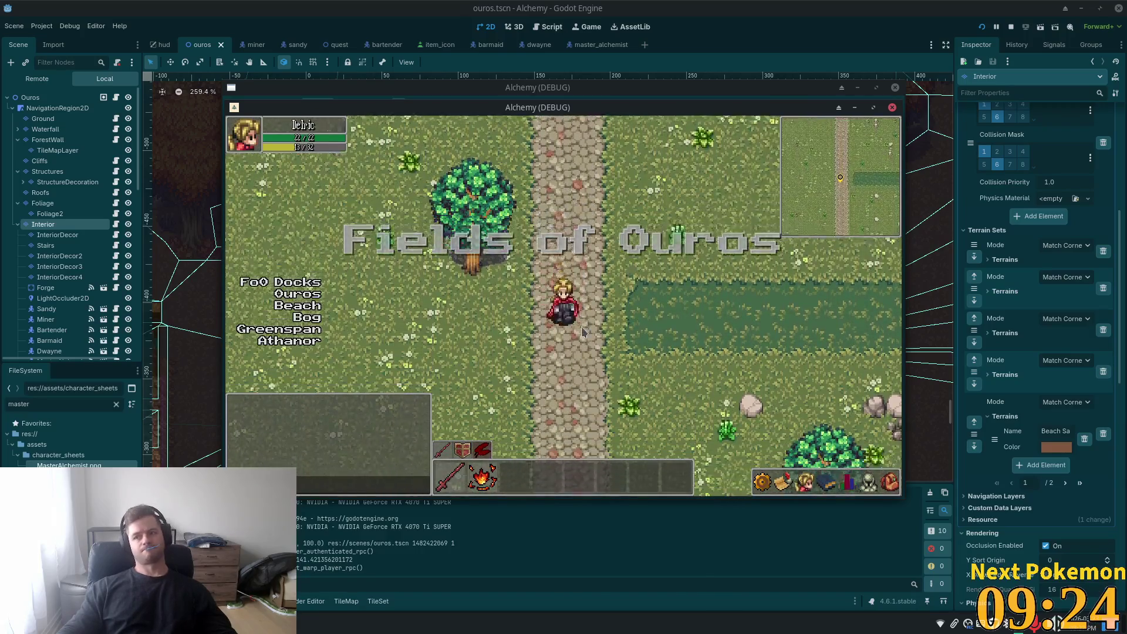
pyautogui.press('Down')
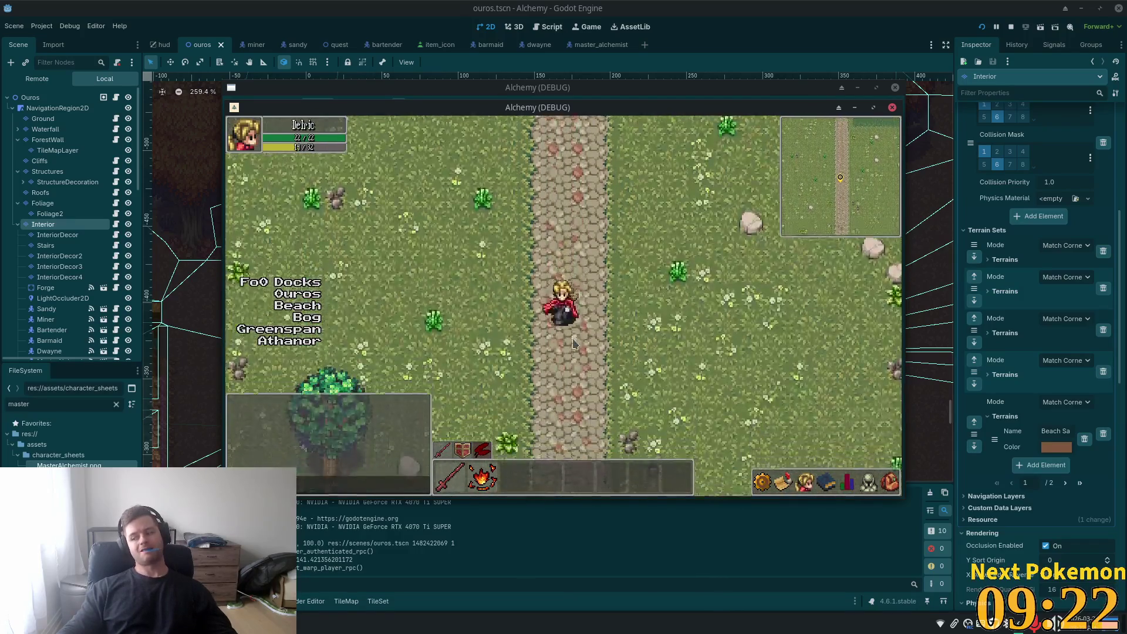
pyautogui.press('Down')
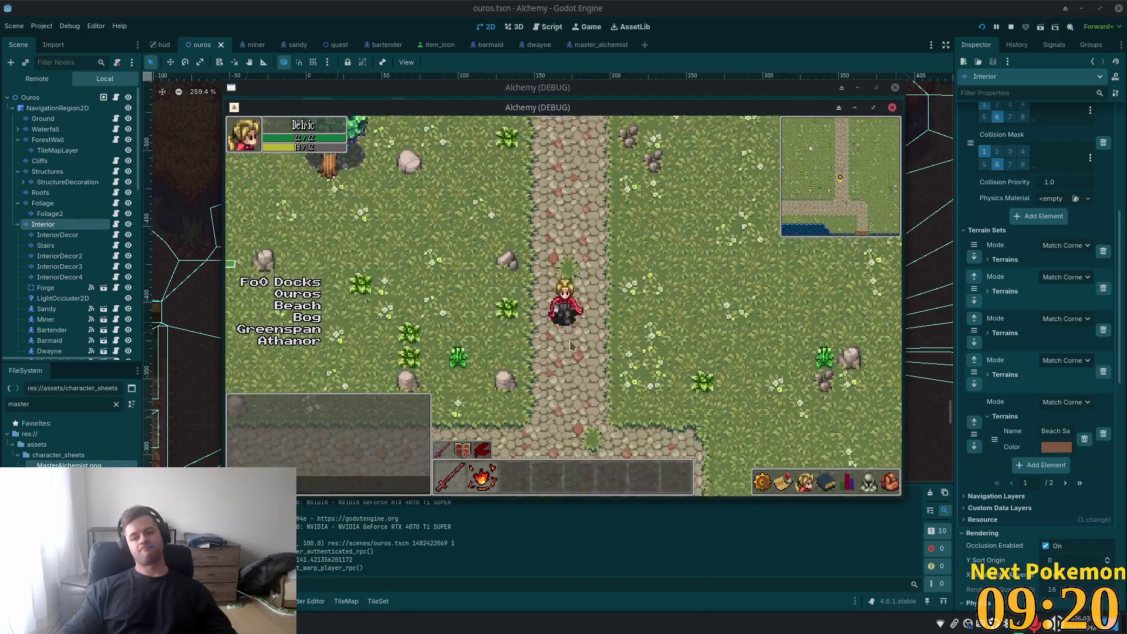
# - Walk down to the lake dock, stand beside the fisherman, then return up the dock
pyautogui.press('Down')
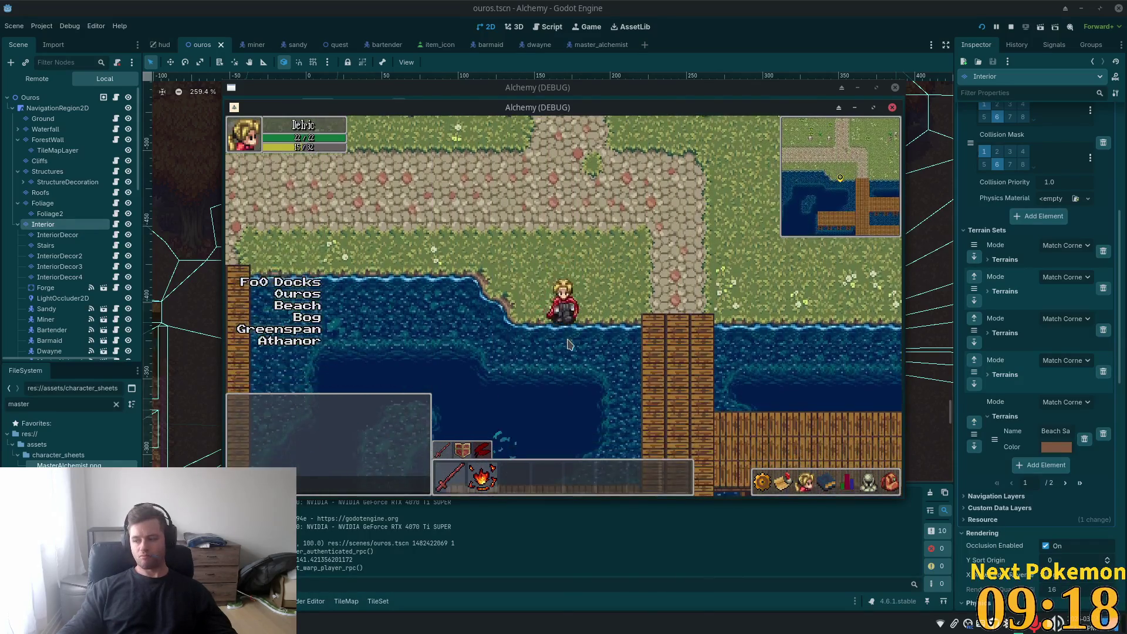
pyautogui.press('Right')
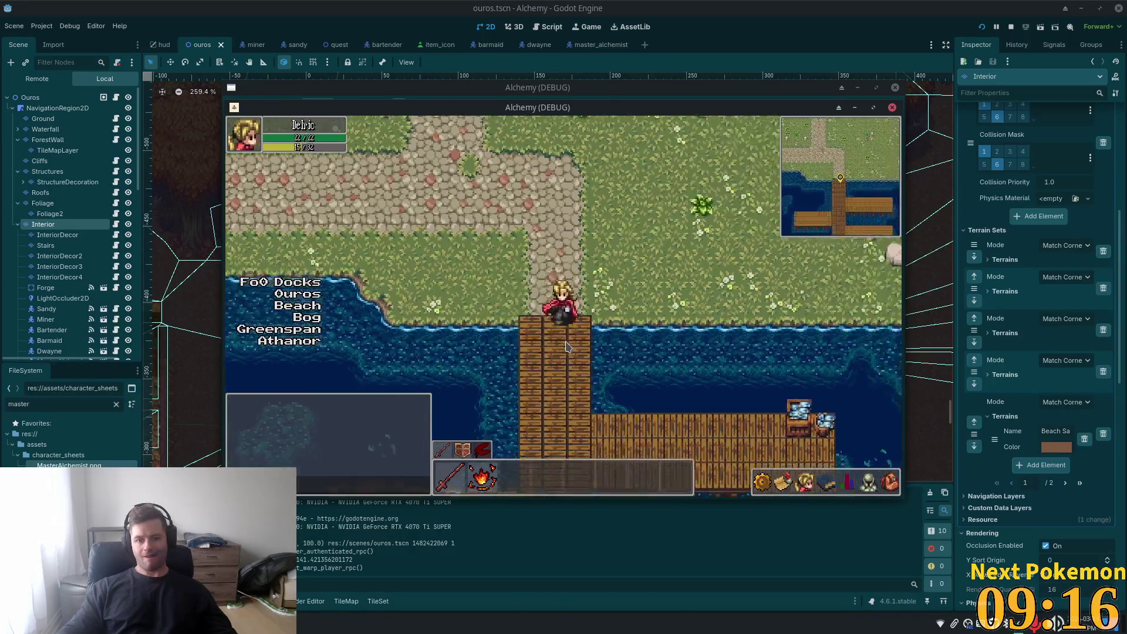
pyautogui.press('Down')
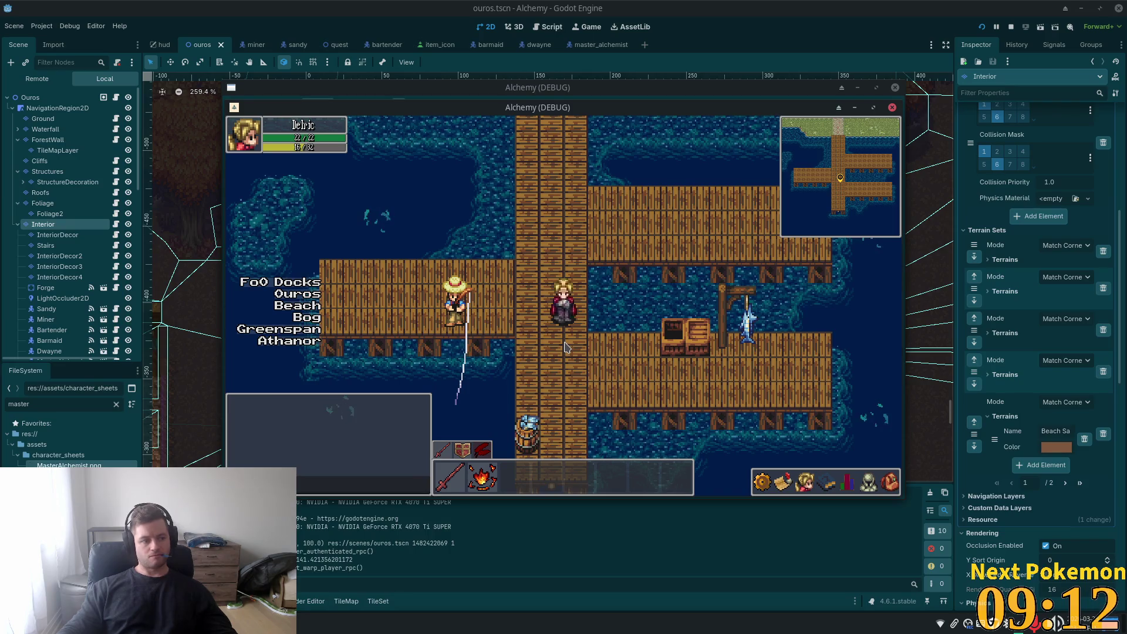
pyautogui.press('Left')
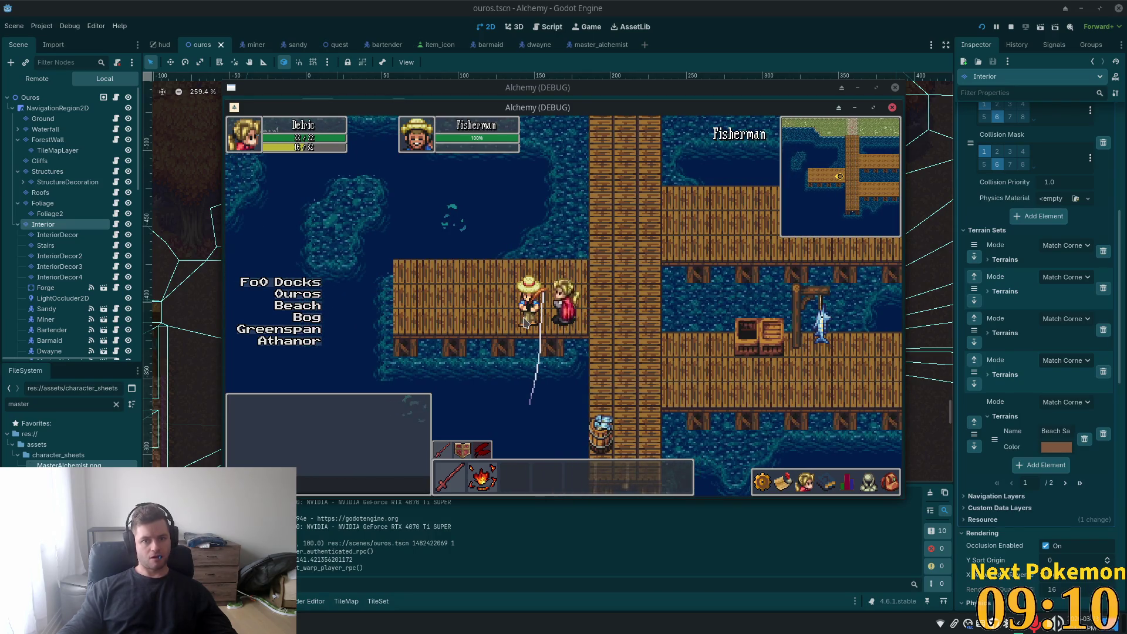
pyautogui.press('Right')
pyautogui.press('Down')
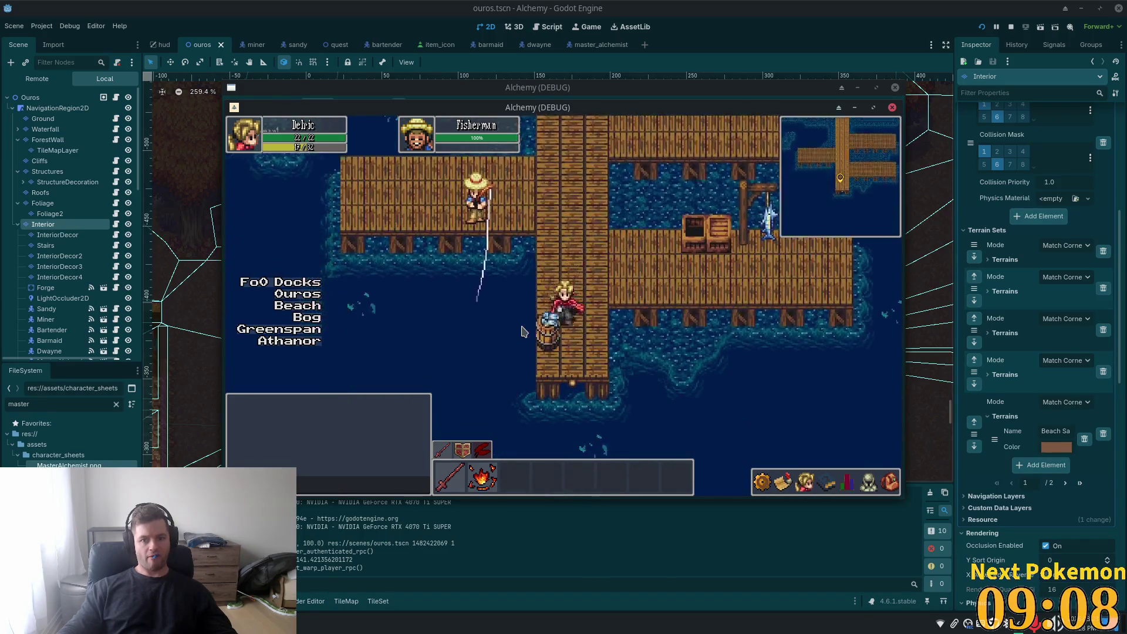
pyautogui.press('Up')
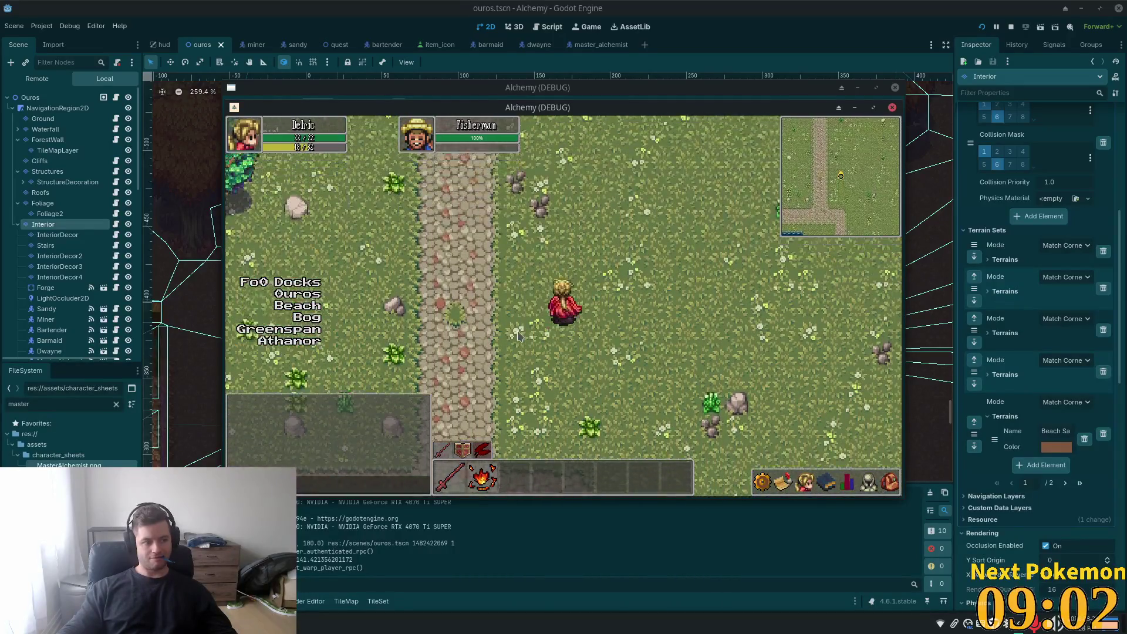
# - Walk up-left through the grass and onto the stone path
pyautogui.press('Left')
pyautogui.press('Up')
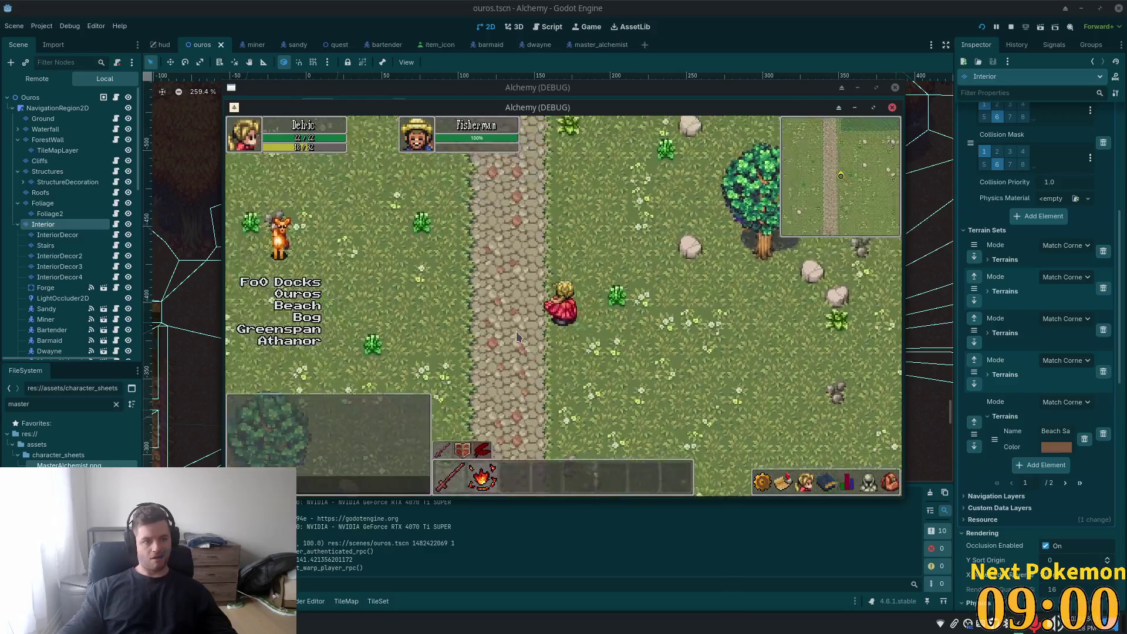
pyautogui.press('Left')
pyautogui.press('Up')
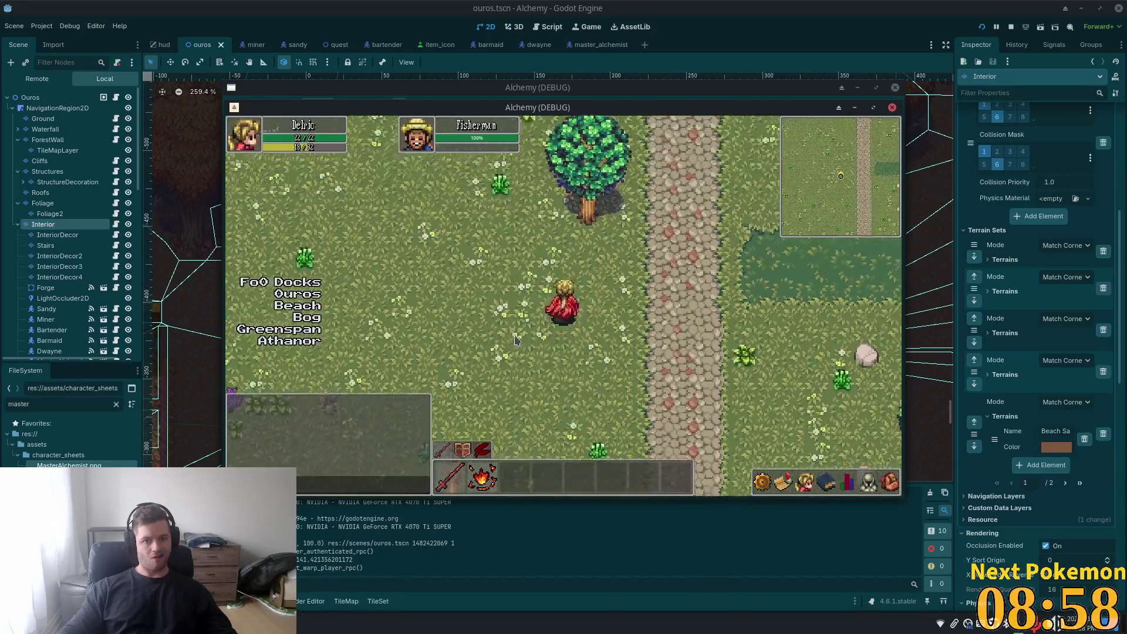
pyautogui.press('Right')
pyautogui.press('Up')
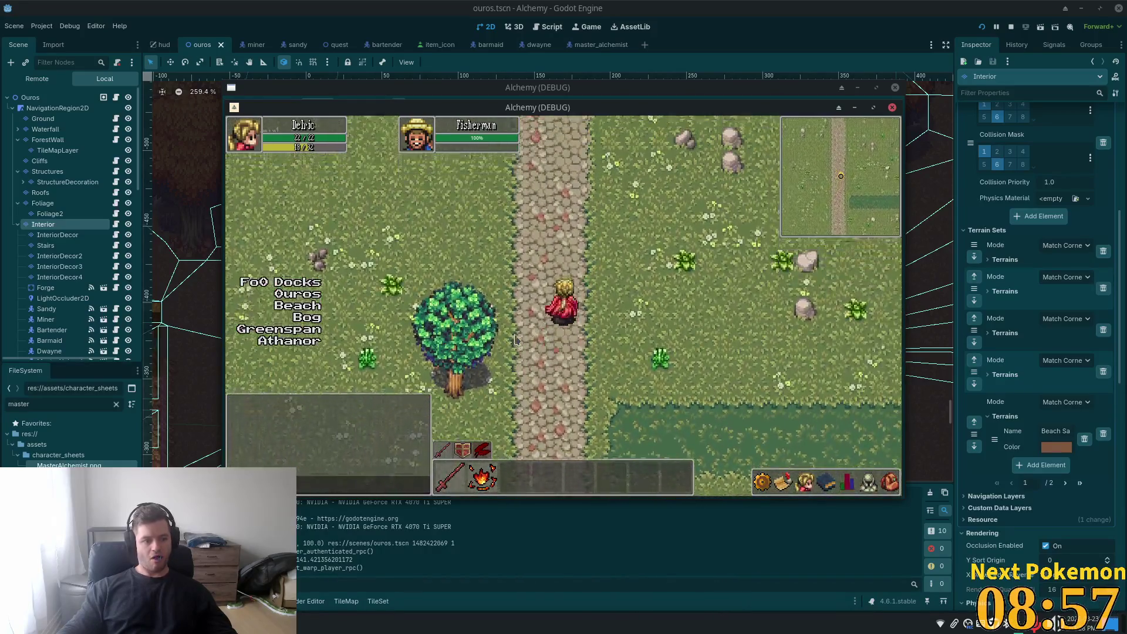
pyautogui.press('Up')
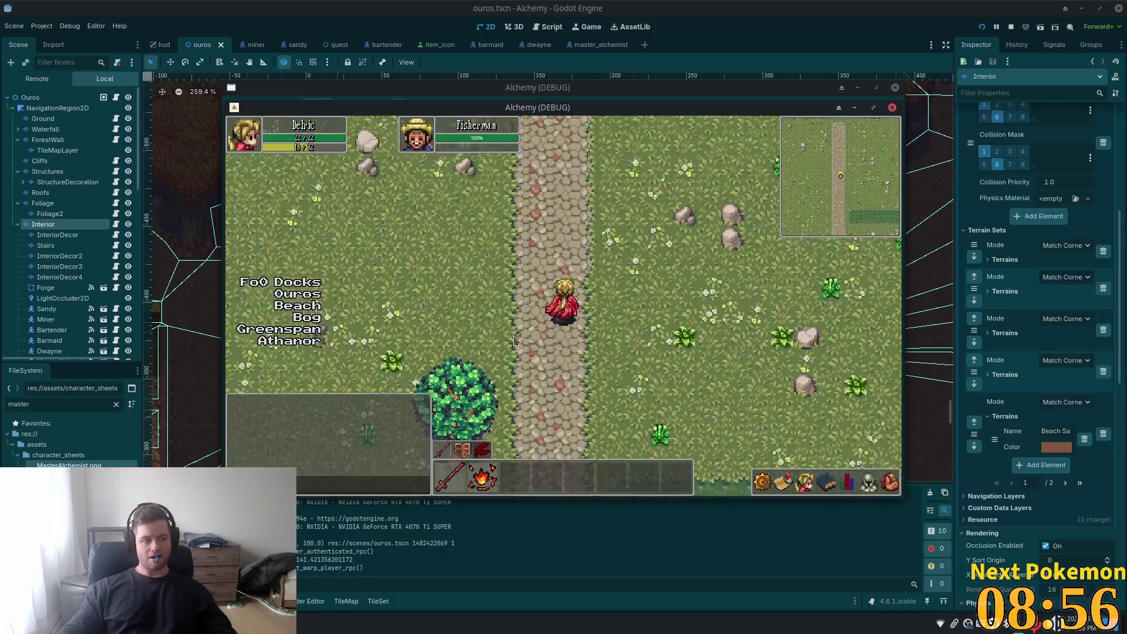
# - Follow the ledge to the stone stairs, descend, and head right and up toward the palisade
pyautogui.press('Up')
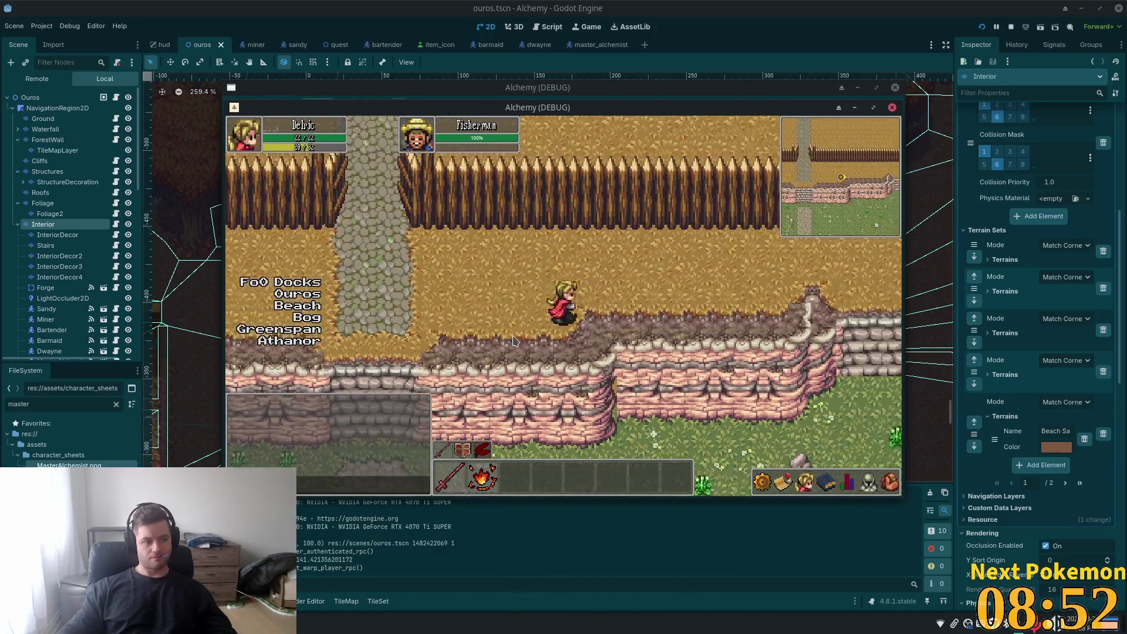
pyautogui.press('Right')
pyautogui.press('Up')
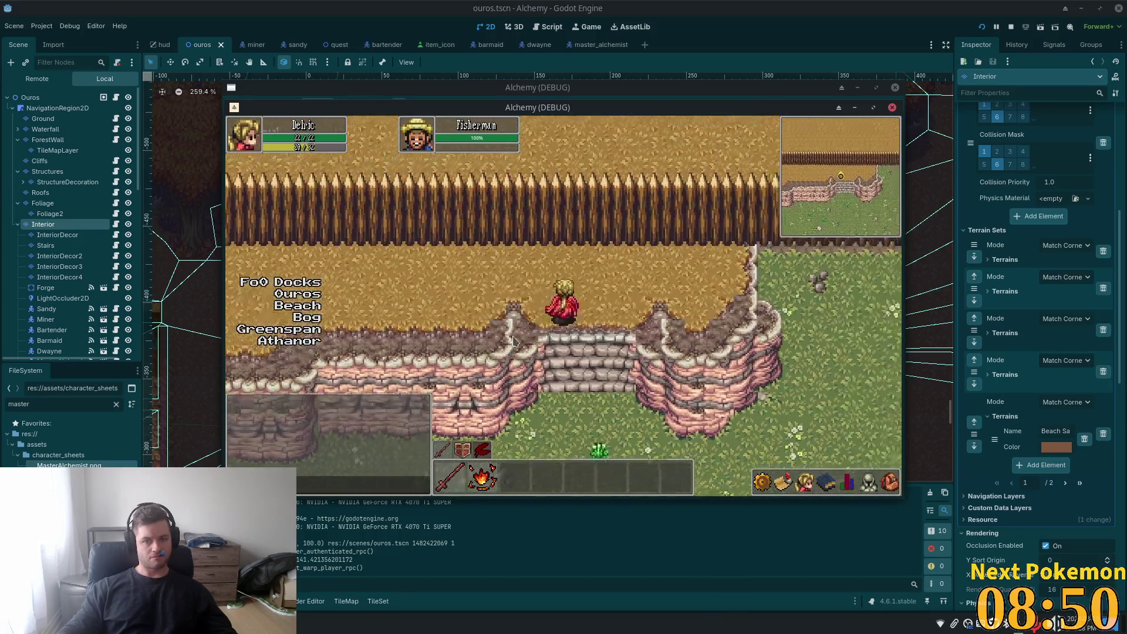
pyautogui.press('Down')
pyautogui.press('Right')
pyautogui.press('Right')
pyautogui.press('Up')
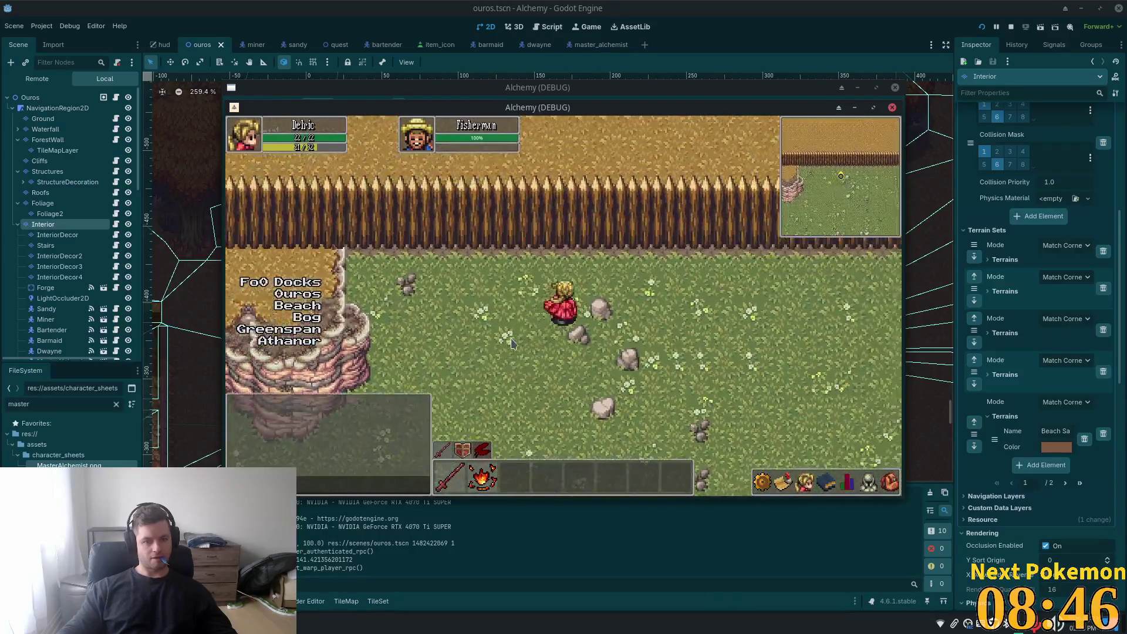
pyautogui.press('Right')
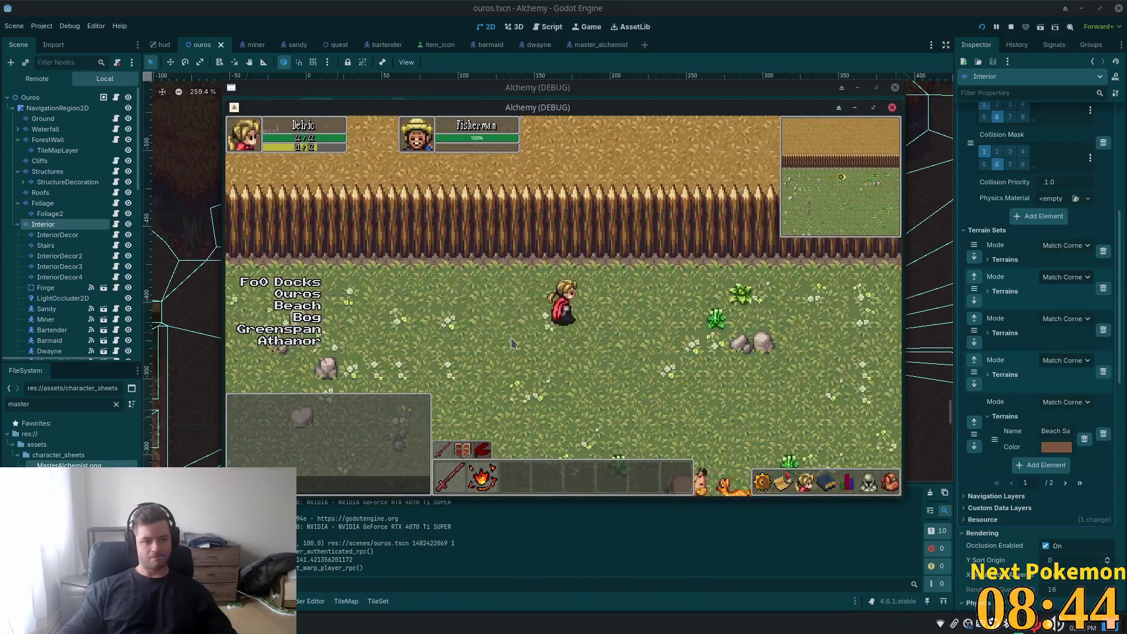
pyautogui.press('Right')
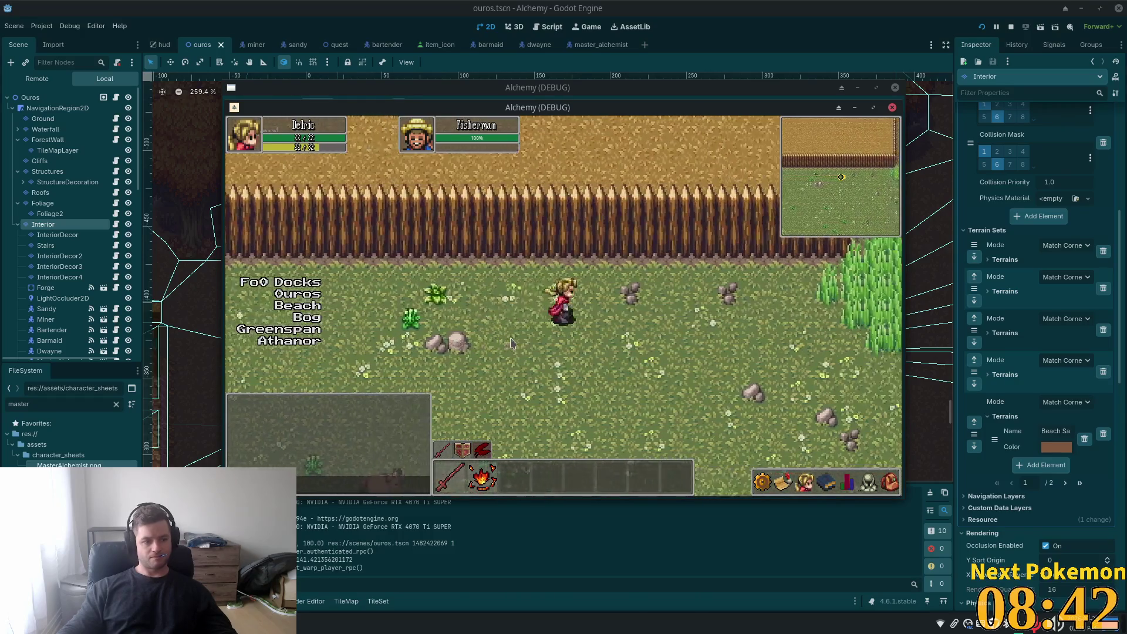
pyautogui.press('Right')
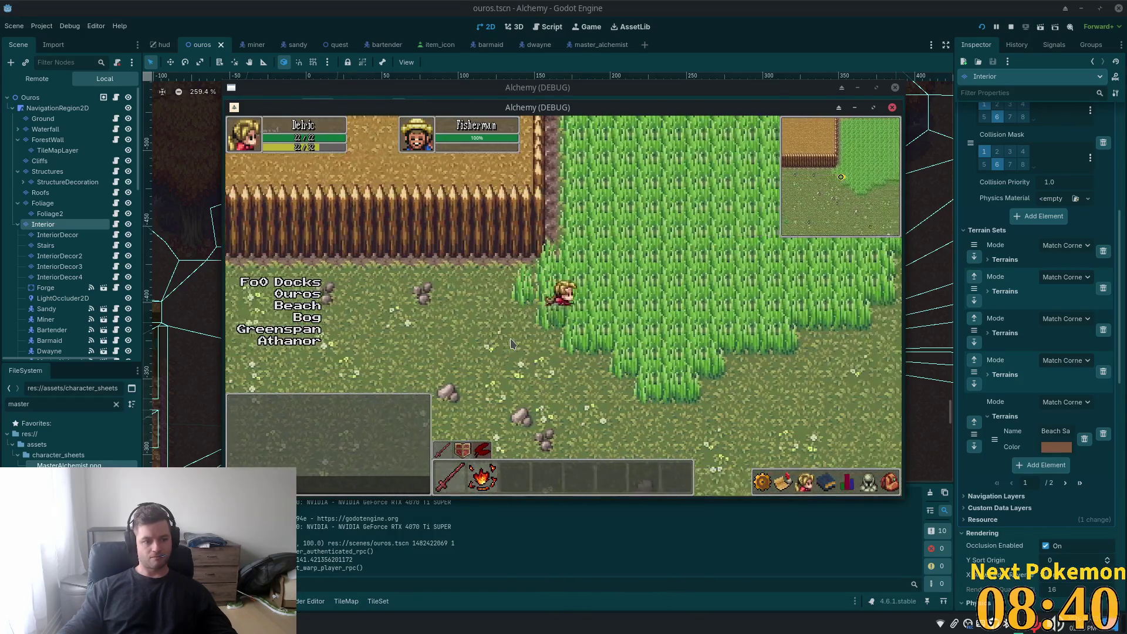
pyautogui.press('Right')
pyautogui.press('Up')
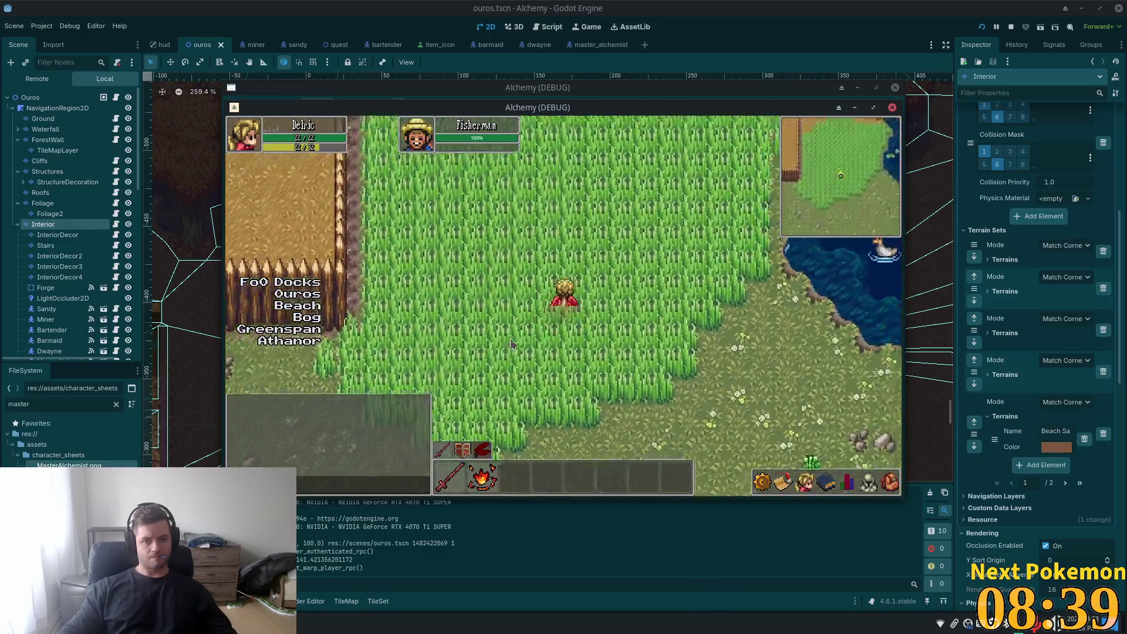
# - Walk north through the tall grass, across the bog boardwalk, and east along the stone path
pyautogui.press('w')
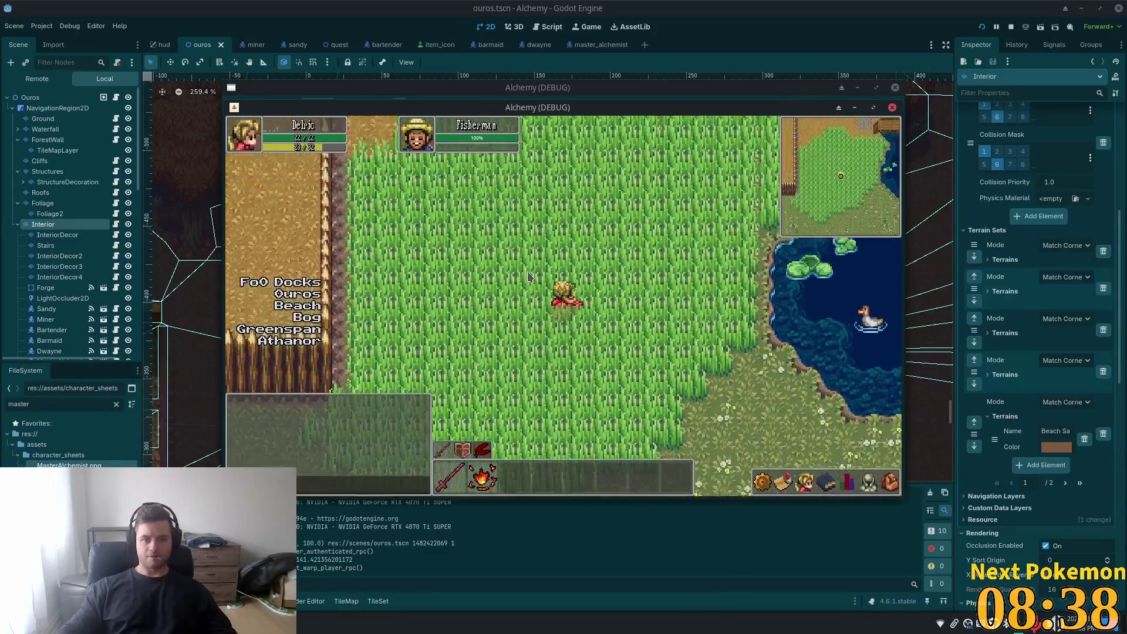
pyautogui.press('d')
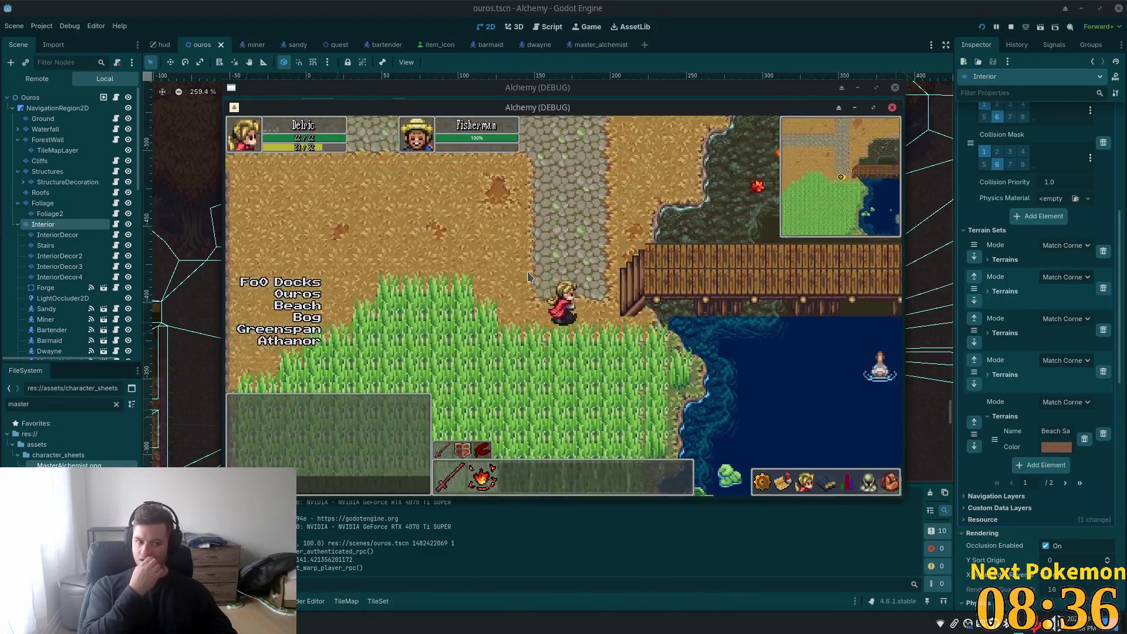
pyautogui.press('d')
pyautogui.press('w')
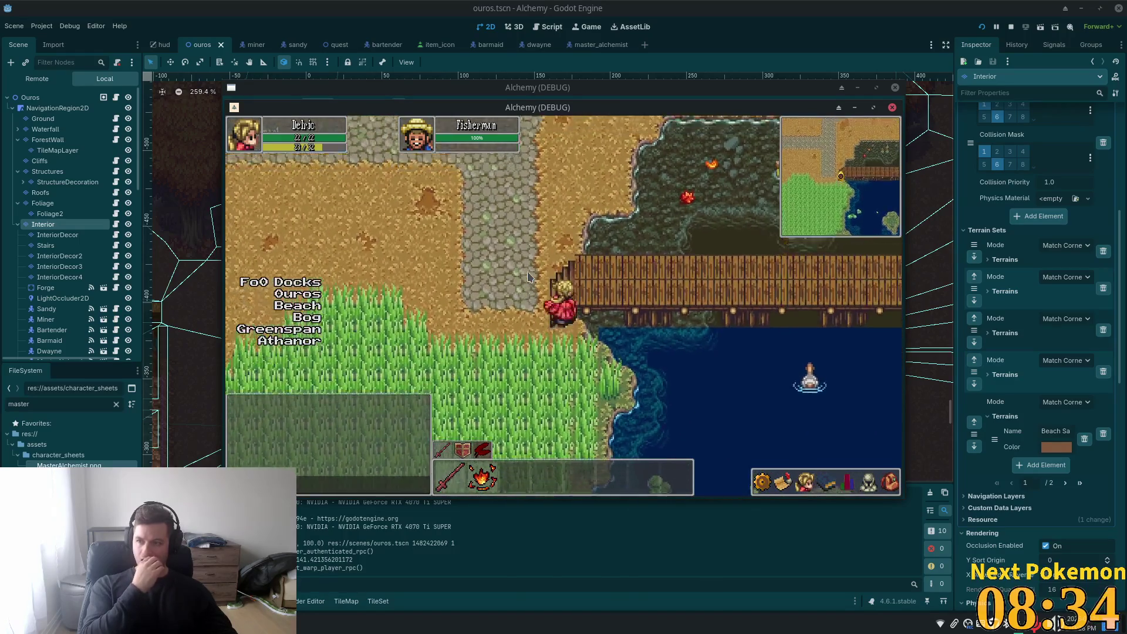
pyautogui.press('a')
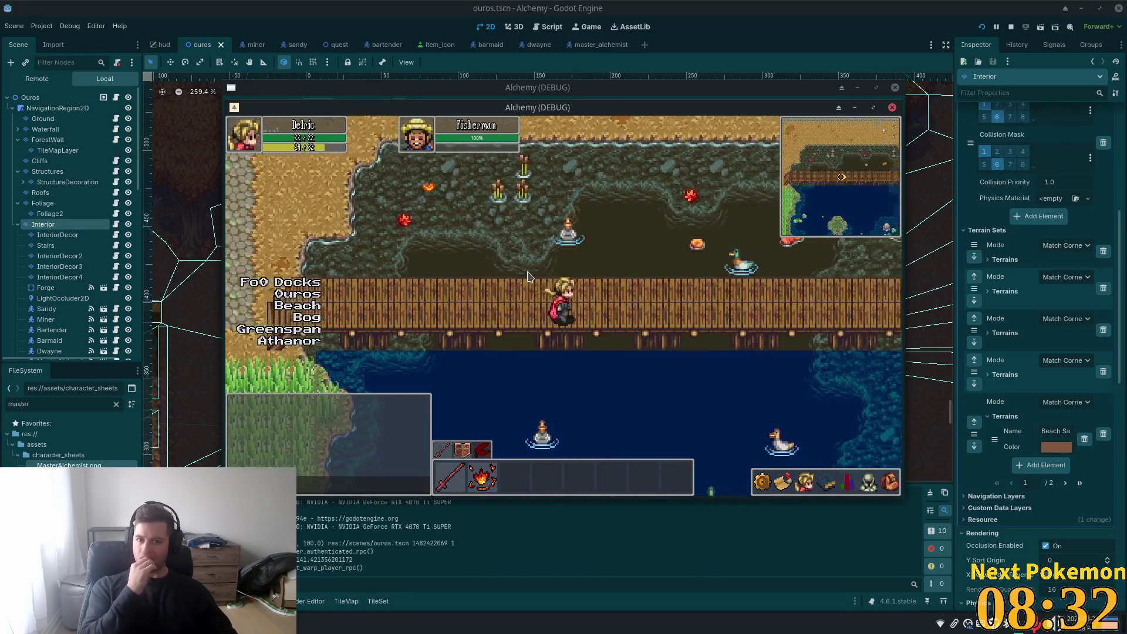
pyautogui.press('d')
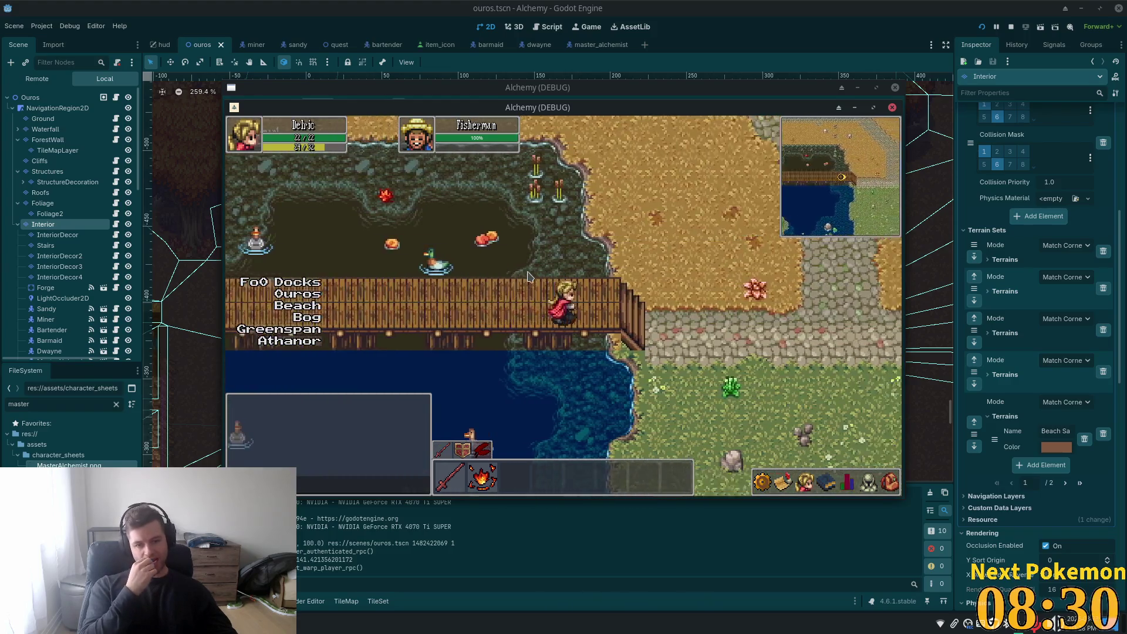
pyautogui.press('d')
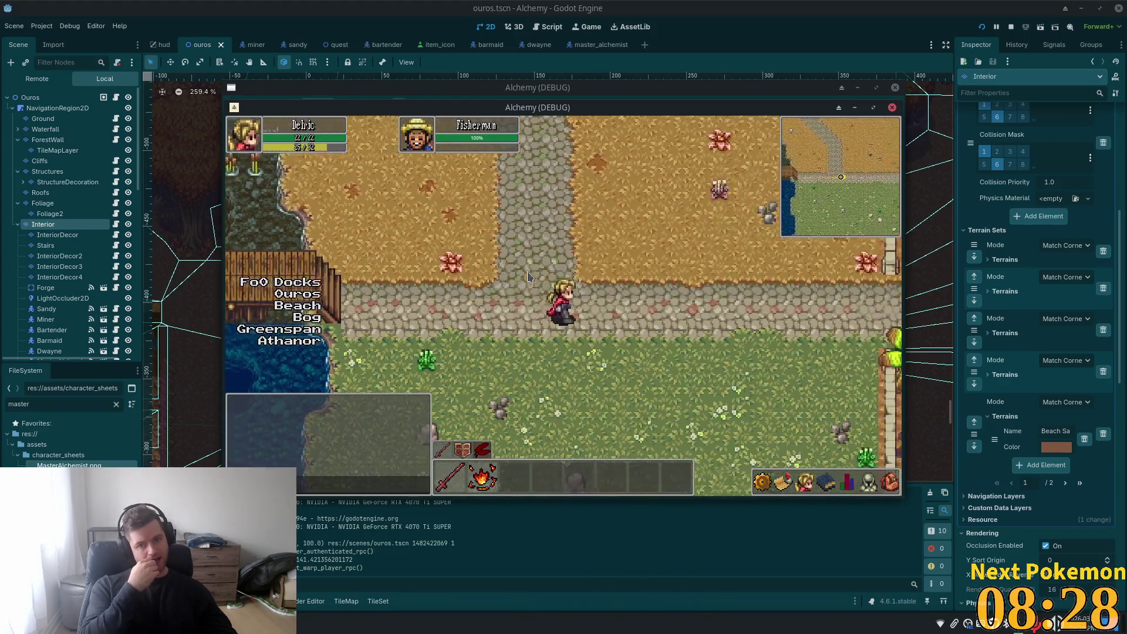
pyautogui.press('d')
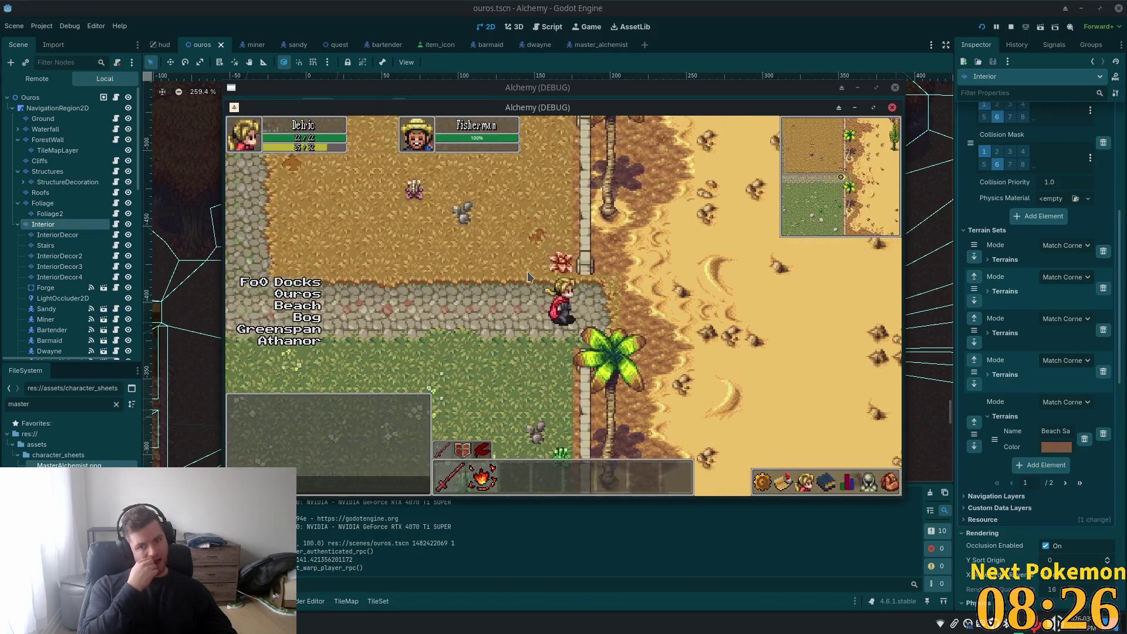
# - Head southeast into Solara Desert, past the cactus and toward the oasis
pyautogui.press('s')
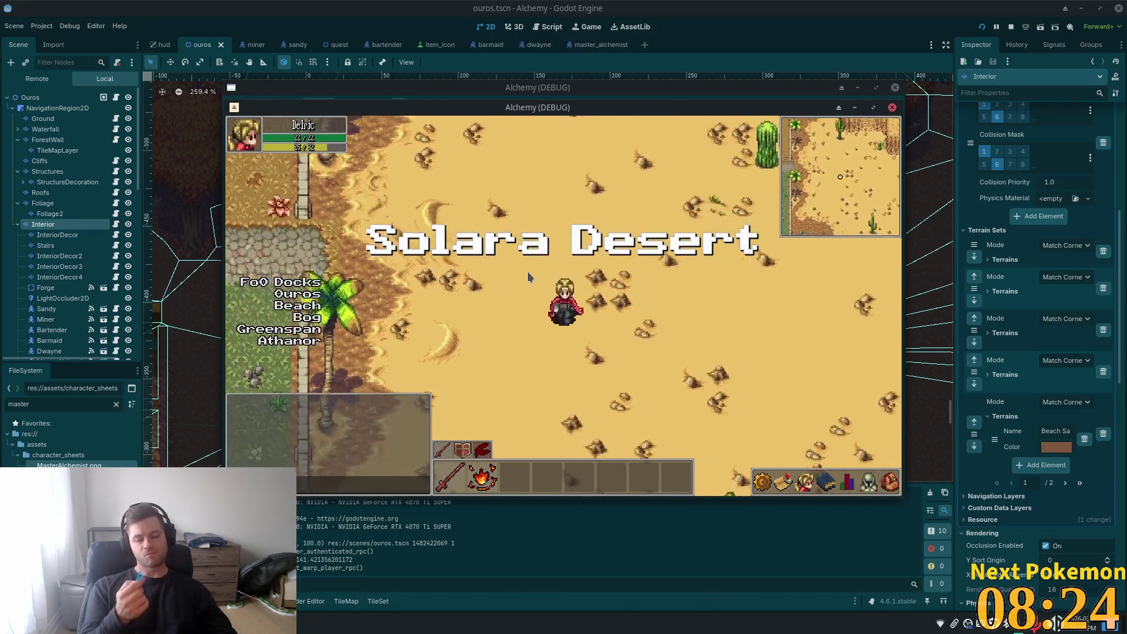
pyautogui.press('s')
pyautogui.press('a')
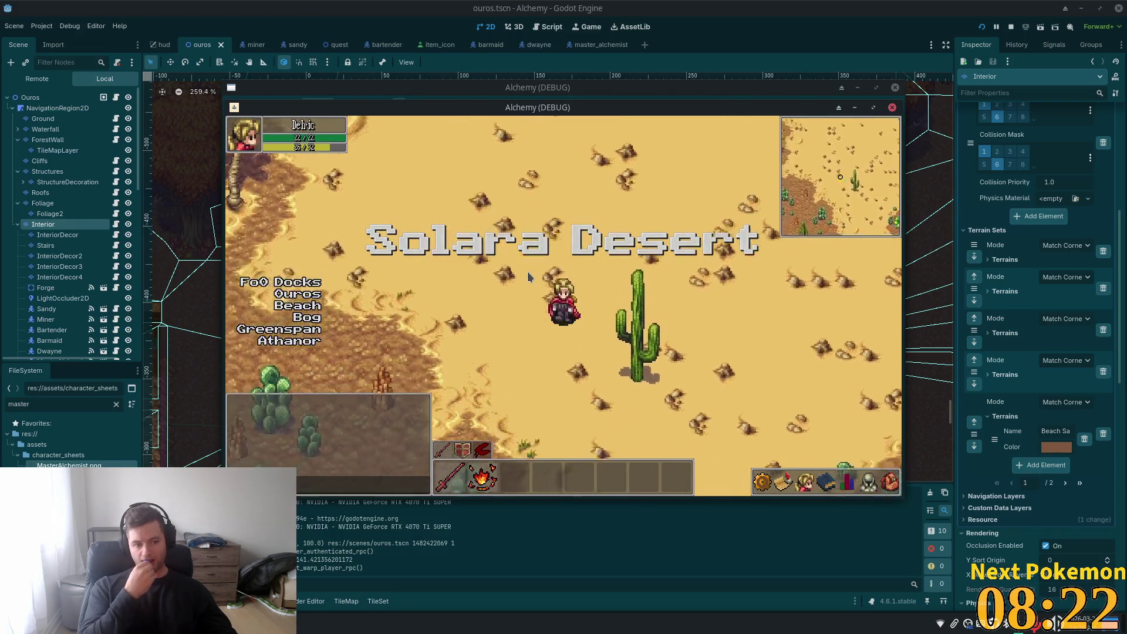
pyautogui.press('d')
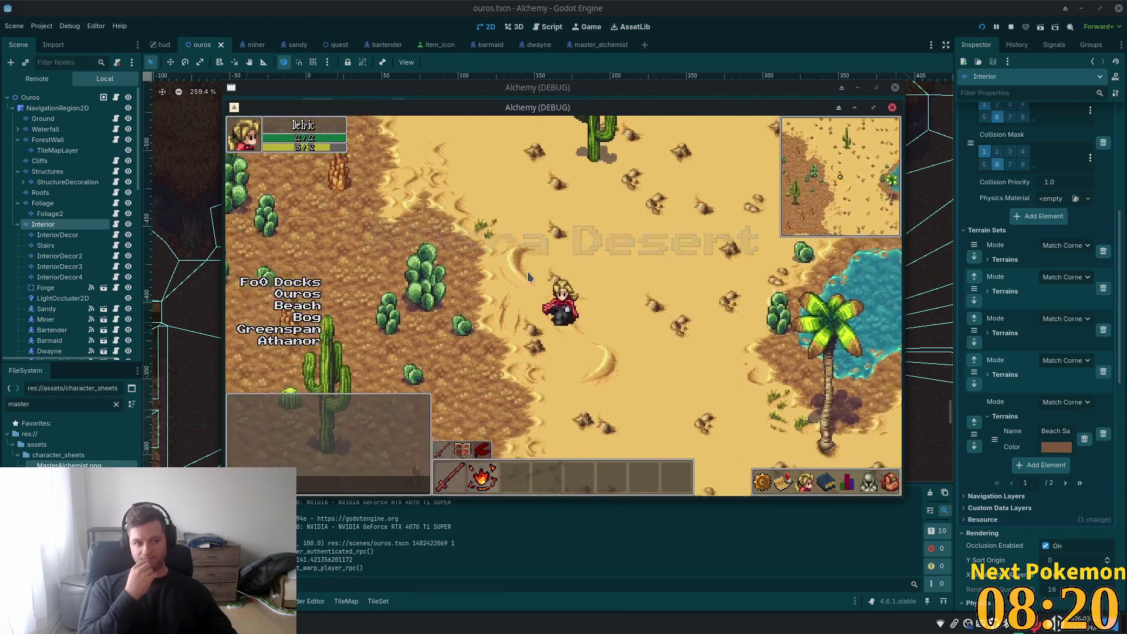
pyautogui.press('s')
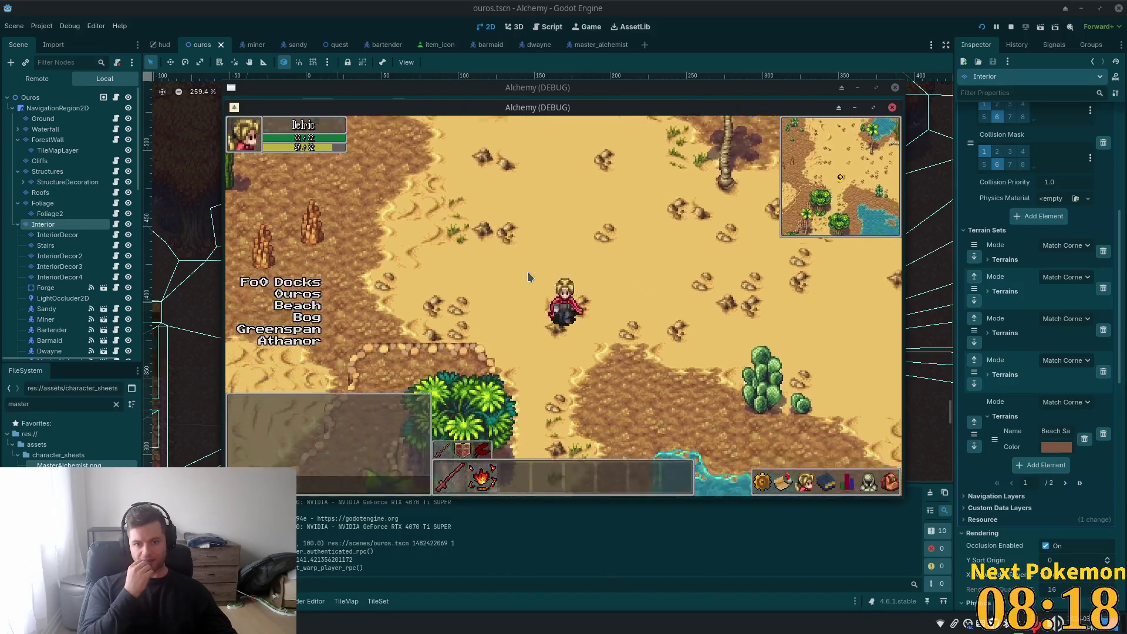
# - Follow the oasis shore south, cross the sand, and return north toward the pond
pyautogui.press('s')
pyautogui.press('a')
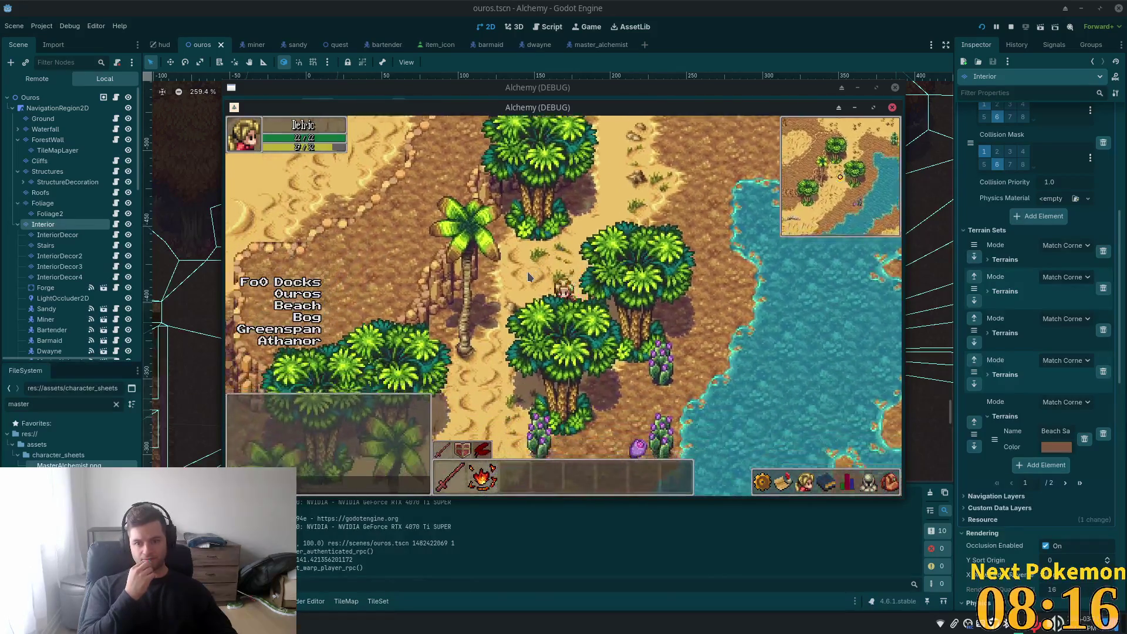
pyautogui.press('s')
pyautogui.press('a')
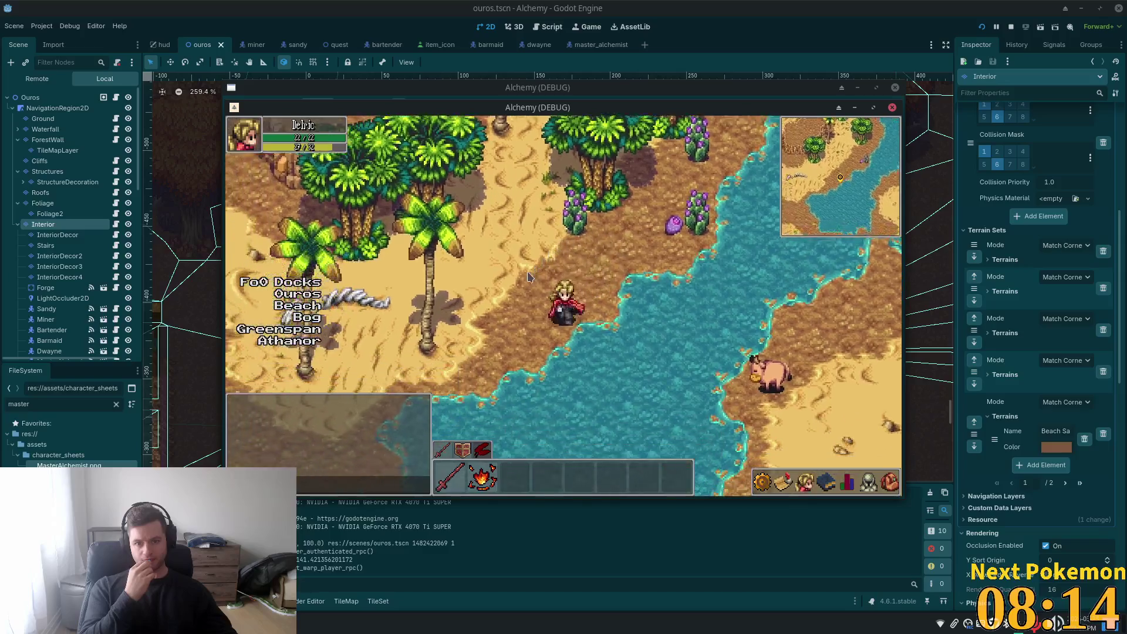
pyautogui.press('a')
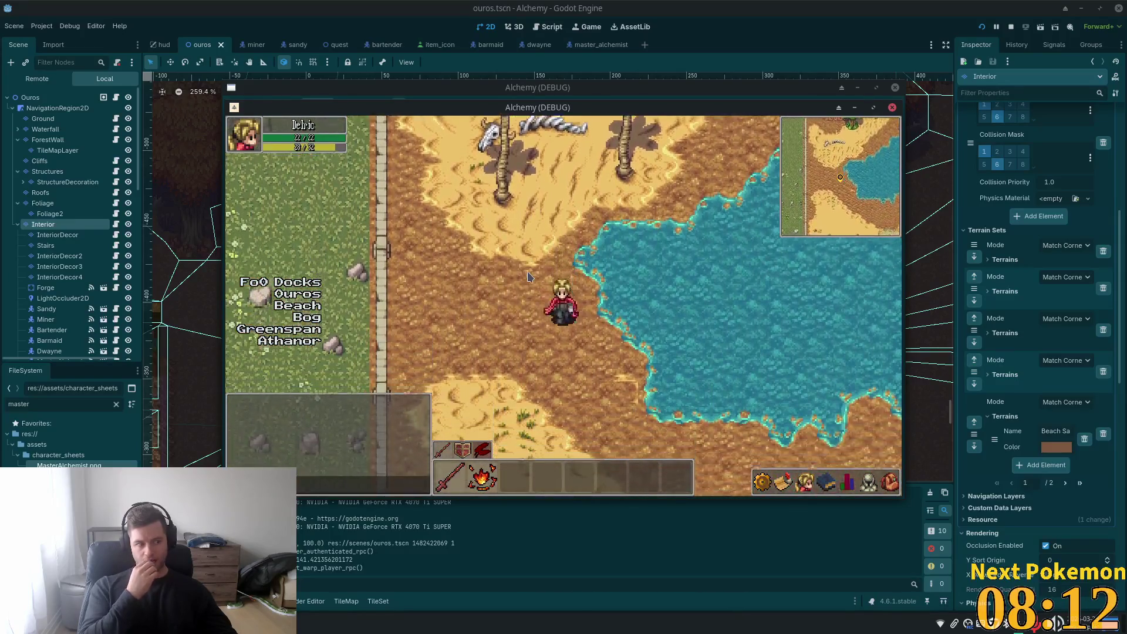
pyautogui.press('s')
pyautogui.press('d')
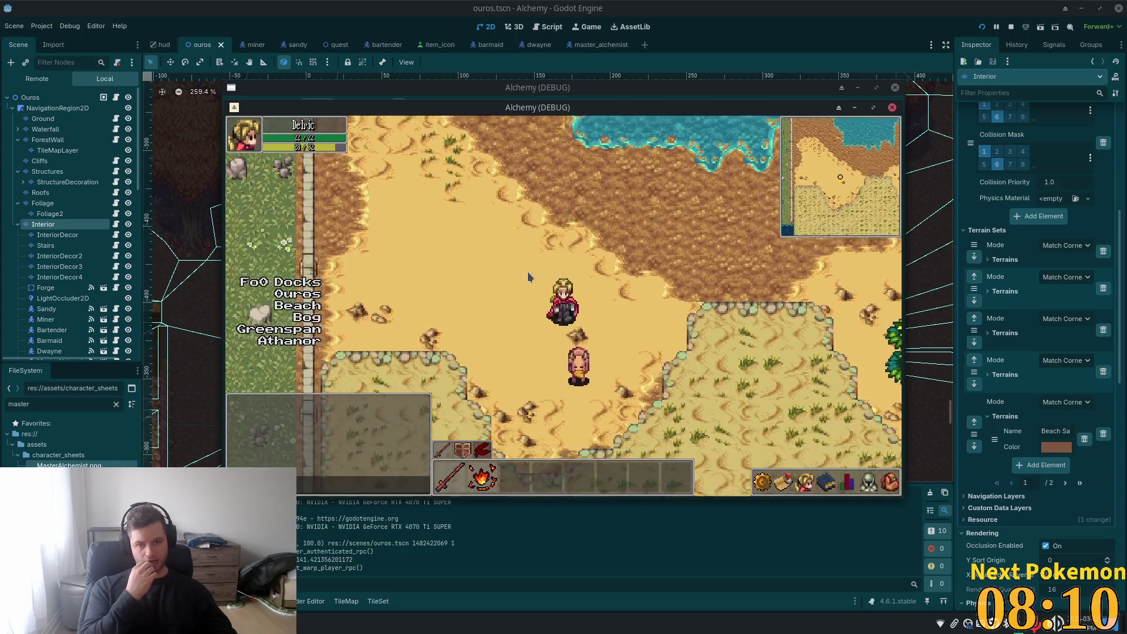
pyautogui.press('w')
pyautogui.press('d')
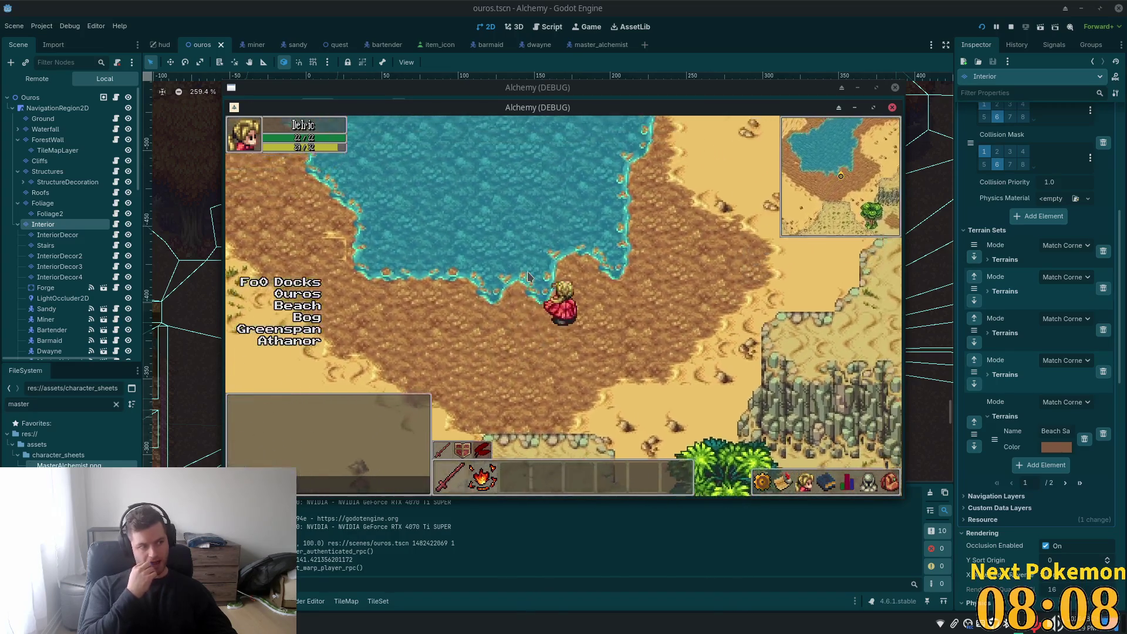
# - Cross the beach, walk through Solara Beach Cave, and exit into Solara Desert
pyautogui.press('s')
pyautogui.press('d')
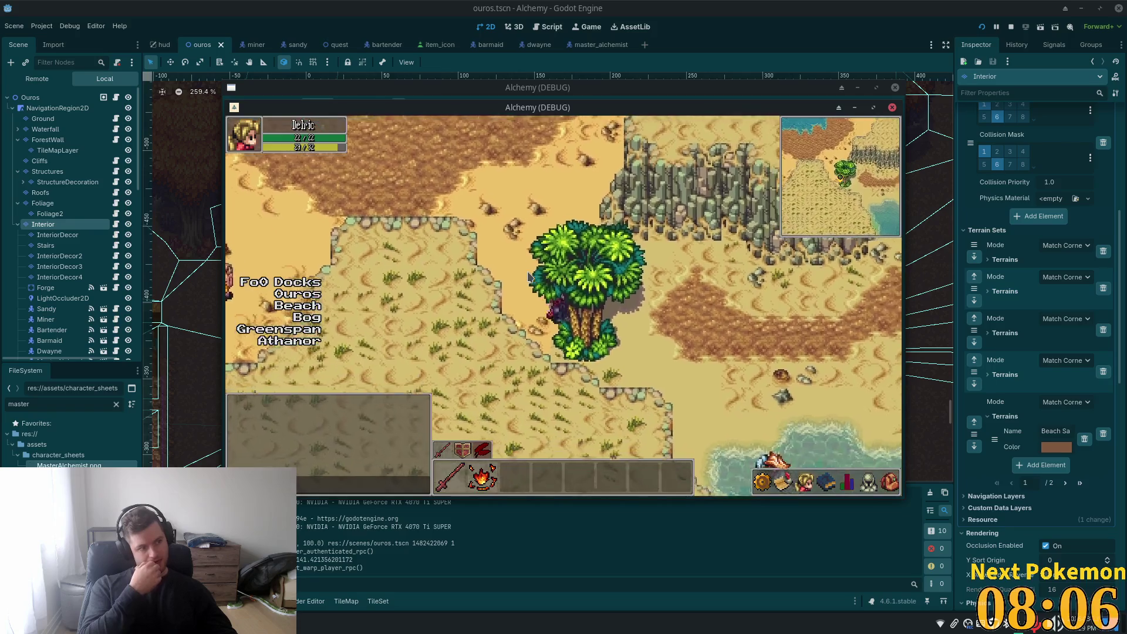
pyautogui.press('d')
pyautogui.press('w')
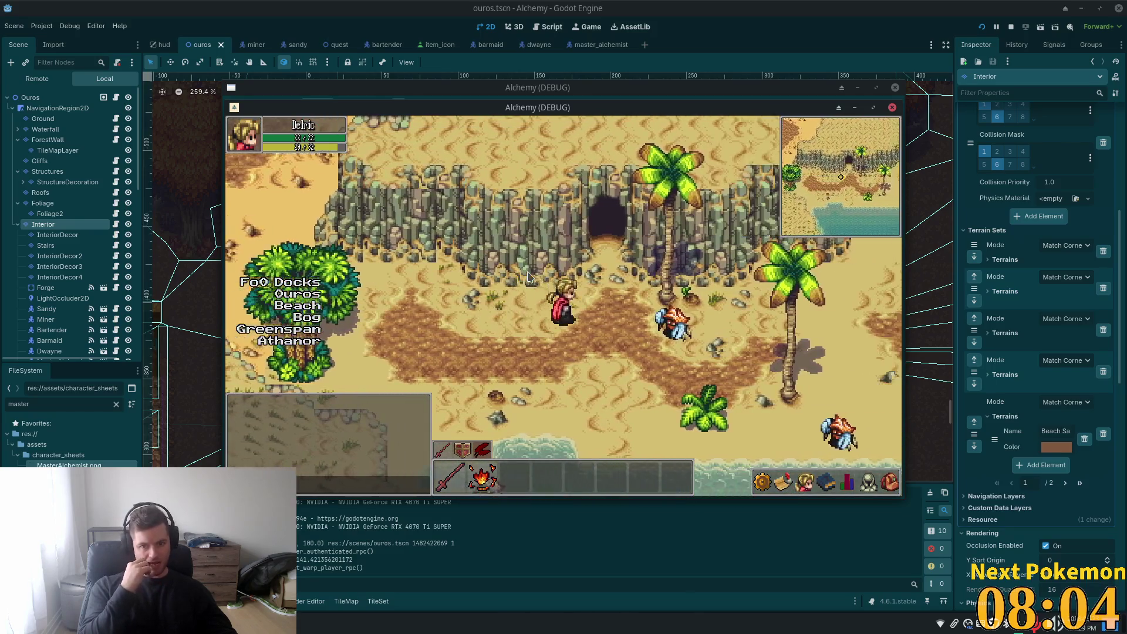
pyautogui.press('w')
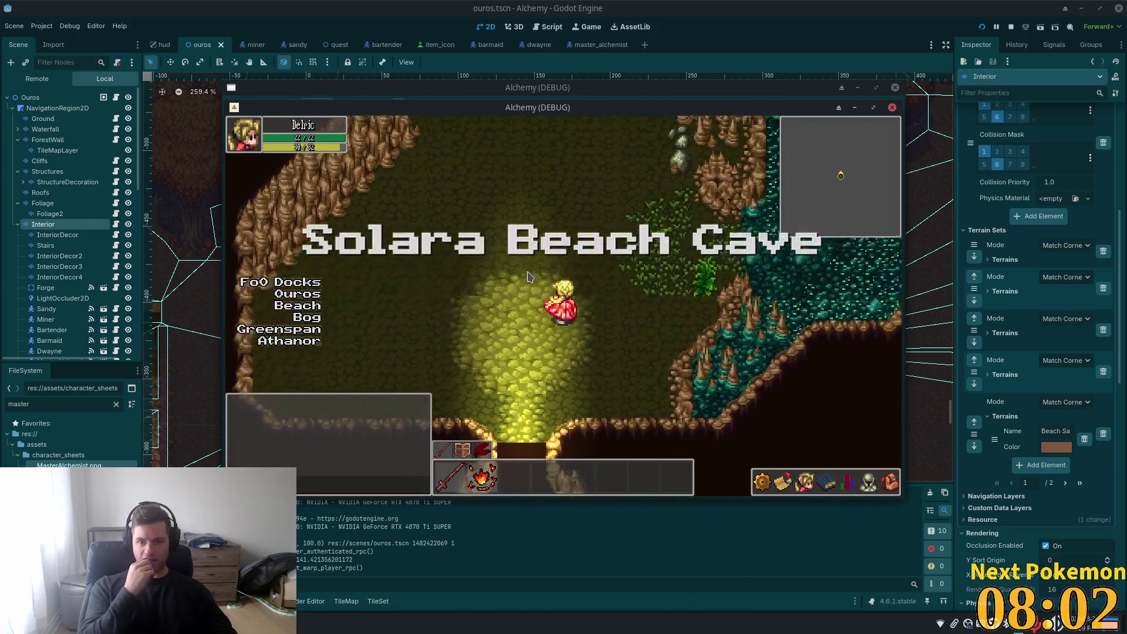
pyautogui.press('w')
pyautogui.press('d')
pyautogui.press('s')
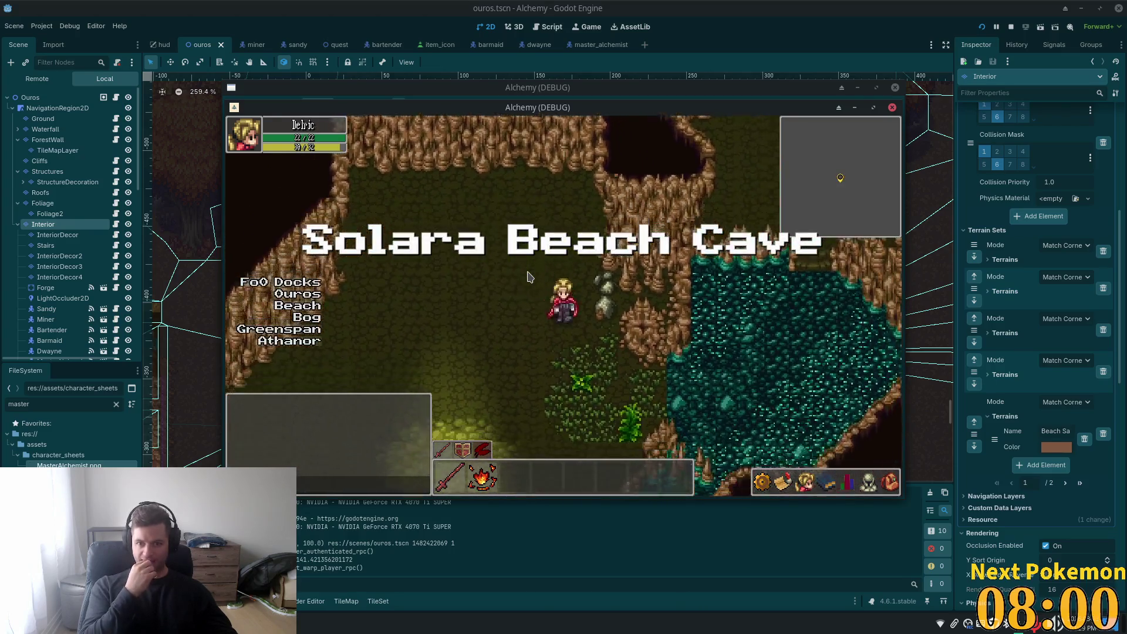
pyautogui.press('s')
pyautogui.press('a')
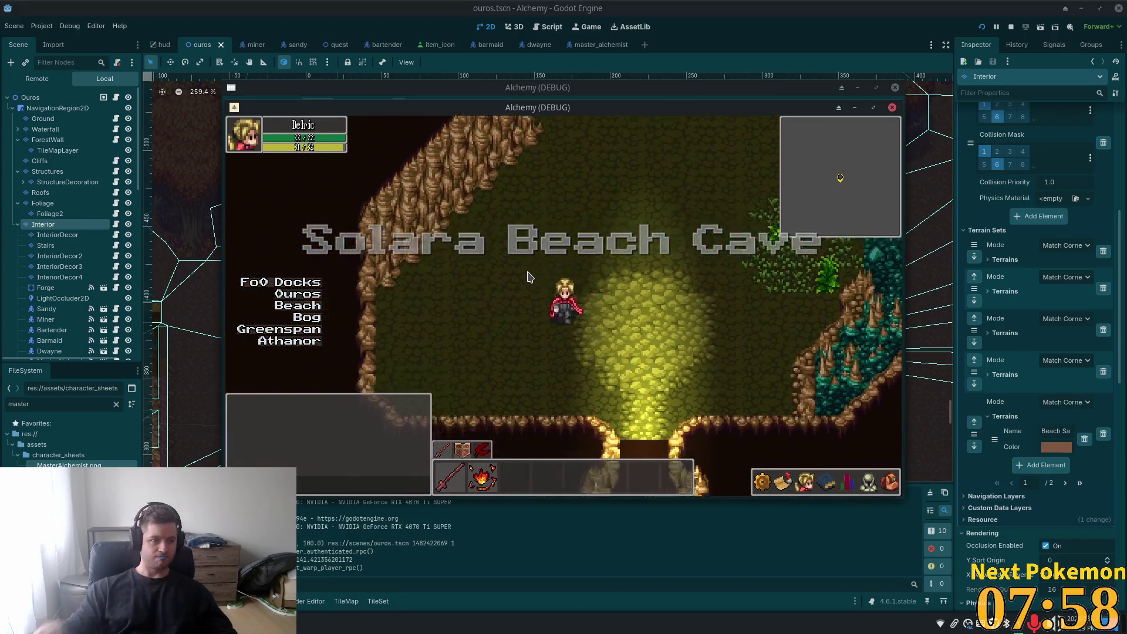
pyautogui.press('d')
pyautogui.press('s')
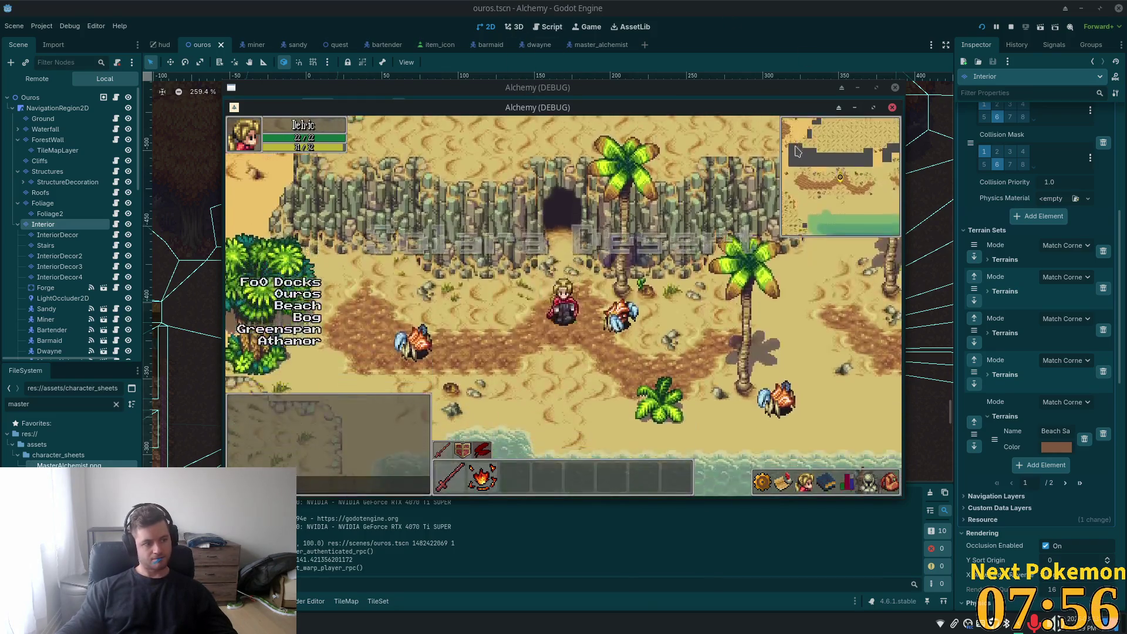
# - Walk up the beach into the open desert and north through the monolith field
pyautogui.press('w')
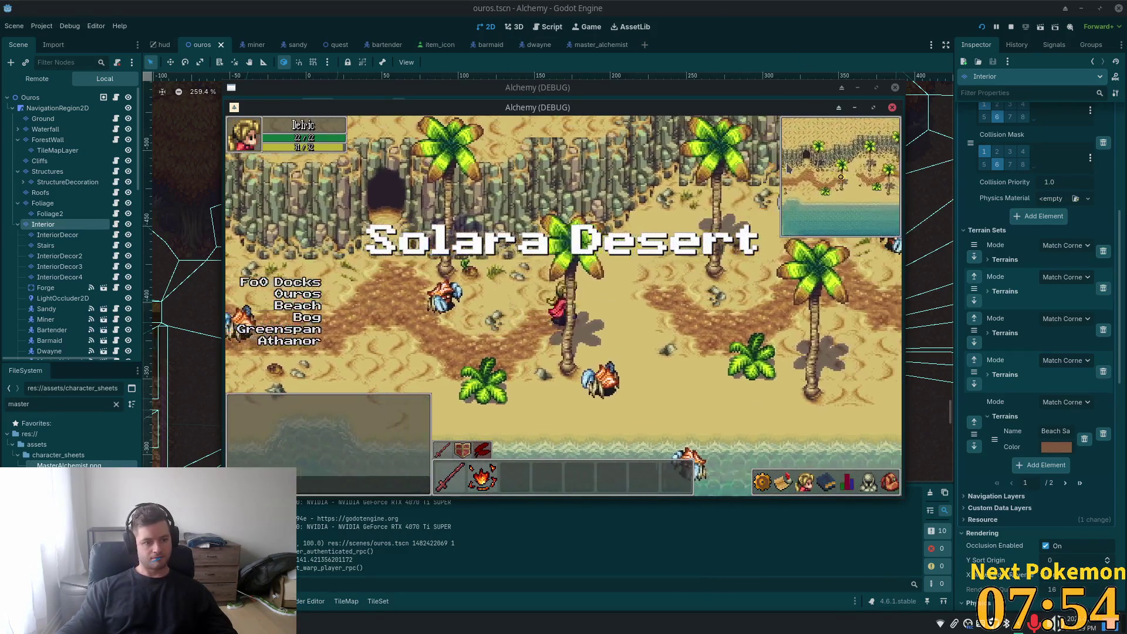
pyautogui.press('d')
pyautogui.press('w')
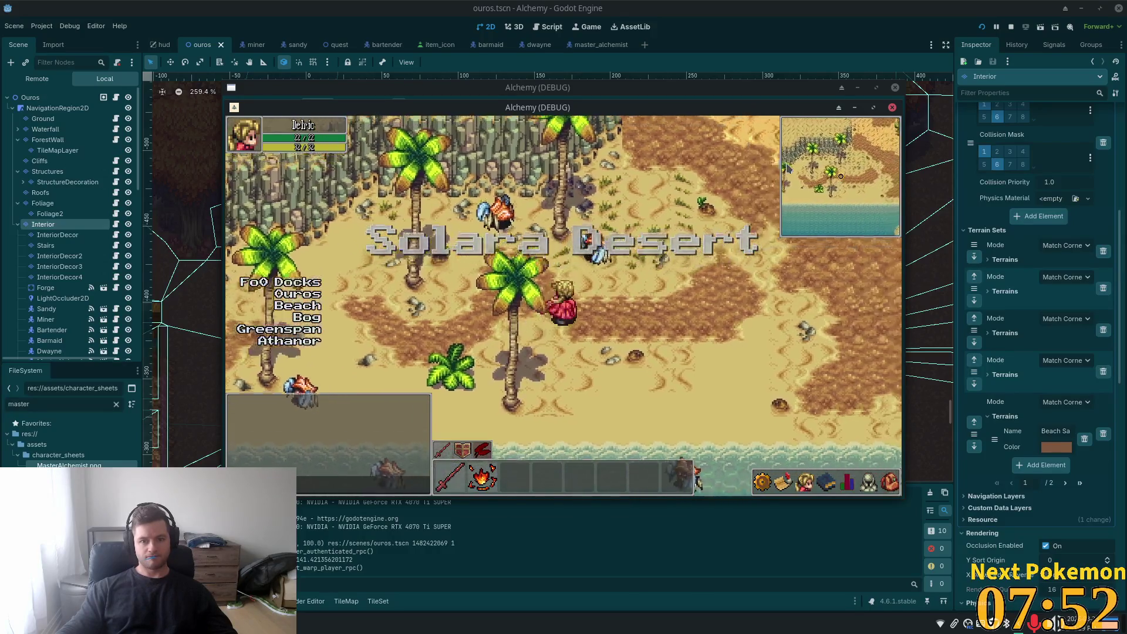
pyautogui.press('d')
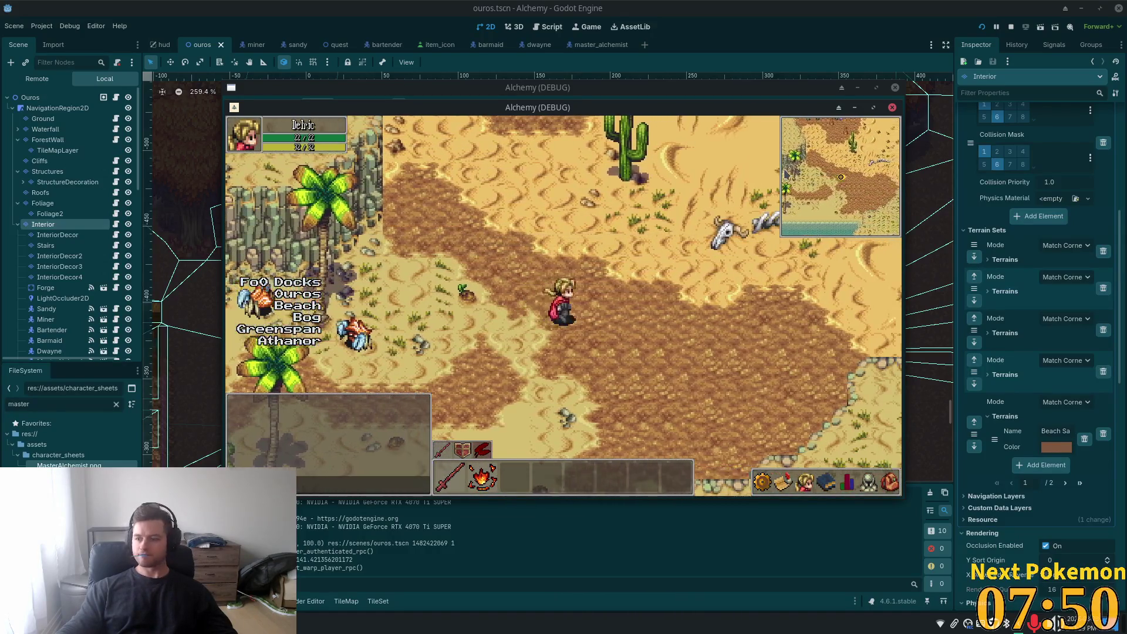
pyautogui.press('d')
pyautogui.press('w')
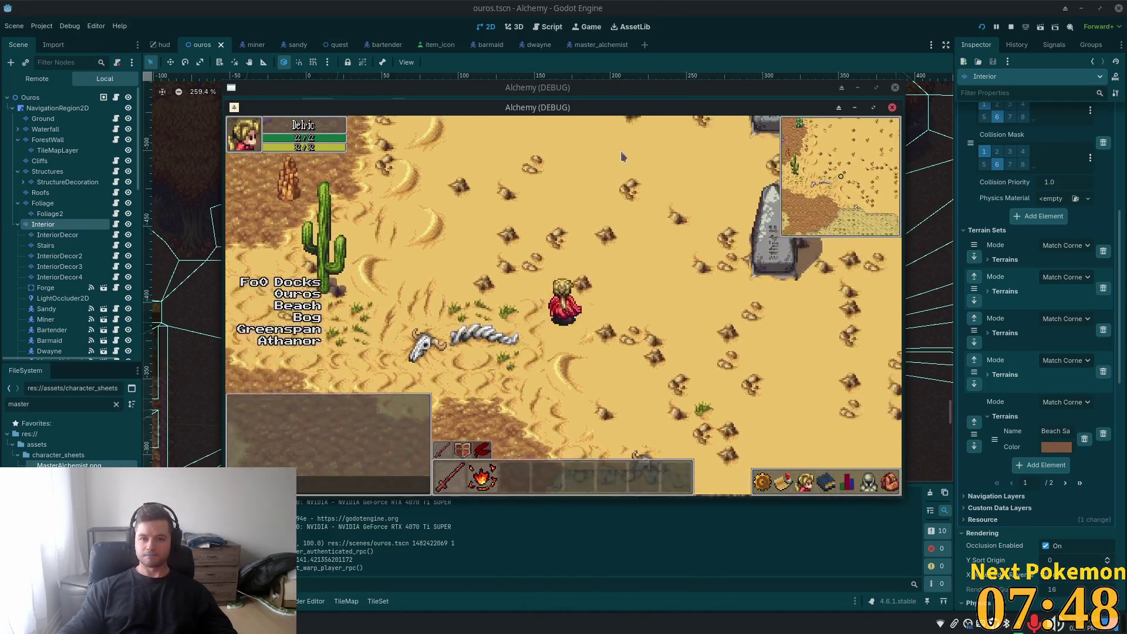
pyautogui.press('d')
pyautogui.press('w')
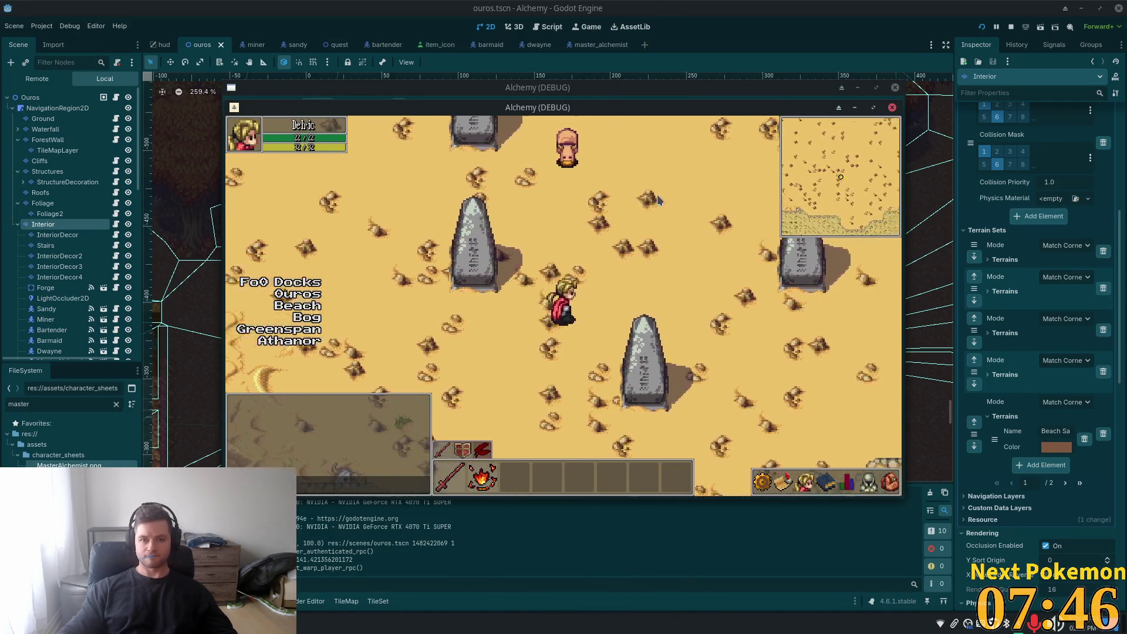
pyautogui.press('d')
pyautogui.press('w')
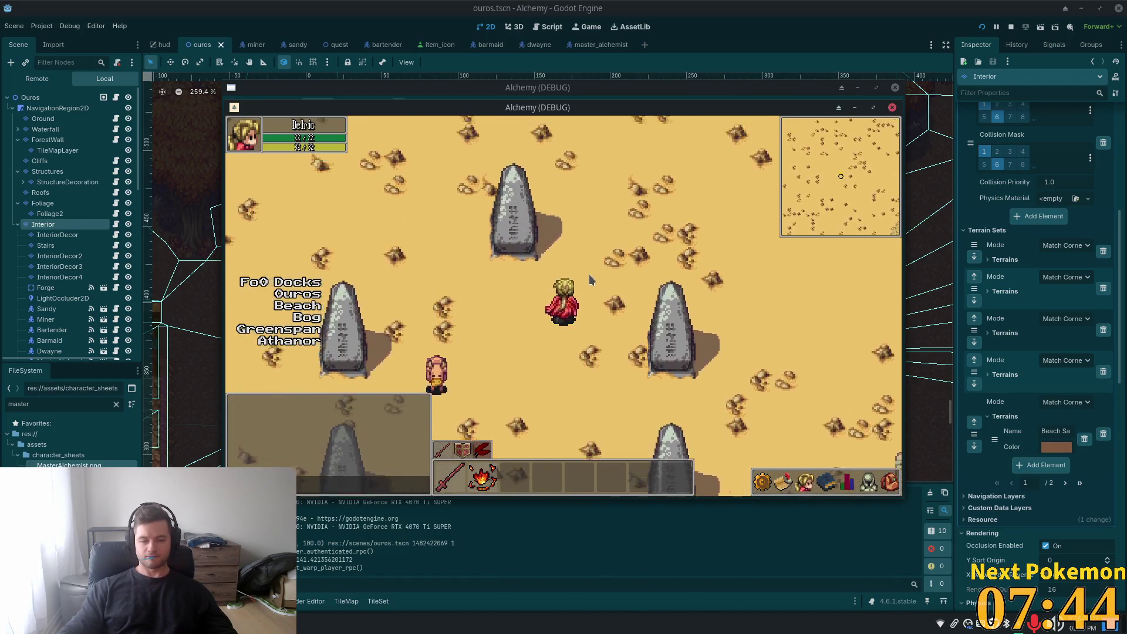
# - Continue to the shoreline and walk along it past the crabs
pyautogui.press('d')
pyautogui.press('w')
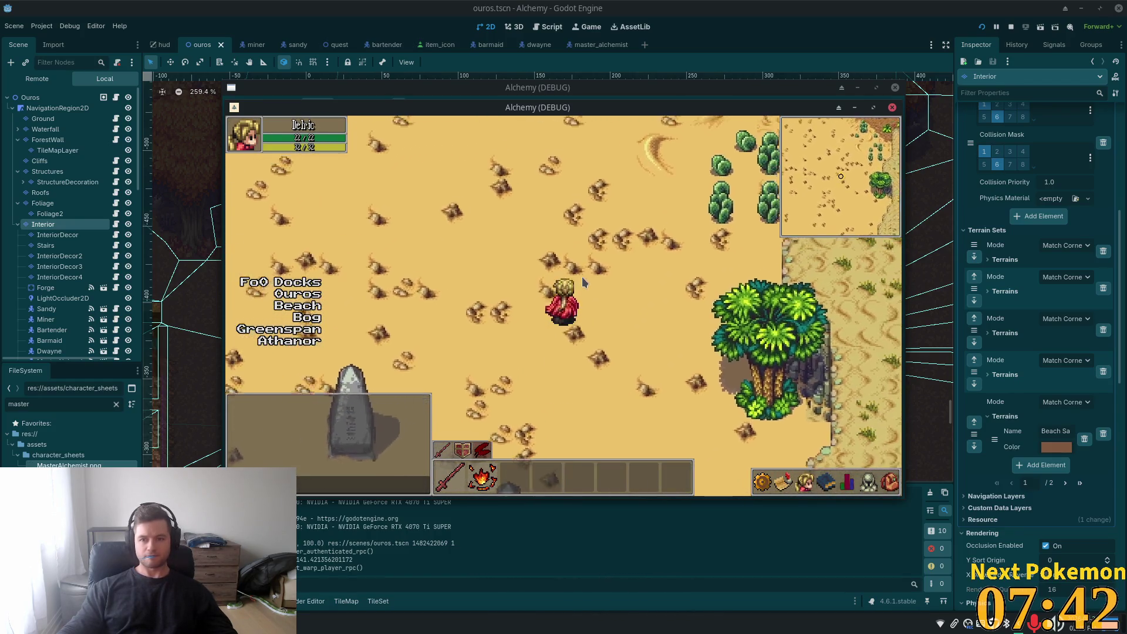
pyautogui.press('d')
pyautogui.press('w')
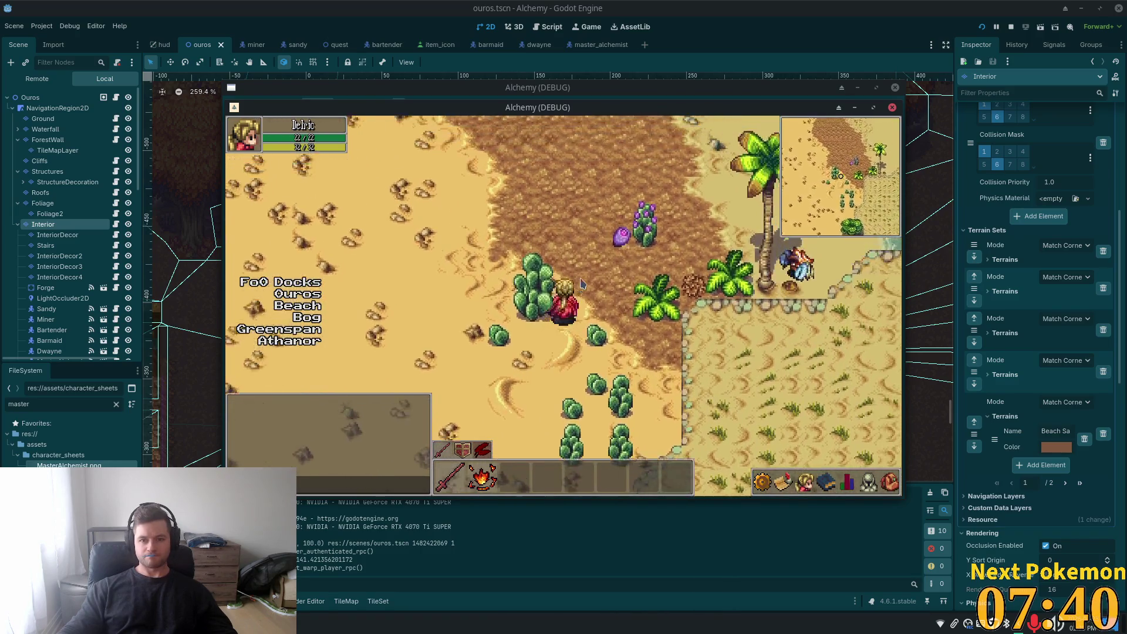
pyautogui.press('d')
pyautogui.press('w')
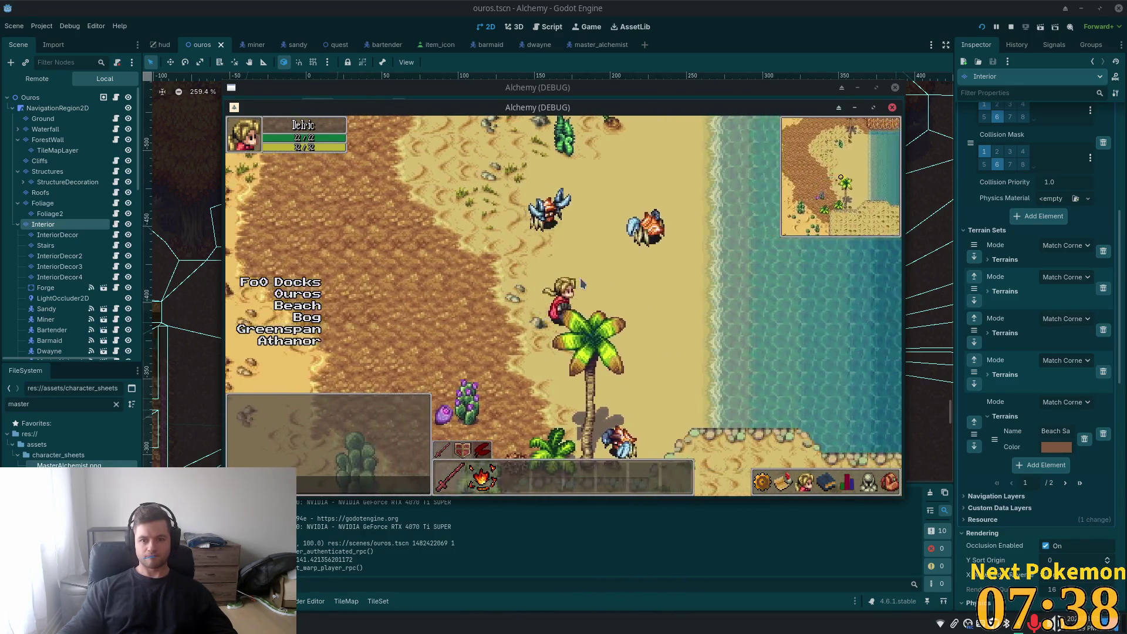
# - Pass between the two stone monoliths and walk through Solara Cliff Cave back into the desert
pyautogui.press('a')
pyautogui.press('w')
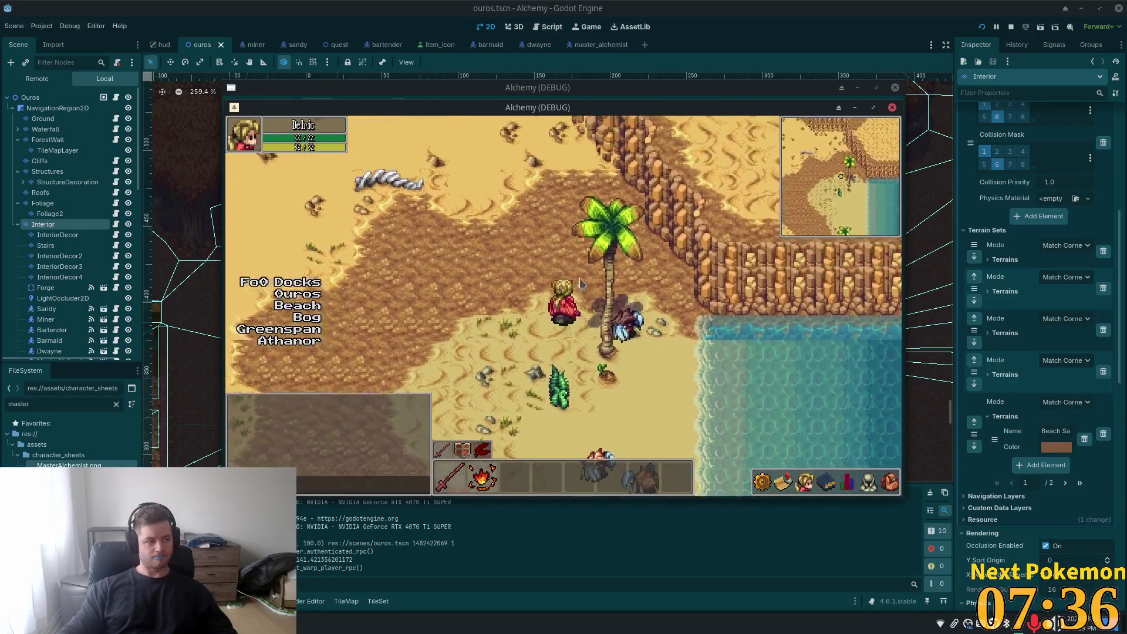
pyautogui.press('a')
pyautogui.press('w')
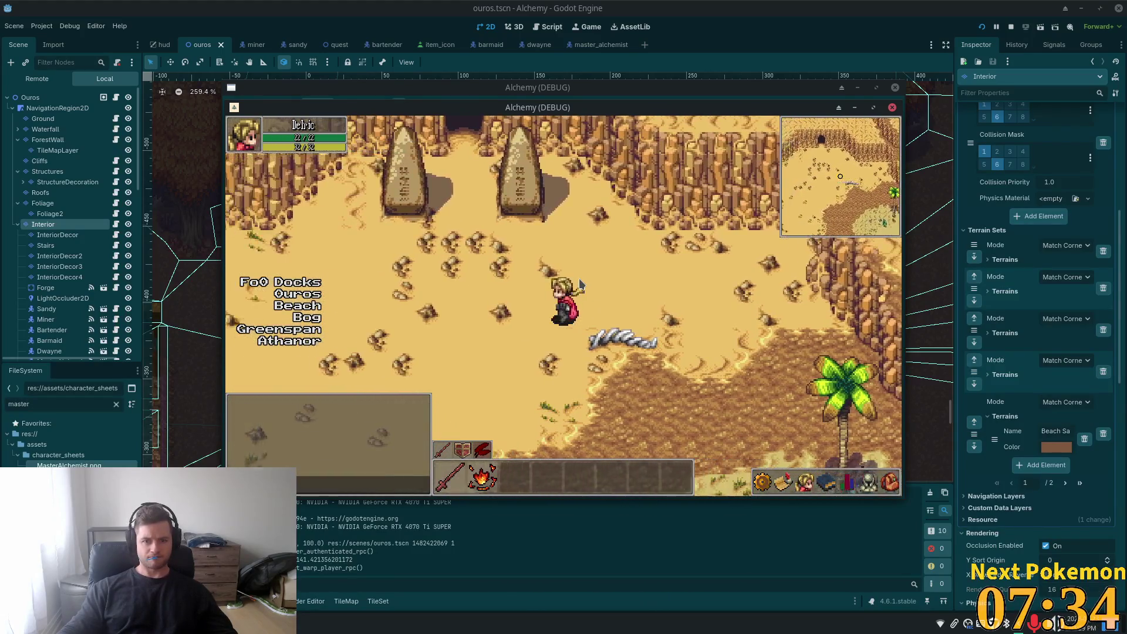
pyautogui.press('w')
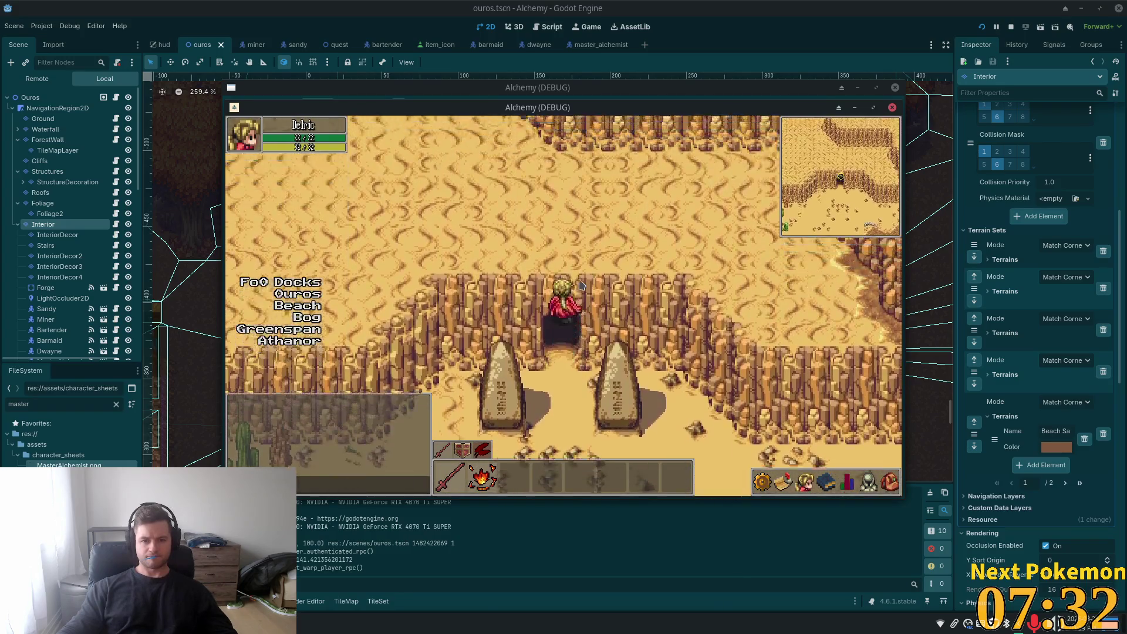
pyautogui.press('w')
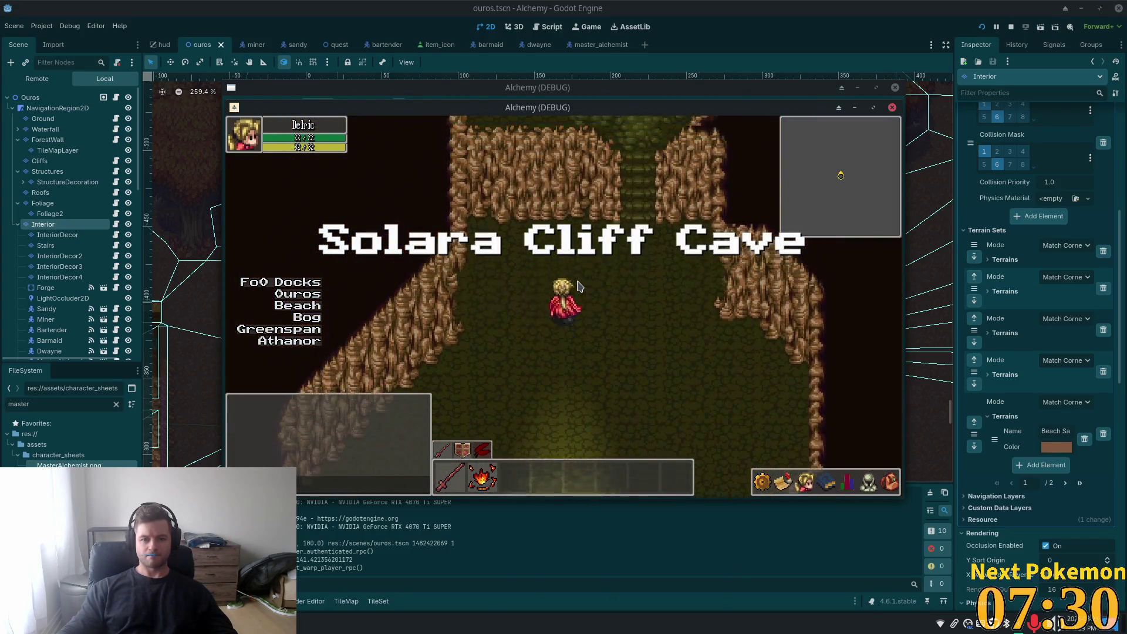
pyautogui.press('w')
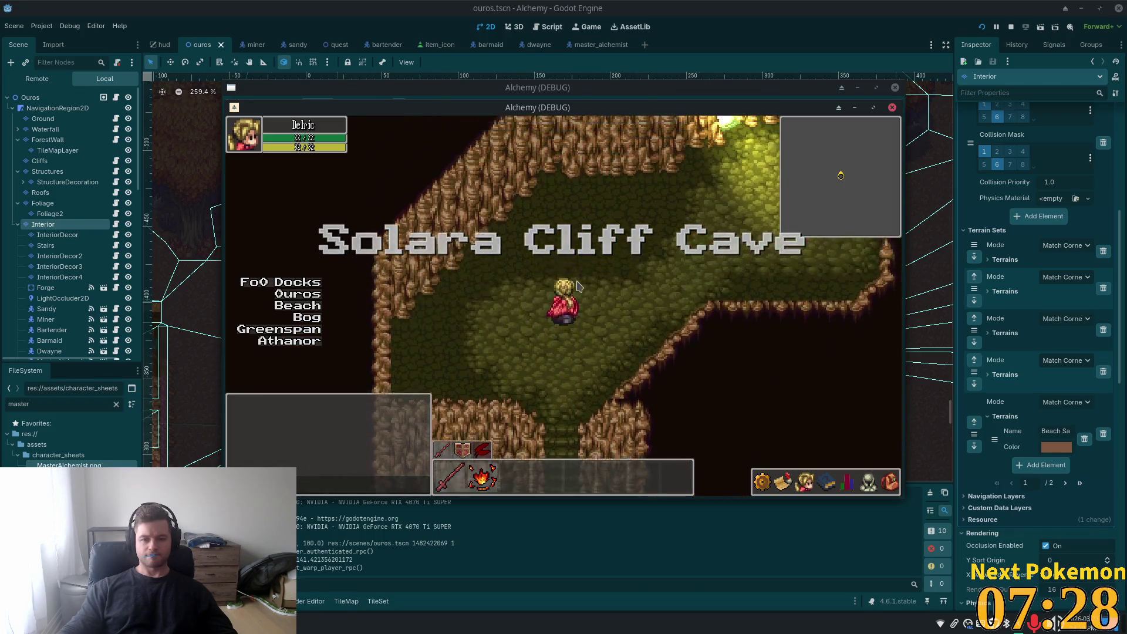
pyautogui.press('w')
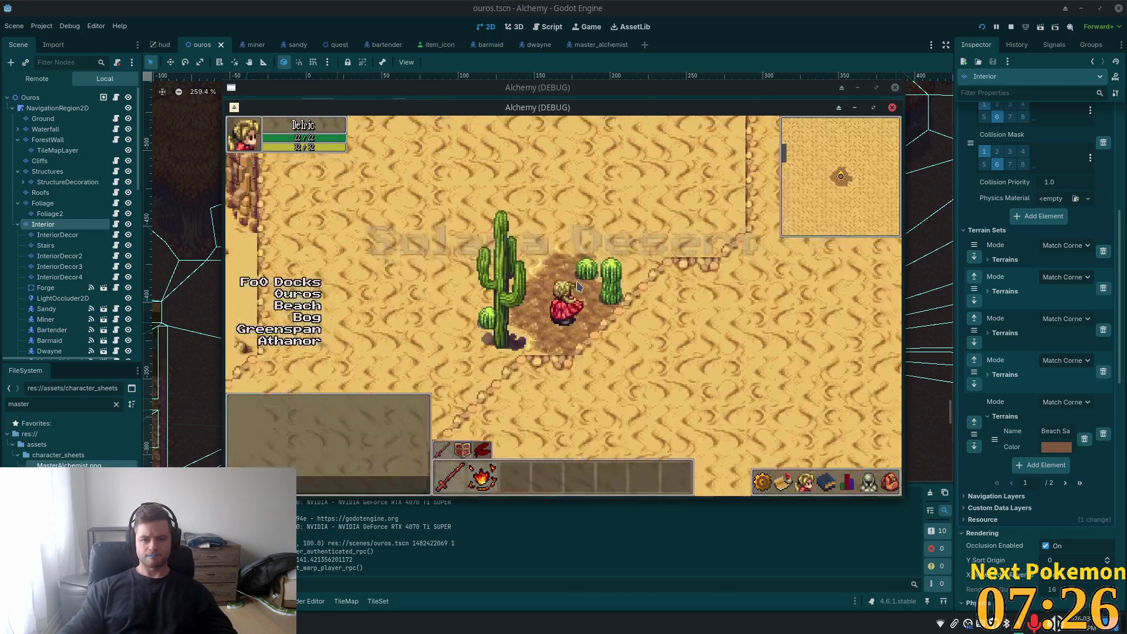
# - Wander south through the desert, then warp the character to Ouros
pyautogui.press('a')
pyautogui.press('w')
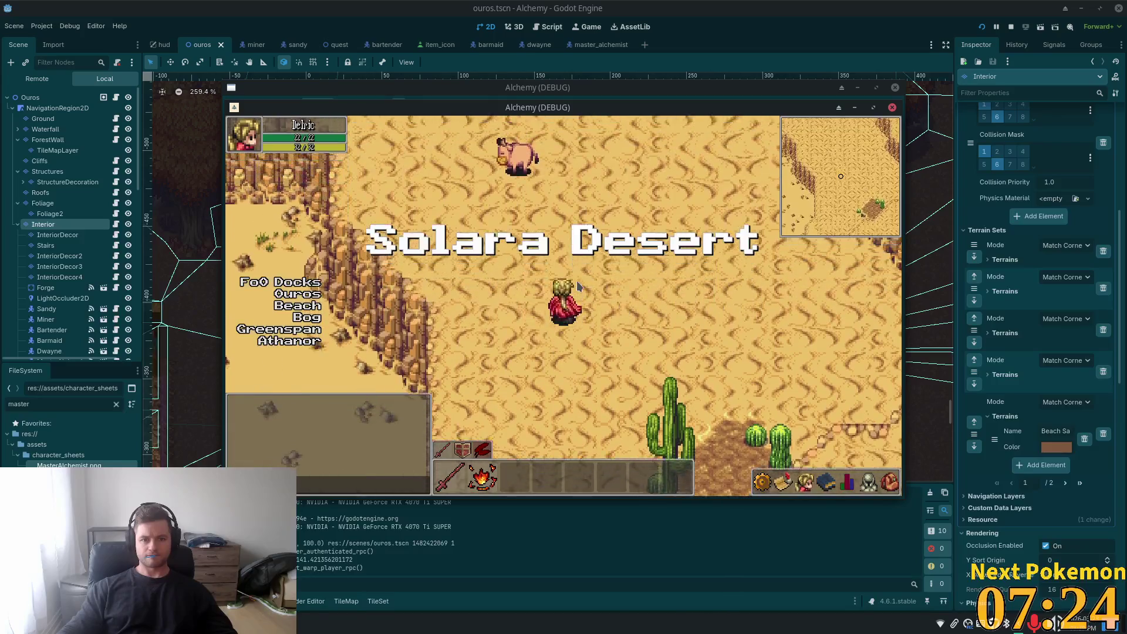
pyautogui.press('s')
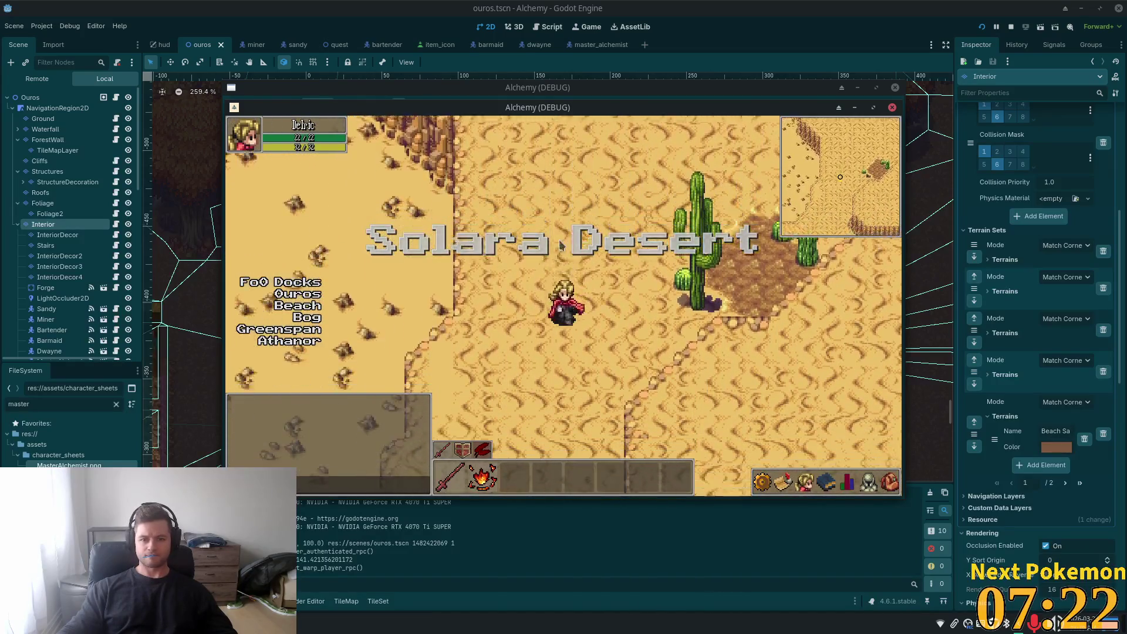
pyautogui.press('a')
pyautogui.press('s')
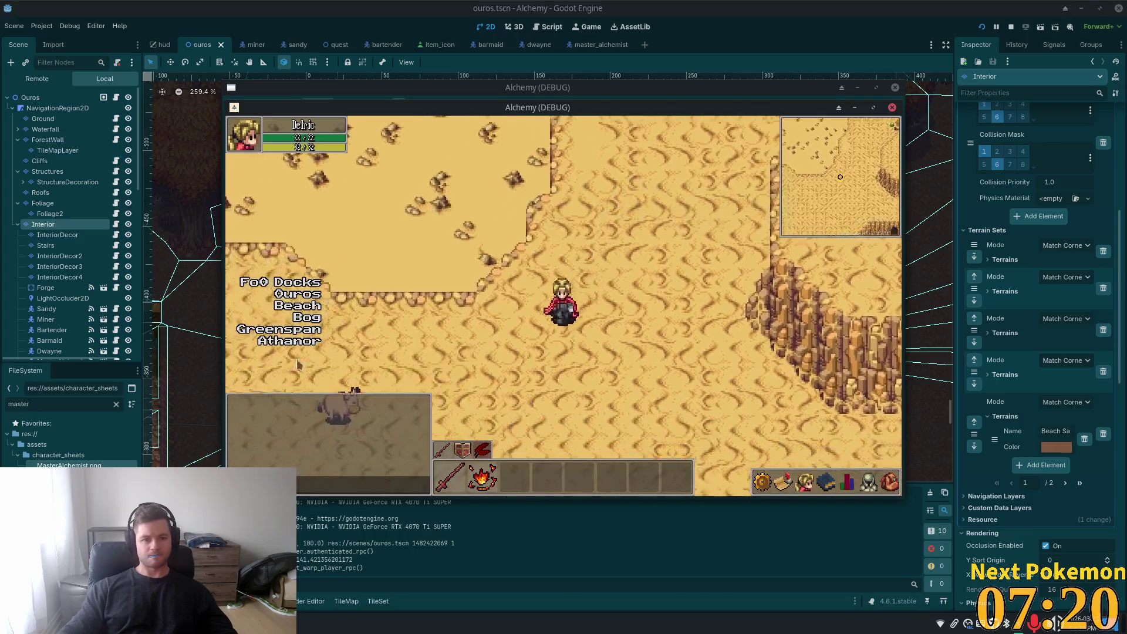
pyautogui.click(298, 293)
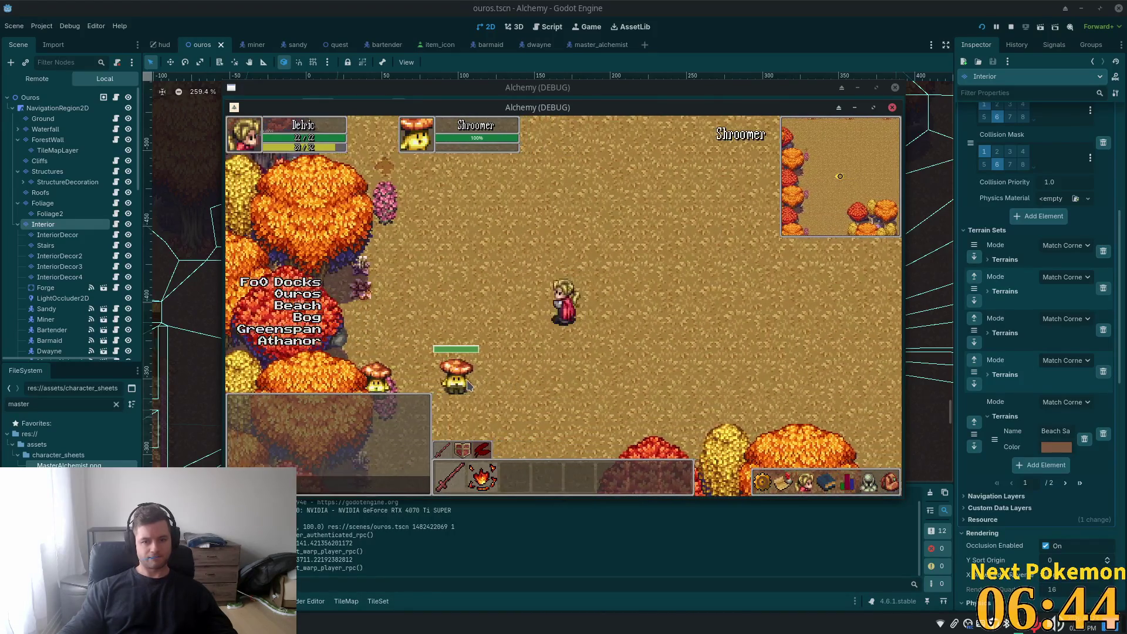
# - Walk north through the autumn forest, past the Shroomer, to the clearing's edge
pyautogui.press('w')
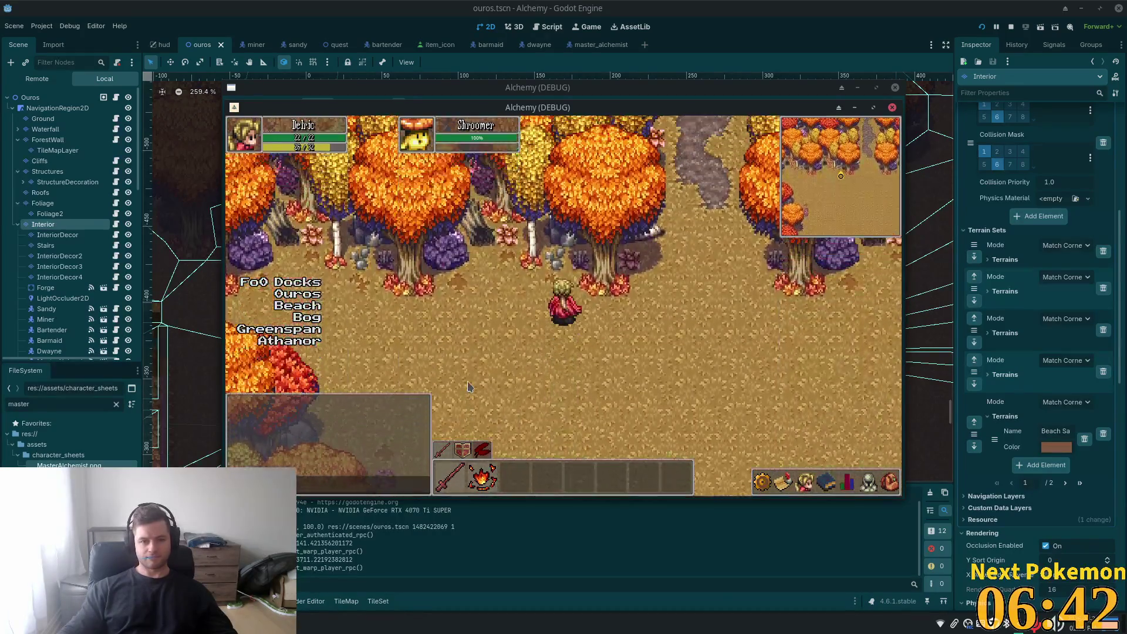
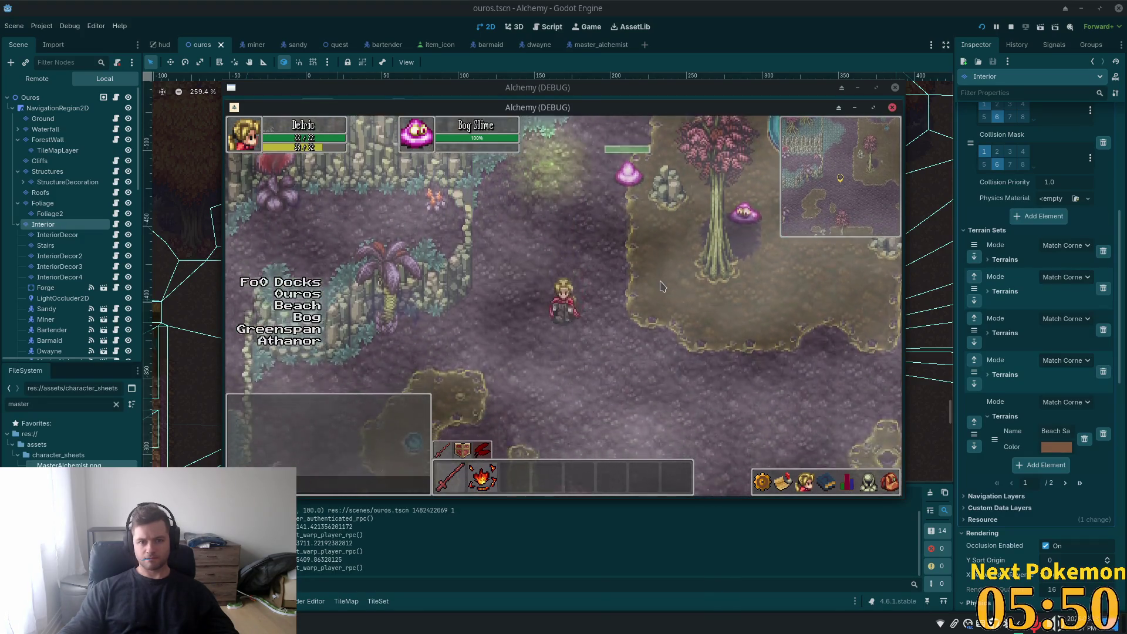
# - Walk the character down through the bog, behind the pink trees and past the ponds to the cliffs
pyautogui.press('a')
pyautogui.press('s')
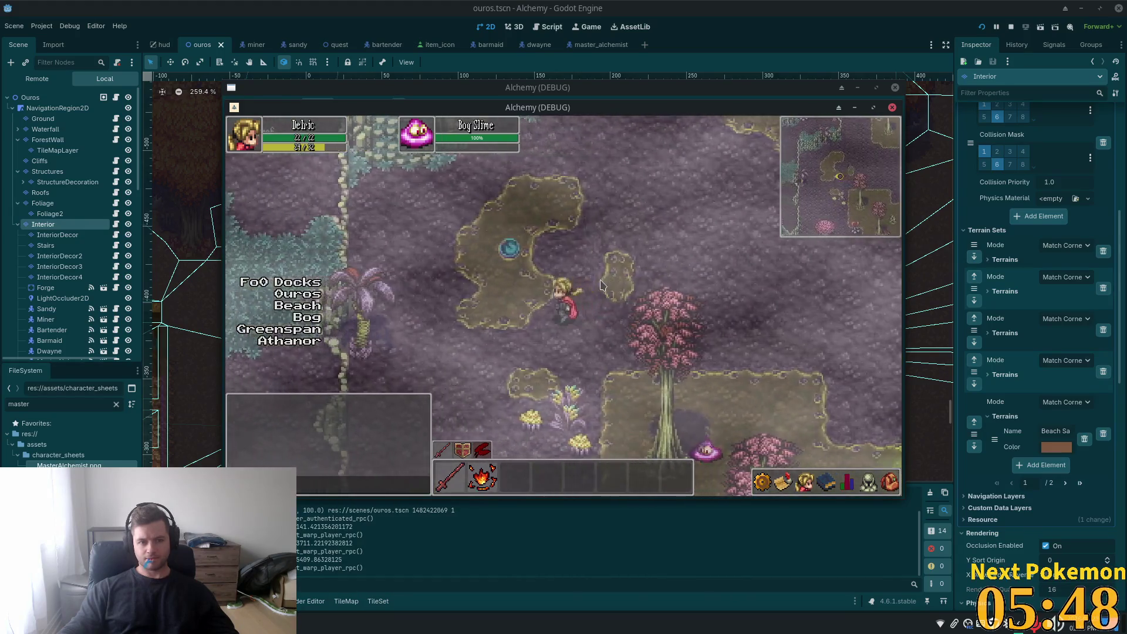
pyautogui.press('s')
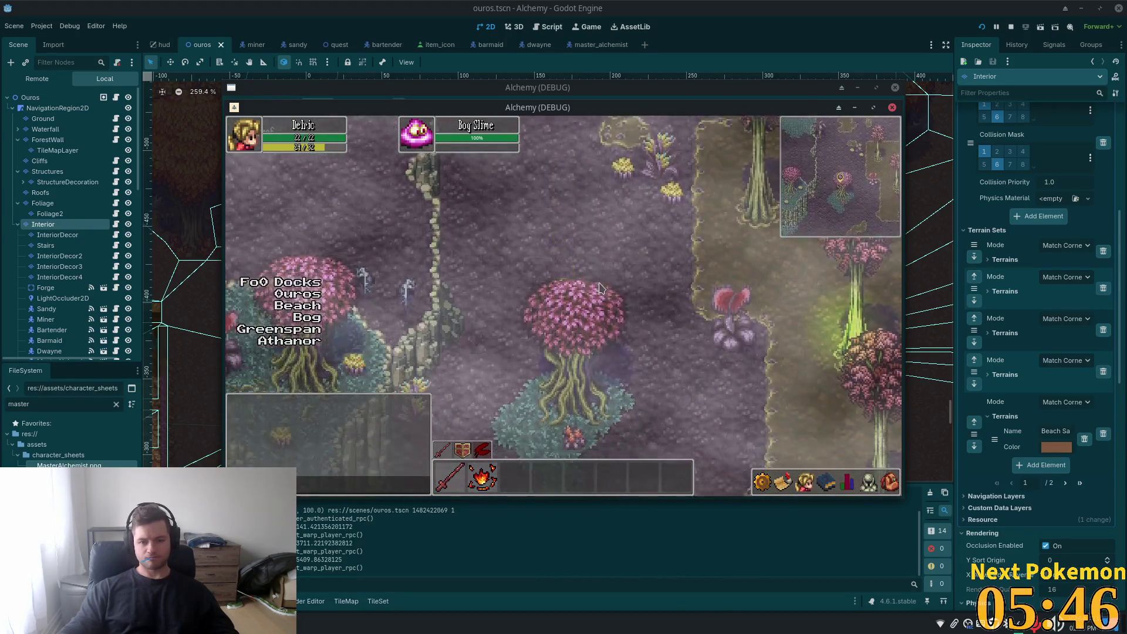
pyautogui.press('s')
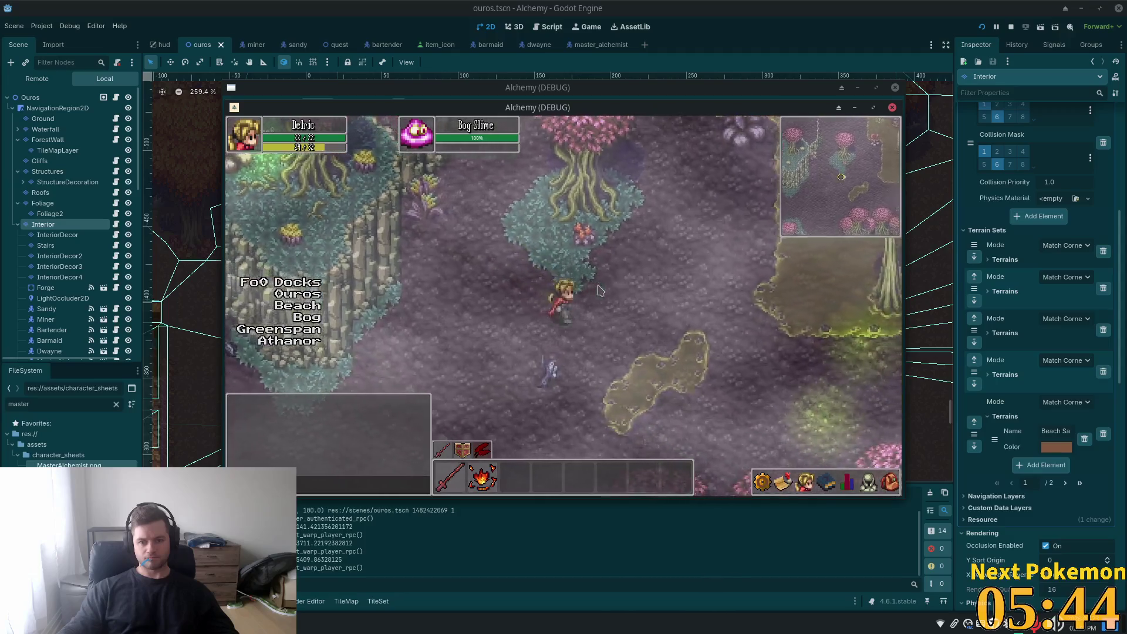
pyautogui.press('s')
pyautogui.press('d')
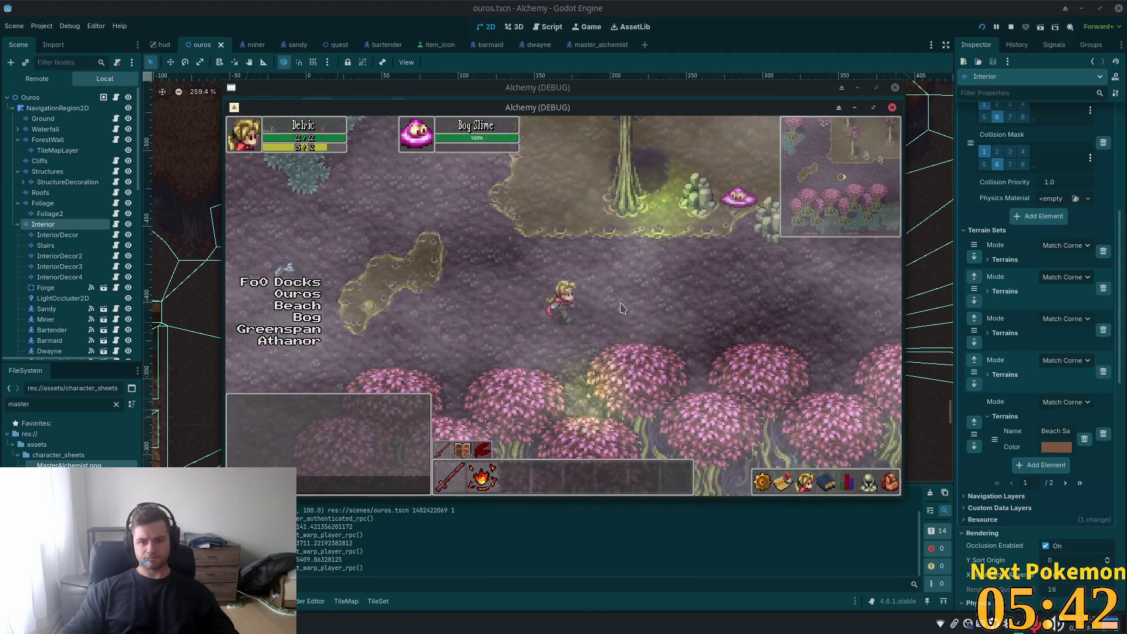
pyautogui.press('s')
pyautogui.press('d')
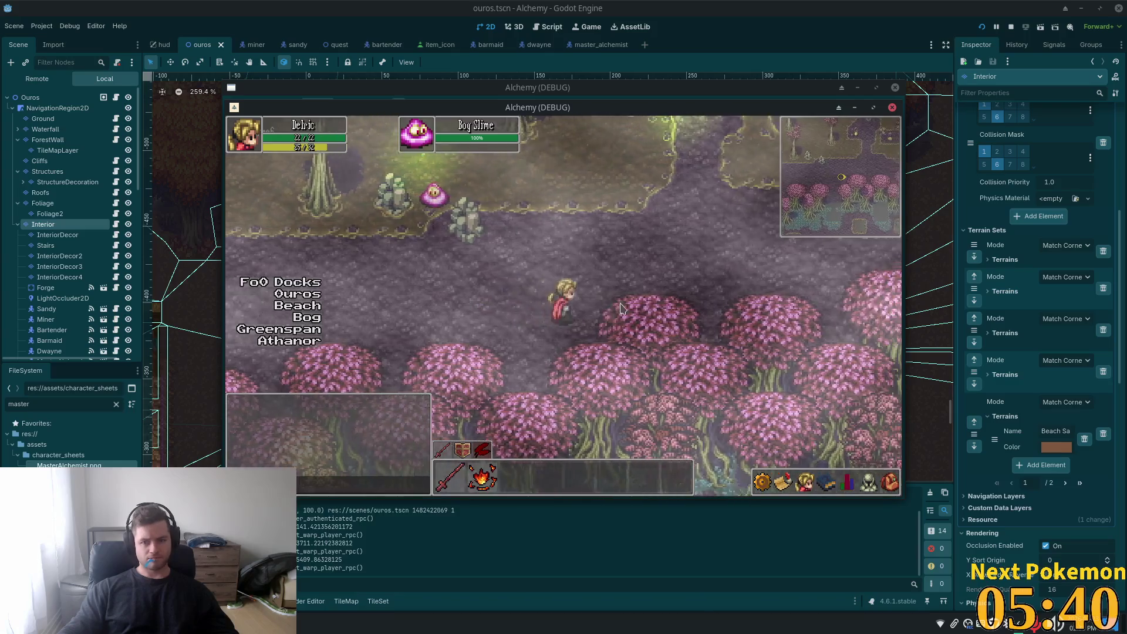
pyautogui.press('s')
pyautogui.press('d')
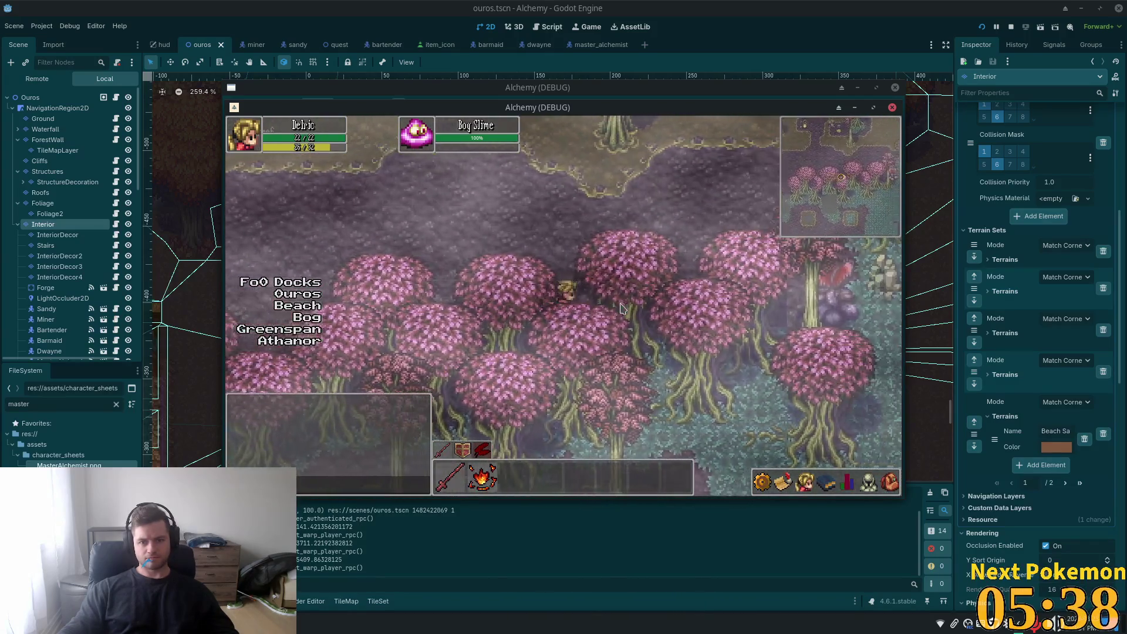
pyautogui.press('w')
pyautogui.press('d')
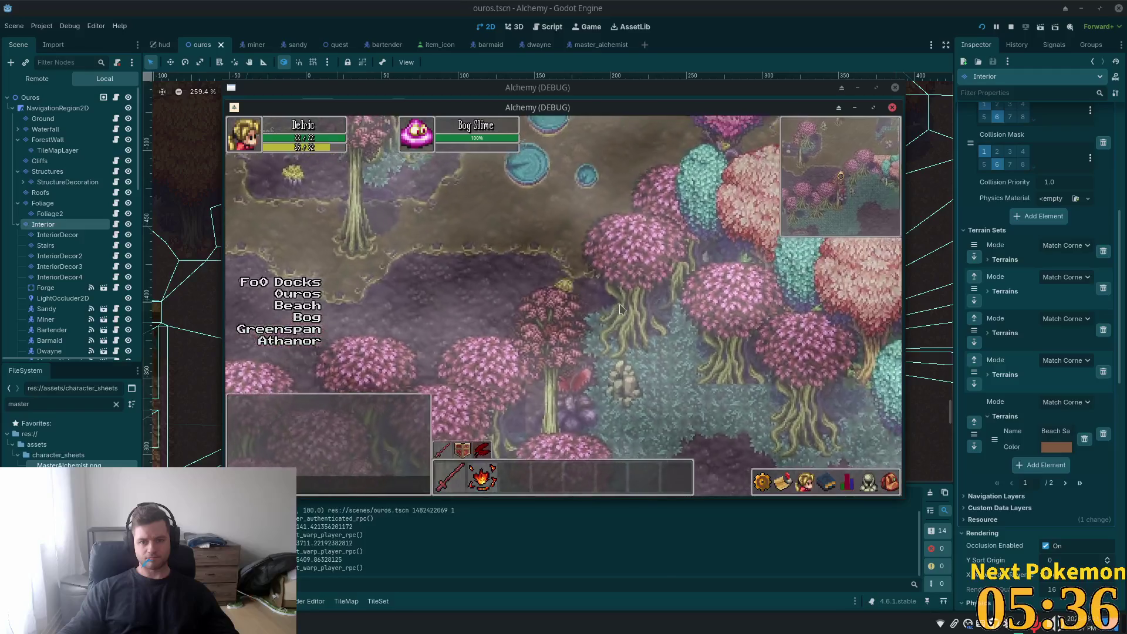
pyautogui.press('w')
pyautogui.press('d')
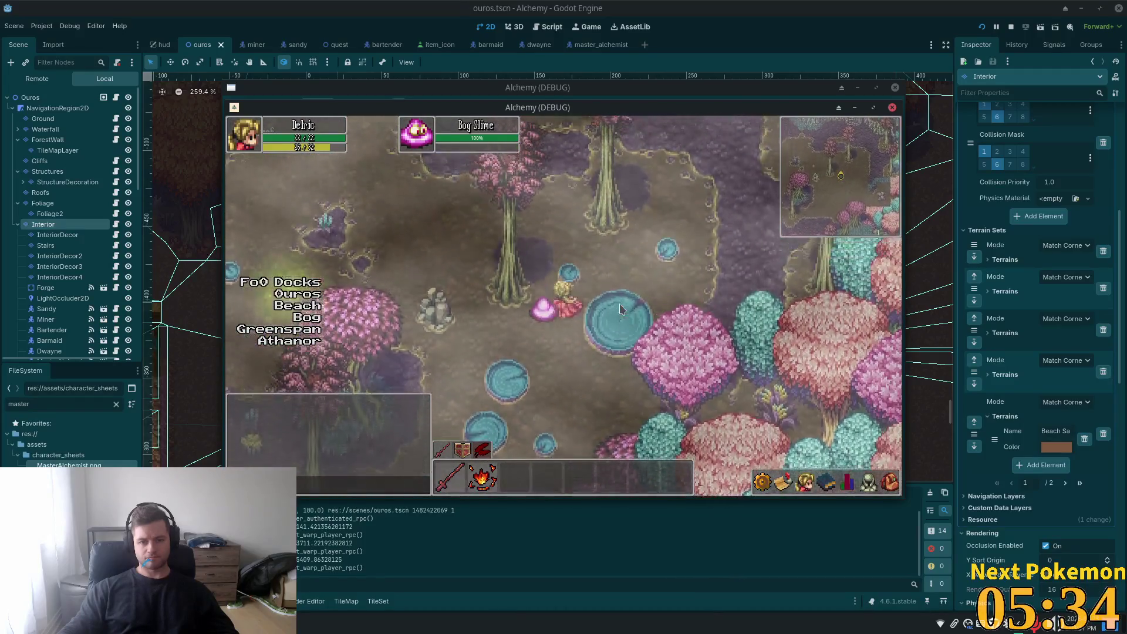
pyautogui.press('w')
pyautogui.press('d')
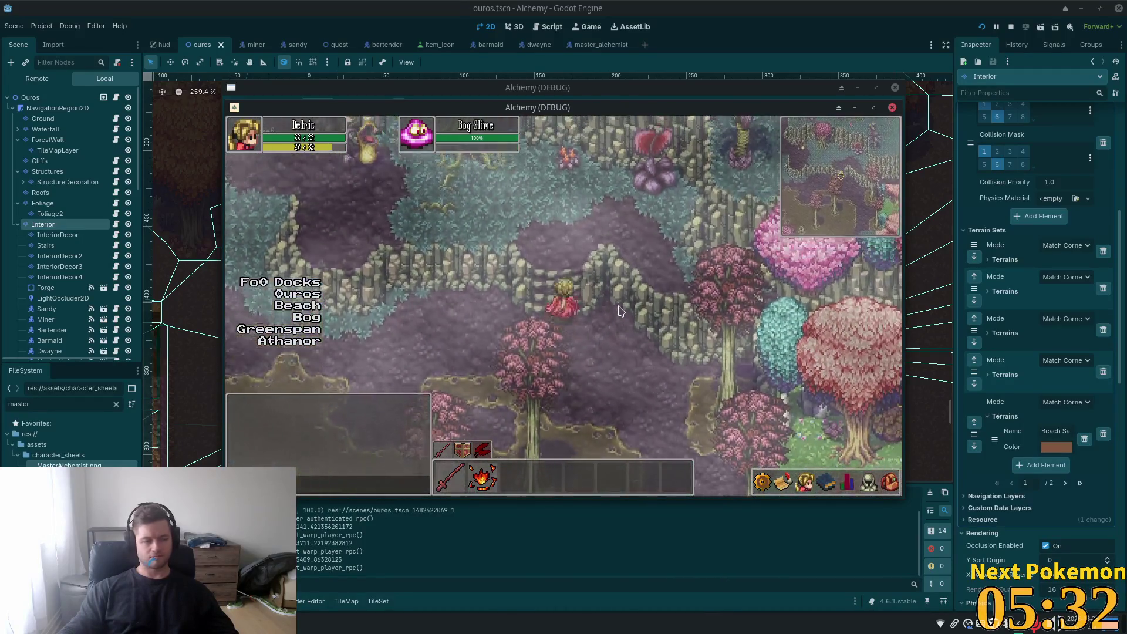
# - Walk up-left along the cliffs toward the stone wall and stairs
pyautogui.press('w')
pyautogui.press('a')
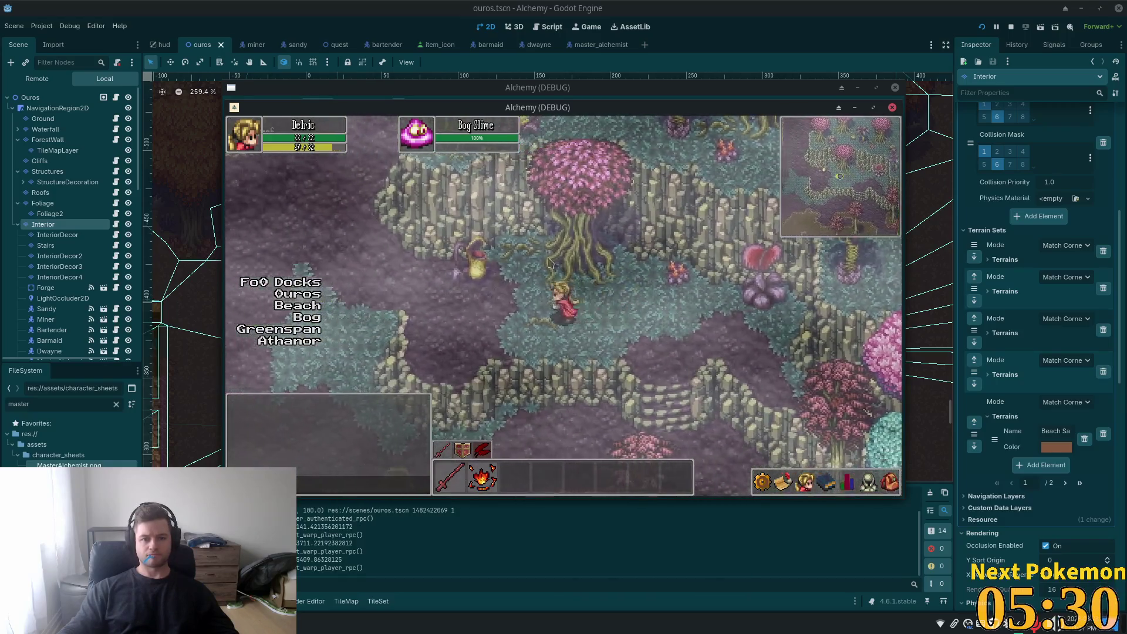
pyautogui.press('w')
pyautogui.press('a')
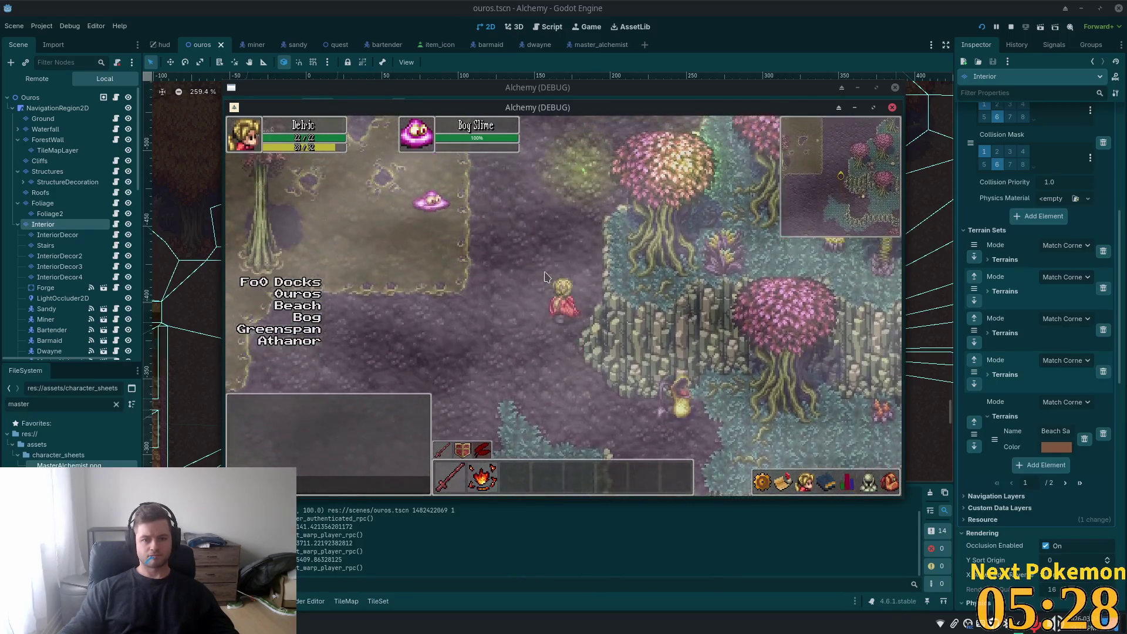
pyautogui.press('w')
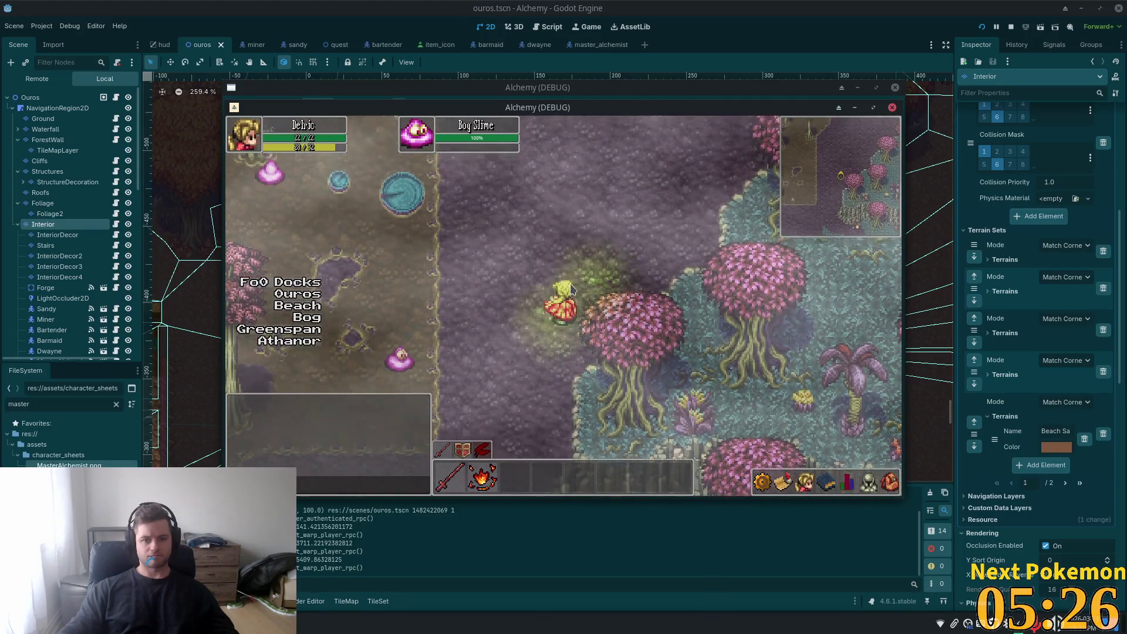
pyautogui.press('w')
pyautogui.press('a')
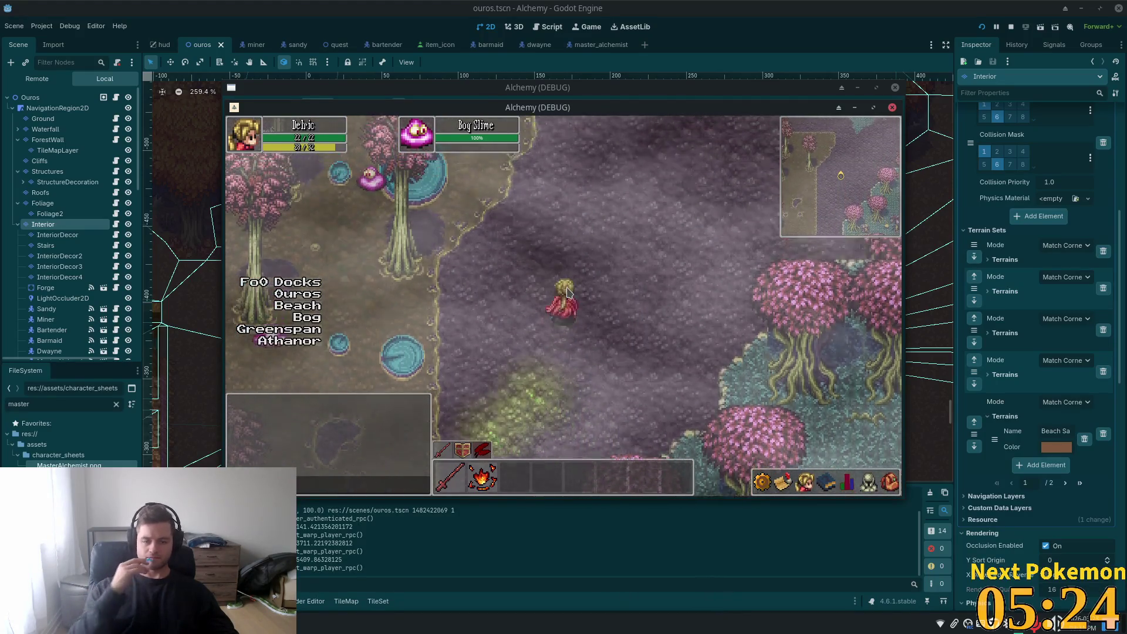
pyautogui.press('w')
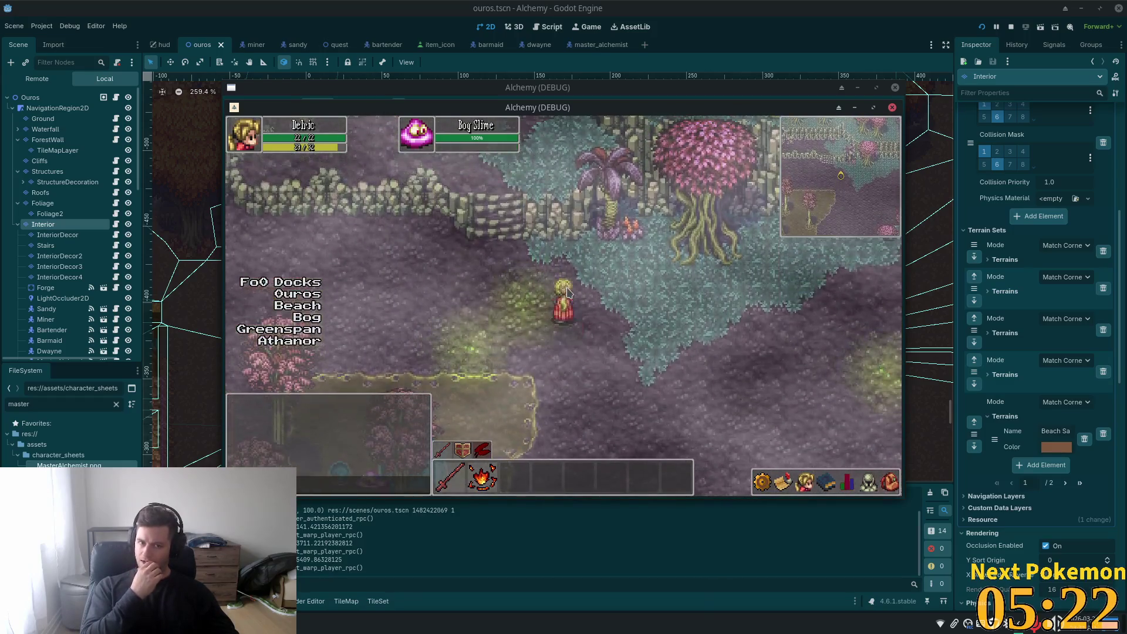
pyautogui.press('w')
pyautogui.press('a')
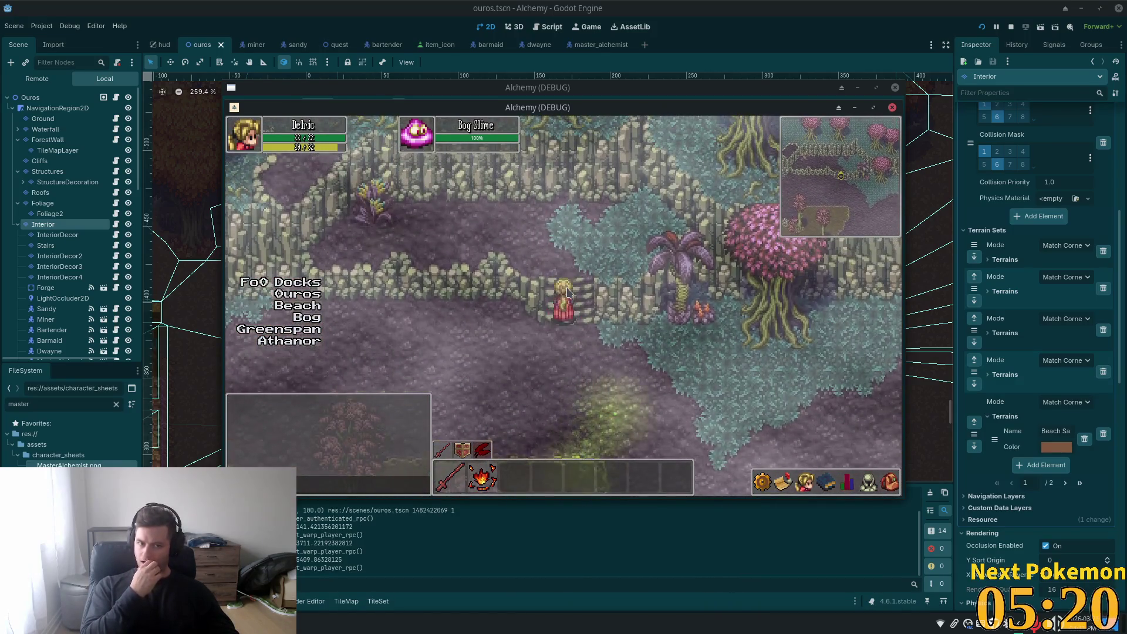
# - Head south past the stairs, then east through the forest to the meadow's edge
pyautogui.press('s')
pyautogui.press('s')
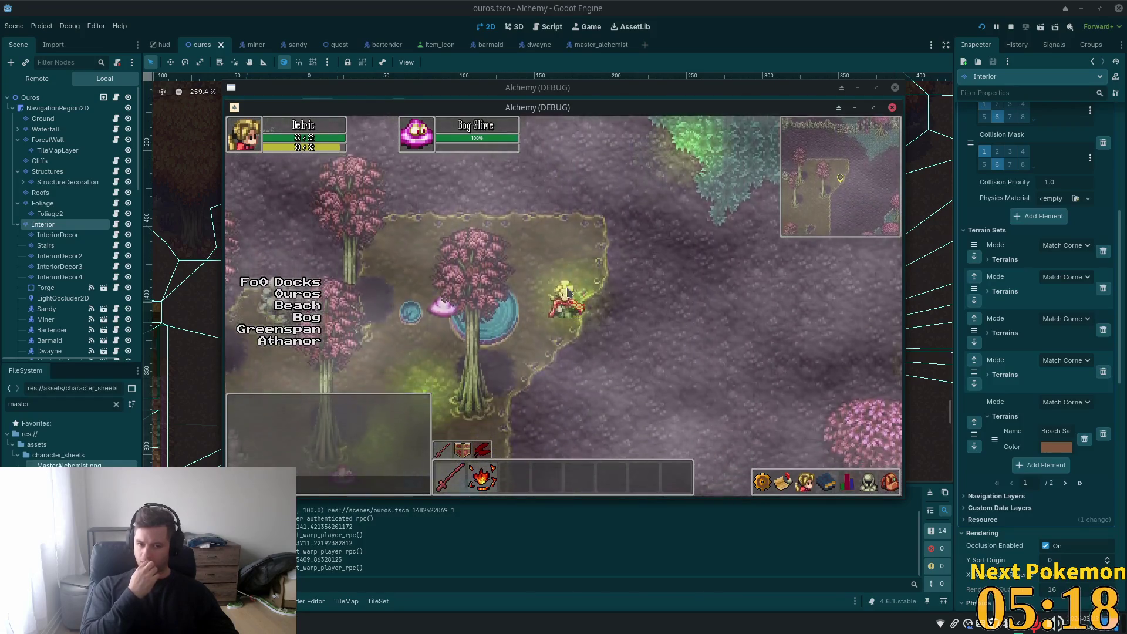
pyautogui.press('s')
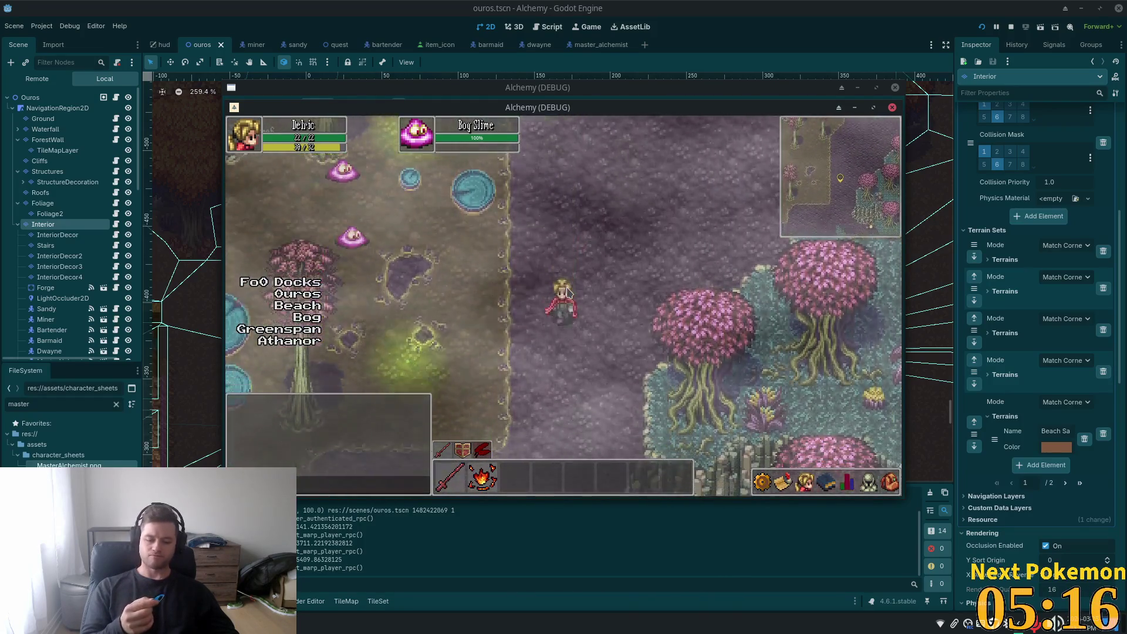
pyautogui.press('s')
pyautogui.press('s')
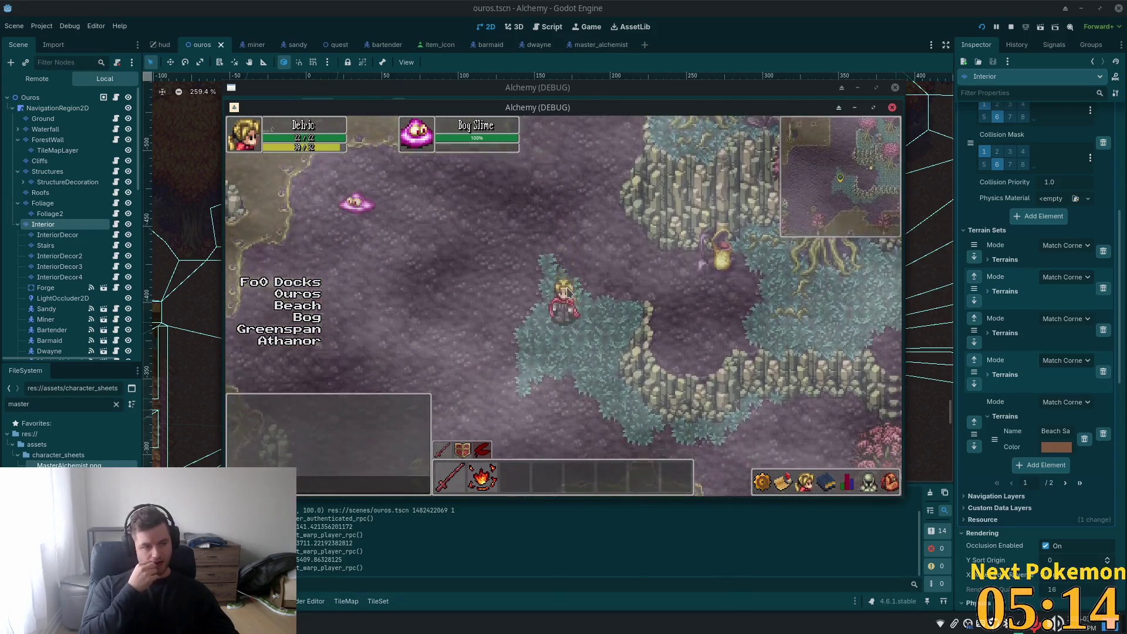
pyautogui.press('s')
pyautogui.press('s')
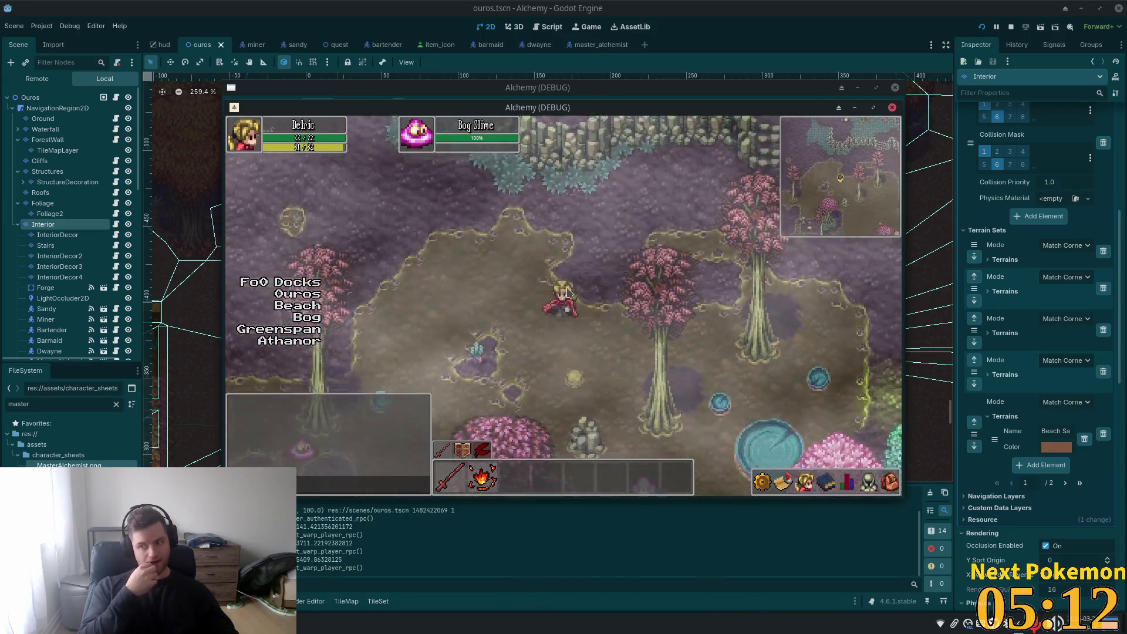
pyautogui.press('d')
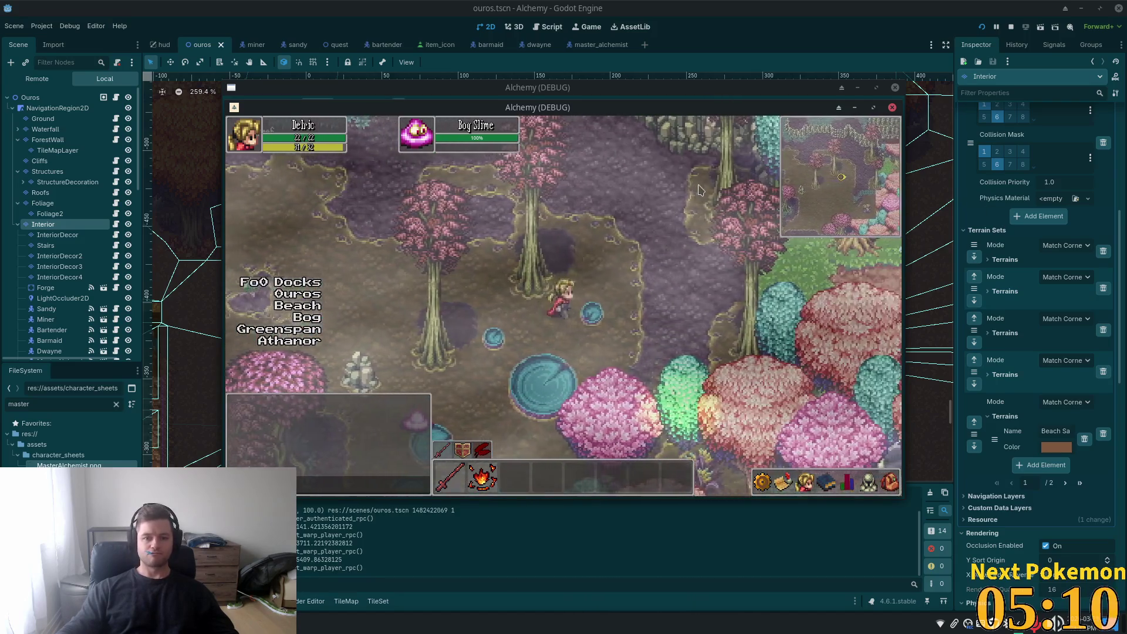
pyautogui.press('w')
pyautogui.press('d')
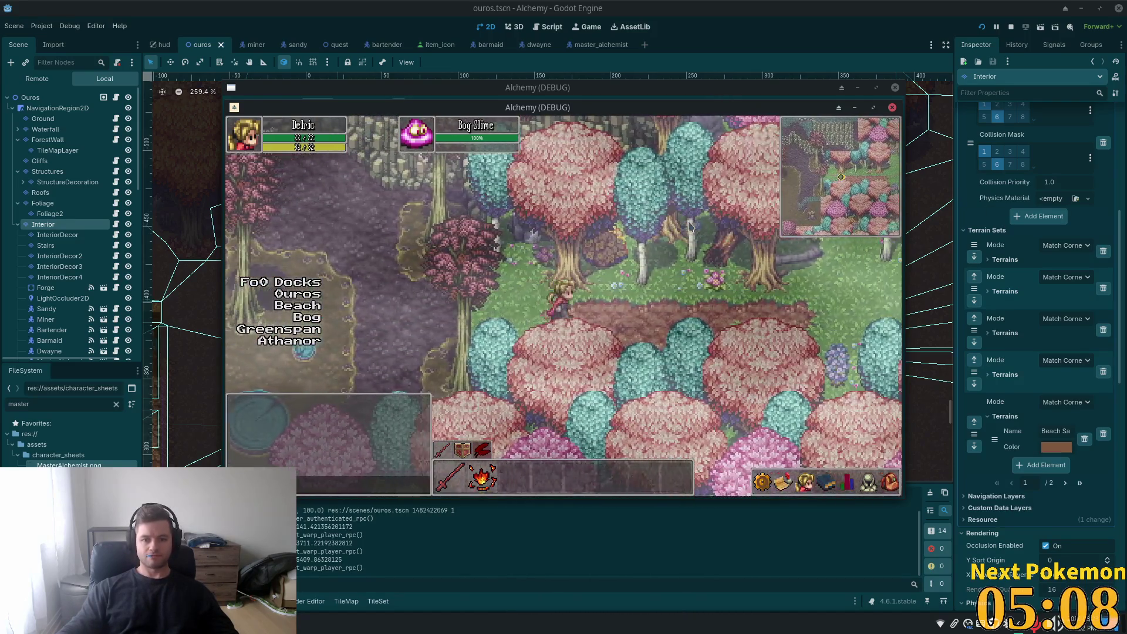
pyautogui.press('d')
pyautogui.press('d')
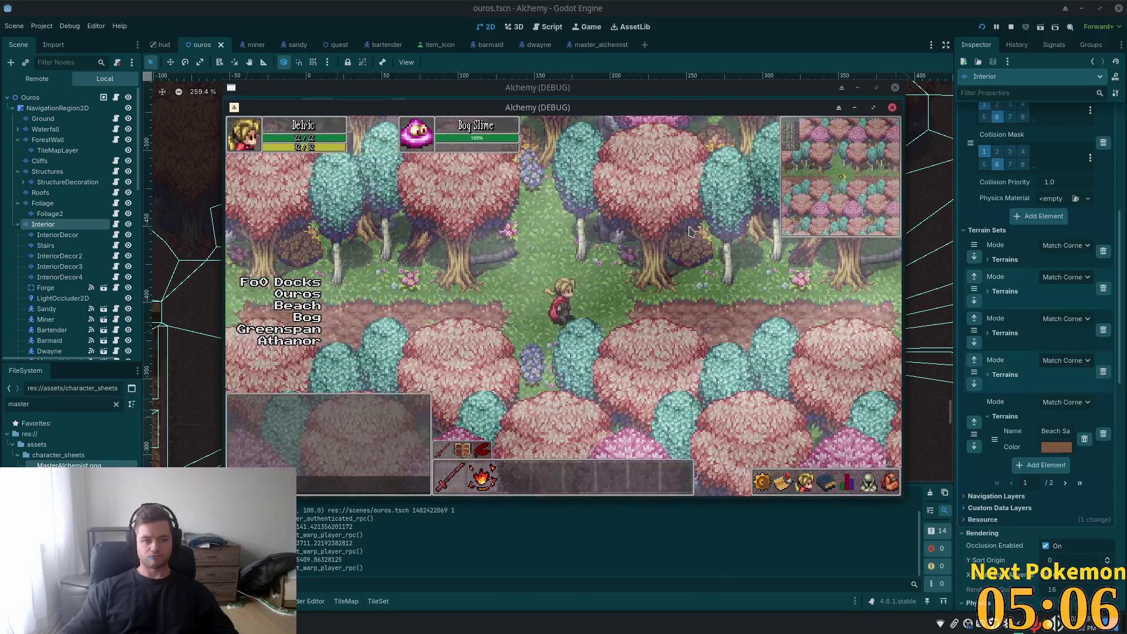
pyautogui.press('d')
pyautogui.press('d')
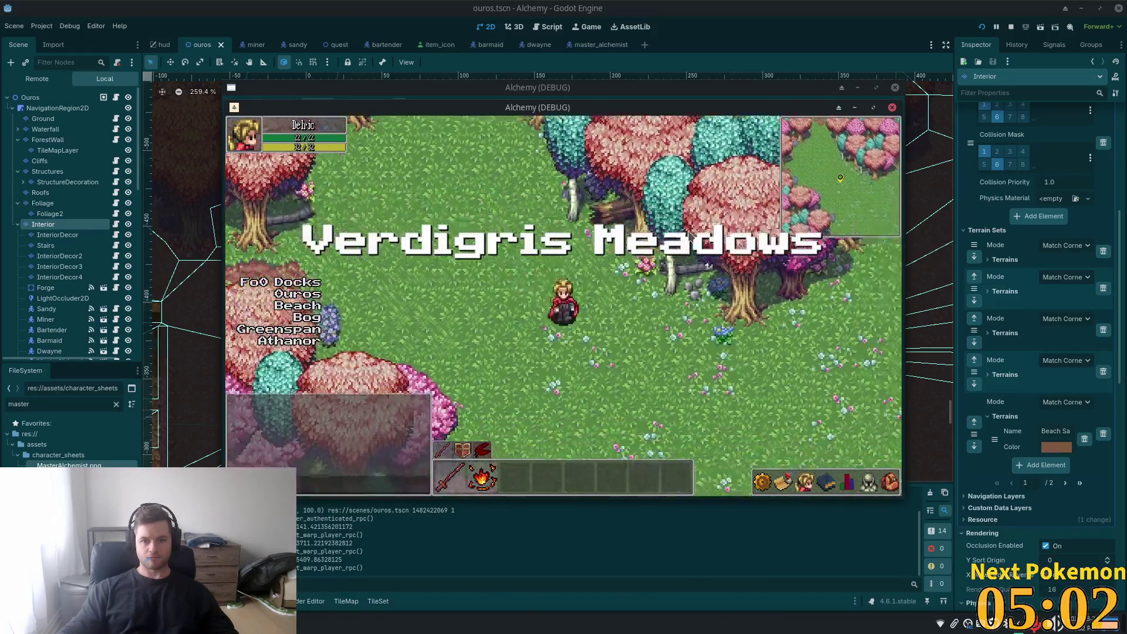
# - Walk south across the meadow, targeting a deer along the way
pyautogui.press('s')
pyautogui.press('s')
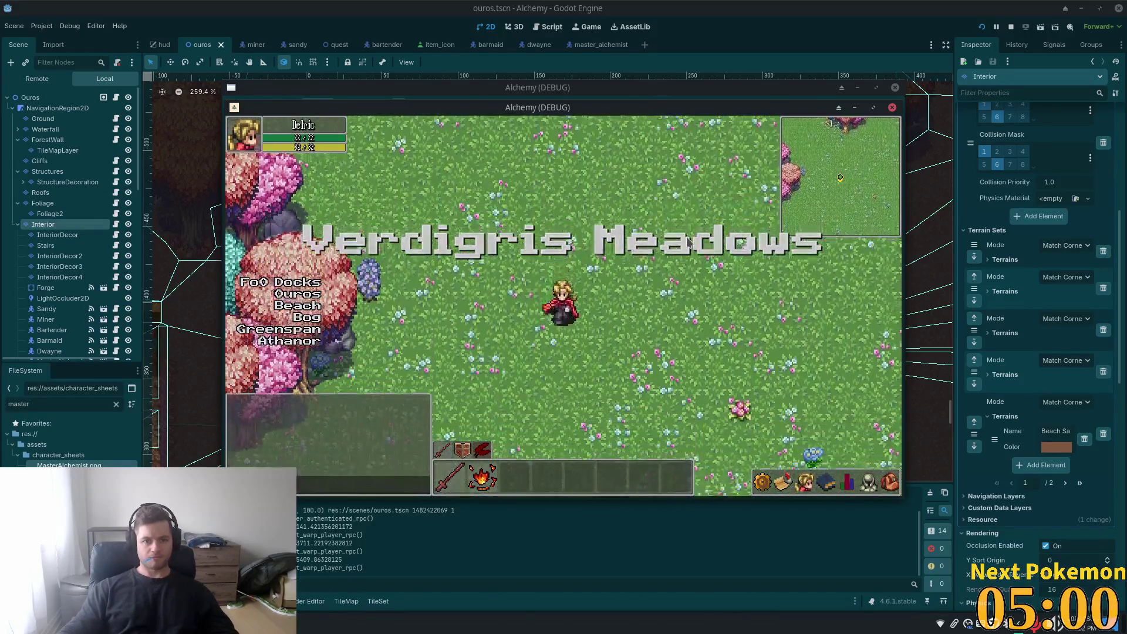
pyautogui.press('a')
pyautogui.press('s')
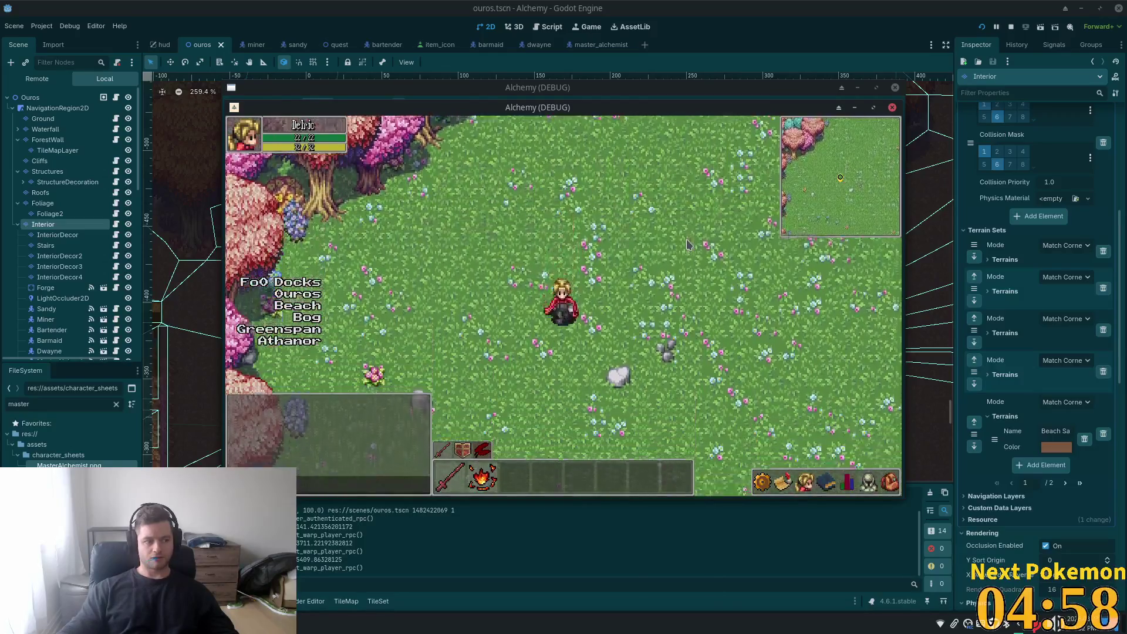
pyautogui.press('a')
pyautogui.press('s')
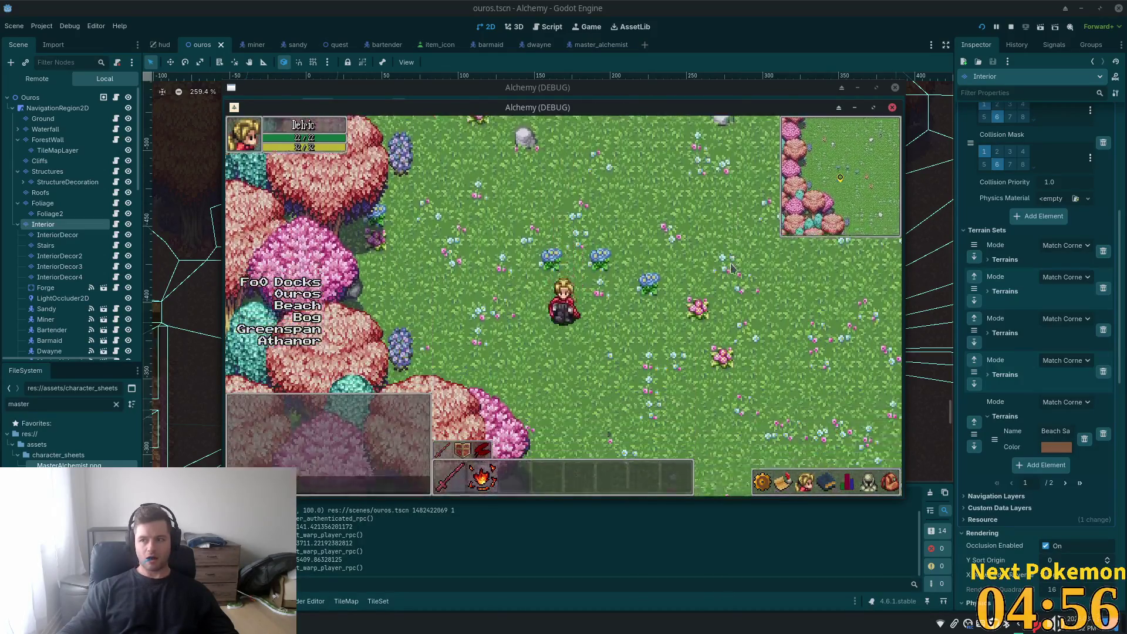
pyautogui.press('s')
pyautogui.press('s')
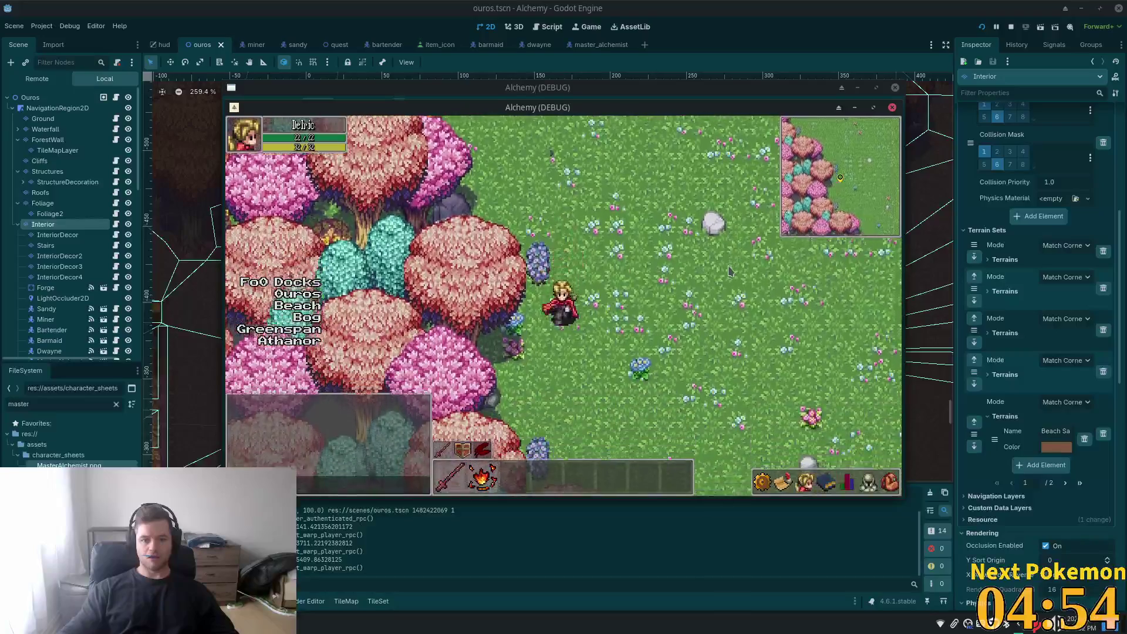
pyautogui.press('s')
pyautogui.press('s')
pyautogui.press('d')
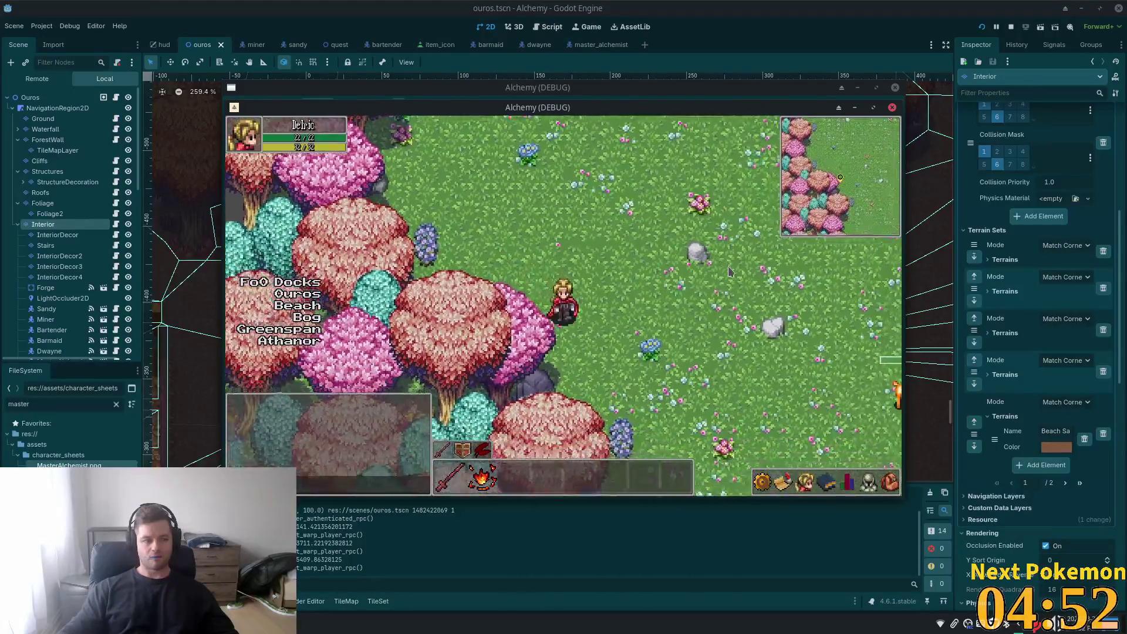
pyautogui.press('s')
pyautogui.press('d')
pyautogui.press('s')
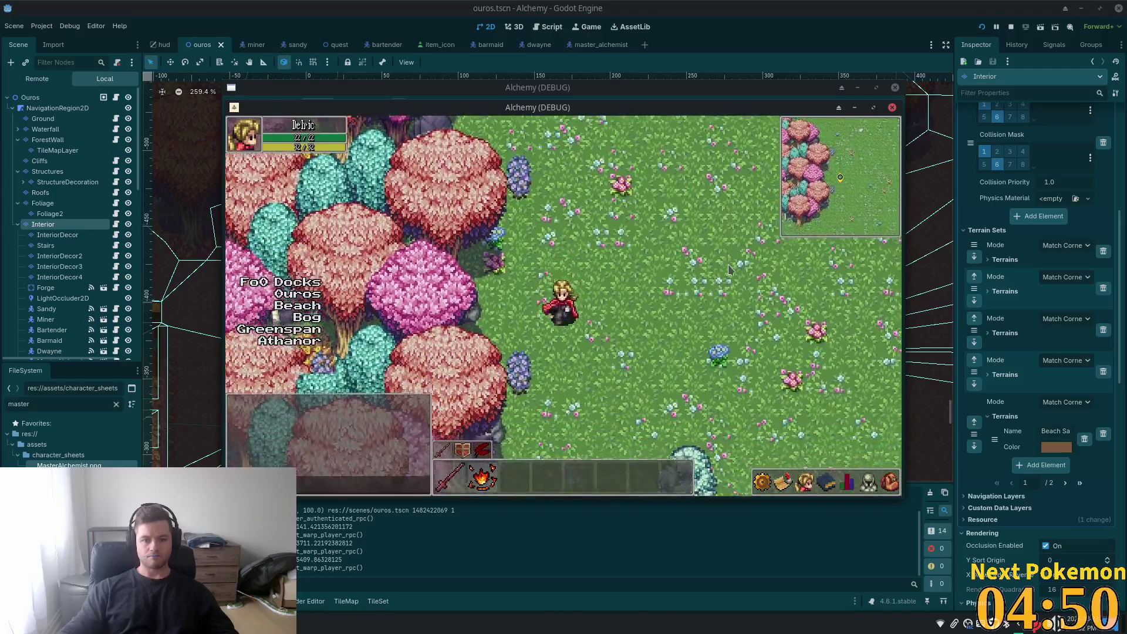
pyautogui.click(724, 173)
pyautogui.press('s')
pyautogui.press('a')
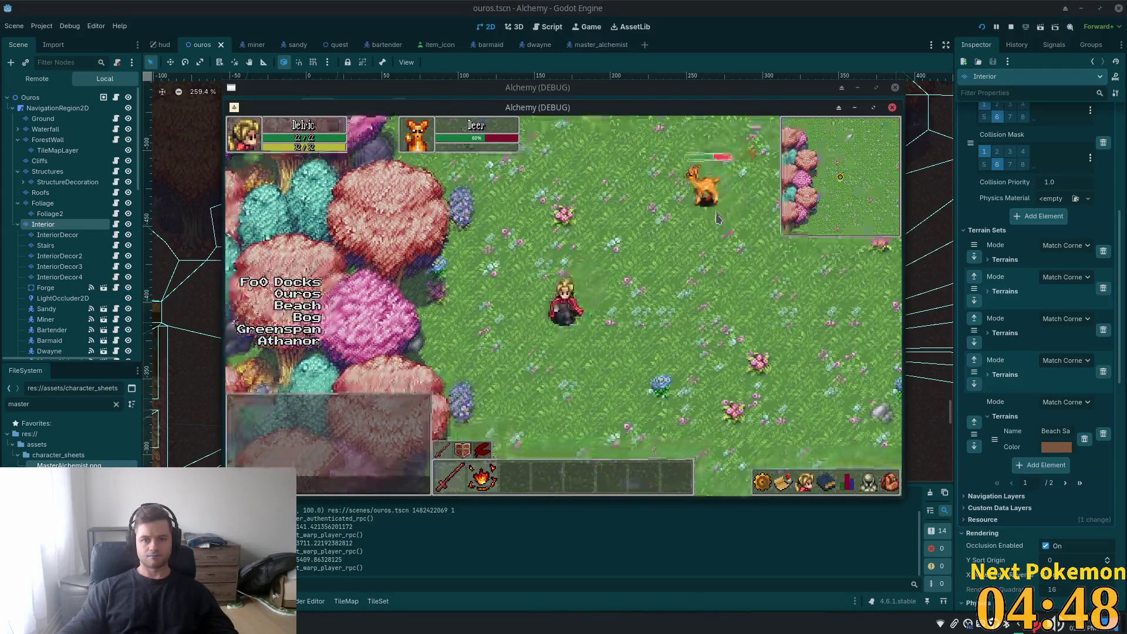
pyautogui.press('s')
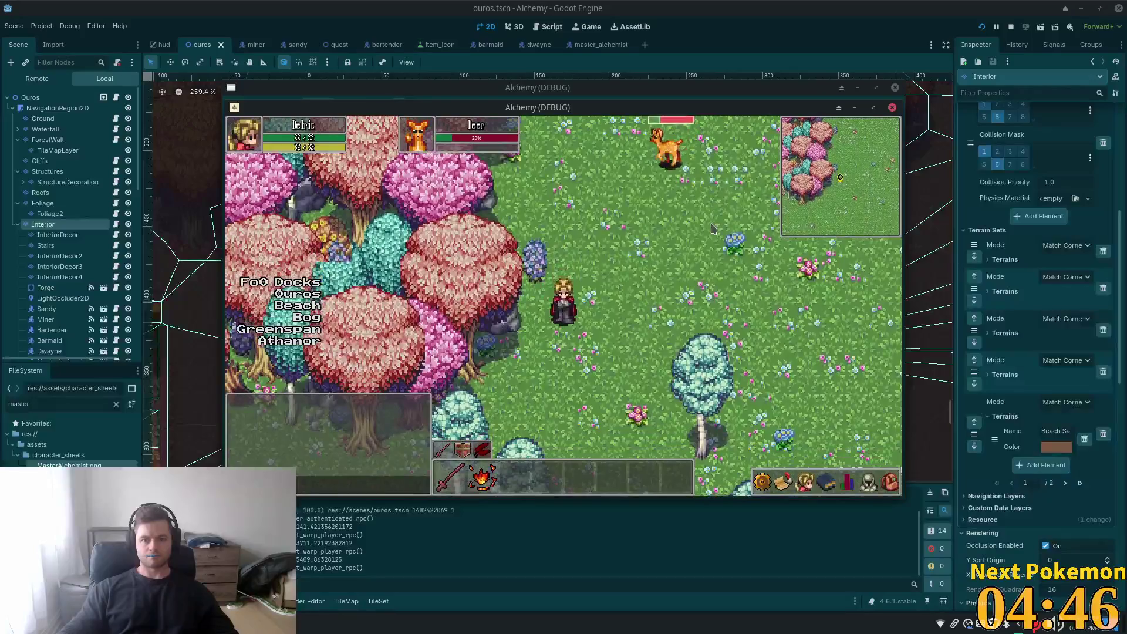
pyautogui.press('s')
# - Pick up an item to the north, then head down toward the Helianthus plants
pyautogui.press('w')
pyautogui.press('a')
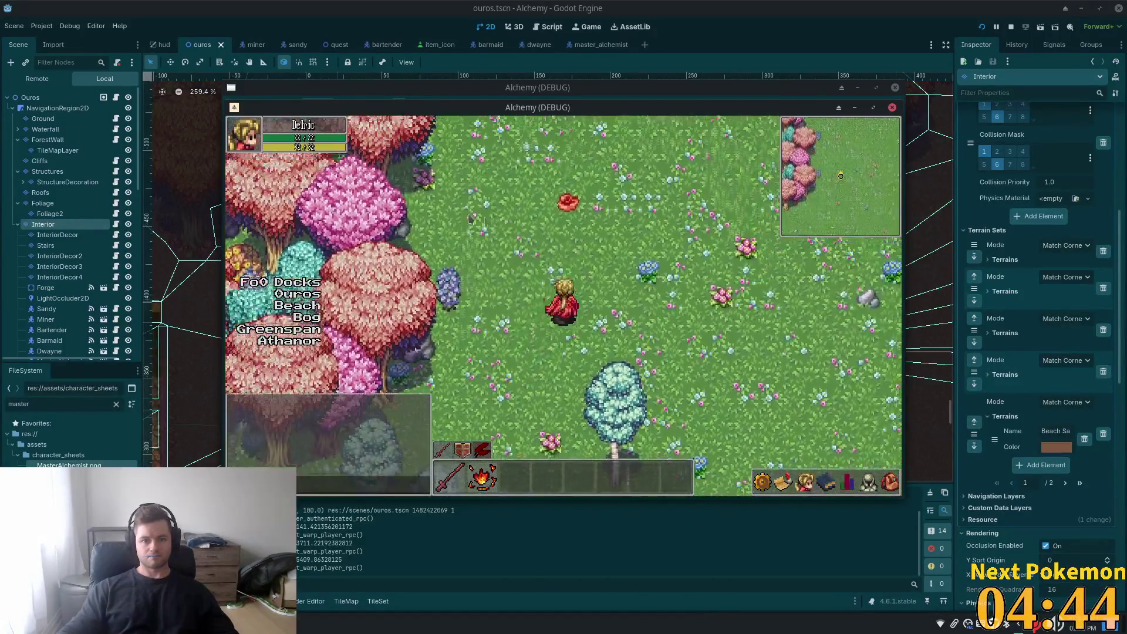
pyautogui.press('w')
pyautogui.press('s')
pyautogui.press('a')
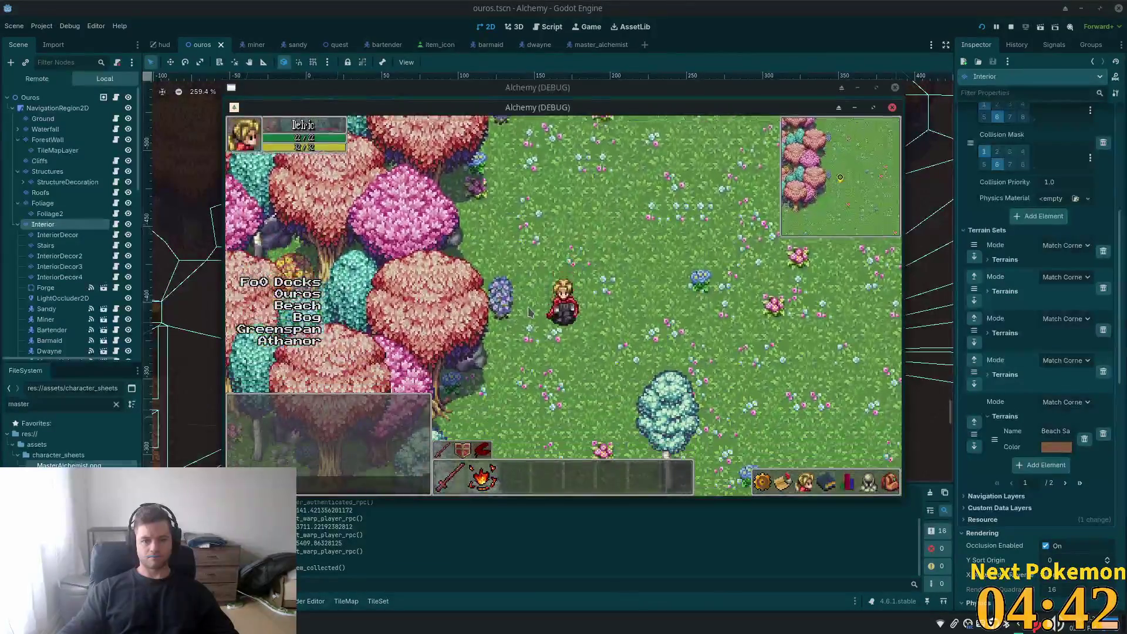
pyautogui.press('s')
pyautogui.press('s')
pyautogui.press('a')
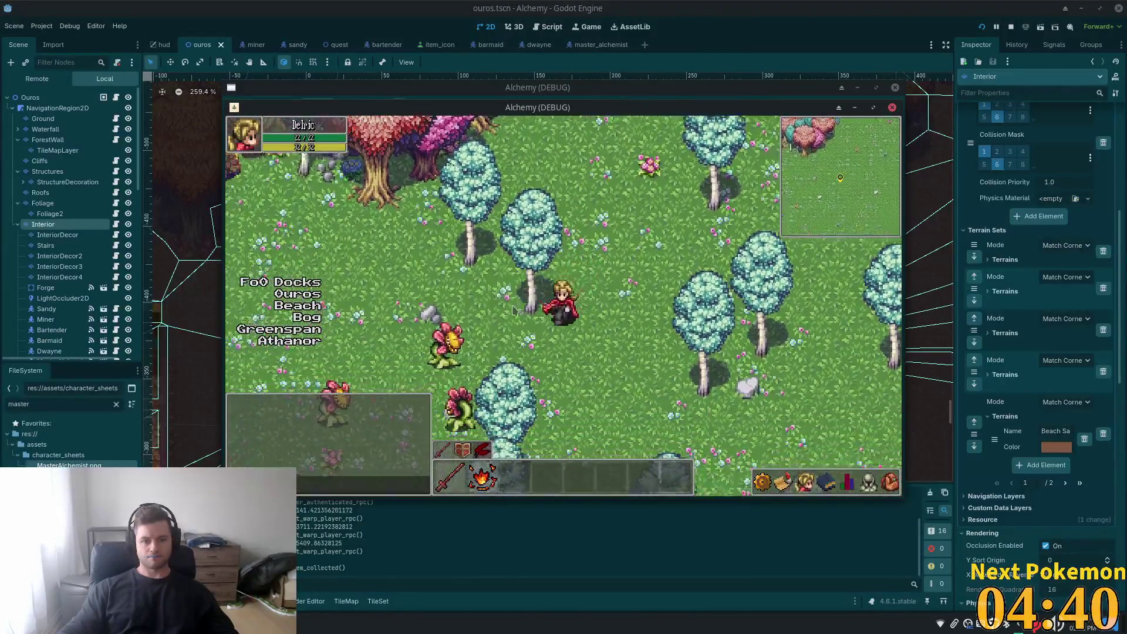
pyautogui.press('a')
# - Strike a Helianthus by the water and bring up the spell list with Heat Wave, Stone Wave and Stone Barrage
pyautogui.press('s')
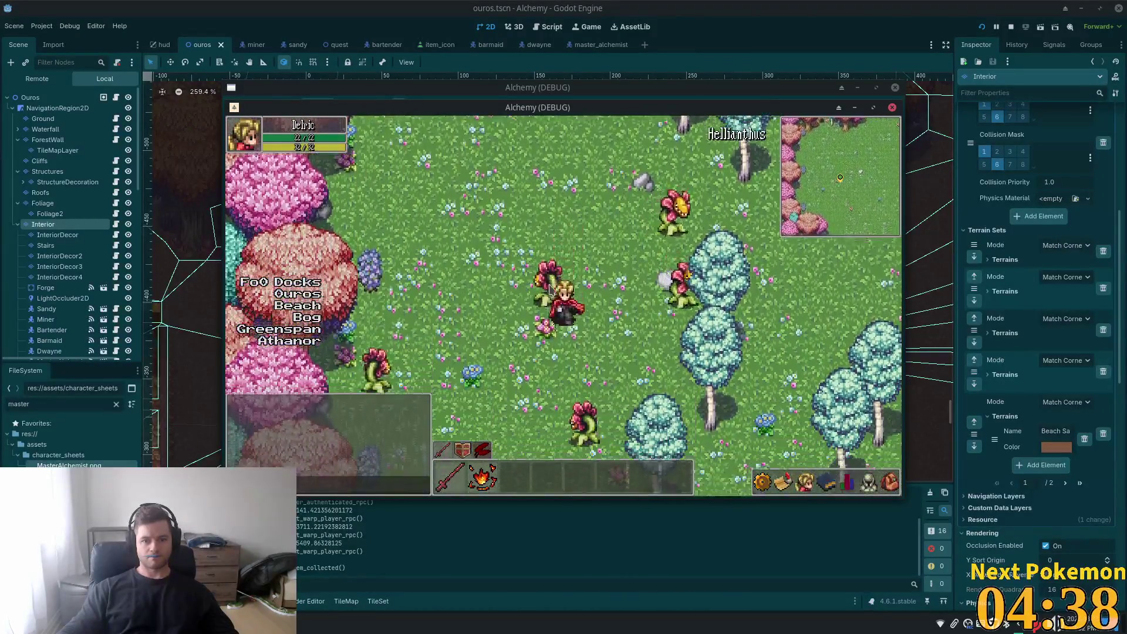
pyautogui.press('s')
pyautogui.press('a')
pyautogui.press('s')
pyautogui.press('d')
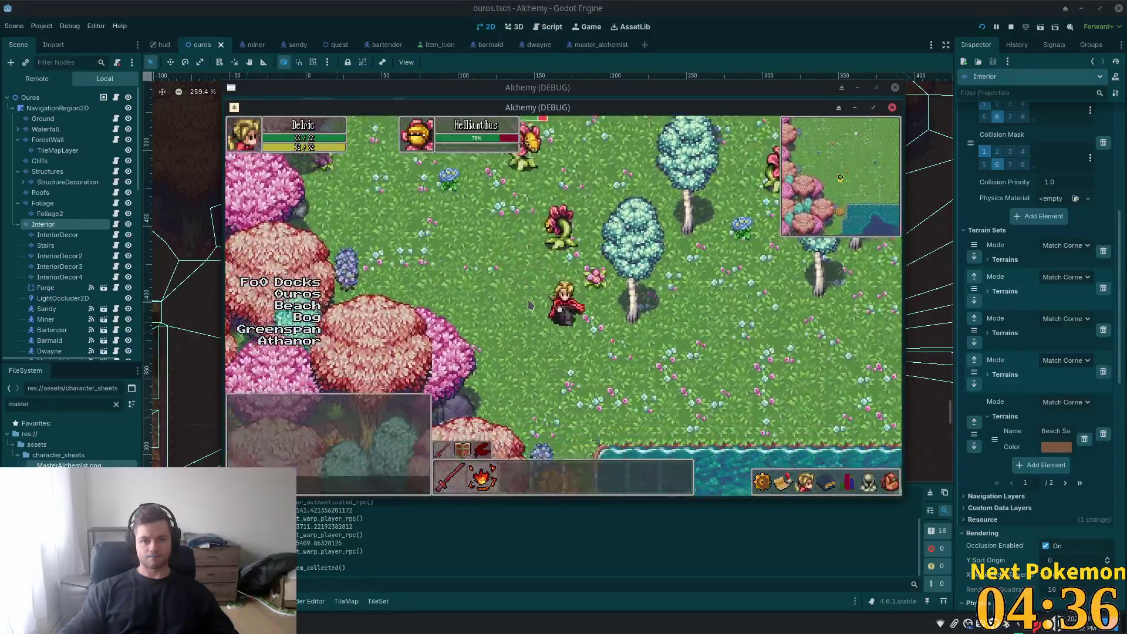
pyautogui.click(757, 360)
pyautogui.press('d')
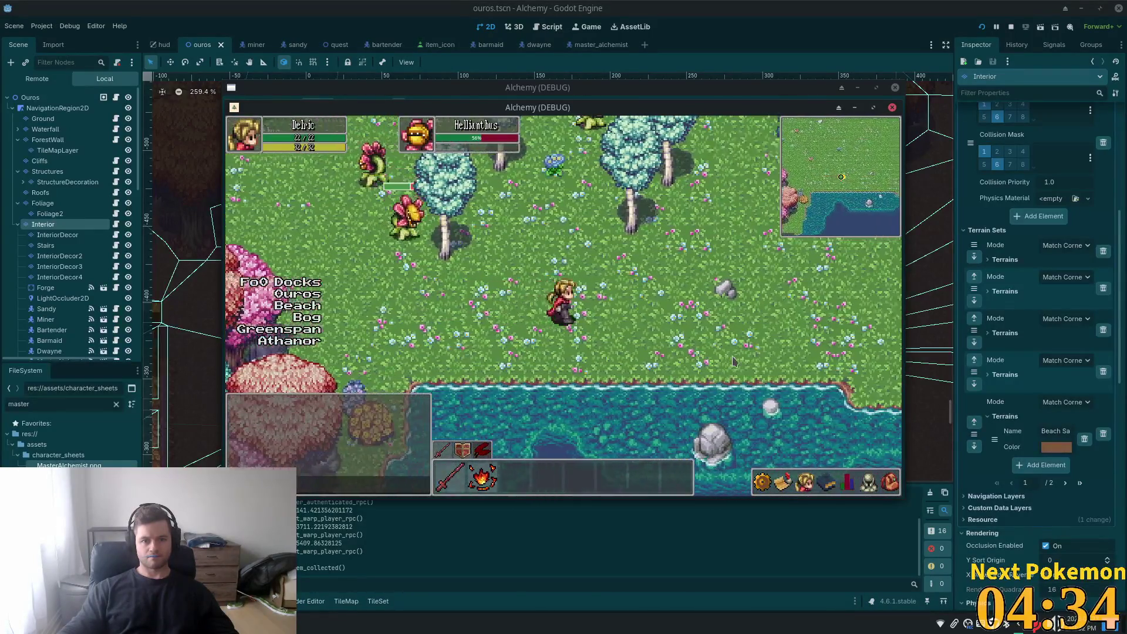
pyautogui.click(826, 482)
pyautogui.click(747, 347)
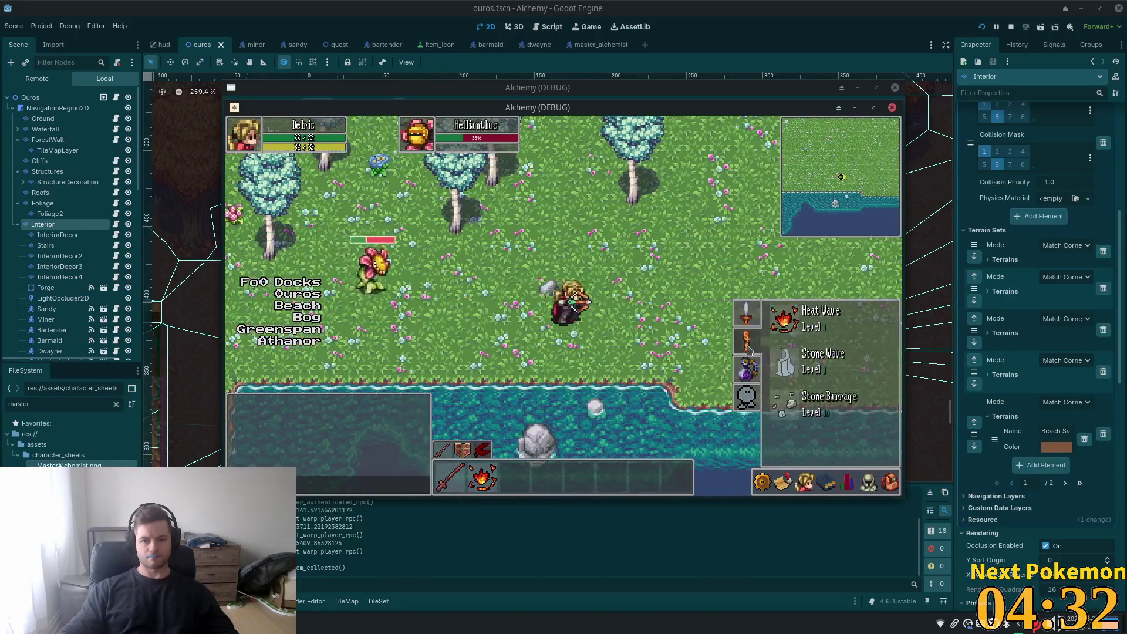
# - Put Stone Wave on the hotbar, then warp from the cliff wall via the beach to Ouros
pyautogui.moveTo(791, 365); pyautogui.dragTo(804, 377)
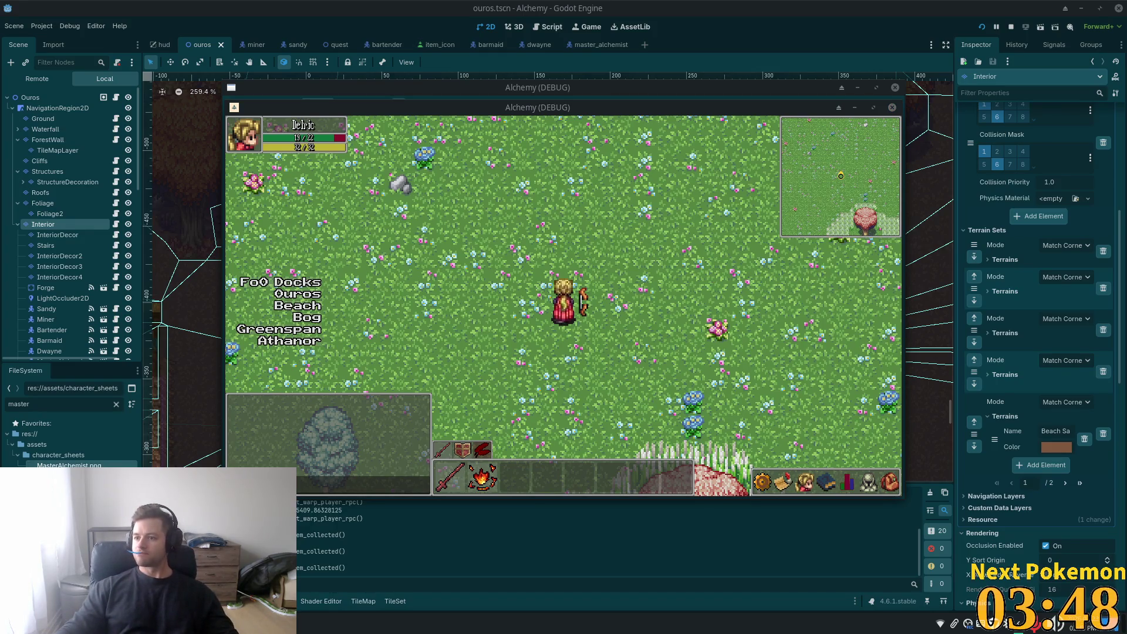
pyautogui.click(821, 262)
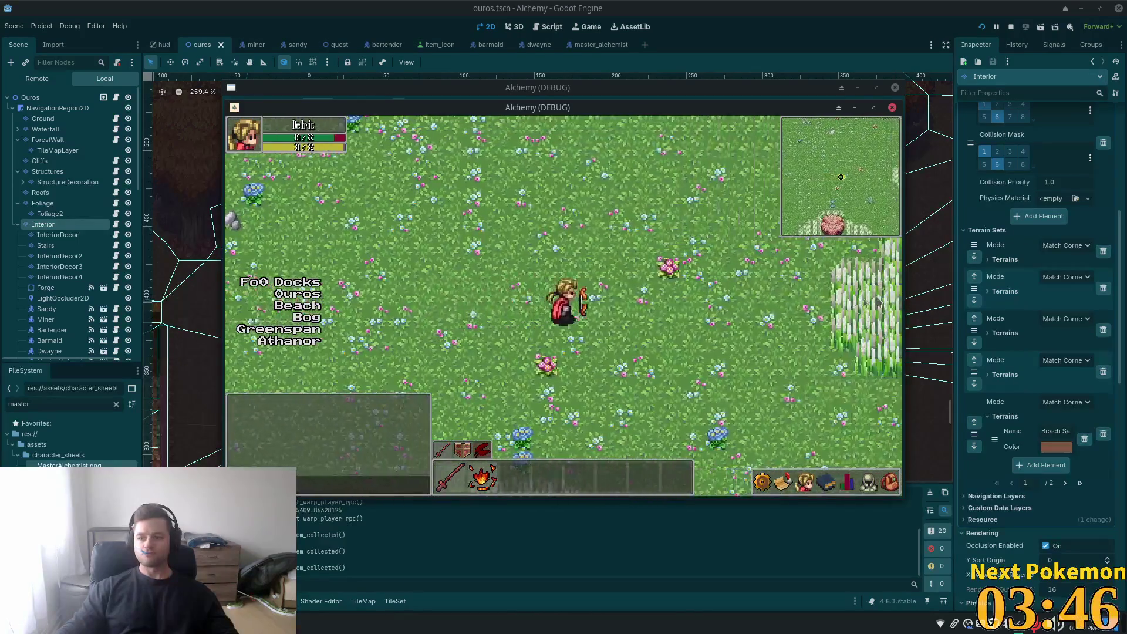
pyautogui.press('Right')
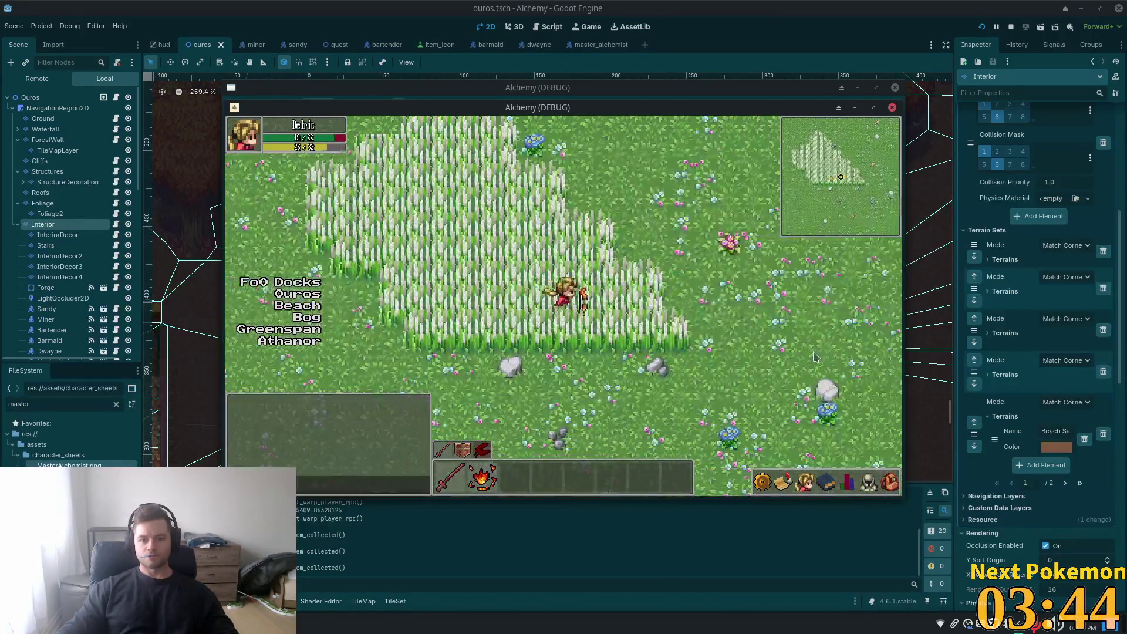
pyautogui.press('Right')
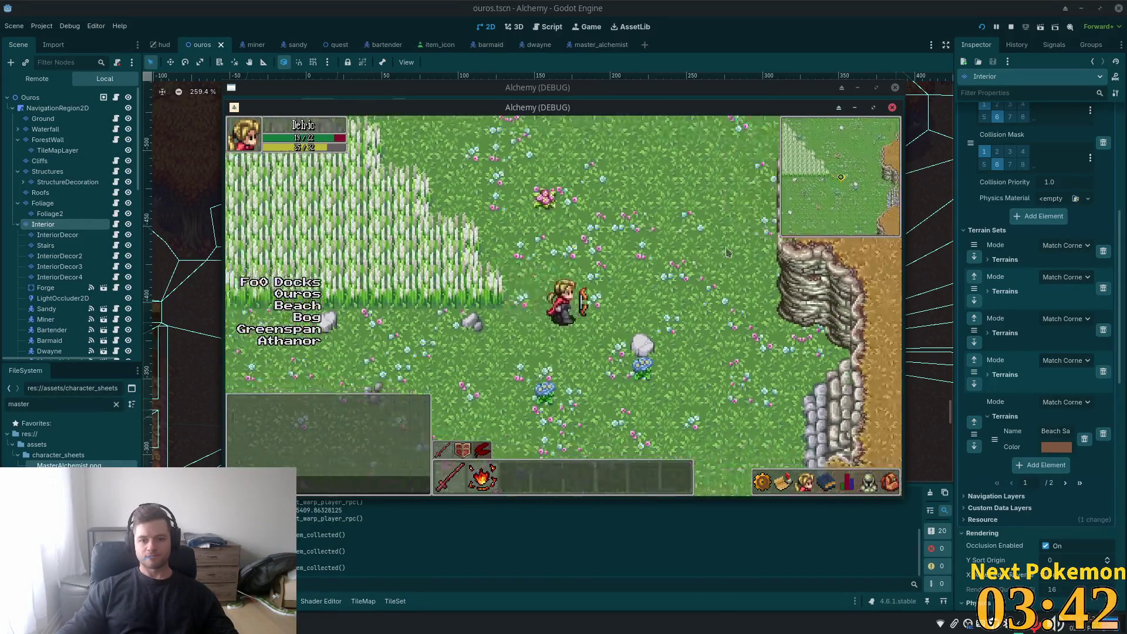
pyautogui.press('Left')
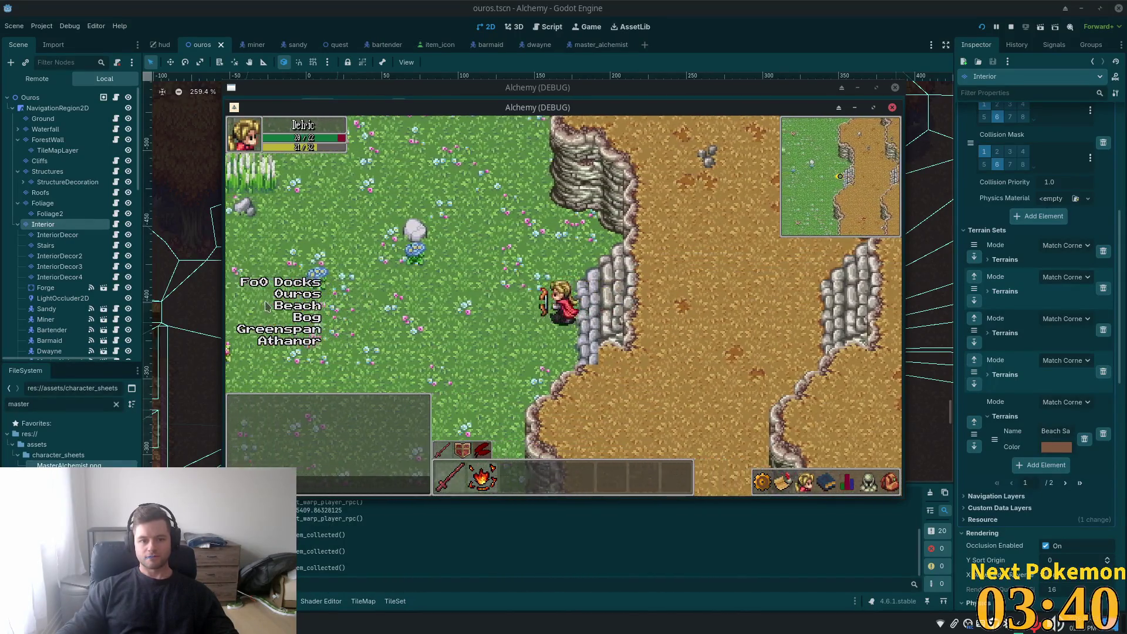
pyautogui.click(298, 305)
pyautogui.click(298, 294)
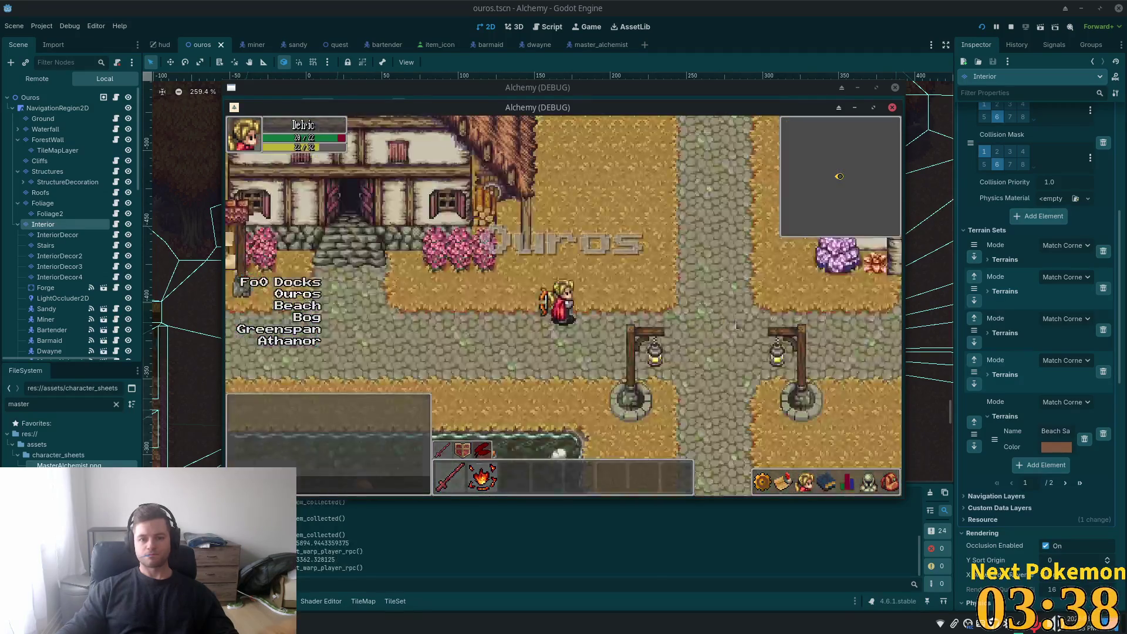
# - Walk through Ouros to the farm pens by the cows, then restart the running game
pyautogui.press('Right')
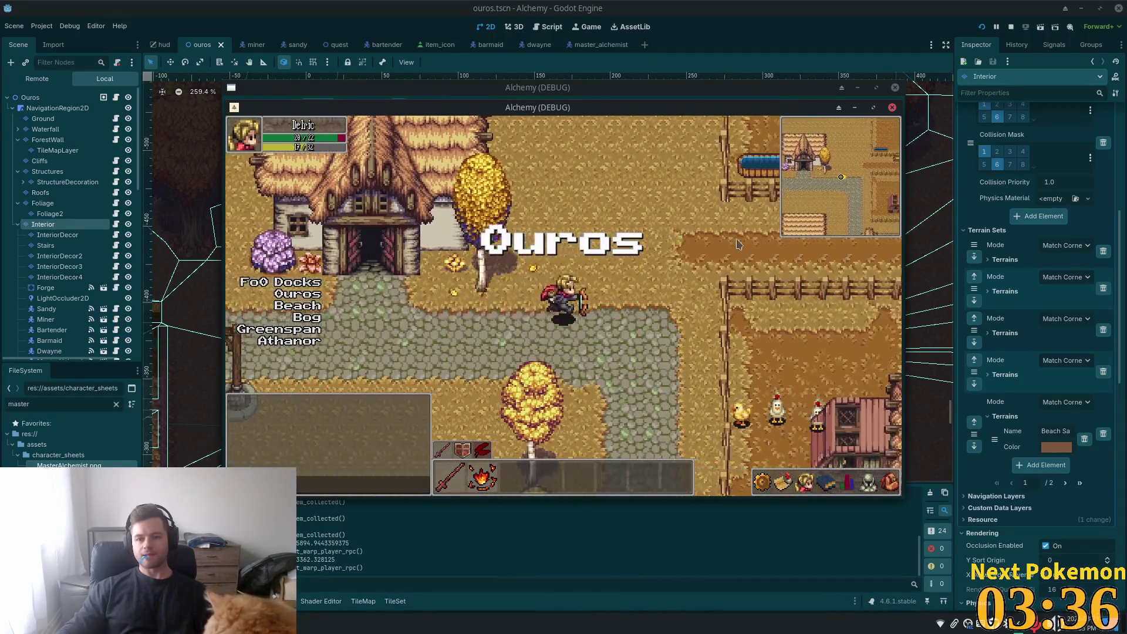
pyautogui.press('Up')
pyautogui.press('1')
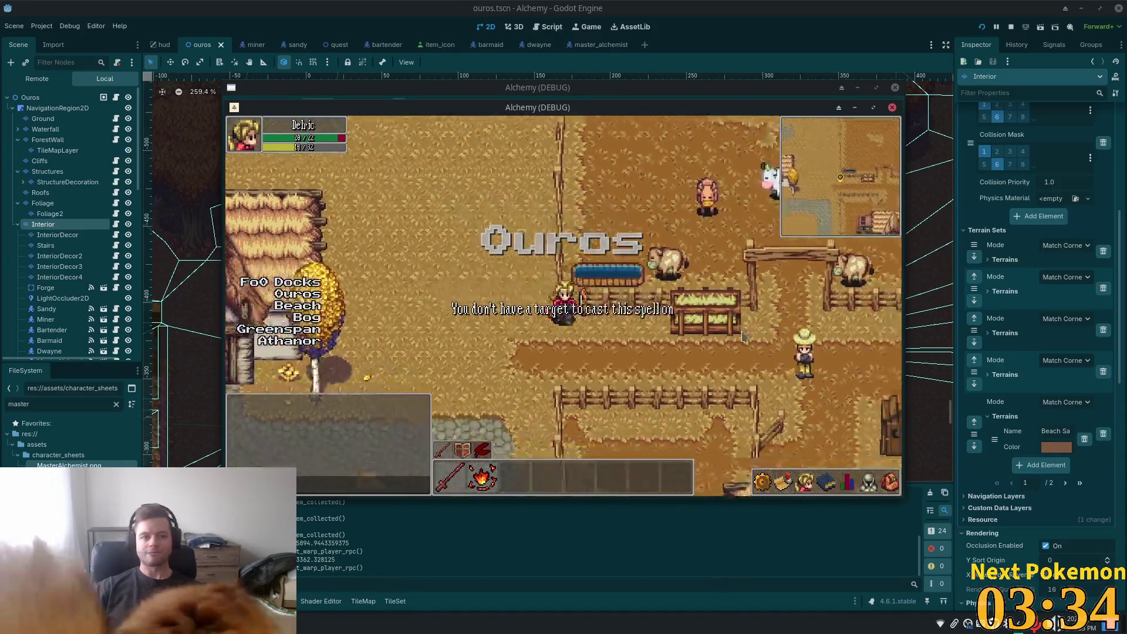
pyautogui.press('Left')
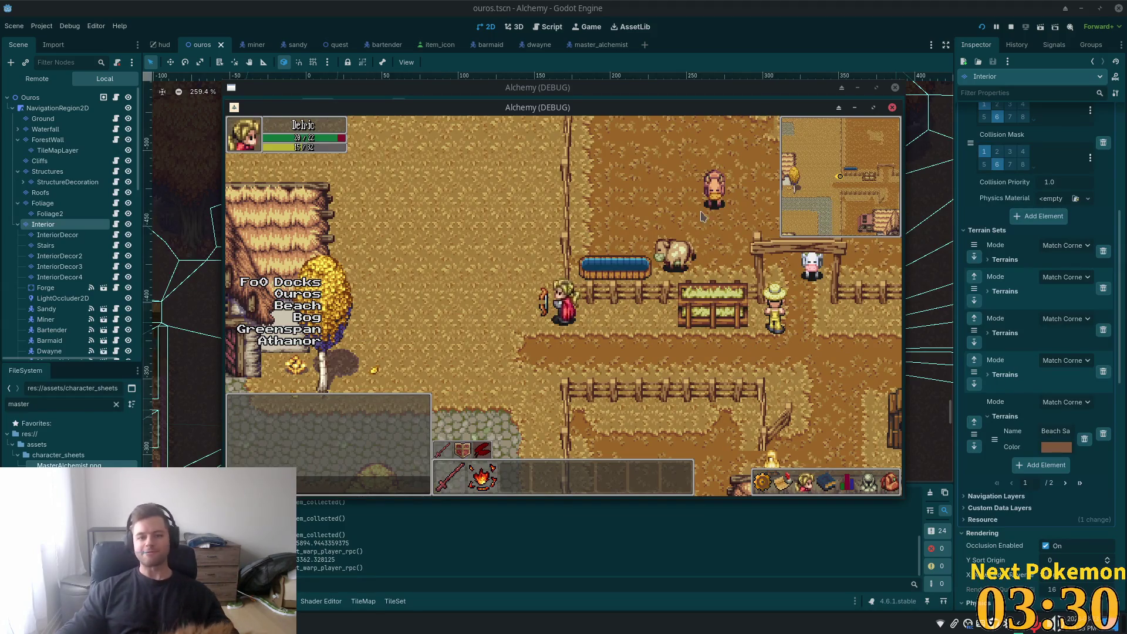
pyautogui.press('Up')
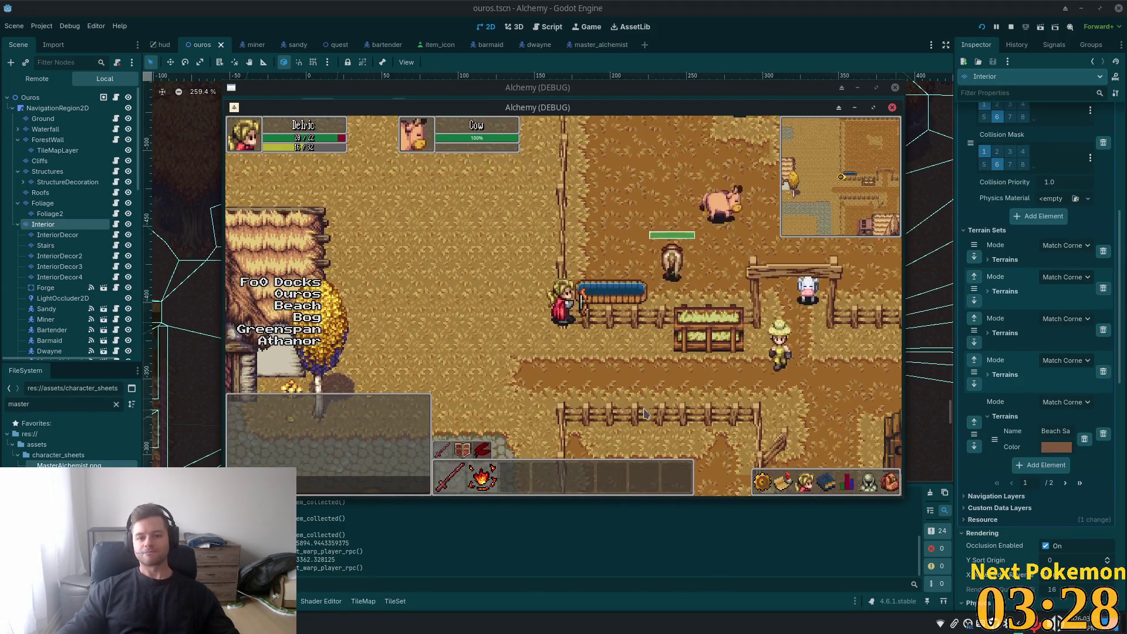
pyautogui.press('Up')
pyautogui.press('Right')
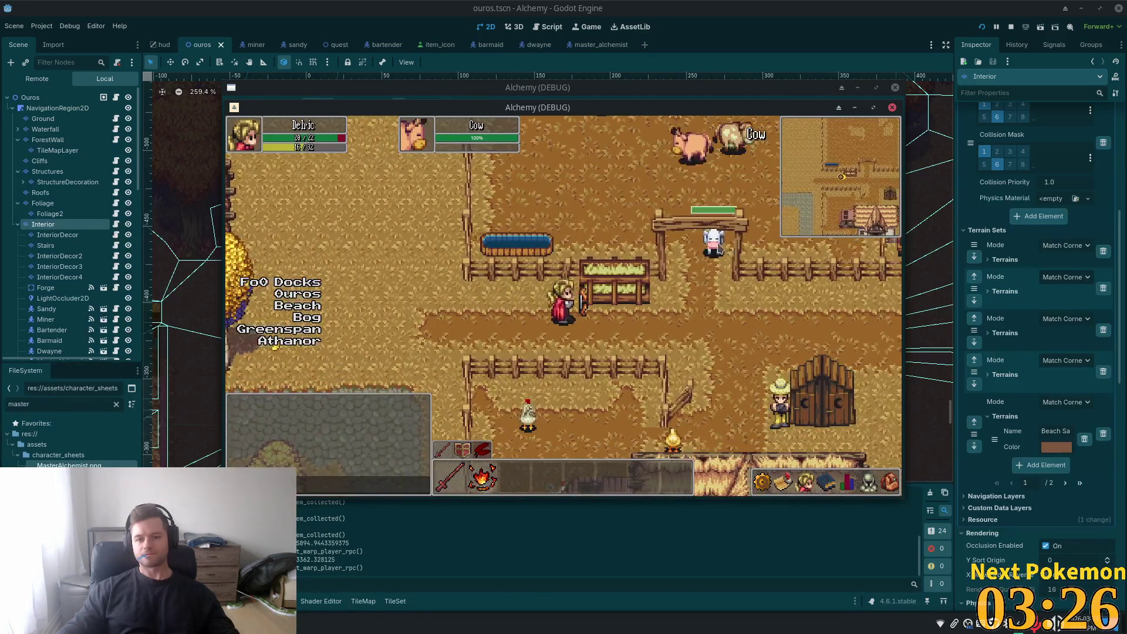
pyautogui.press('Right')
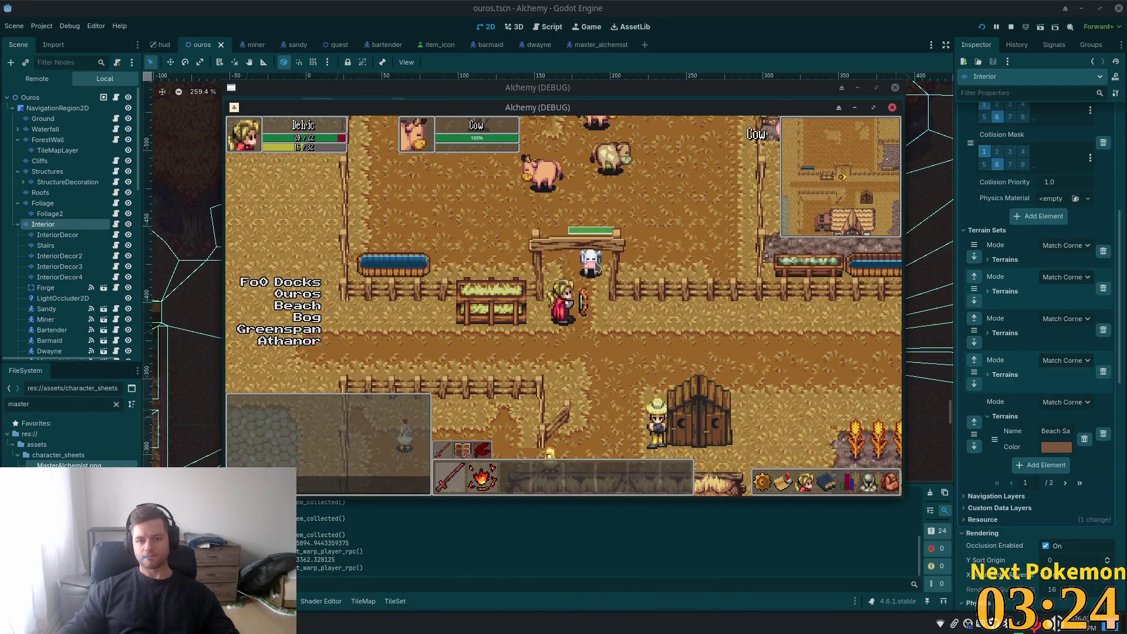
pyautogui.press('Left')
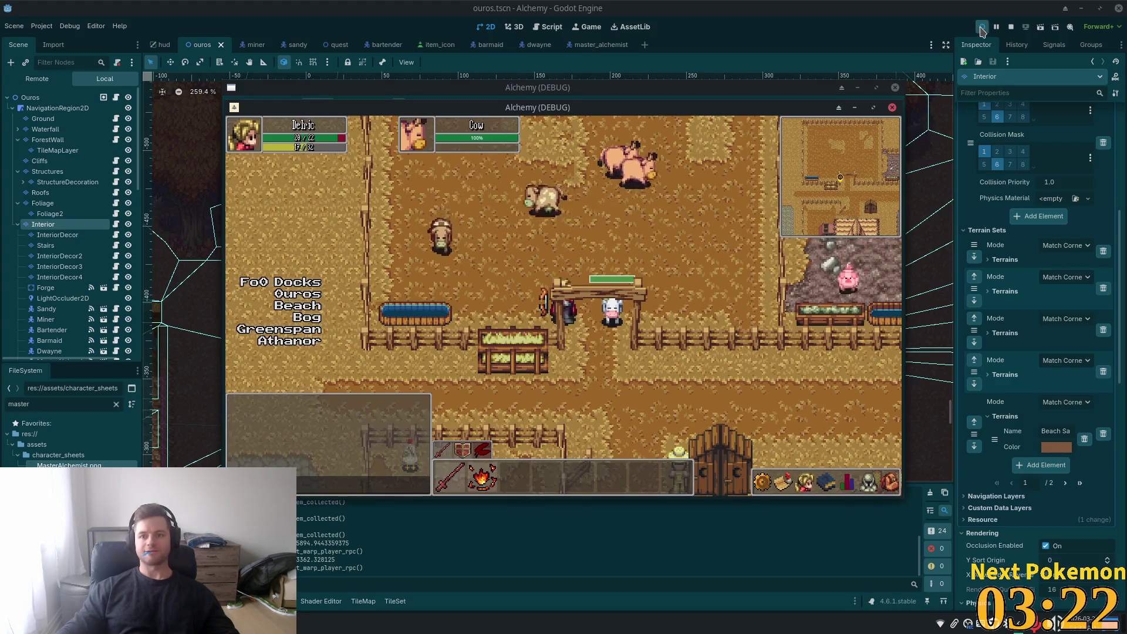
pyautogui.click(982, 26)
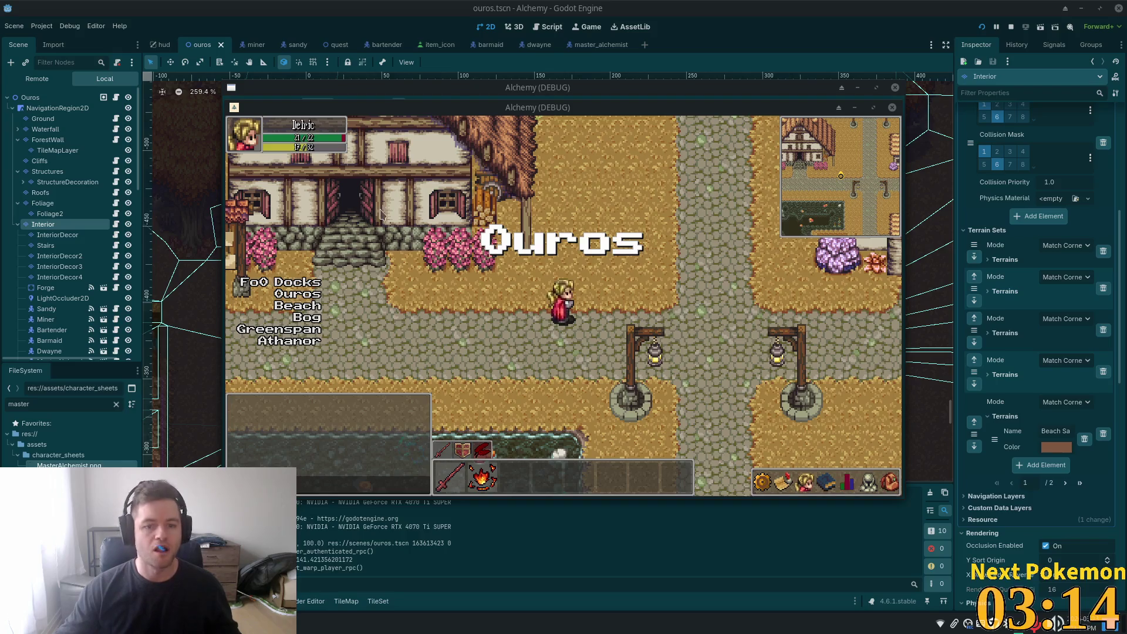
# - Walk north up the street into the tavern and past the tables
pyautogui.click(636, 250)
pyautogui.press('w')
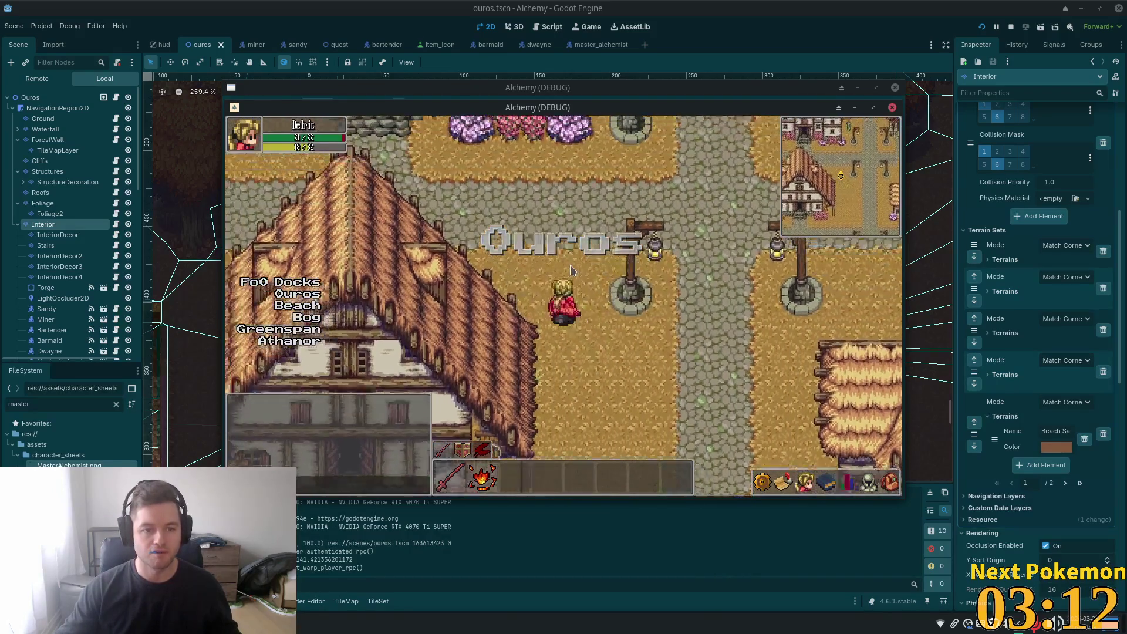
pyautogui.press('w')
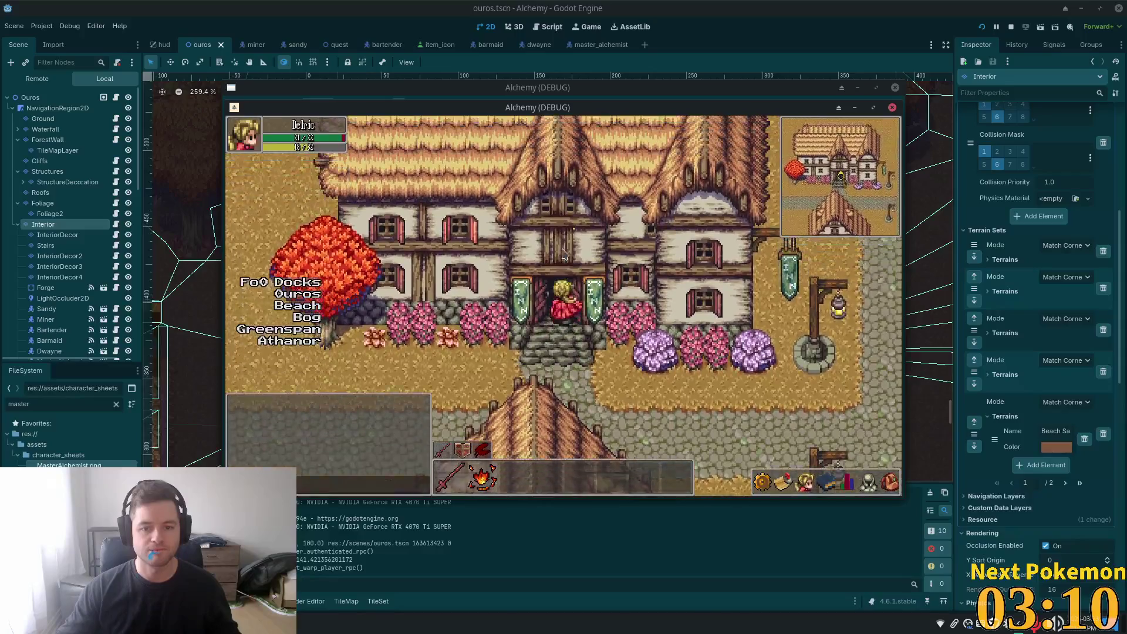
pyautogui.press('w')
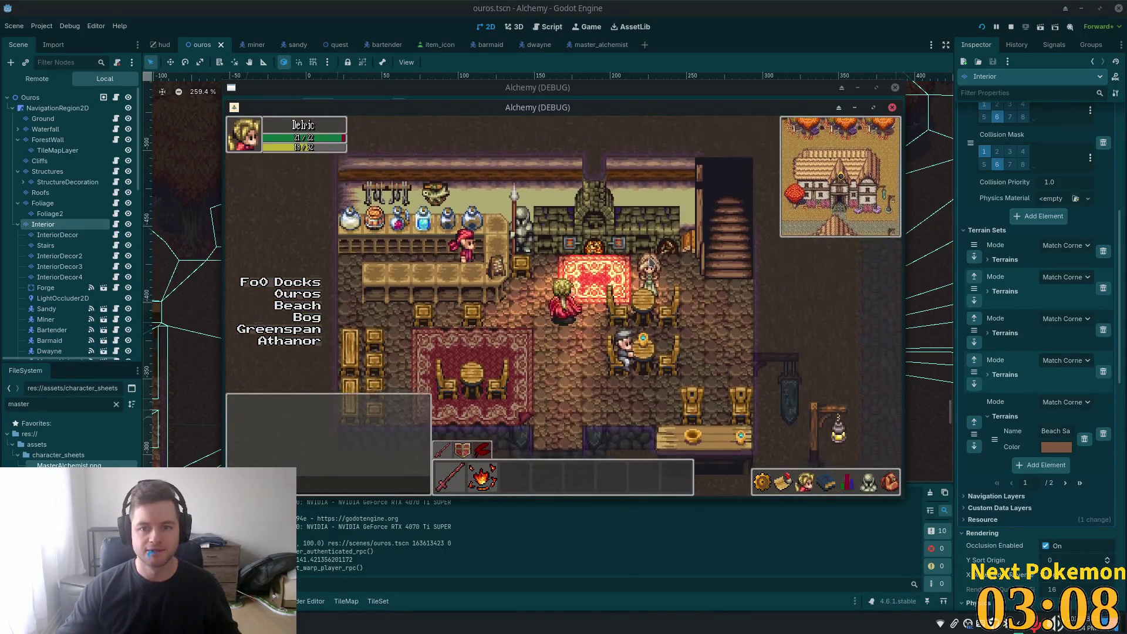
pyautogui.press('a')
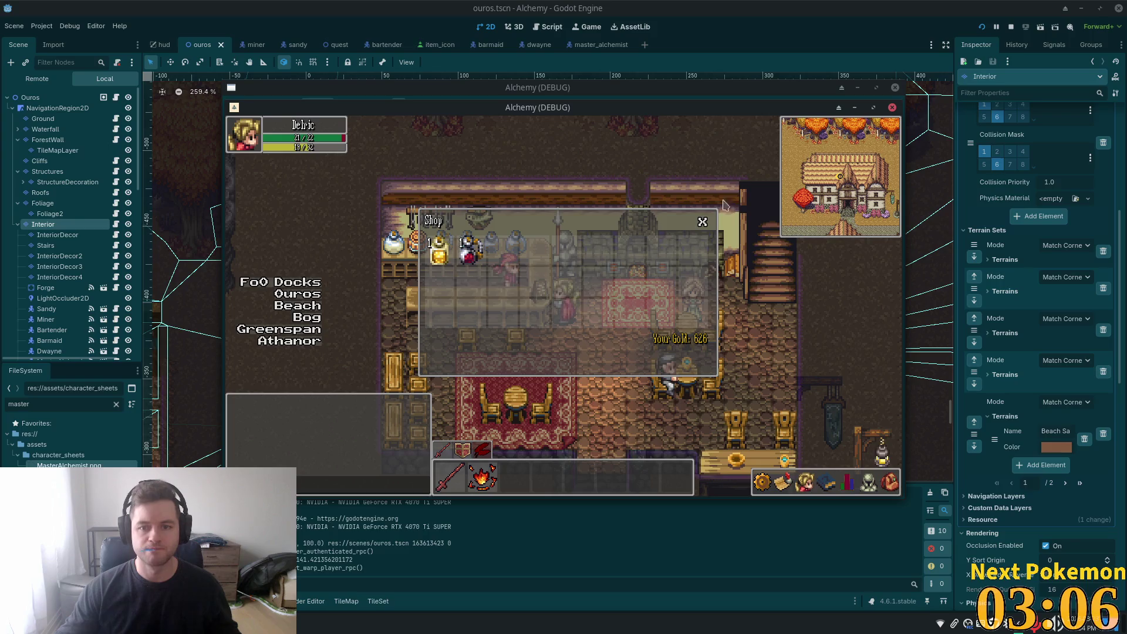
pyautogui.press('d')
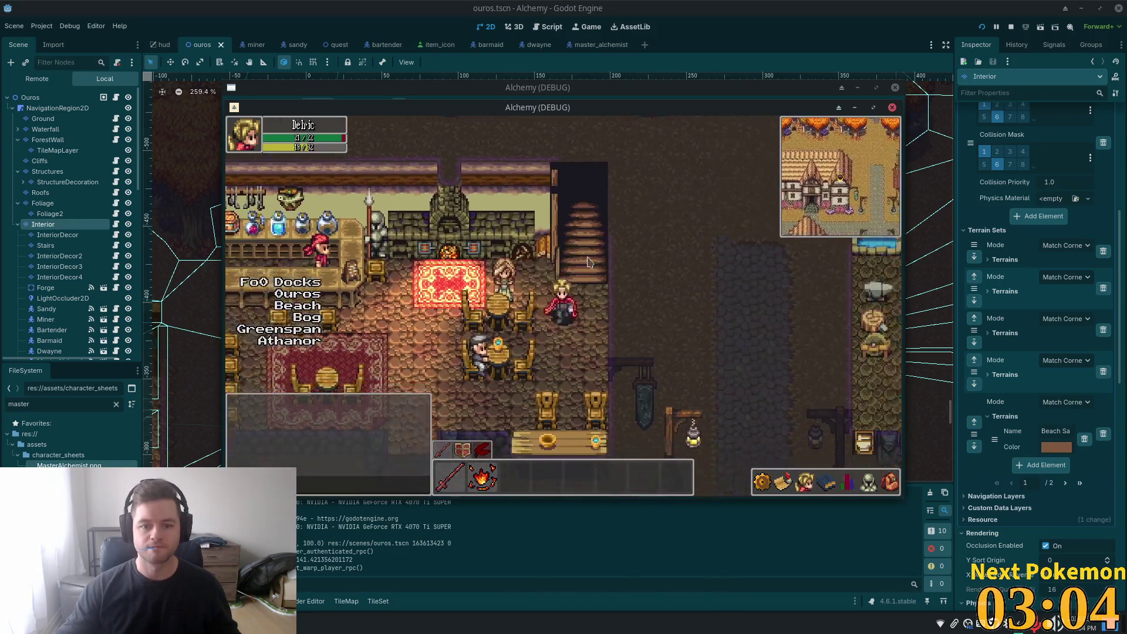
# - Send the chat messages 'ehy' and 'hey' near the tavern NPCs
pyautogui.press('Return')
pyautogui.write('ehy')
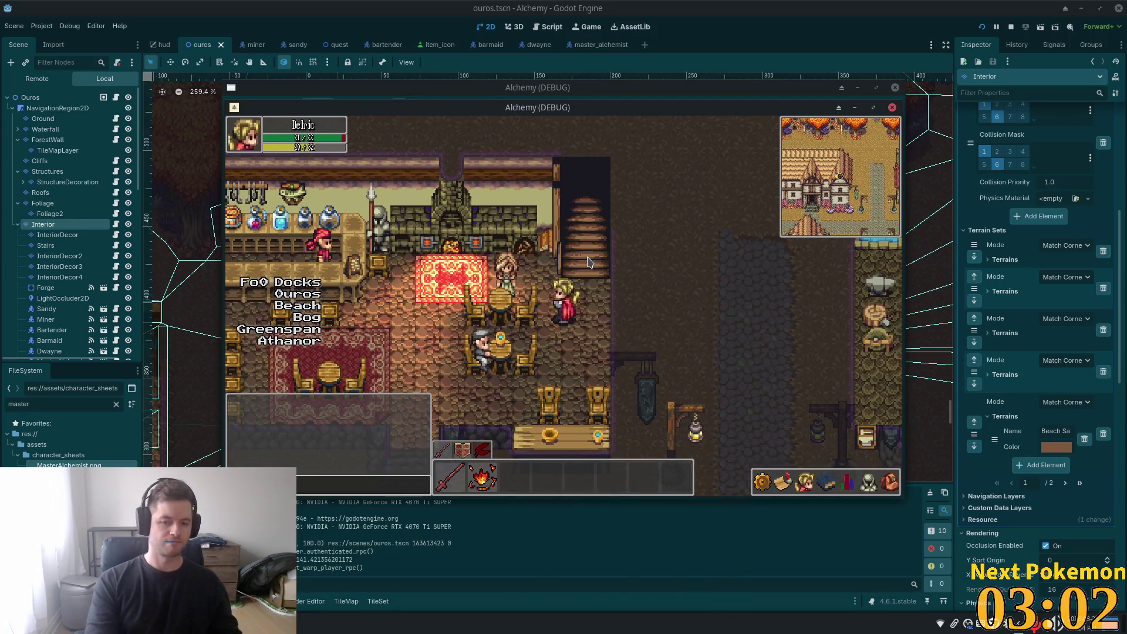
pyautogui.press('Return')
pyautogui.press('Return')
pyautogui.write('hey')
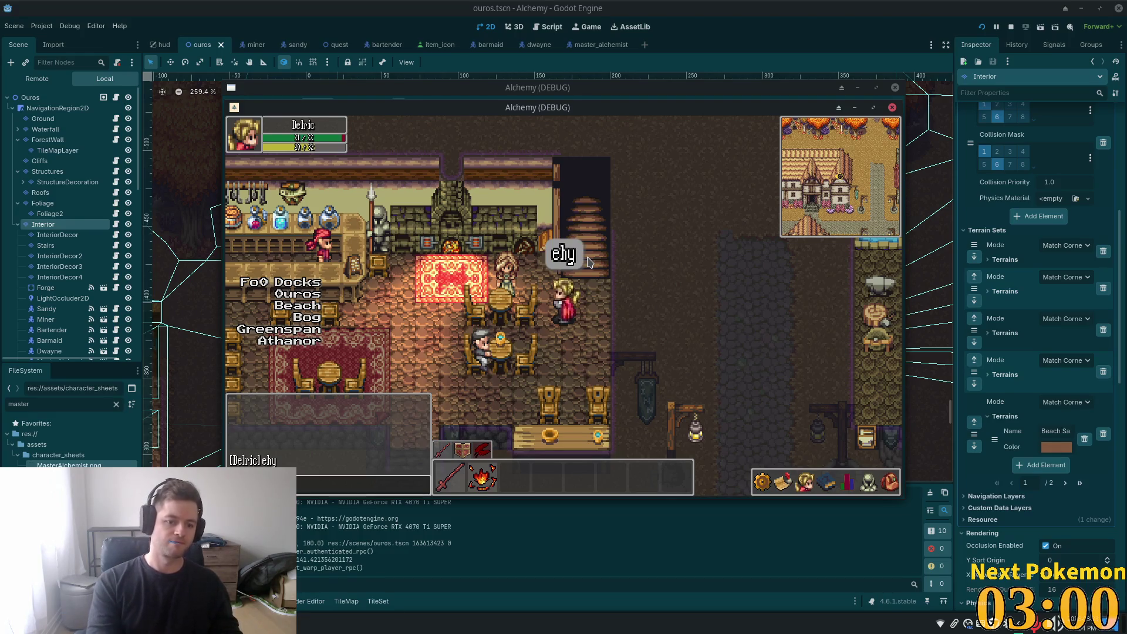
pyautogui.press('Return')
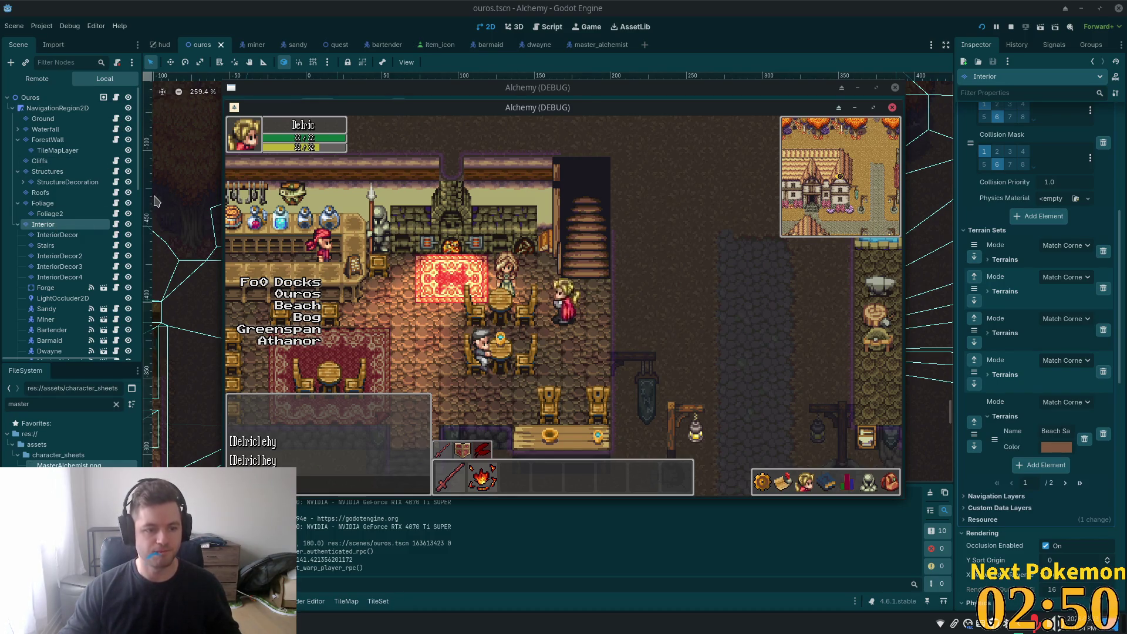
pyautogui.click(88, 227)
# - Scroll the Scene tree, then move from the master_alchemist scene to barmaid.tscn
pyautogui.scroll(-4, 83, 232)
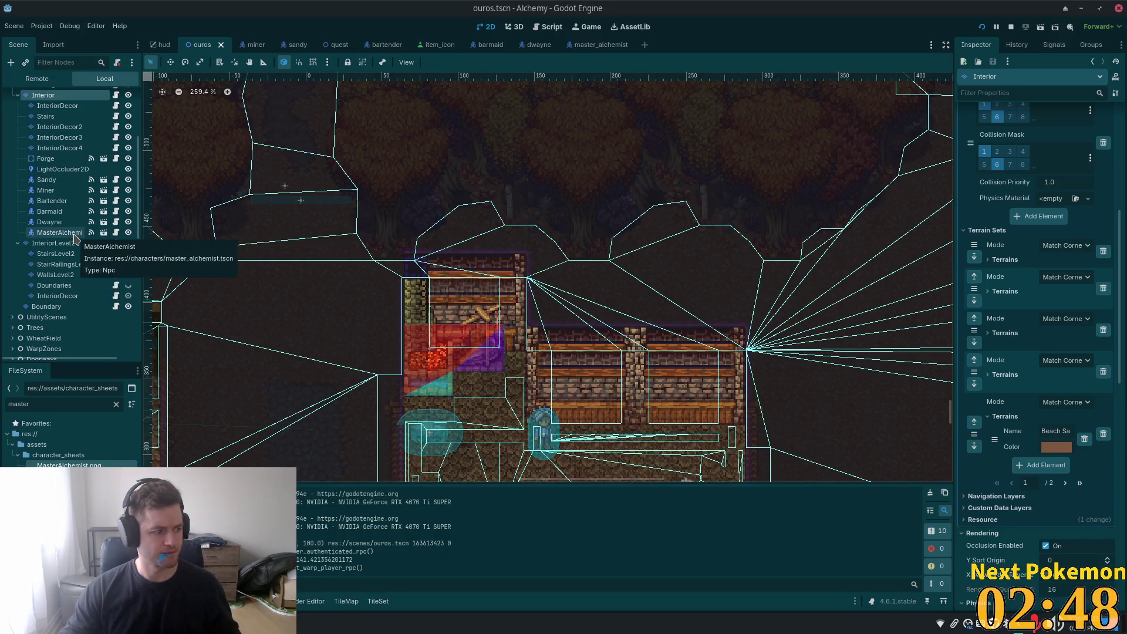
pyautogui.scroll(-5, 85, 264)
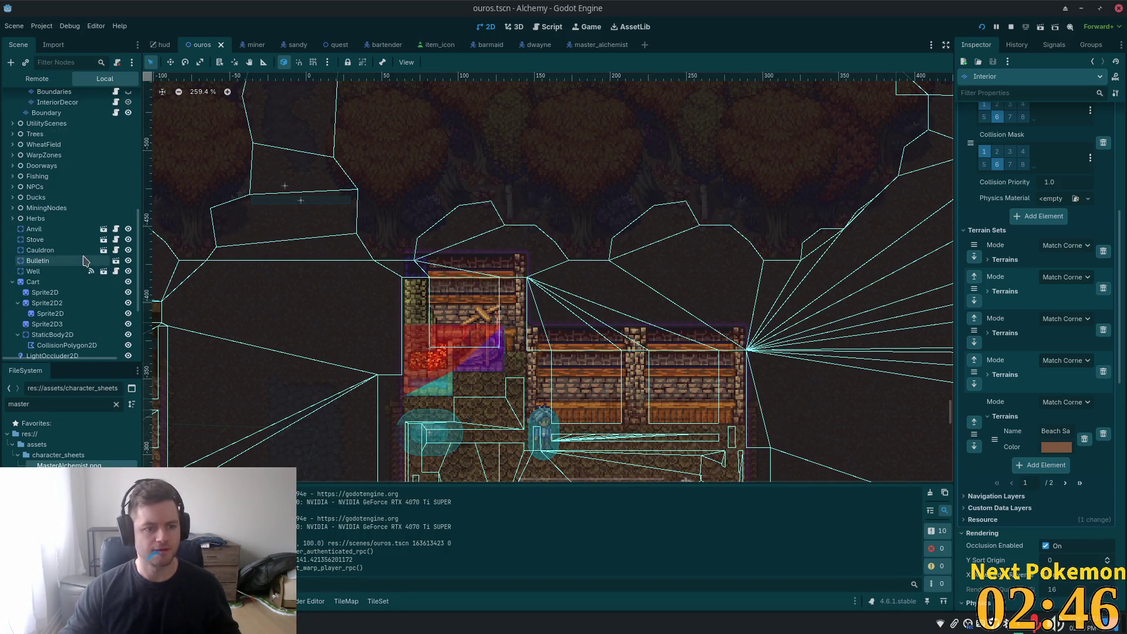
pyautogui.scroll(-1, 90, 272)
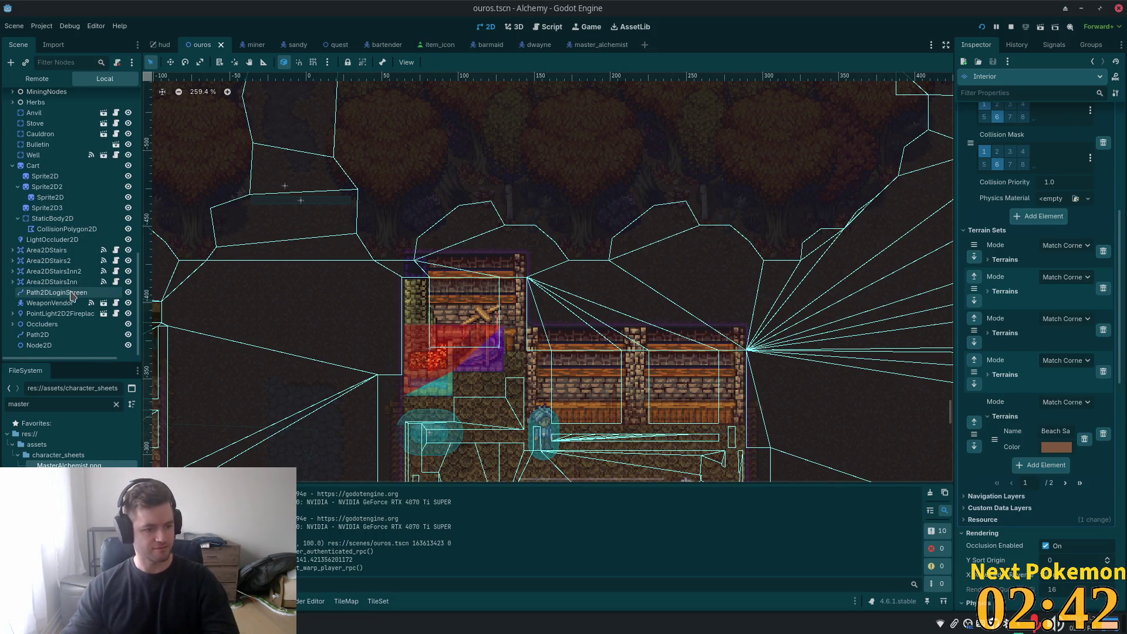
pyautogui.click(596, 45)
pyautogui.click(468, 46)
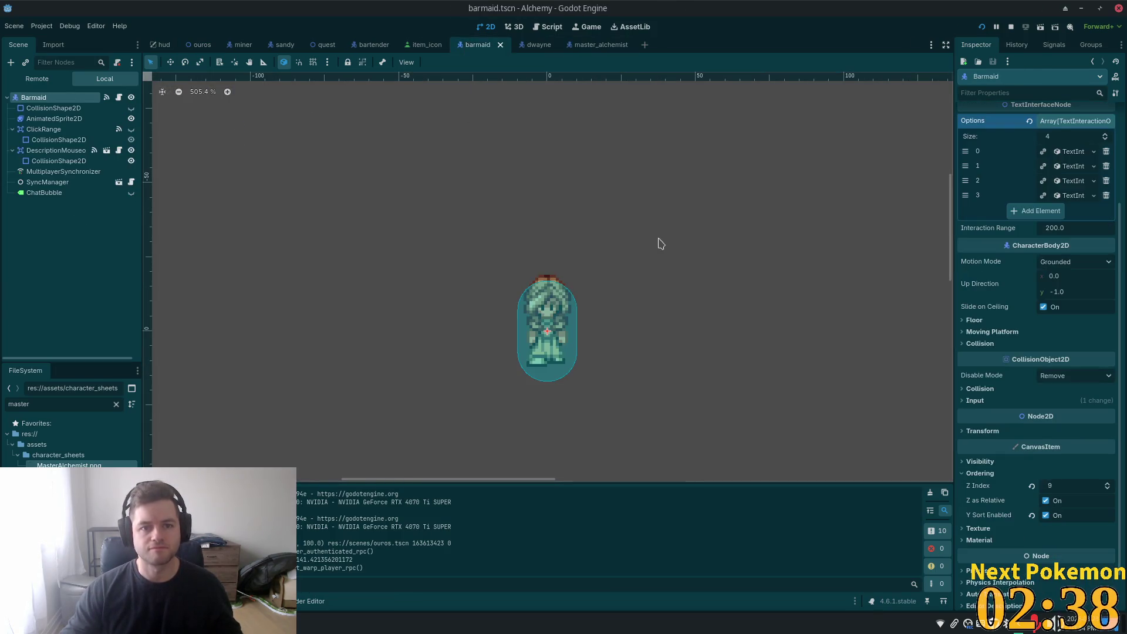
# - Open the Barmaid script, jump to its Vendor base class, then open text_interface.gd
pyautogui.click(119, 97)
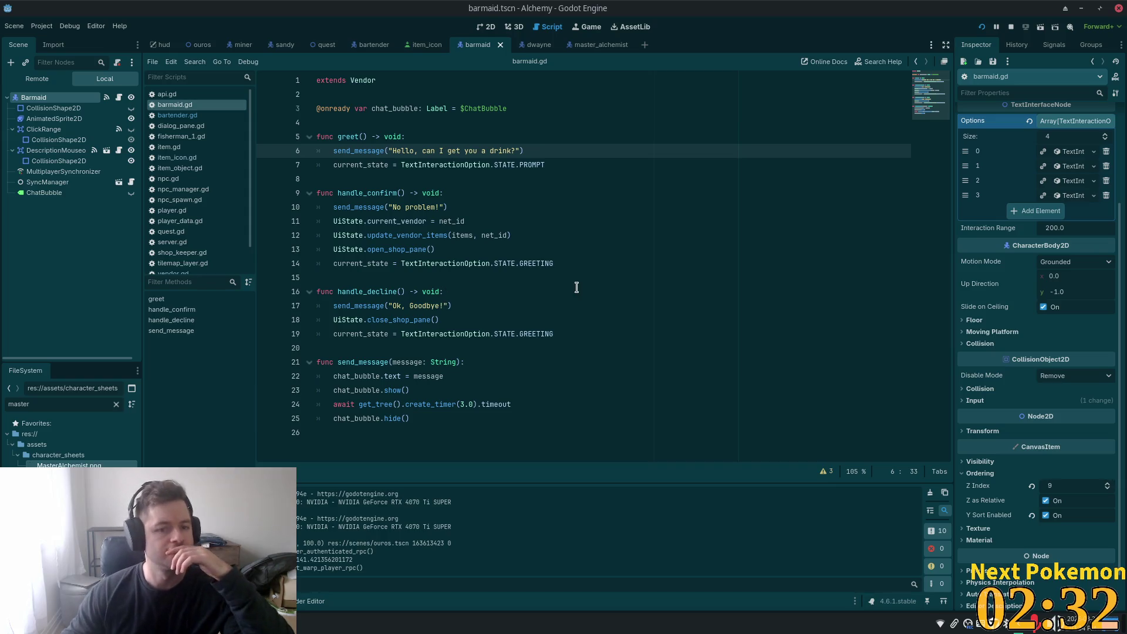
pyautogui.click(357, 80)
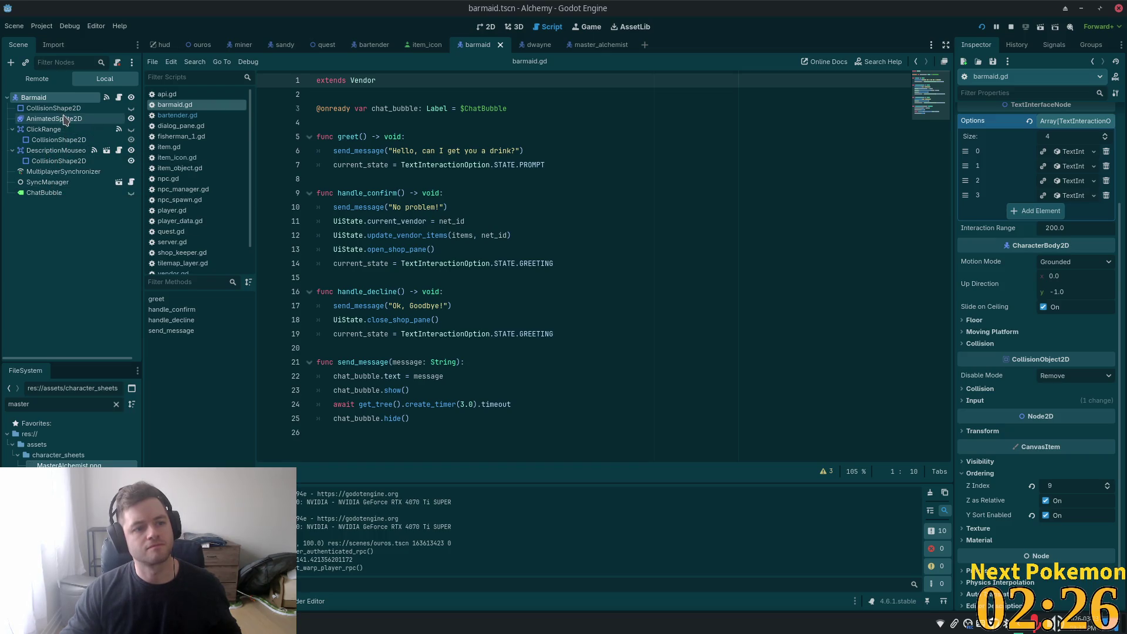
pyautogui.keyDown('ctrl'); pyautogui.click(364, 80); pyautogui.keyUp('ctrl')
pyautogui.scroll(13, 760, 255)
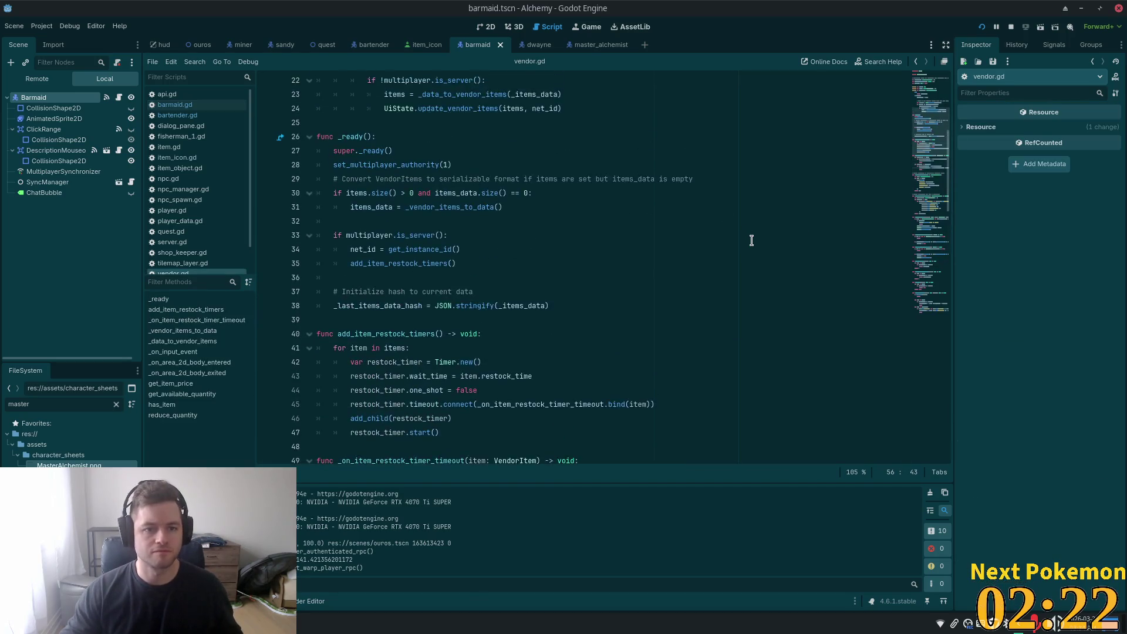
pyautogui.keyDown('ctrl'); pyautogui.click(388, 109); pyautogui.keyUp('ctrl')
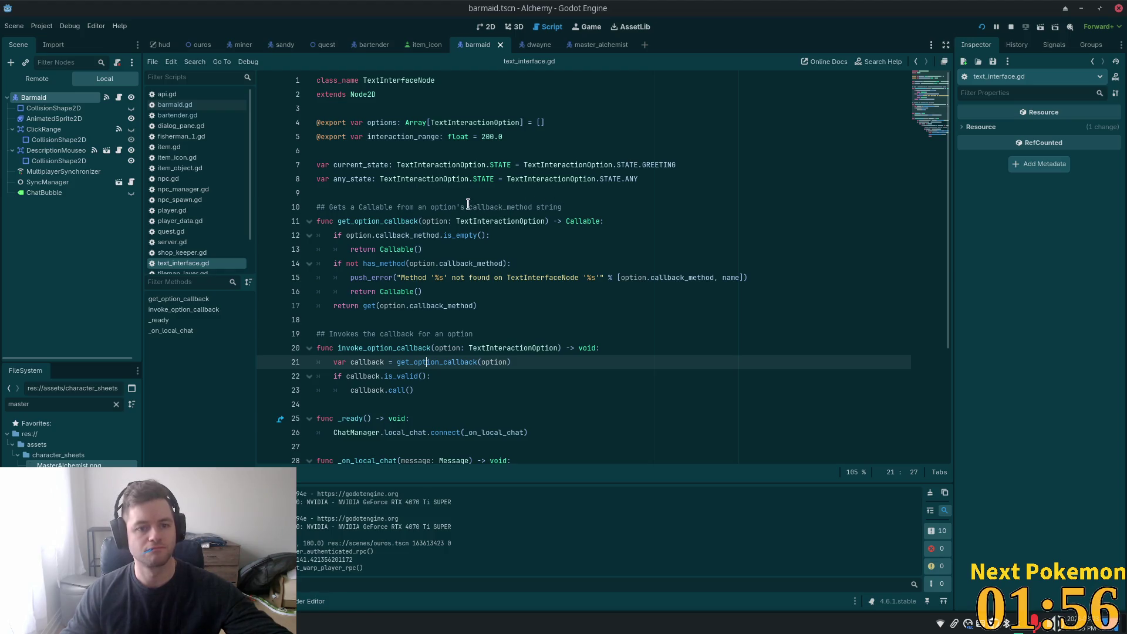
# - Inspect the ChatManager reference, the _on_local_chat handler and the distance_to check in text_interface.gd
pyautogui.scroll(-2, 414, 245)
pyautogui.scroll(-2, 405, 264)
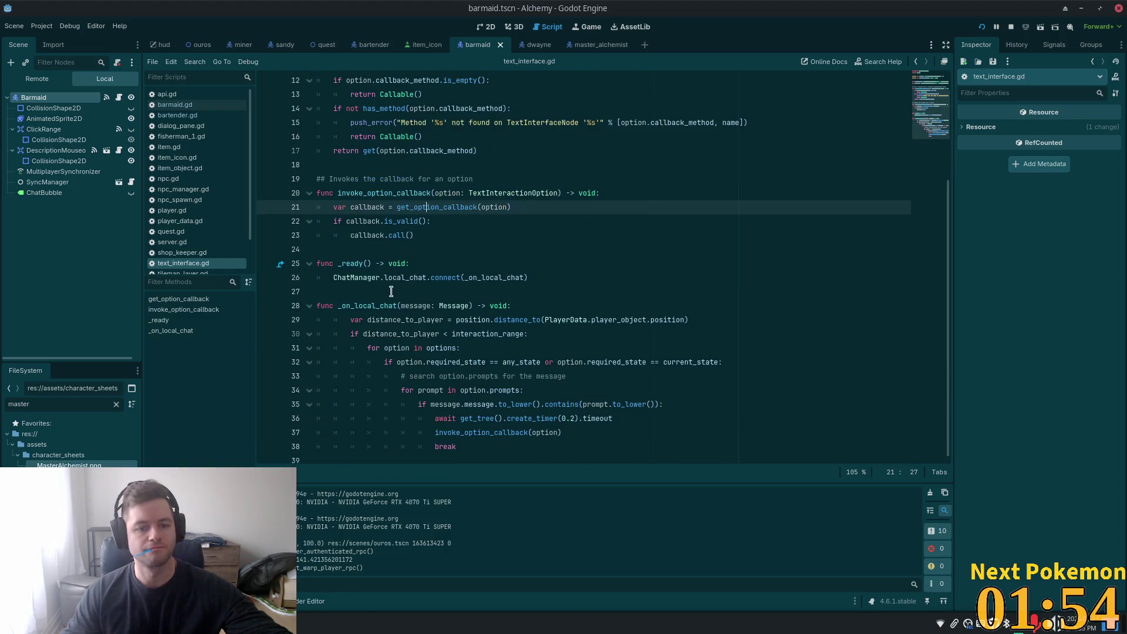
pyautogui.doubleClick(356, 277)
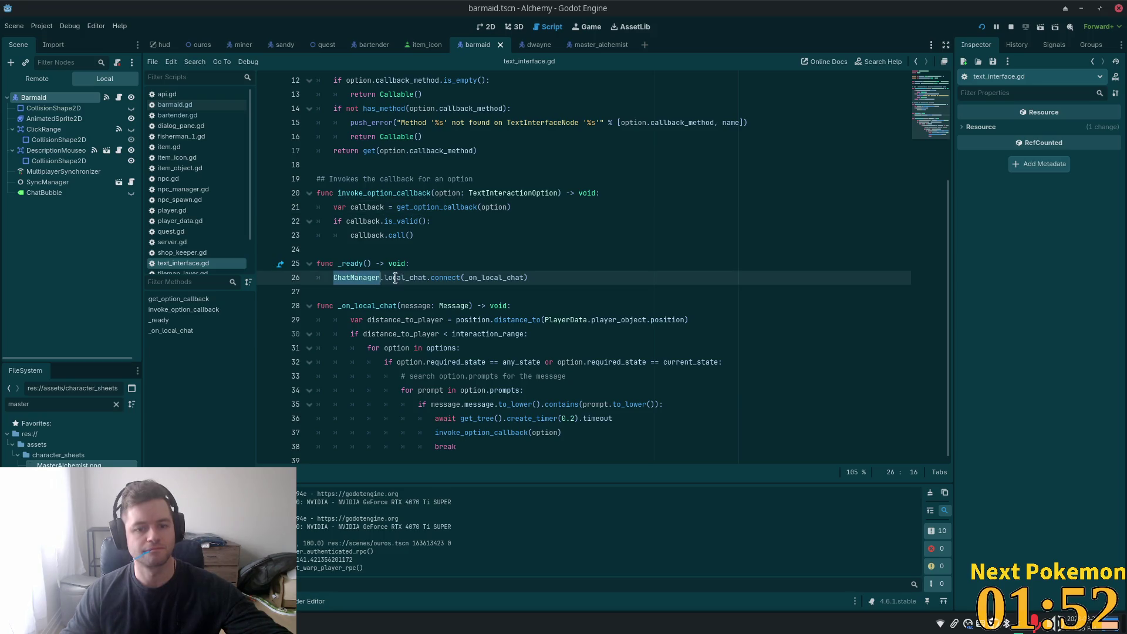
pyautogui.doubleClick(504, 278)
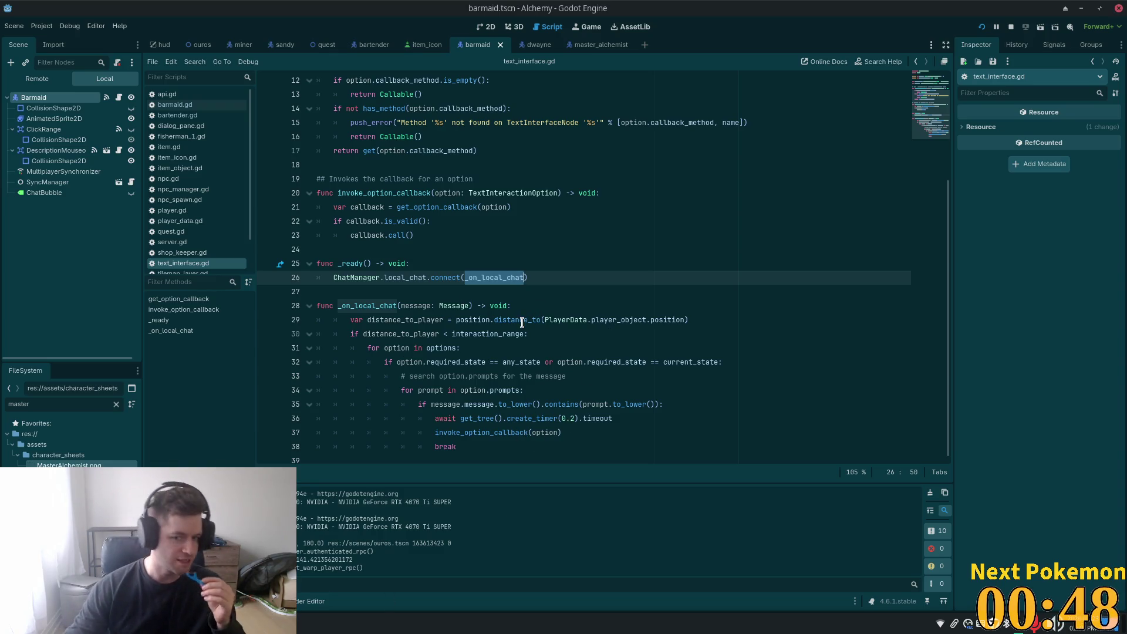
pyautogui.moveTo(506, 339)
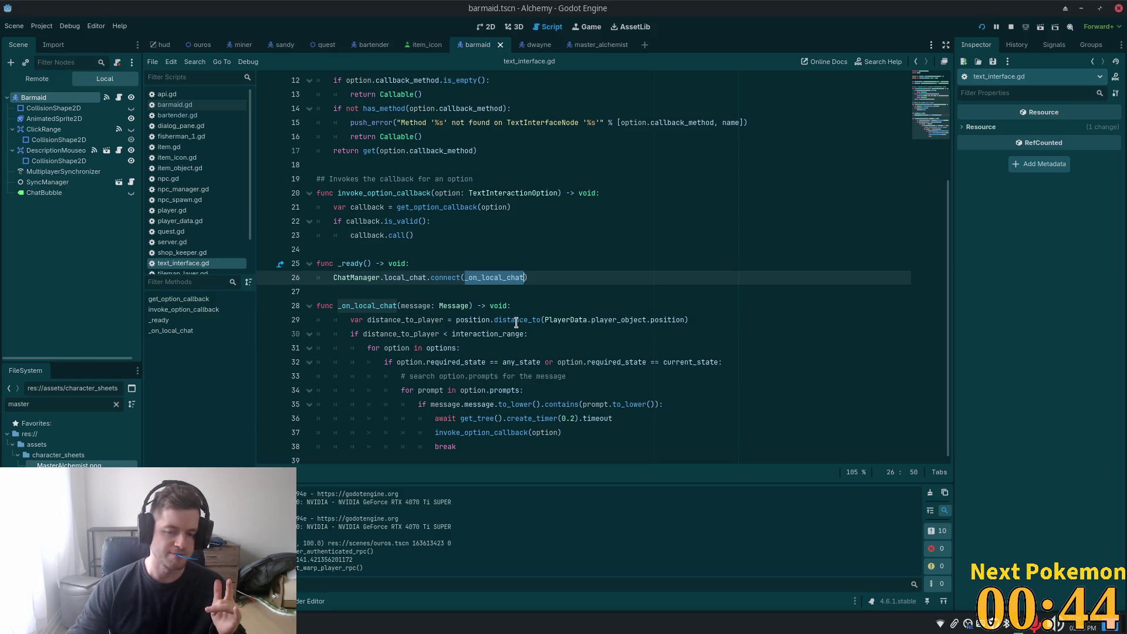
pyautogui.doubleClick(534, 320)
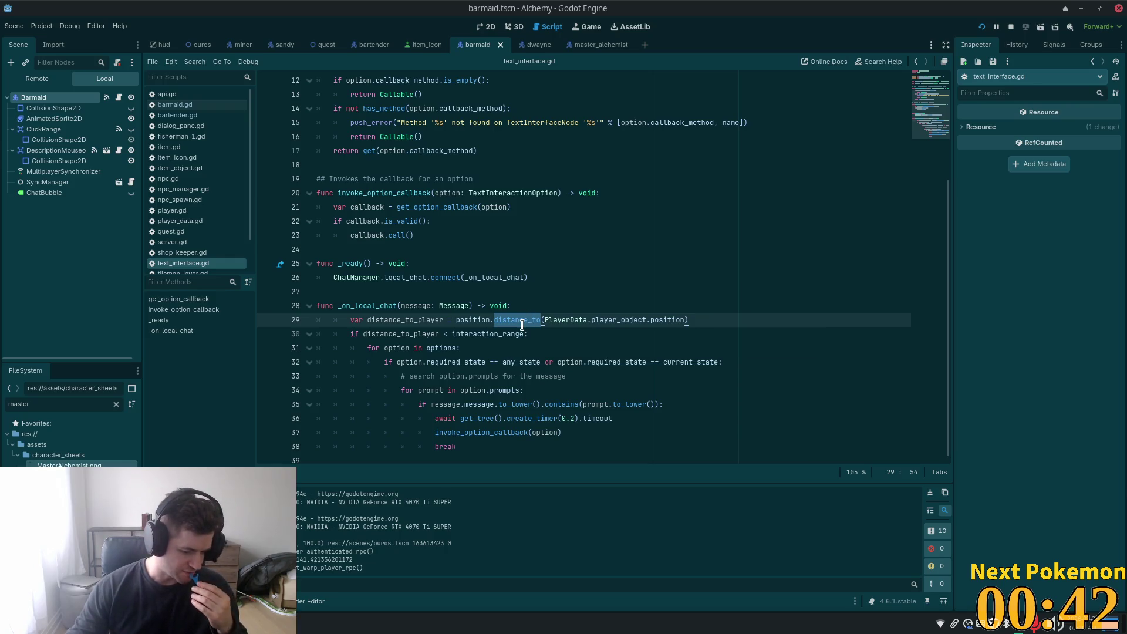
# - Jump from the ChatManager reference to chat_manager.gd
pyautogui.moveTo(523, 324)
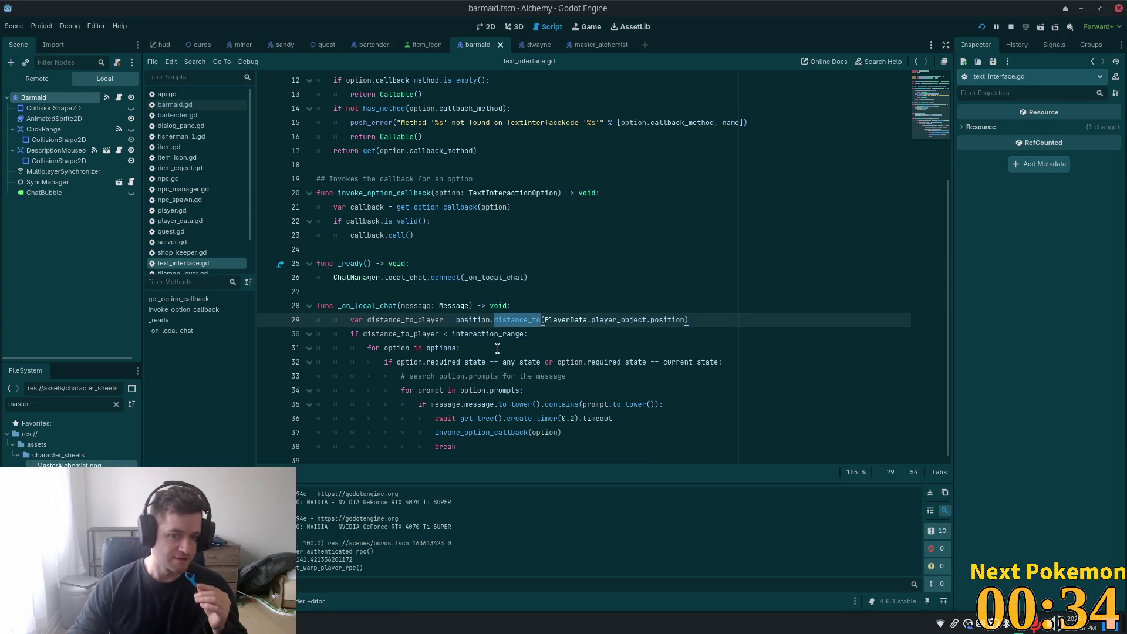
pyautogui.click(354, 263)
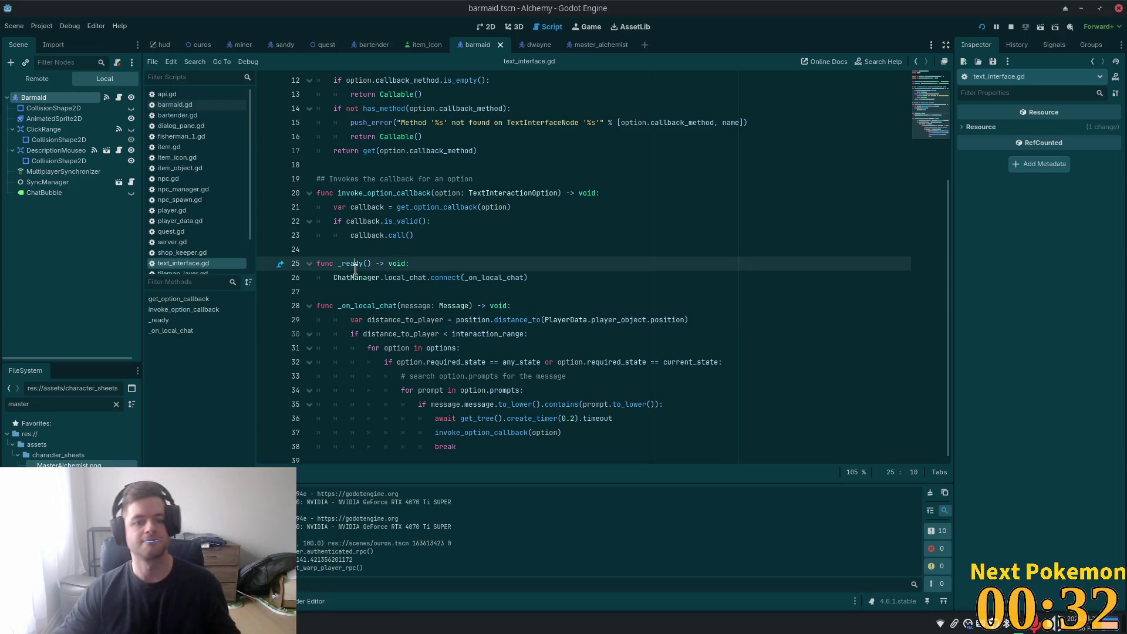
pyautogui.keyDown('ctrl'); pyautogui.click(347, 281); pyautogui.keyUp('ctrl')
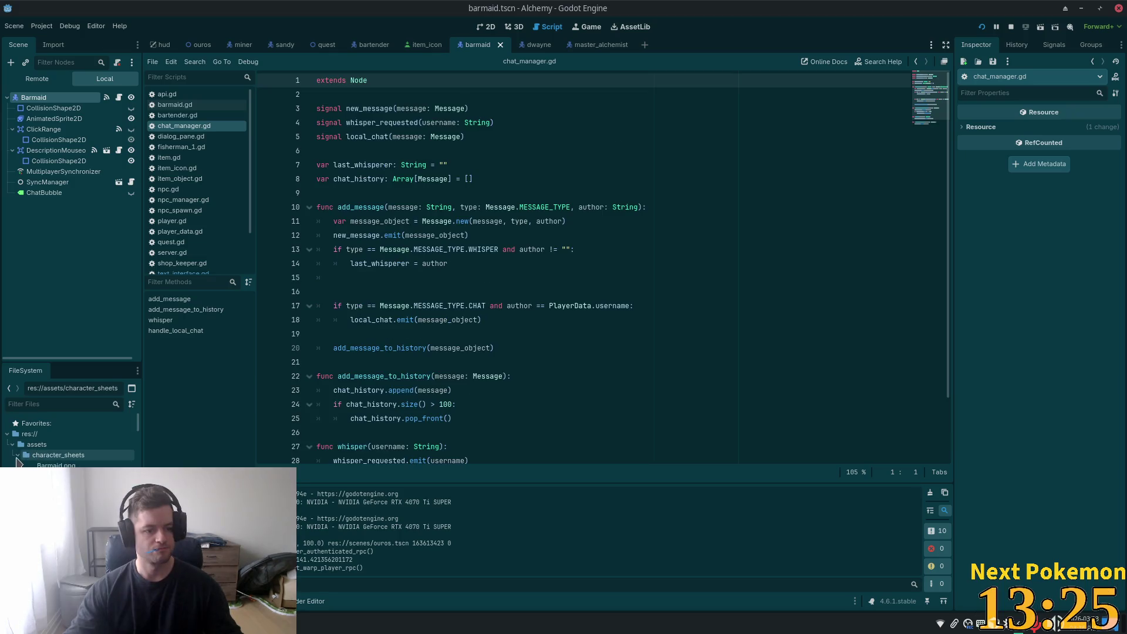
# - Collapse the assets folder and expand and select the autoload folder in FileSystem
pyautogui.click(12, 445)
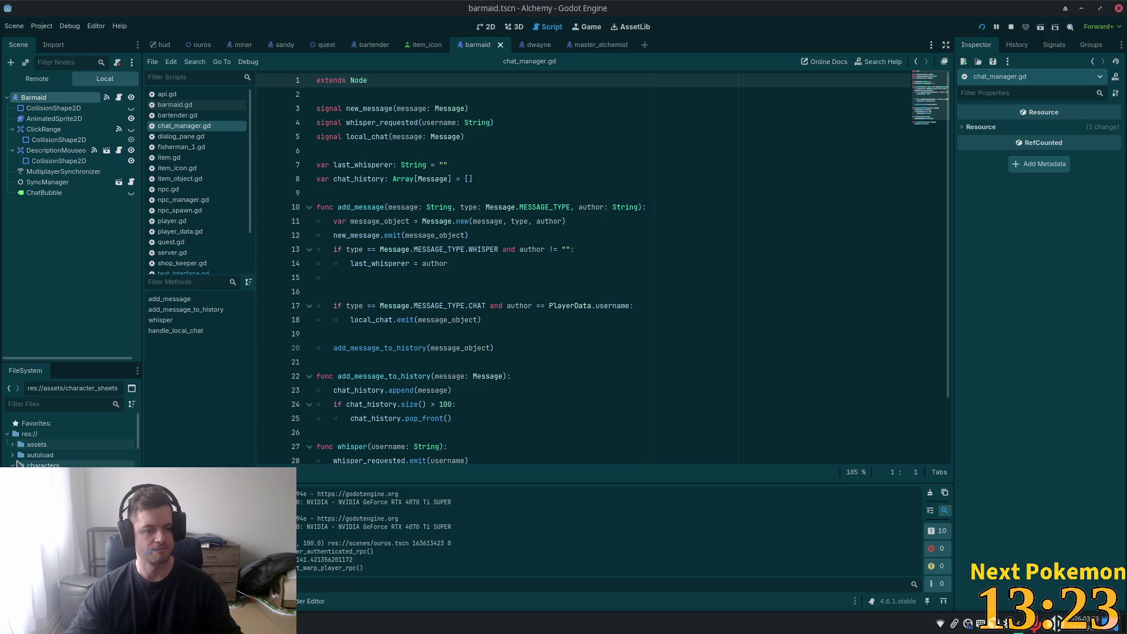
pyautogui.click(24, 455)
pyautogui.click(12, 455)
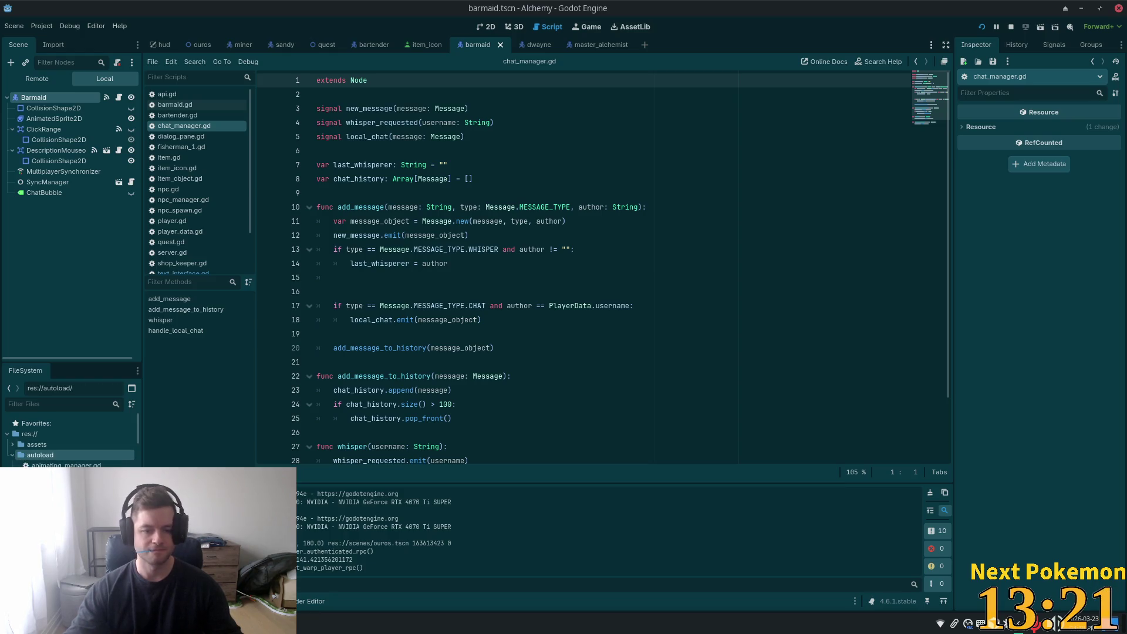
pyautogui.scroll(-5, 71, 440)
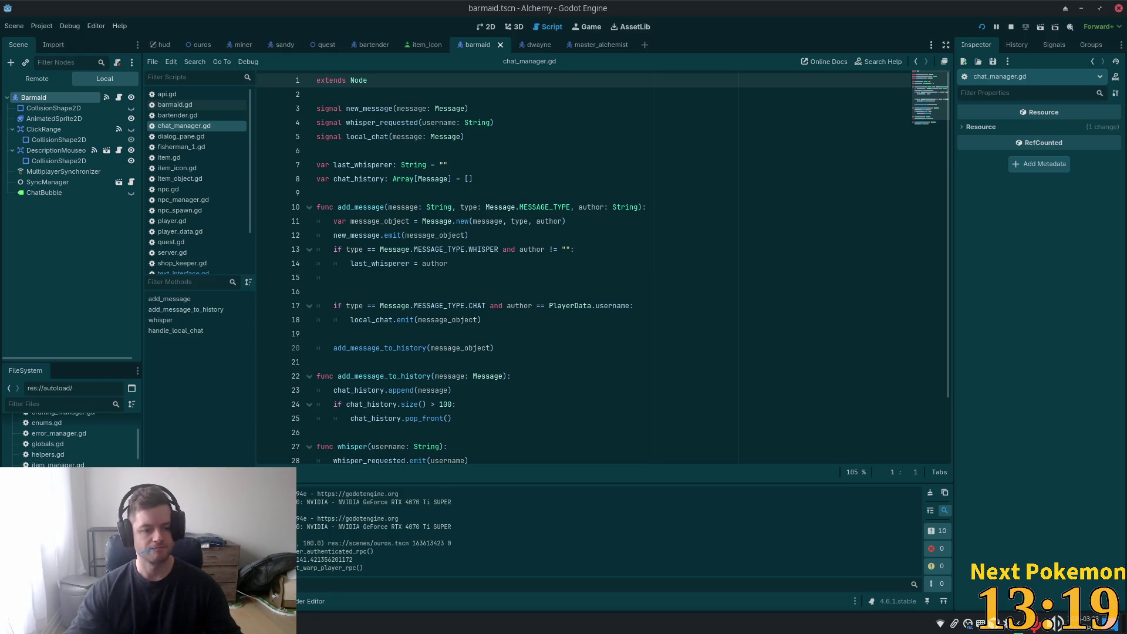
pyautogui.scroll(5, 70, 441)
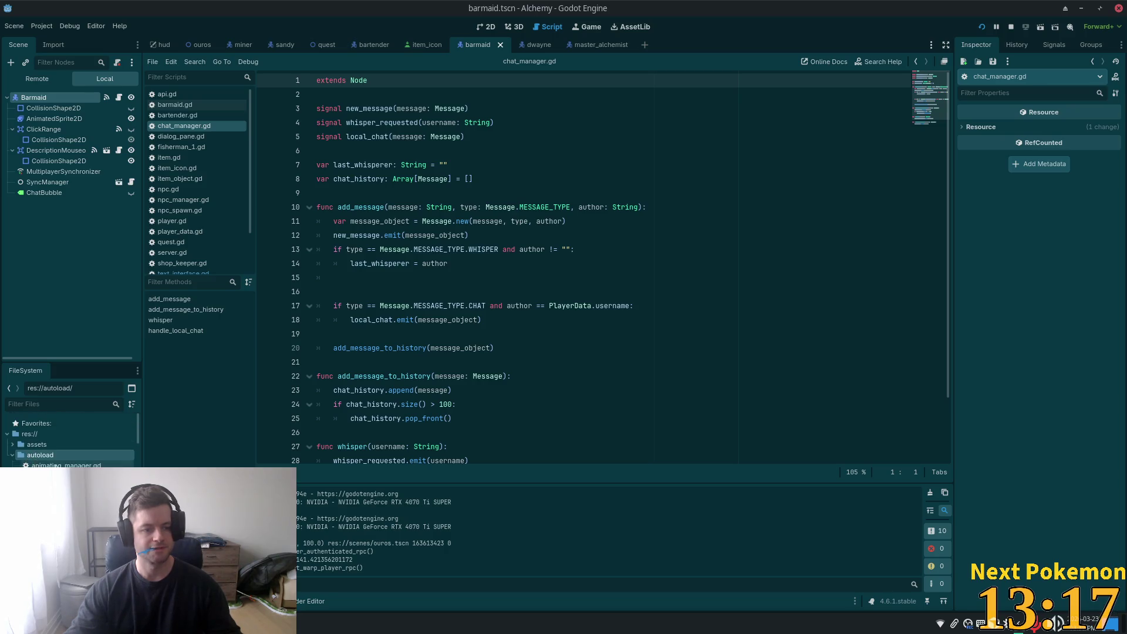
# - Create the script text_interface_manager.gd in res://autoload/ extending Node
pyautogui.rightClick(54, 456)
pyautogui.moveTo(170, 441)
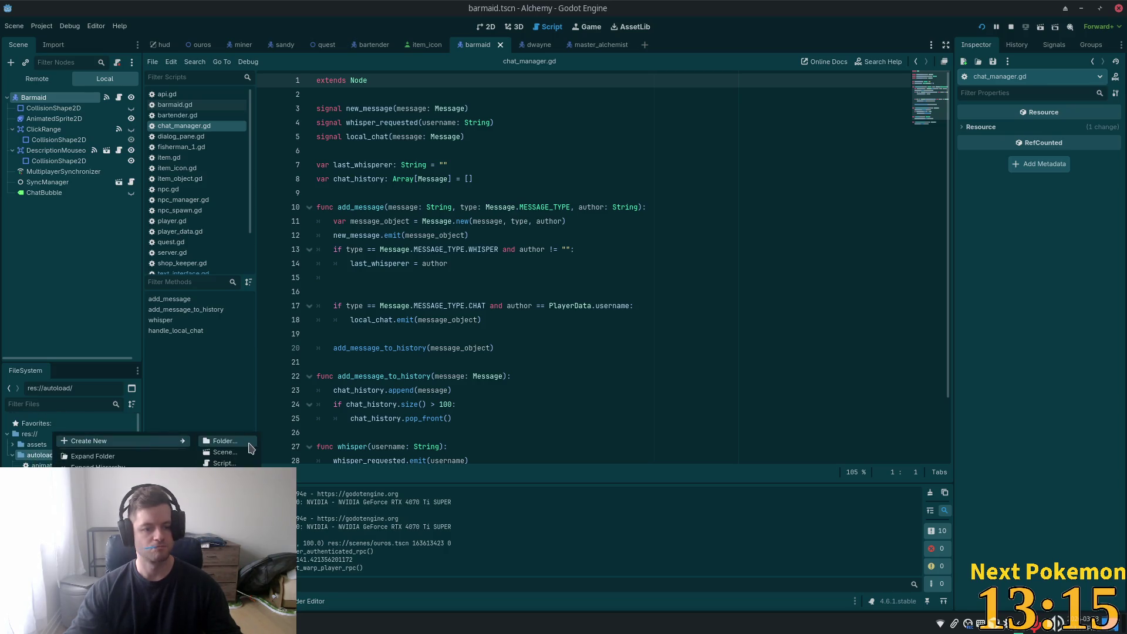
pyautogui.click(224, 463)
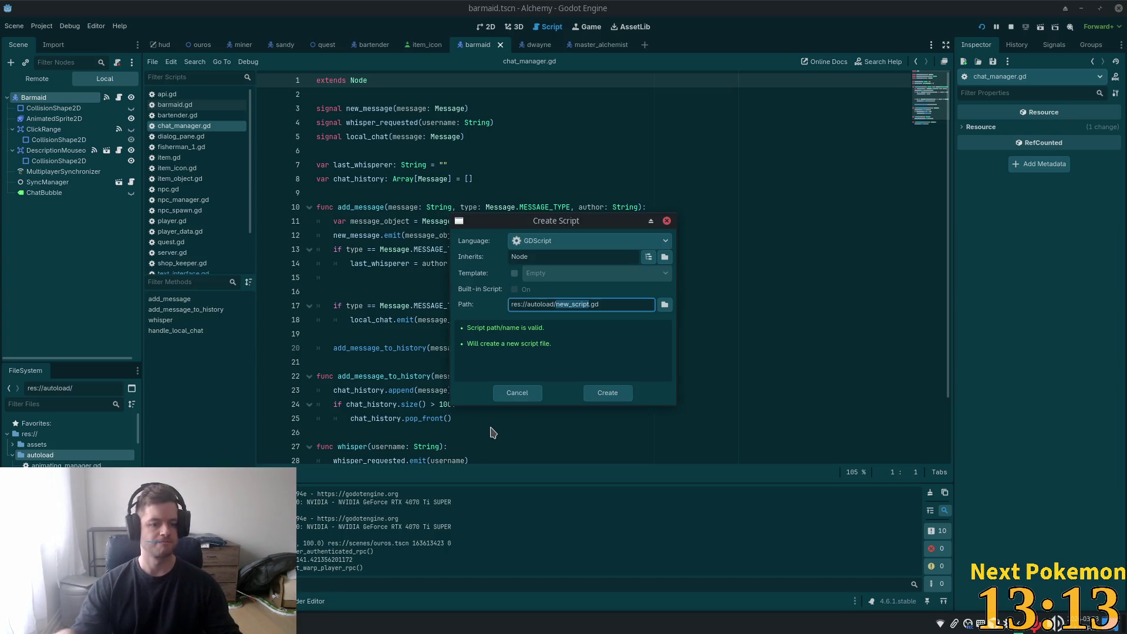
pyautogui.write('text_')
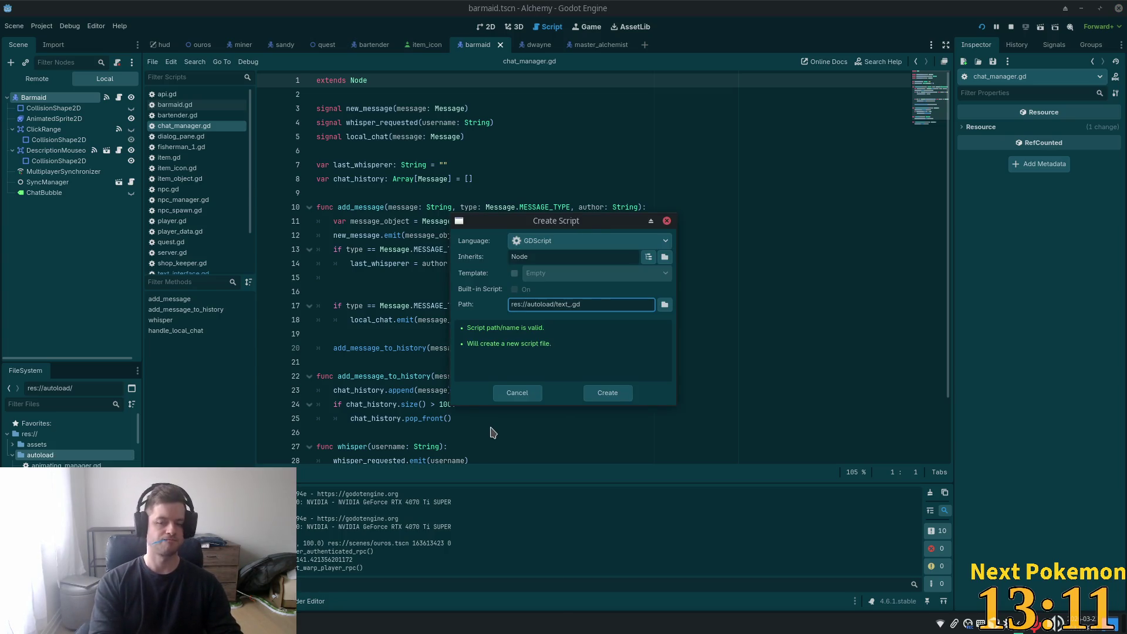
pyautogui.write('interface')
pyautogui.write('_manager')
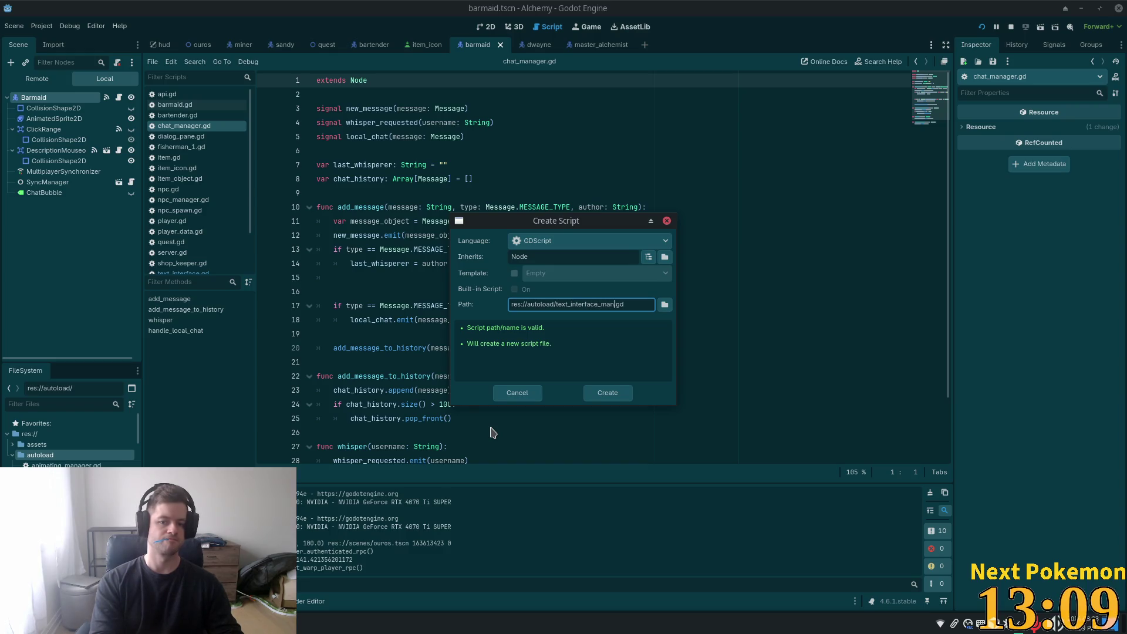
pyautogui.press('Return')
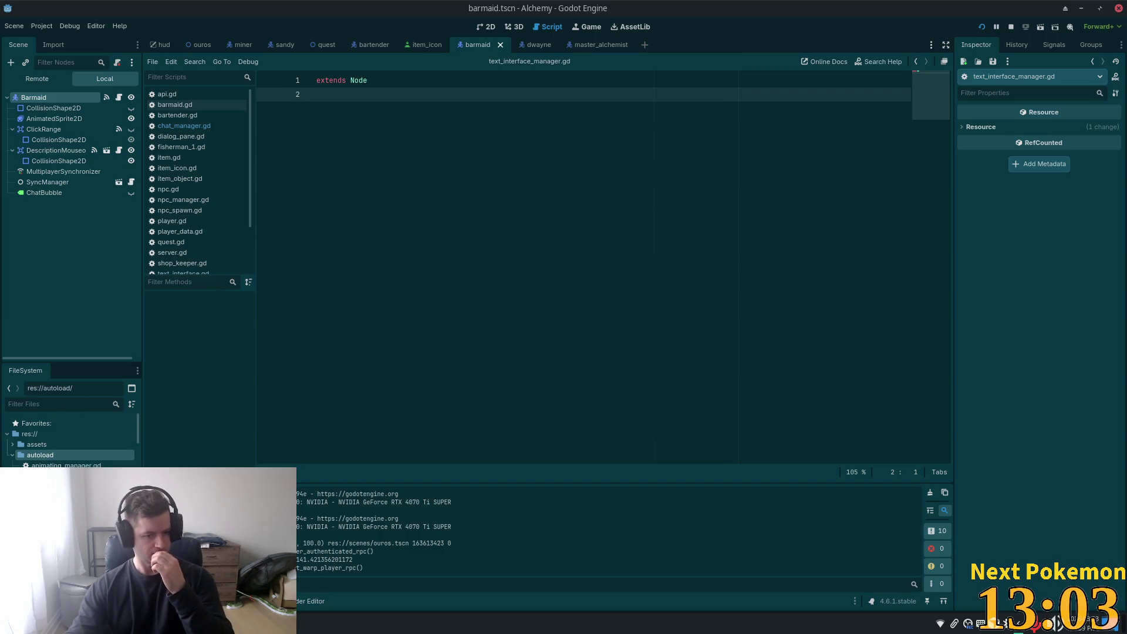
# - Declare var text_interfaces = [] on a new line 3 below extends Node
pyautogui.scroll(-2, 71, 440)
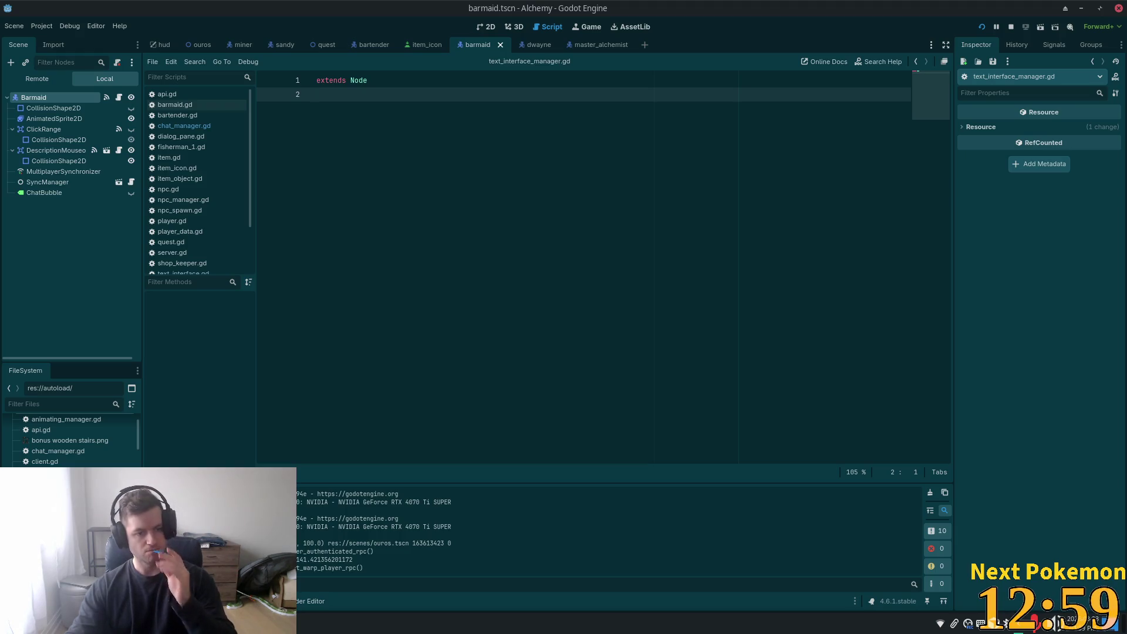
pyautogui.press('Return')
pyautogui.write('va')
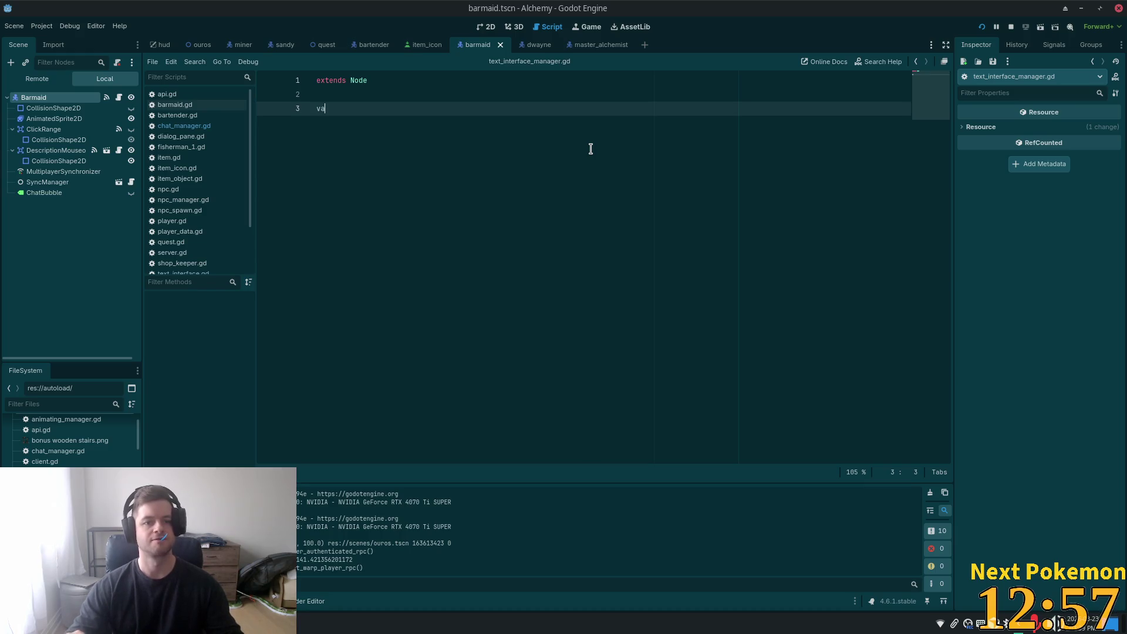
pyautogui.write('r')
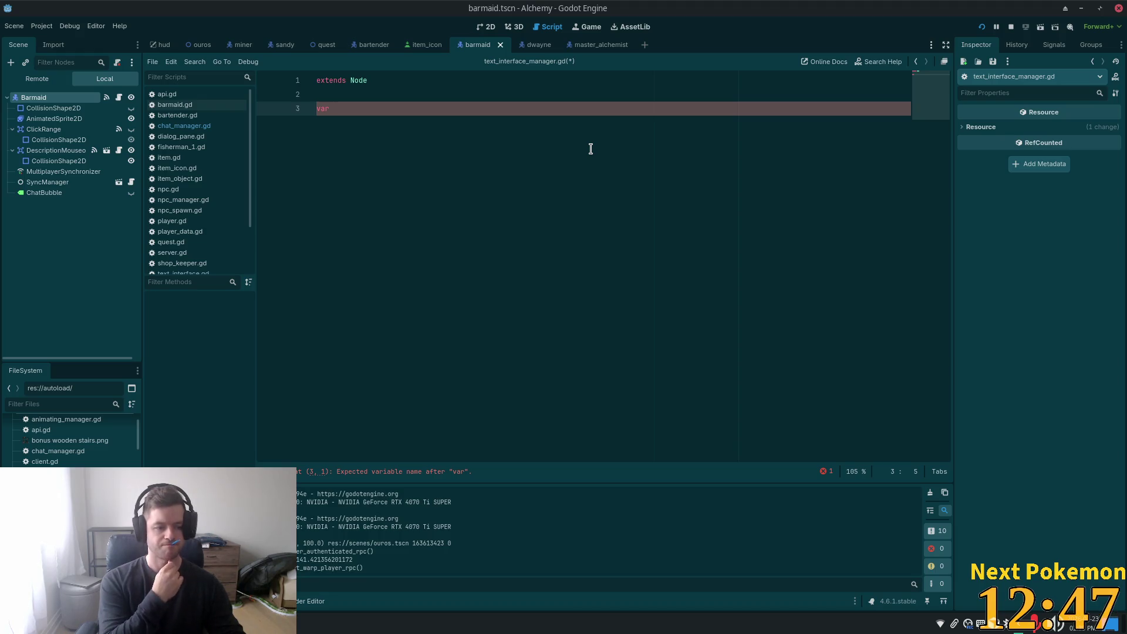
pyautogui.write('text')
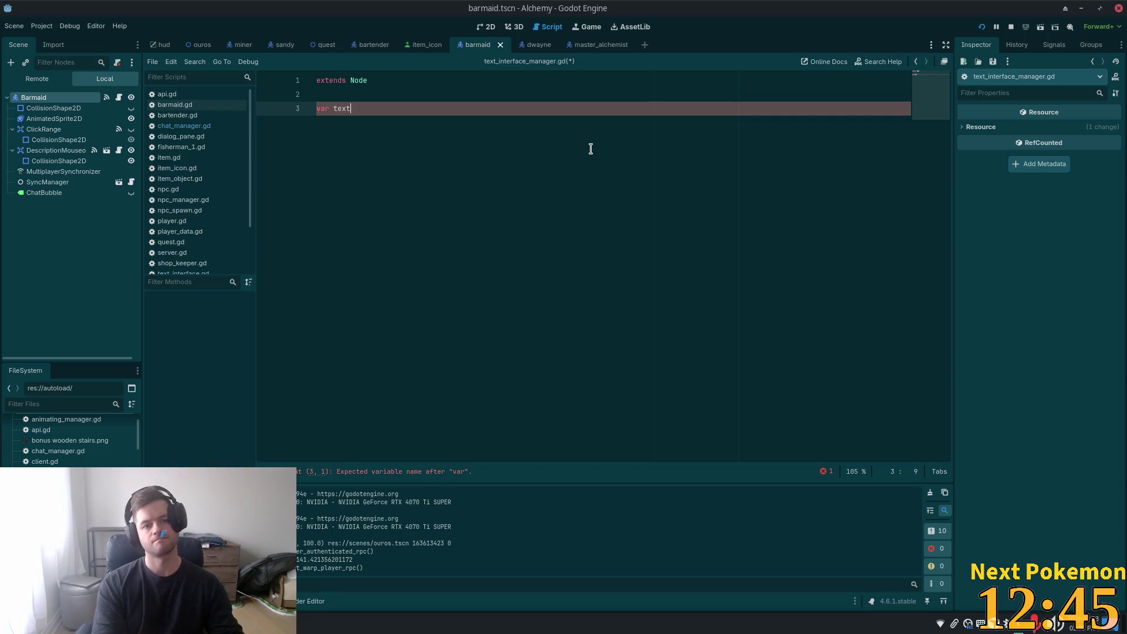
pyautogui.write('_interfaces')
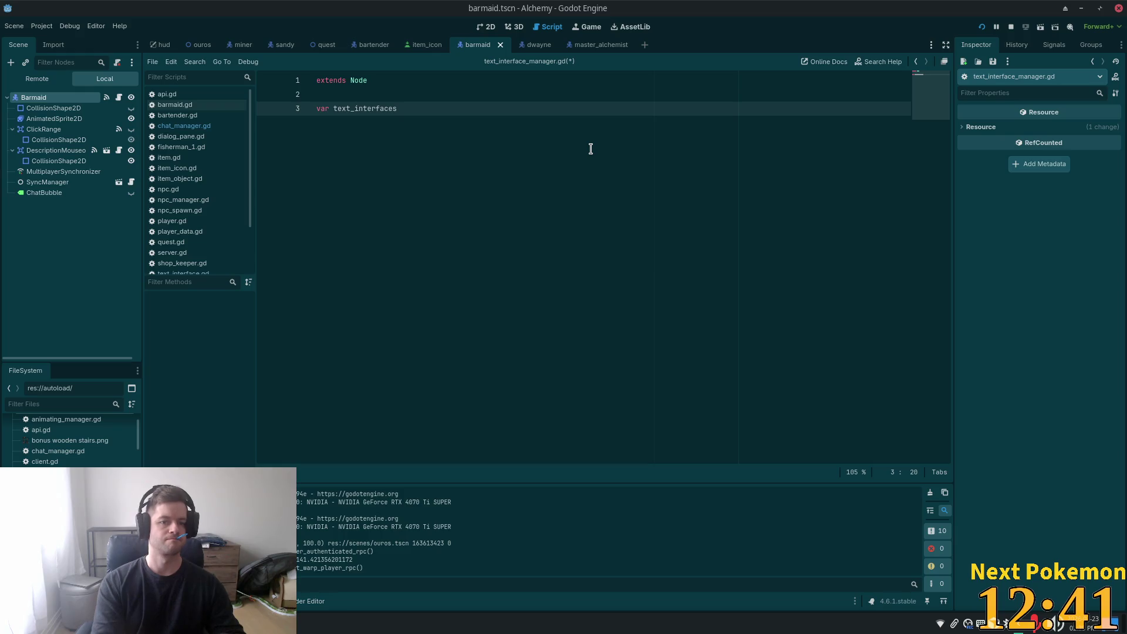
pyautogui.write(' = [')
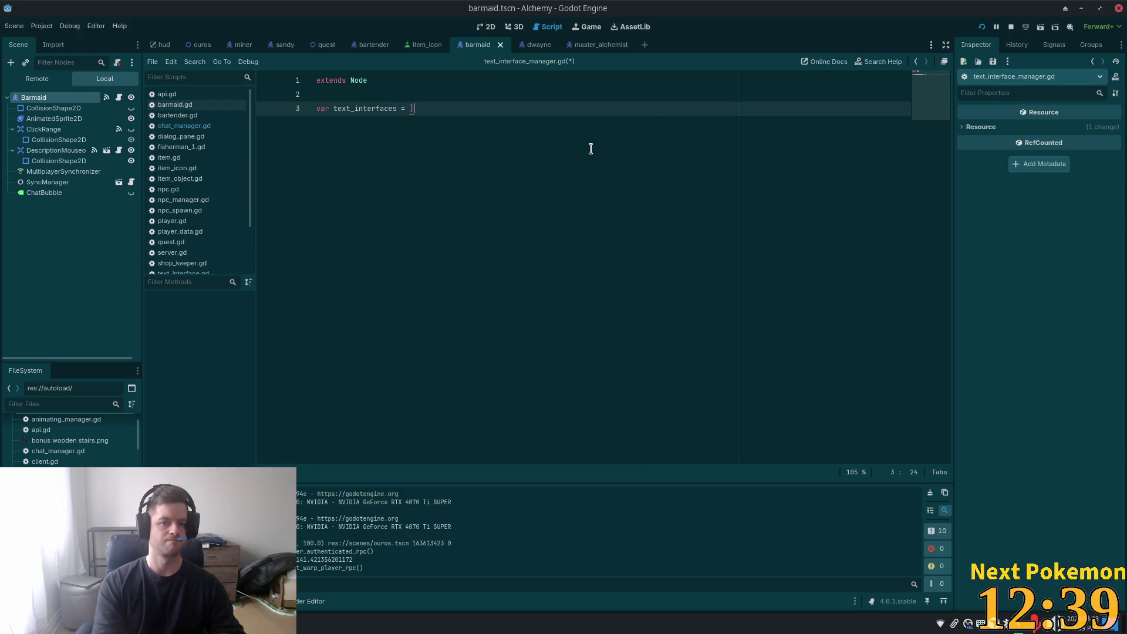
pyautogui.press('BackSpace')
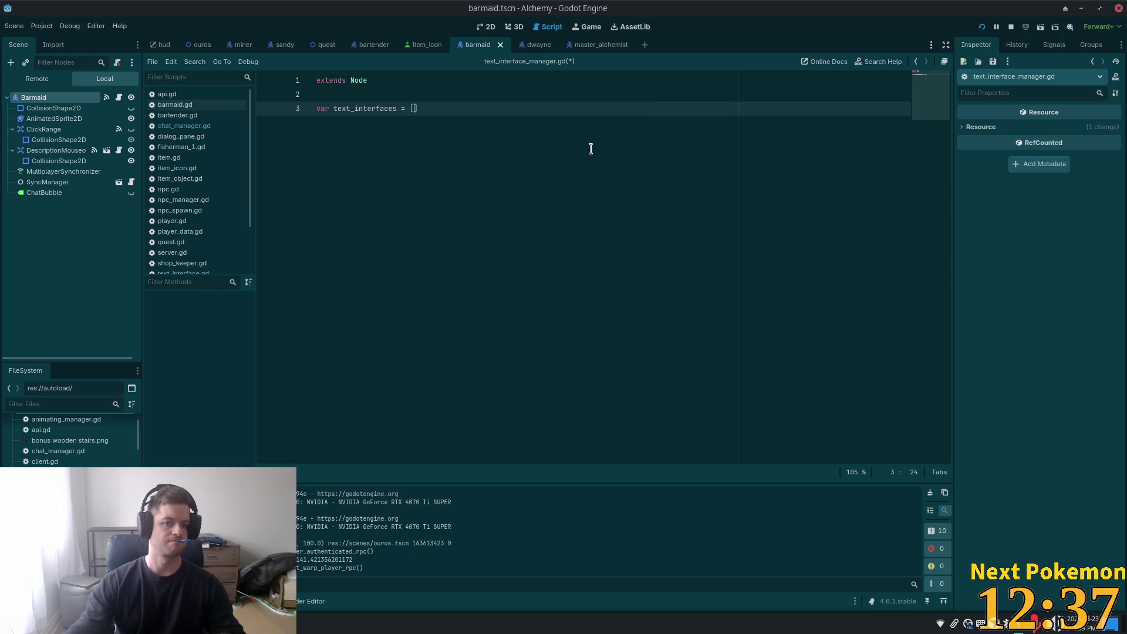
pyautogui.write(']')
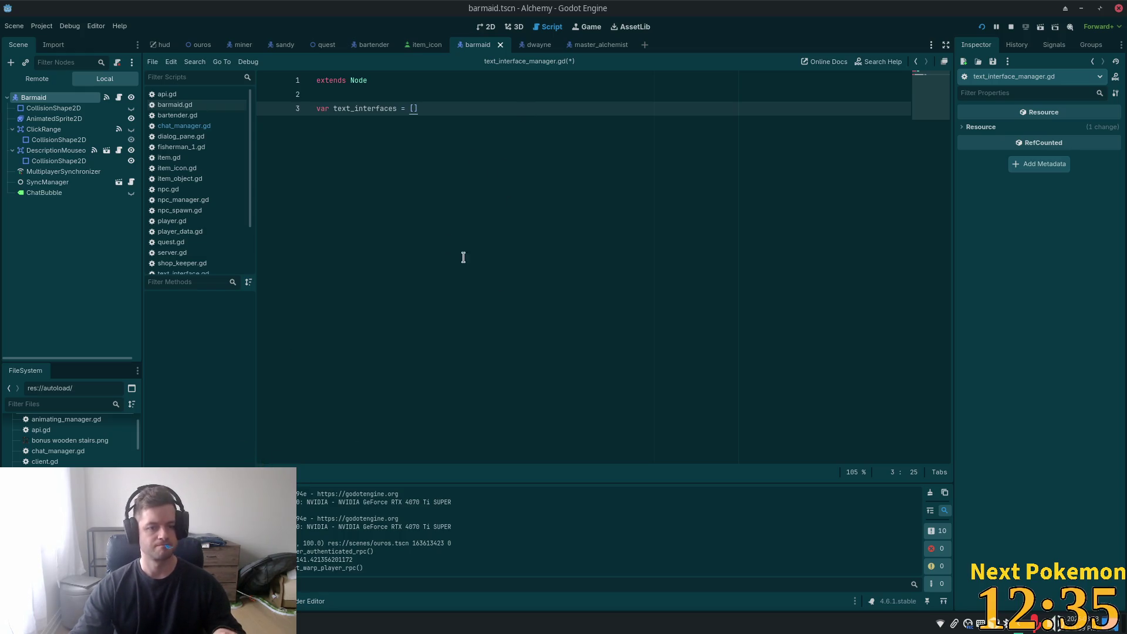
# - Try const for the declaration, revert it to var, save, and add a blank line below
pyautogui.press('Home')
pyautogui.hotkey('ctrl', 'shift', 'Right')
pyautogui.write('co')
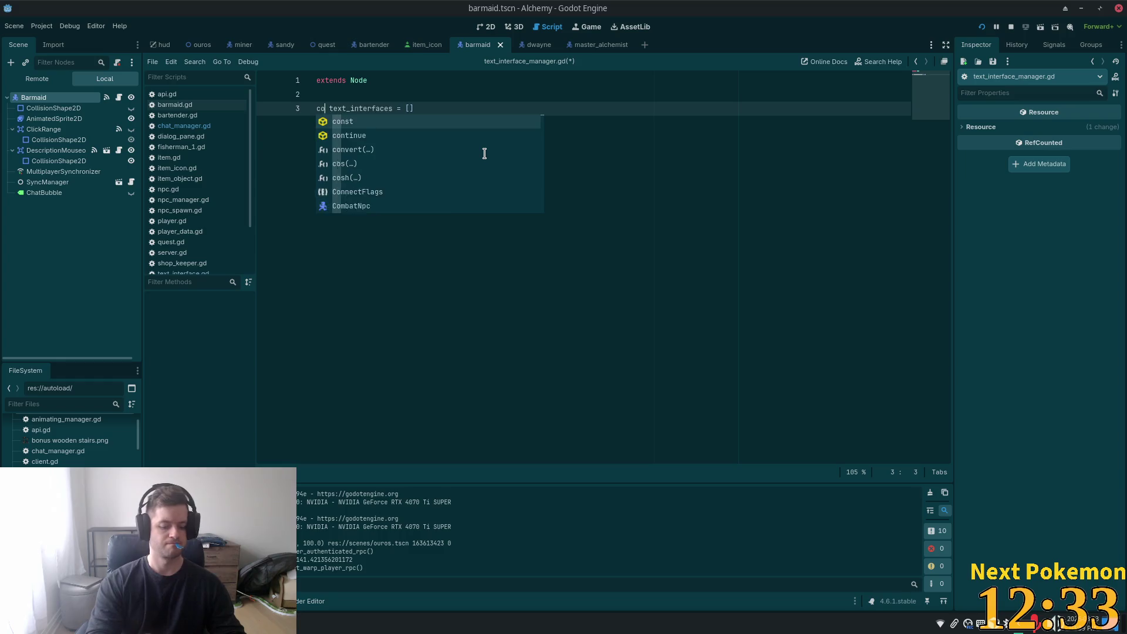
pyautogui.write('nst')
pyautogui.press('Return')
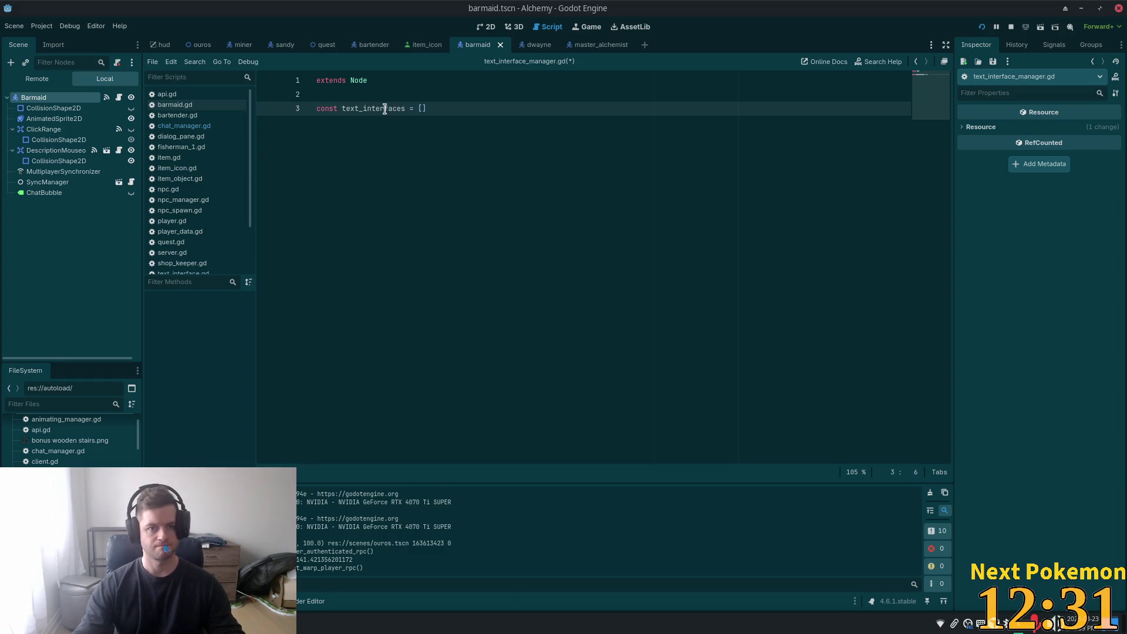
pyautogui.hotkey('ctrl', 'shift', 'Left')
pyautogui.write('vca')
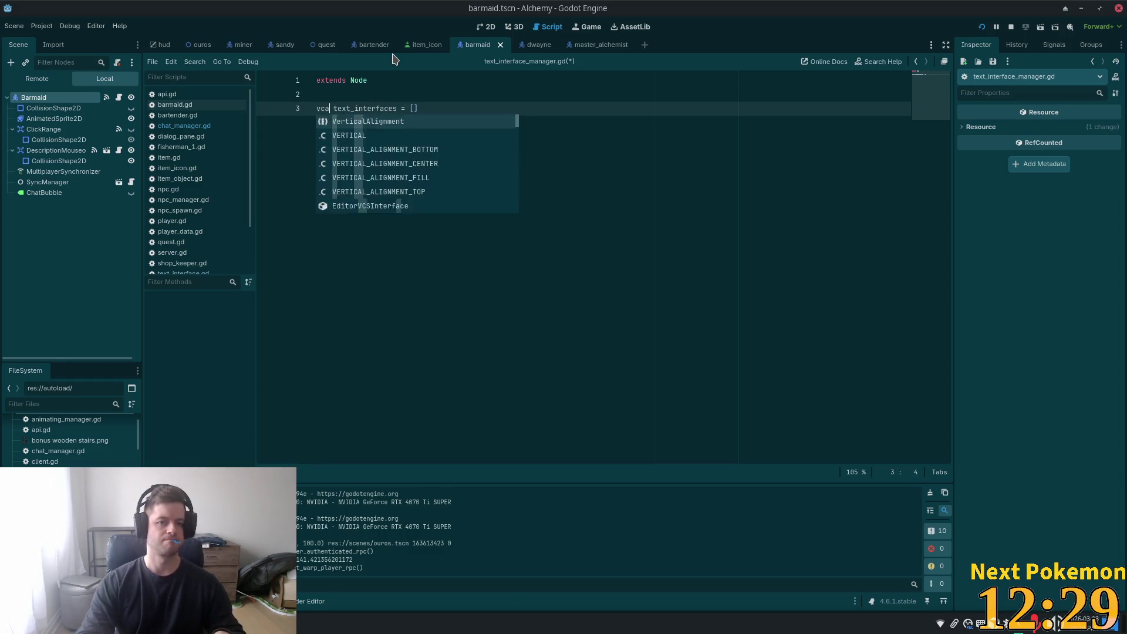
pyautogui.press('BackSpace')
pyautogui.press('BackSpace')
pyautogui.write('ar')
pyautogui.press('End')
pyautogui.hotkey('ctrl', 's')
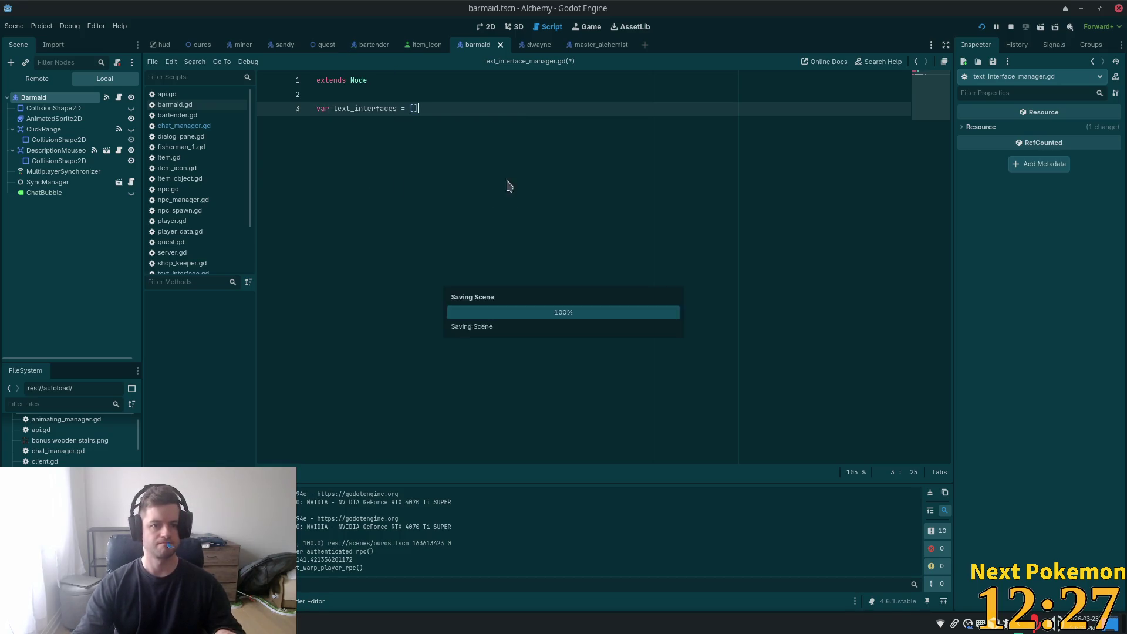
pyautogui.press('Down')
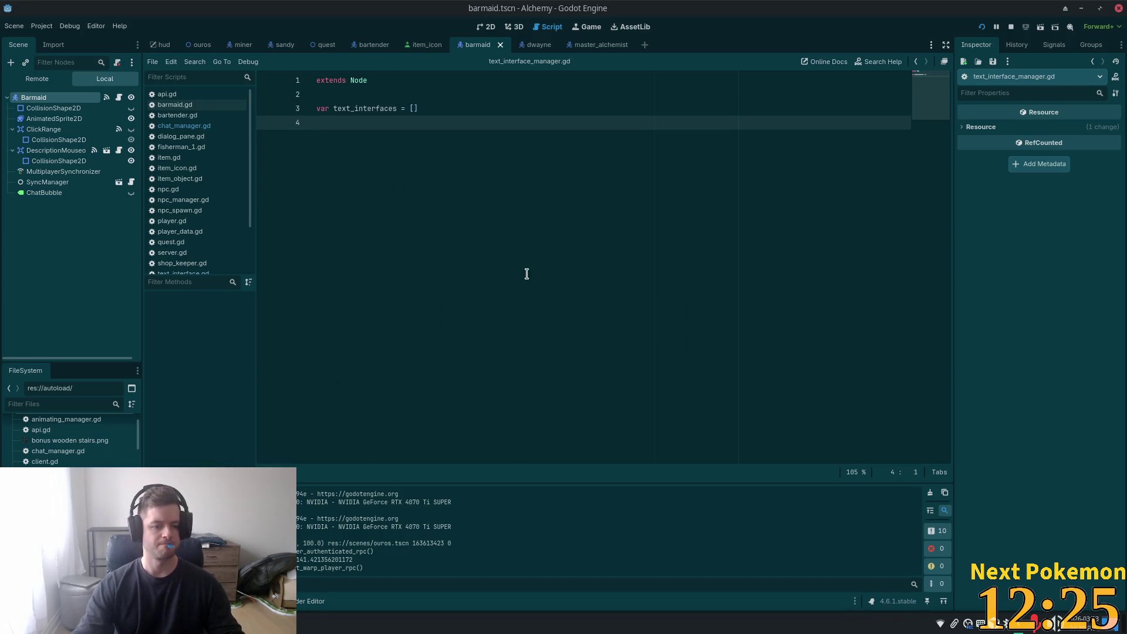
pyautogui.press('Return')
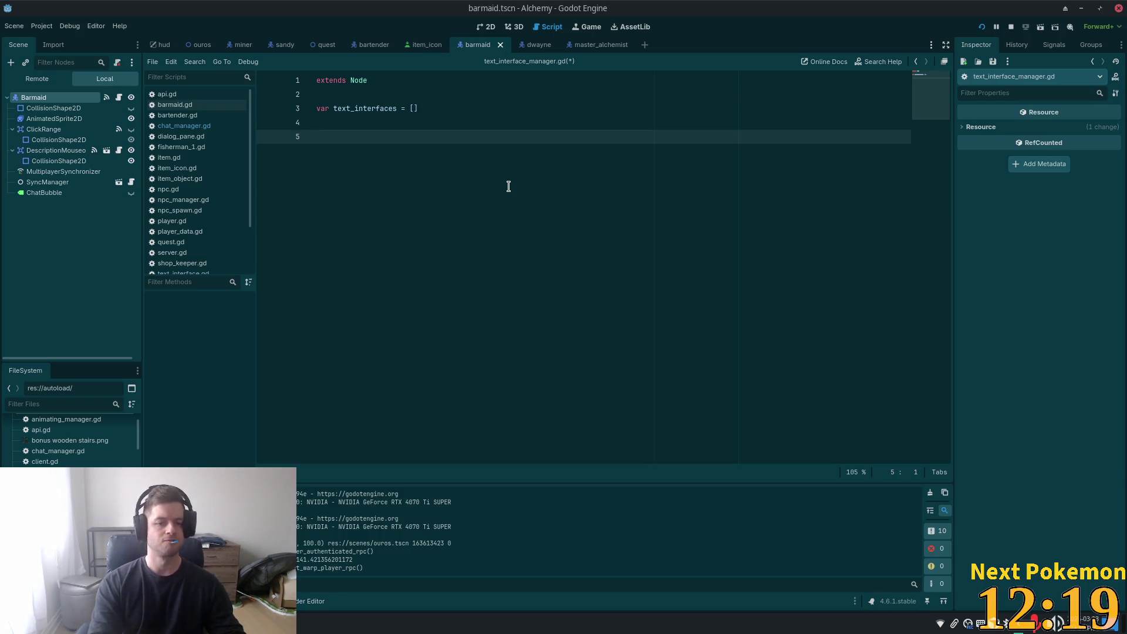
# - Begin a func register_text_interface line and rename the array to text_interface_npcs
pyautogui.write('func re')
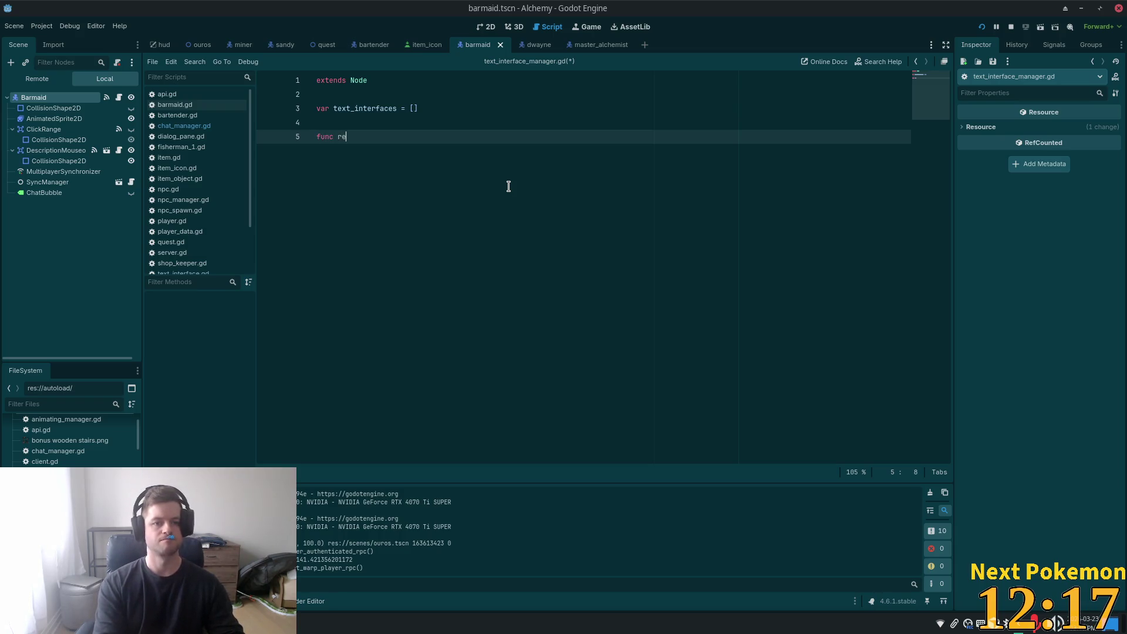
pyautogui.write('gister')
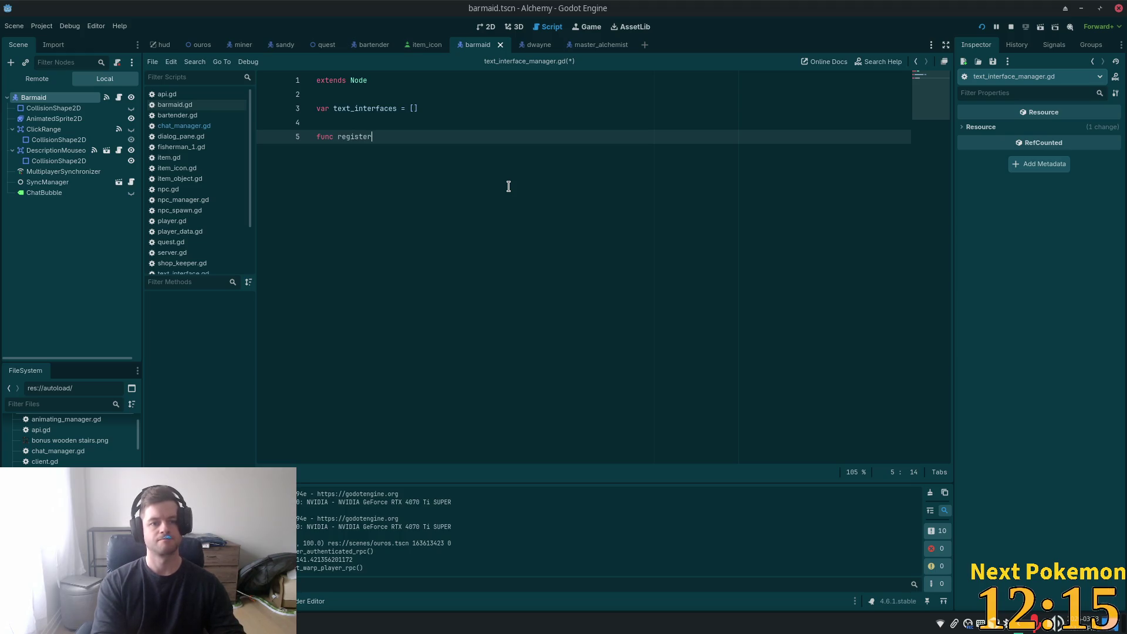
pyautogui.write('_text_intef')
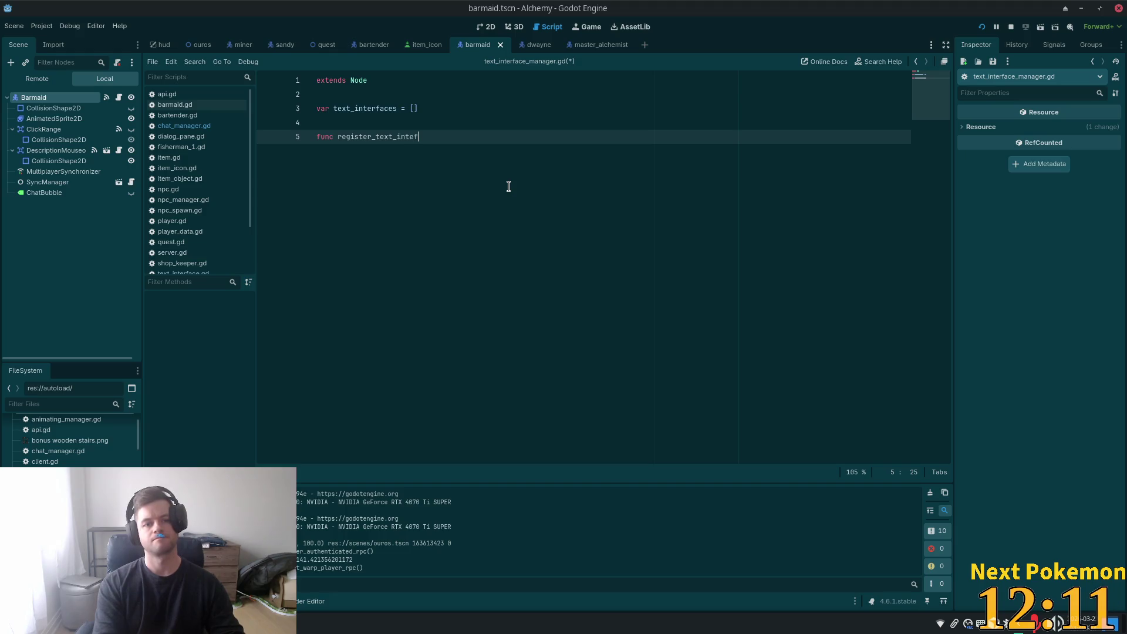
pyautogui.press('BackSpace')
pyautogui.press('BackSpace')
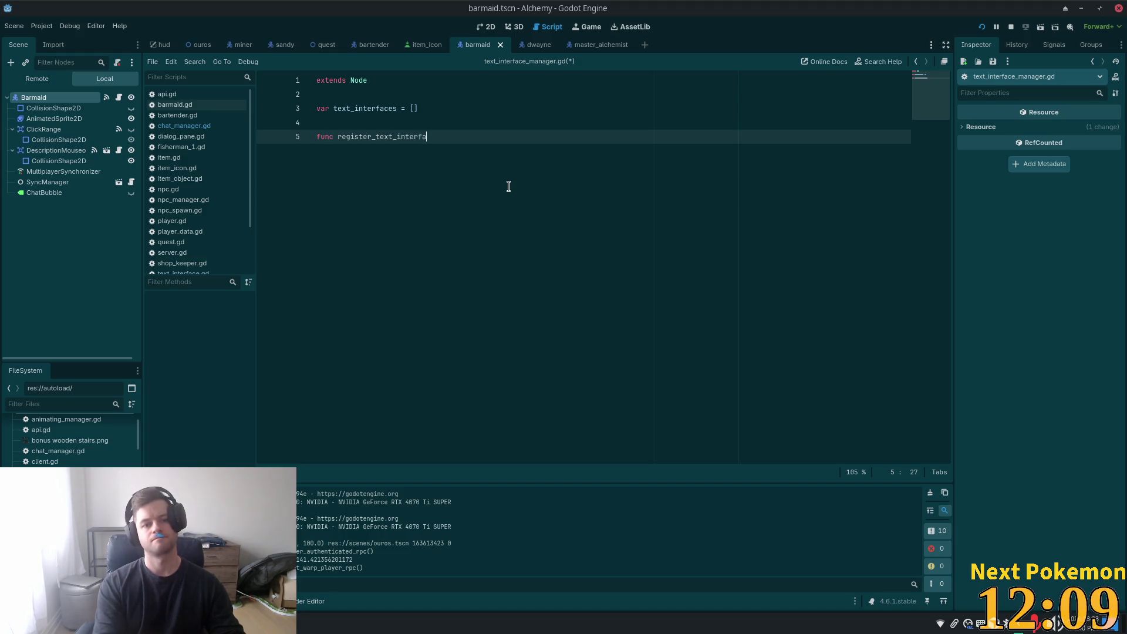
pyautogui.write('ce')
pyautogui.click(396, 108)
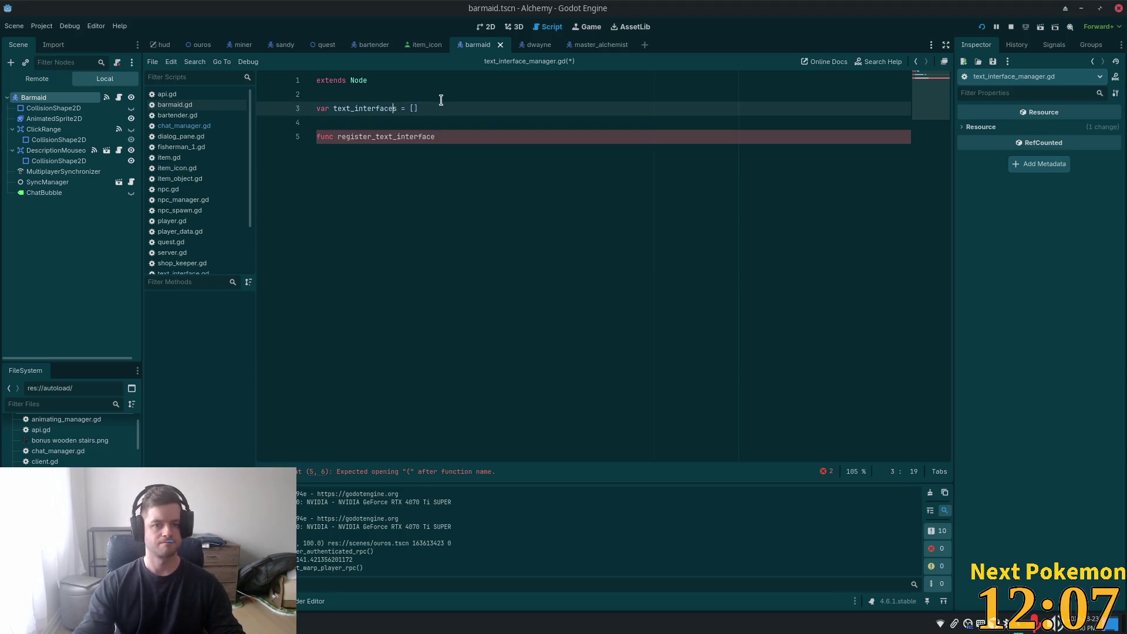
pyautogui.press('Right')
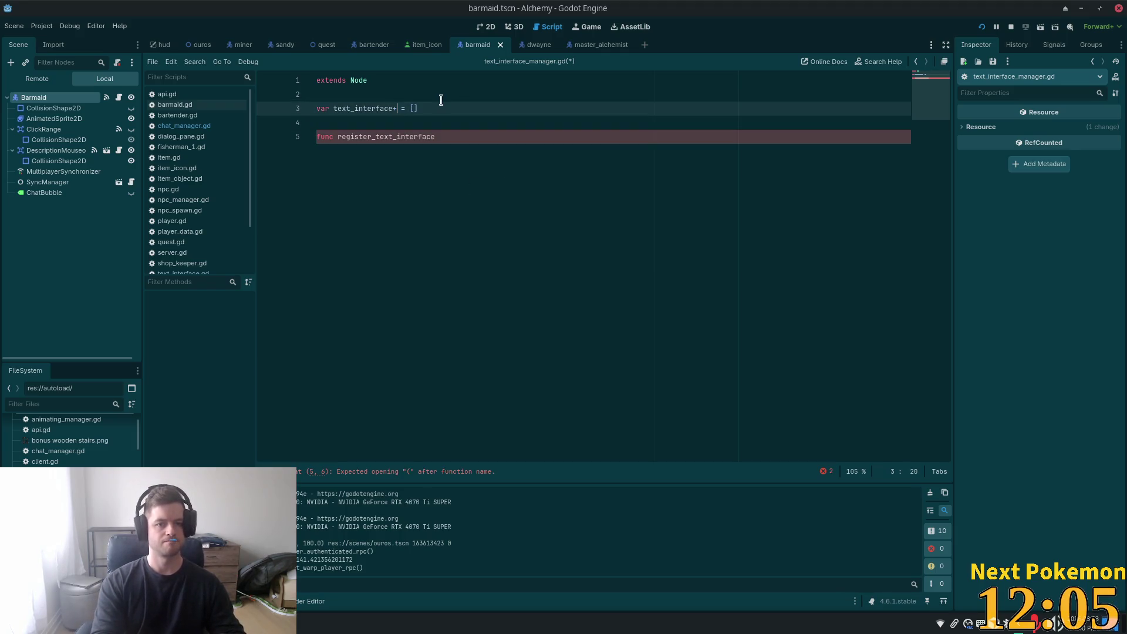
pyautogui.press('BackSpace')
pyautogui.write('_npcs')
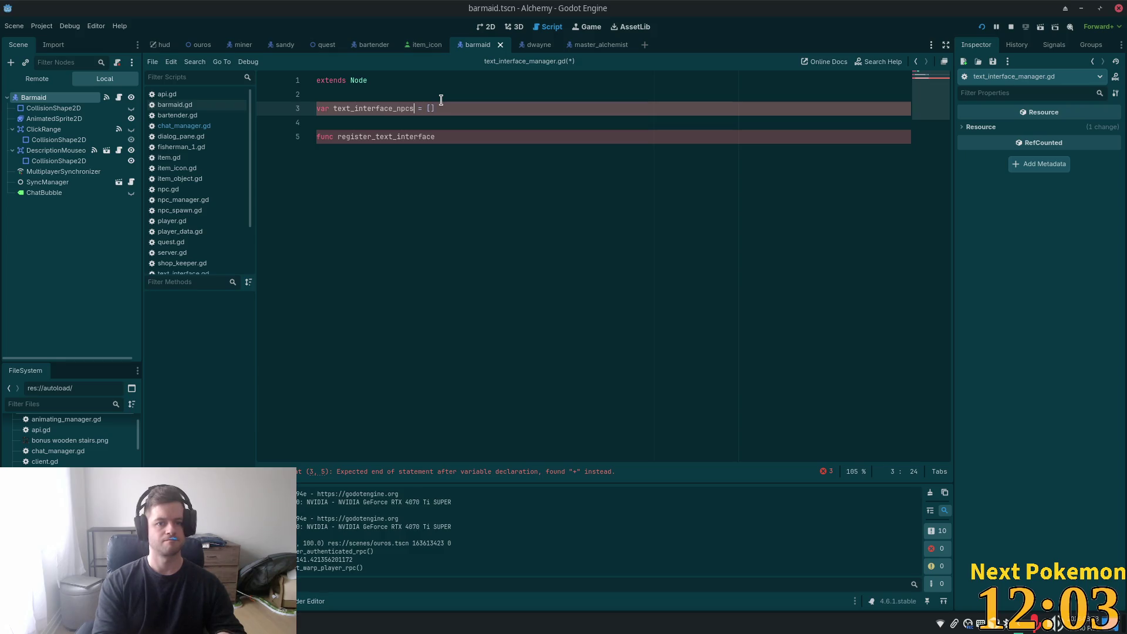
# - Complete the header as func register_text_interface_npcs(npc):
pyautogui.click(471, 123)
pyautogui.press('Down')
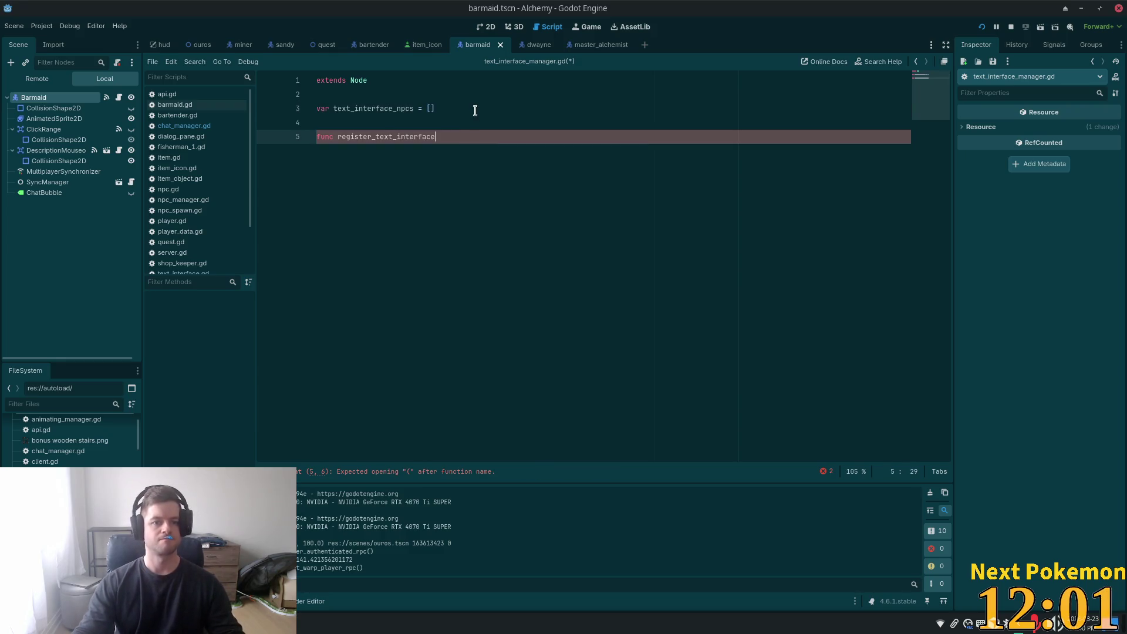
pyautogui.write('_npcs')
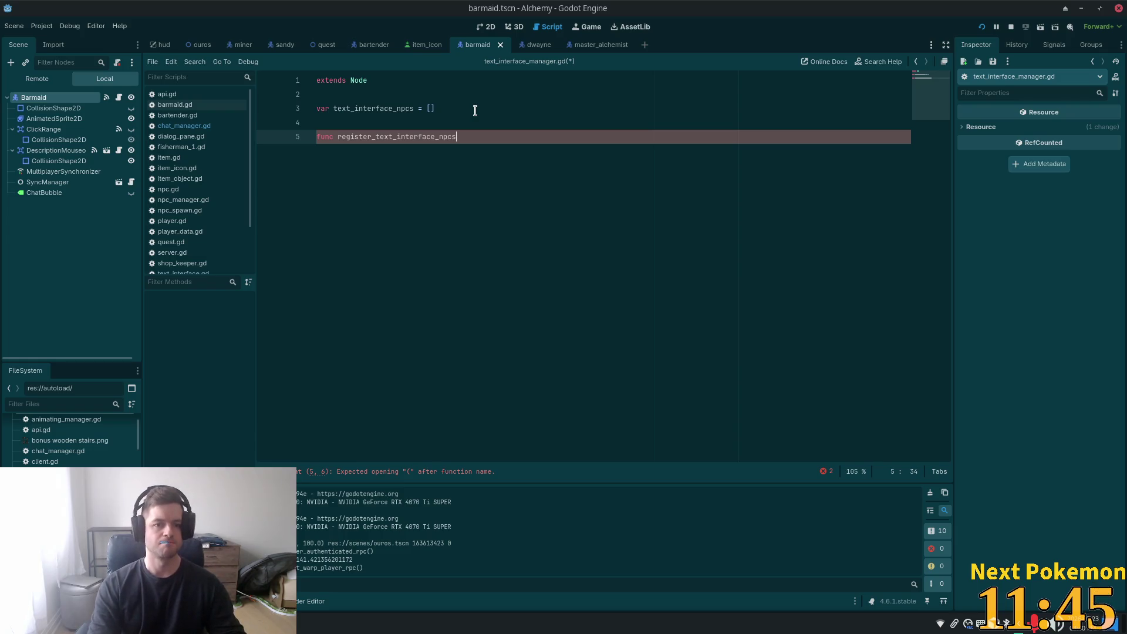
pyautogui.write('():')
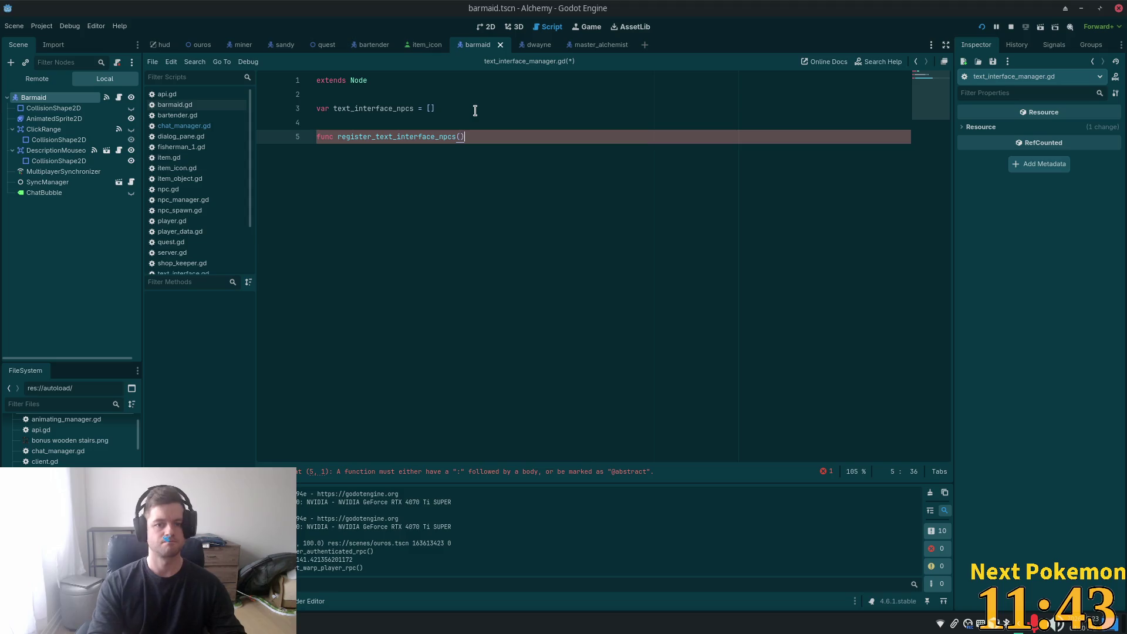
pyautogui.press('Return')
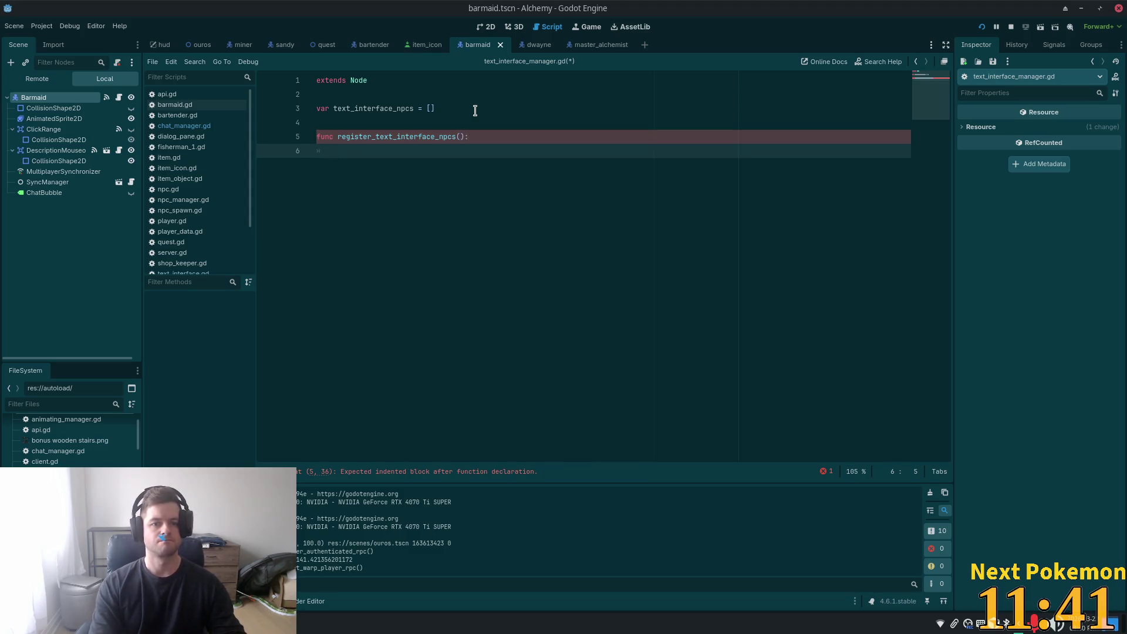
pyautogui.press('Up')
pyautogui.press('End')
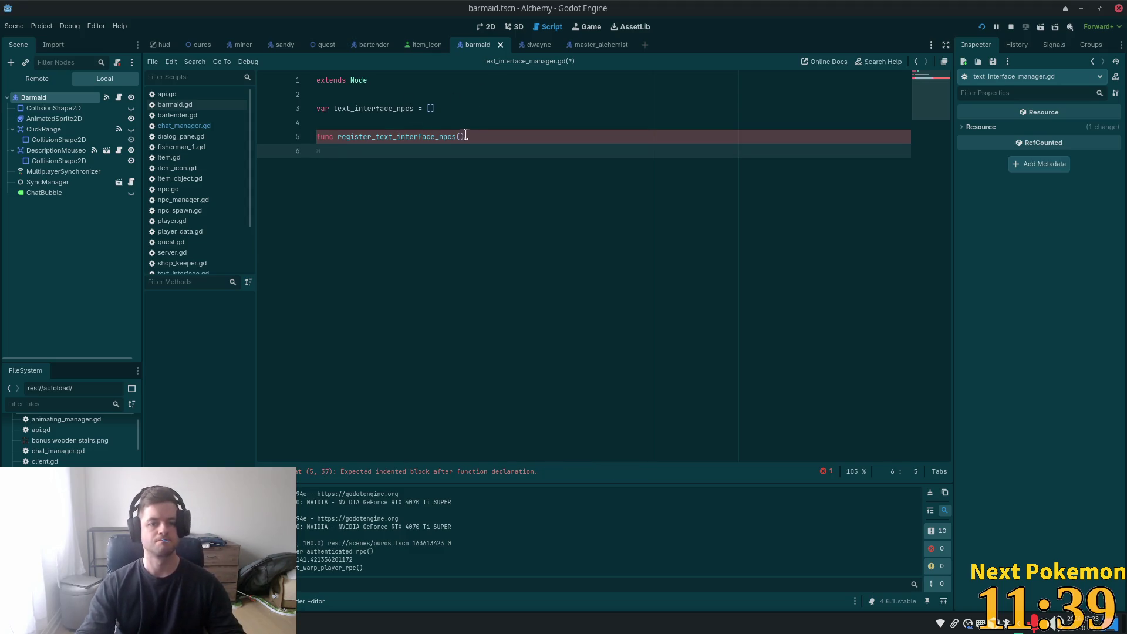
pyautogui.press('Left')
pyautogui.press('Left')
pyautogui.press('Left')
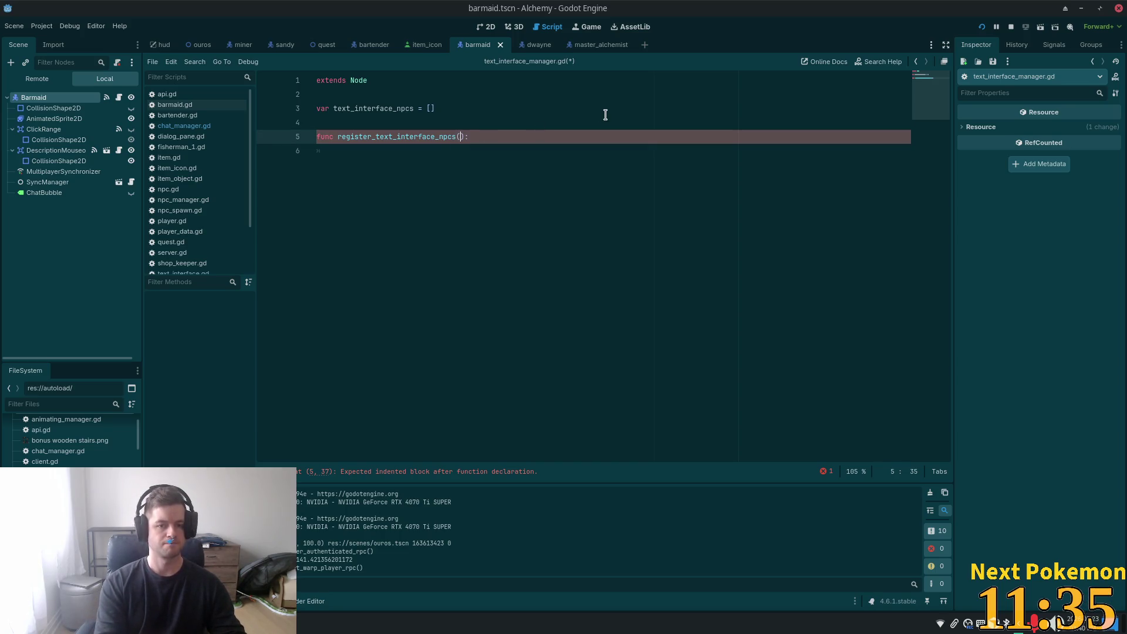
pyautogui.write('npc')
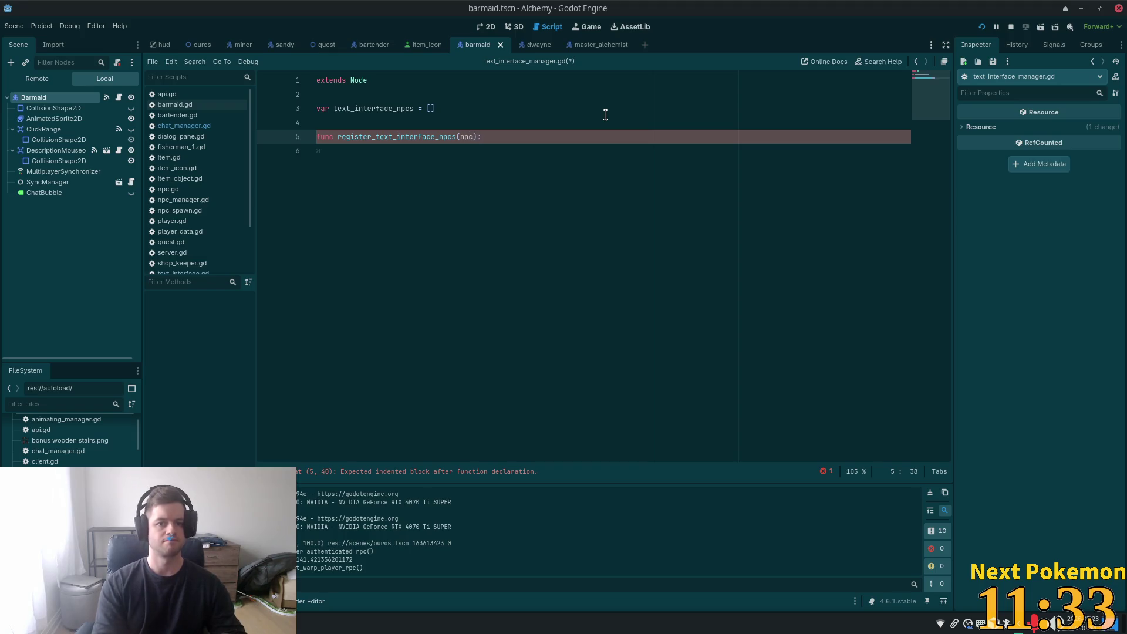
# - Write the body text_interface_npcs.append(npc) and add unindented blank lines after it
pyautogui.press('Down')
pyautogui.write('te')
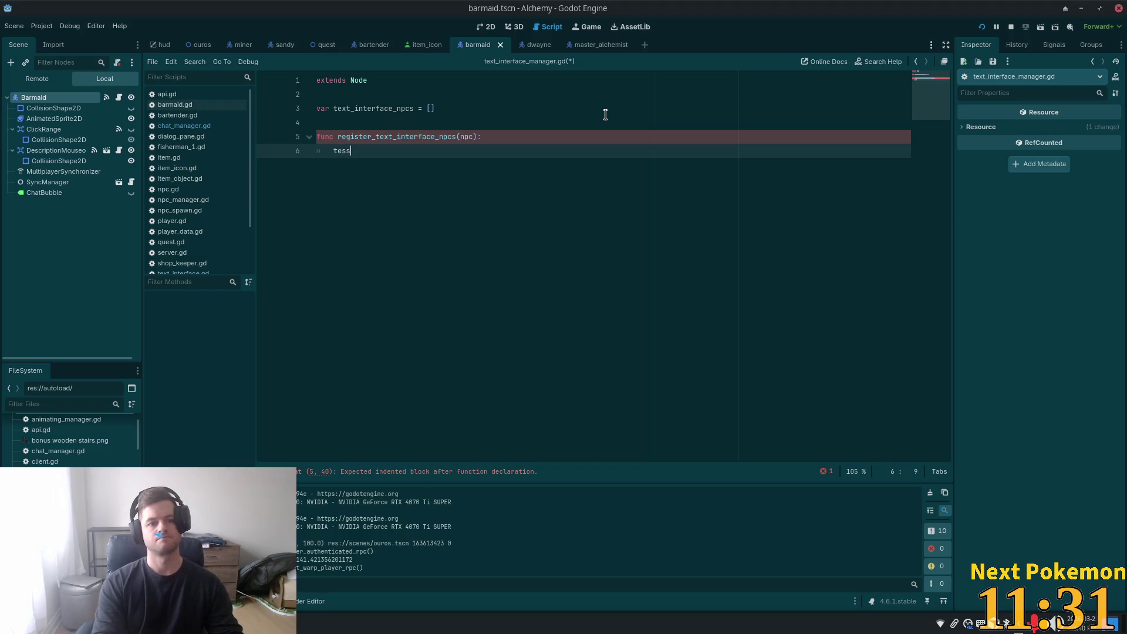
pyautogui.press('BackSpace')
pyautogui.press('BackSpace')
pyautogui.write('xt')
pyautogui.press('Return')
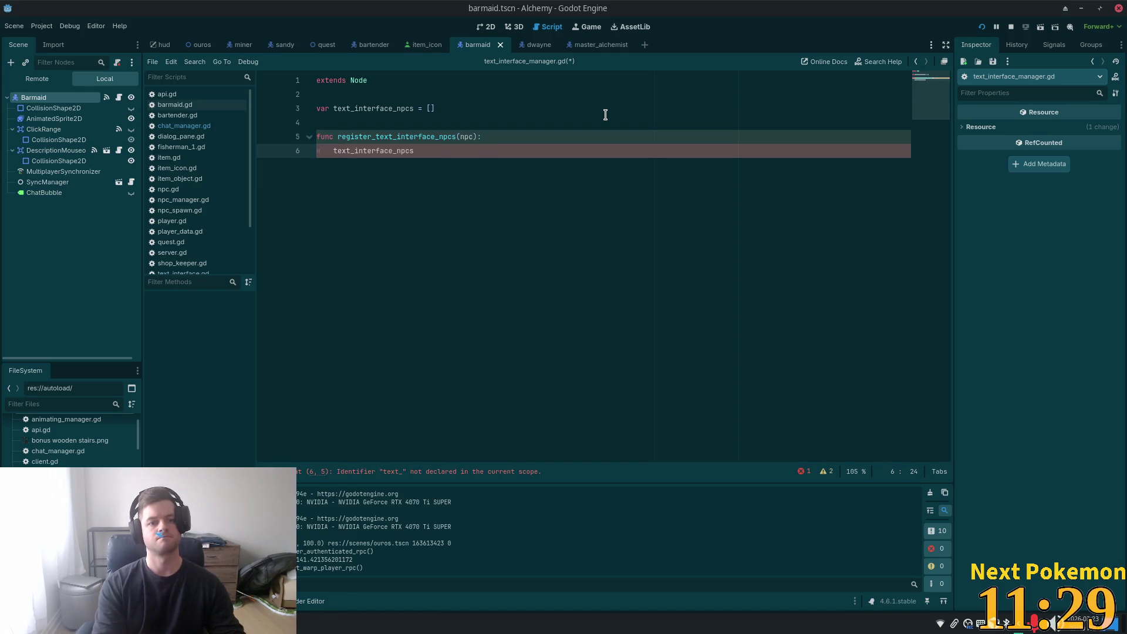
pyautogui.write('.app')
pyautogui.press('Return')
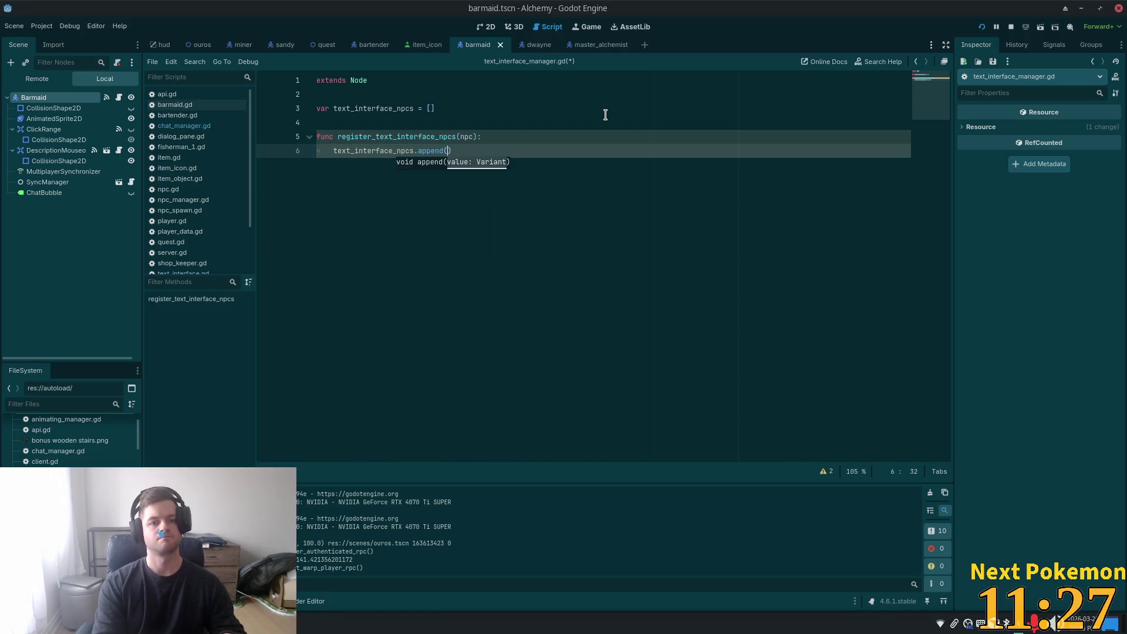
pyautogui.write('npc')
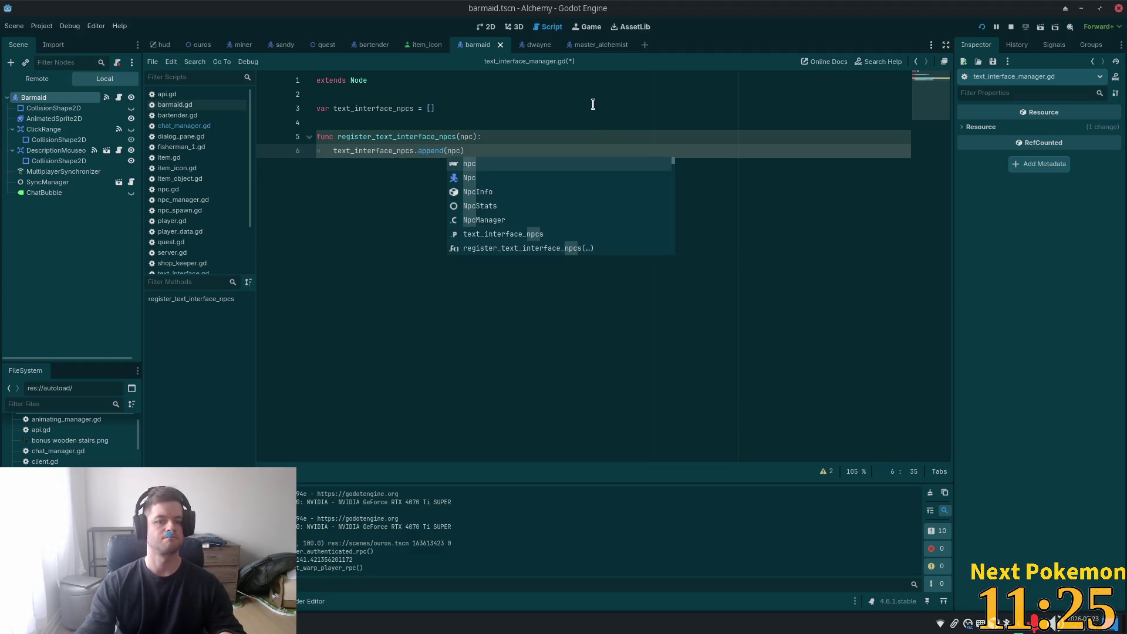
pyautogui.write(')')
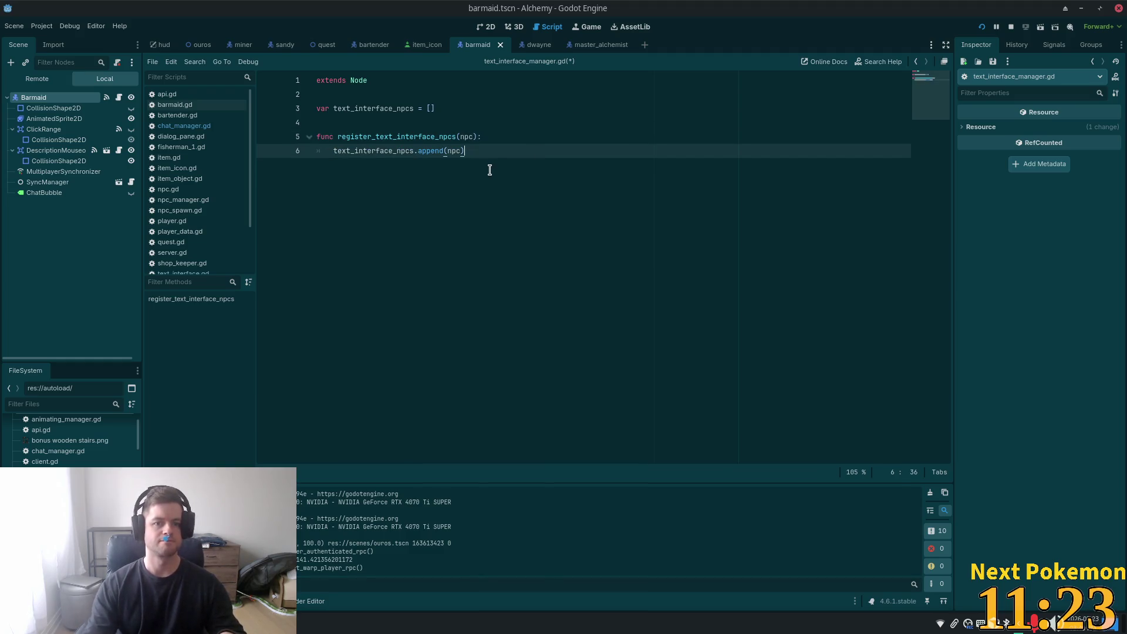
pyautogui.press('Return')
pyautogui.press('Return')
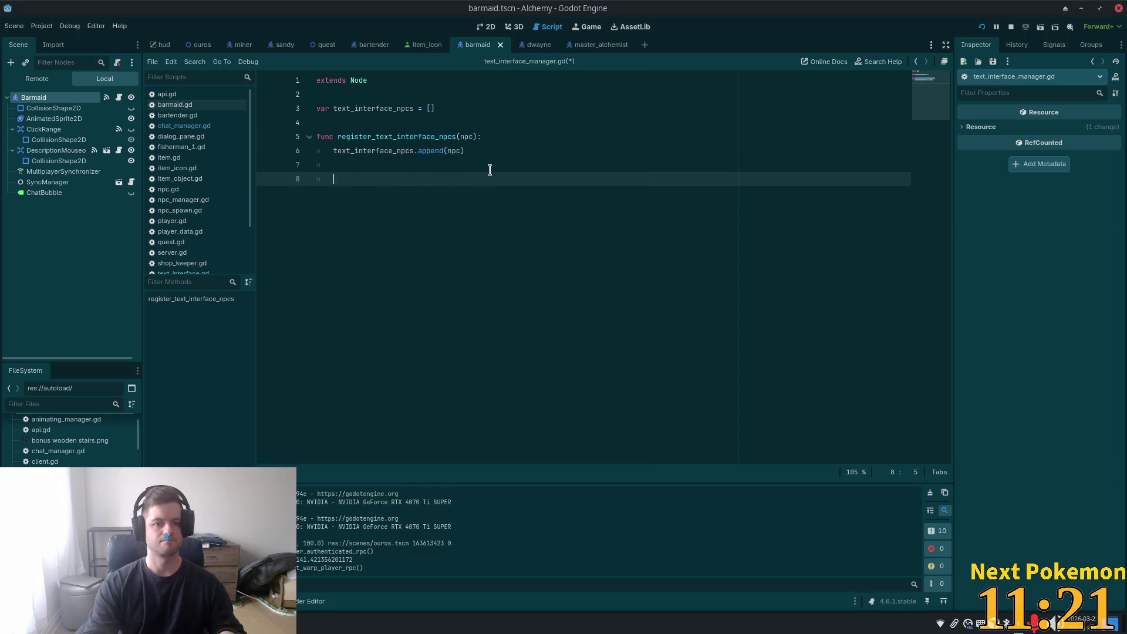
pyautogui.press('BackSpace')
pyautogui.press('BackSpace')
pyautogui.press('BackSpace')
pyautogui.press('Return')
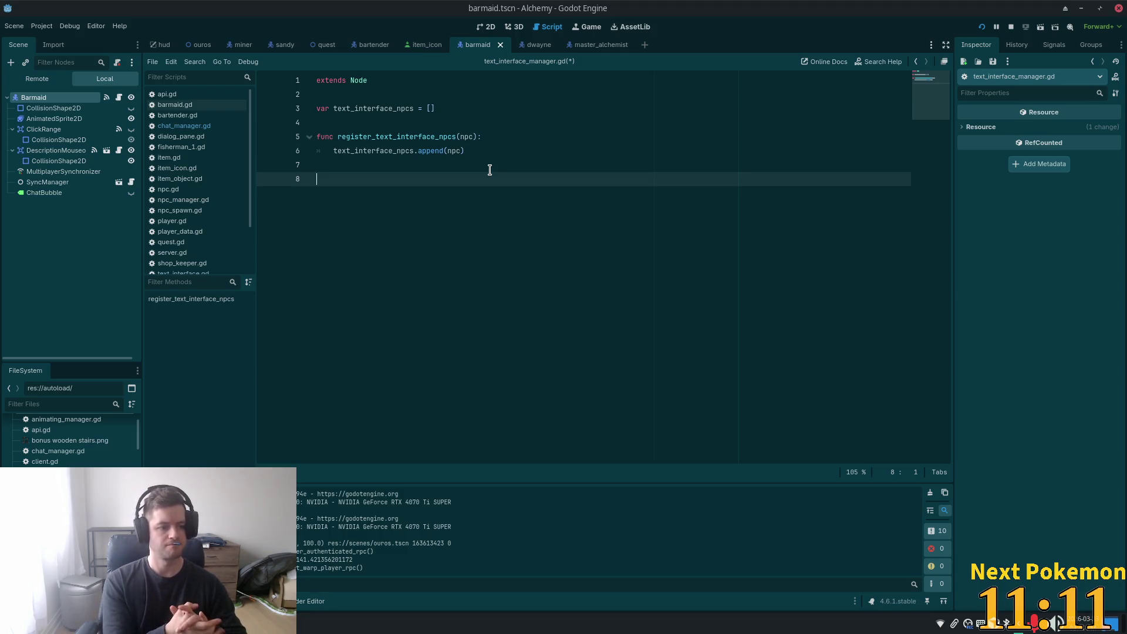
# - Type func is_closest_text_interface on line 8, replacing the autocompleted get_ start
pyautogui.write('func')
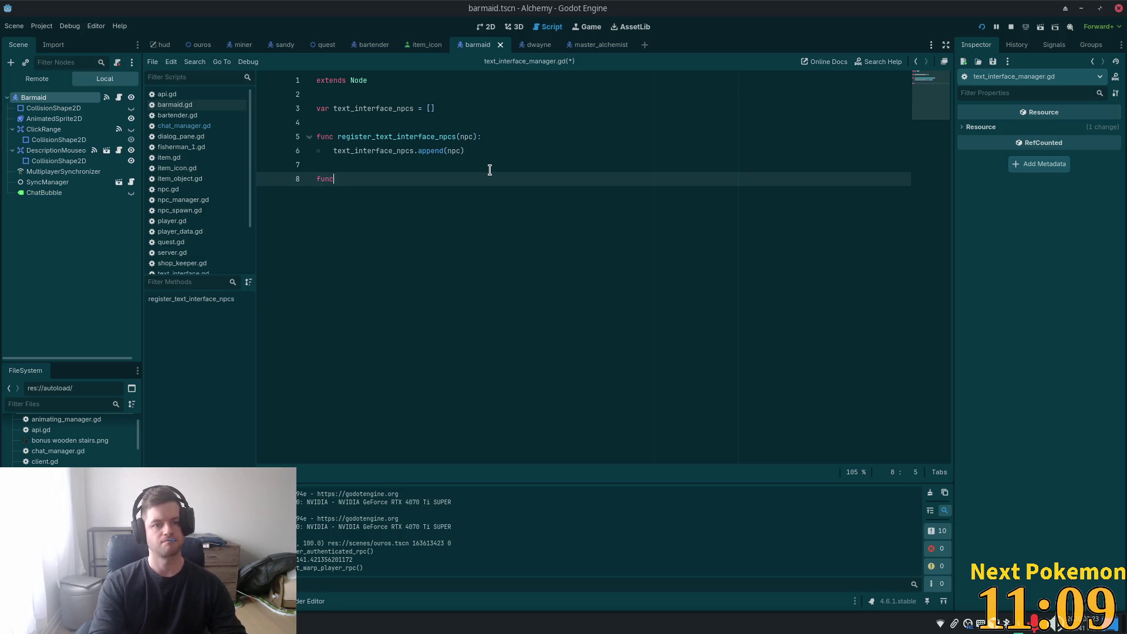
pyautogui.write(' get_')
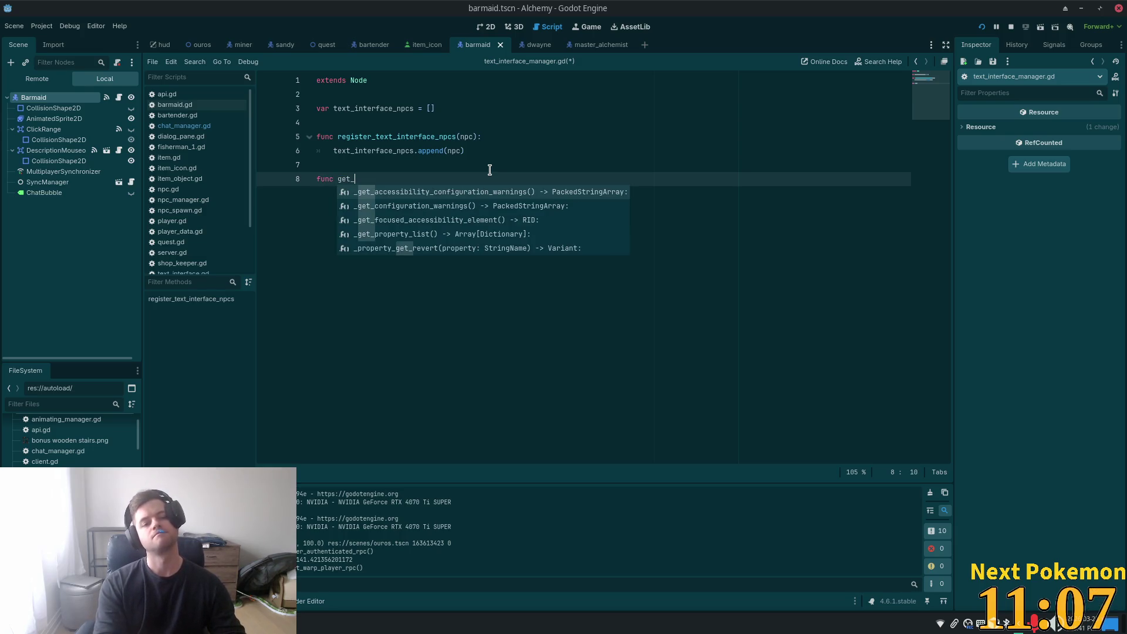
pyautogui.press('BackSpace')
pyautogui.press('BackSpace')
pyautogui.press('BackSpace')
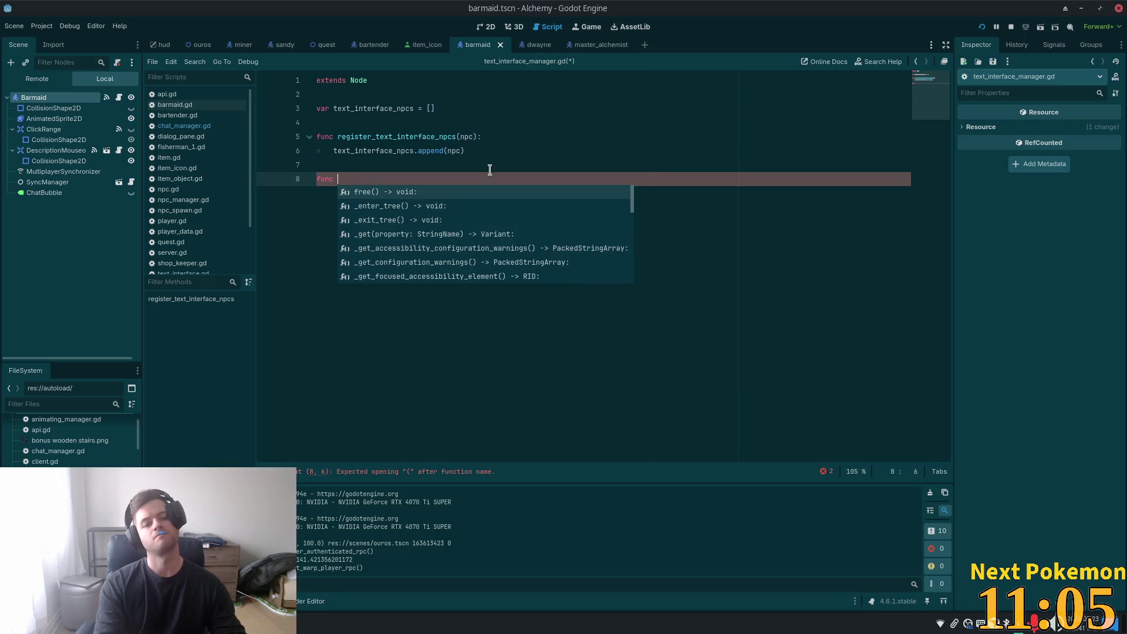
pyautogui.write('is_closest')
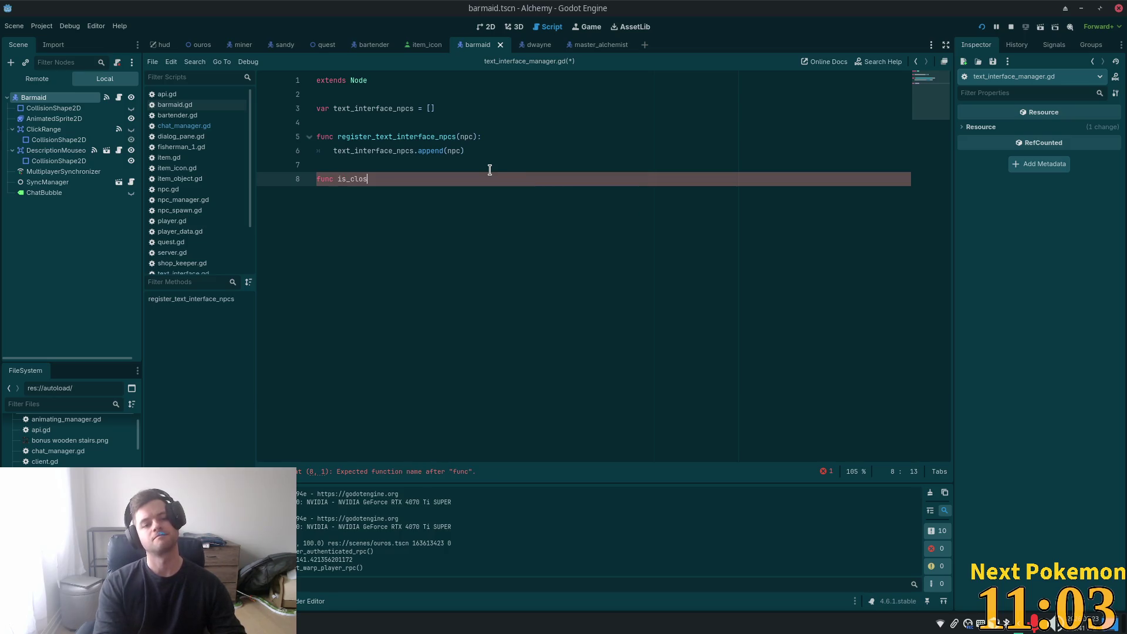
pyautogui.write('_te')
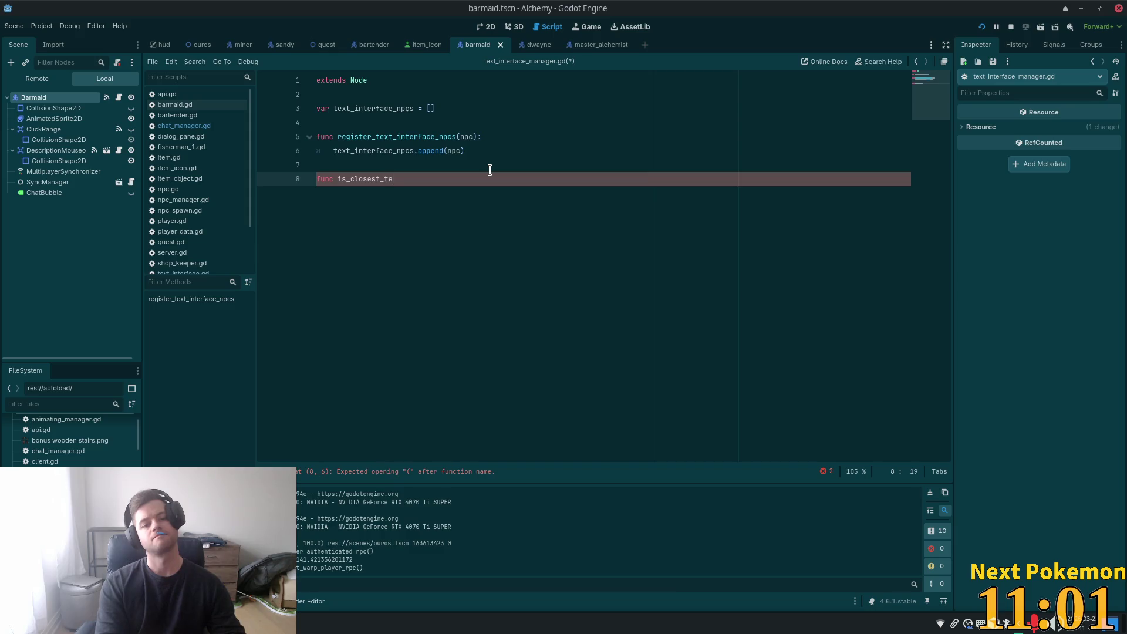
pyautogui.write('xt_inte')
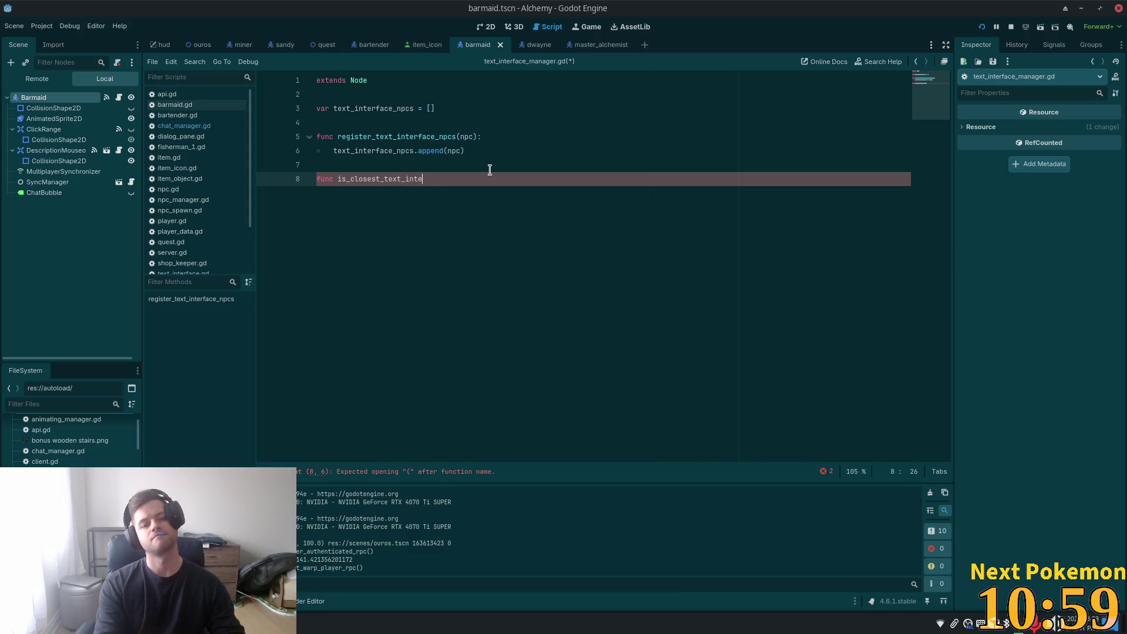
pyautogui.write('rface')
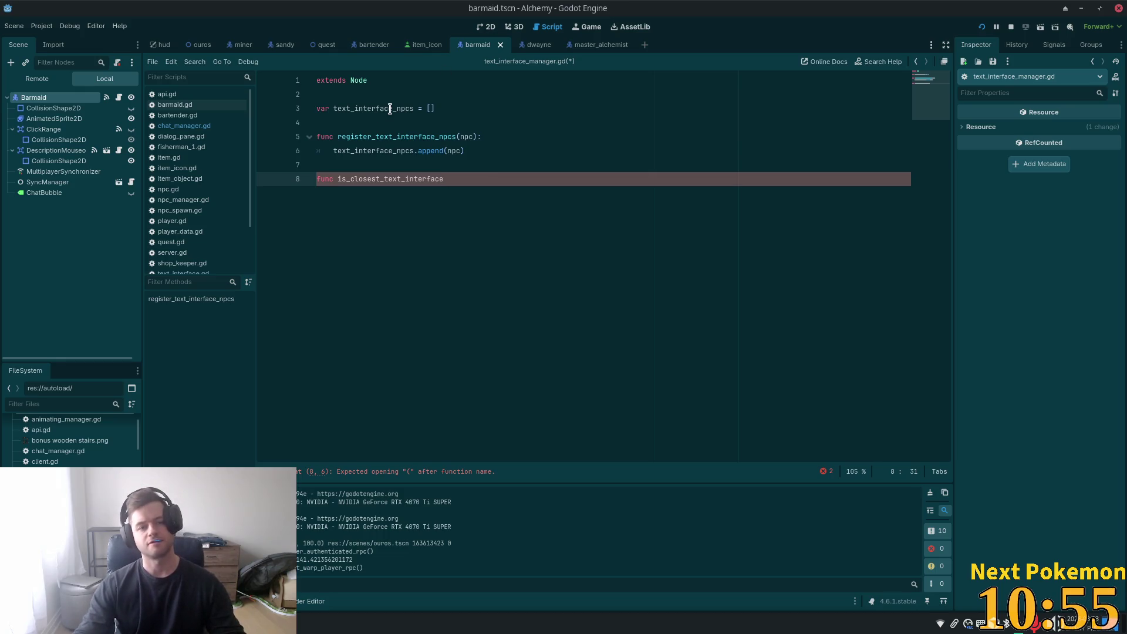
pyautogui.click(414, 109)
# - Delete _npcs from the array name, the register function name, and the append call
pyautogui.moveTo(415, 108); pyautogui.dragTo(399, 109)
pyautogui.press('BackSpace')
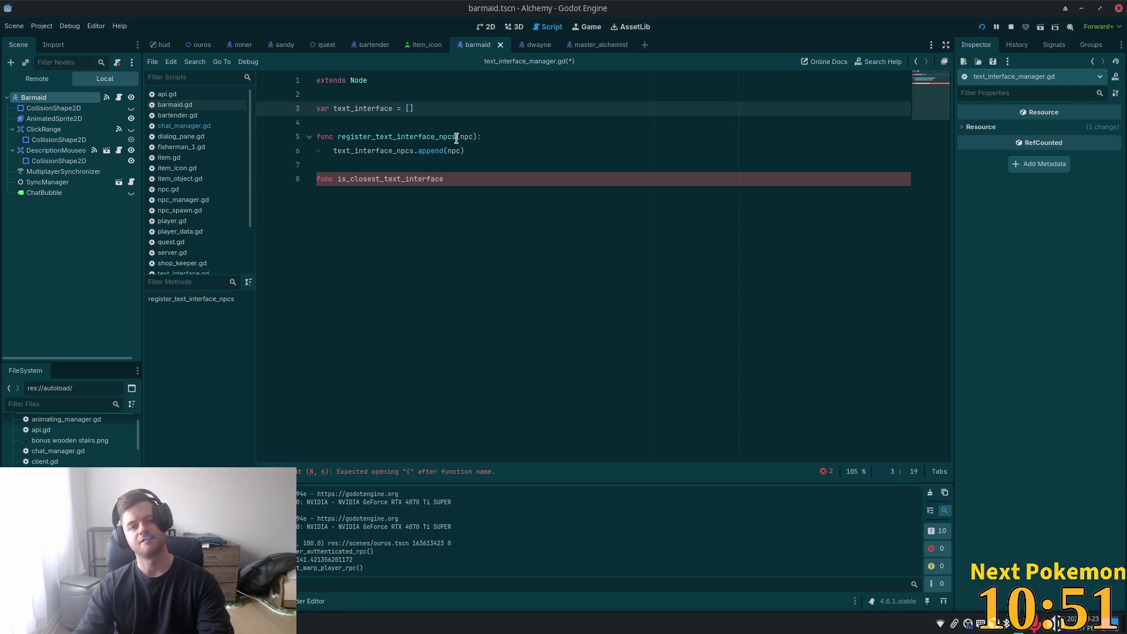
pyautogui.moveTo(457, 138); pyautogui.dragTo(436, 138)
pyautogui.press('BackSpace')
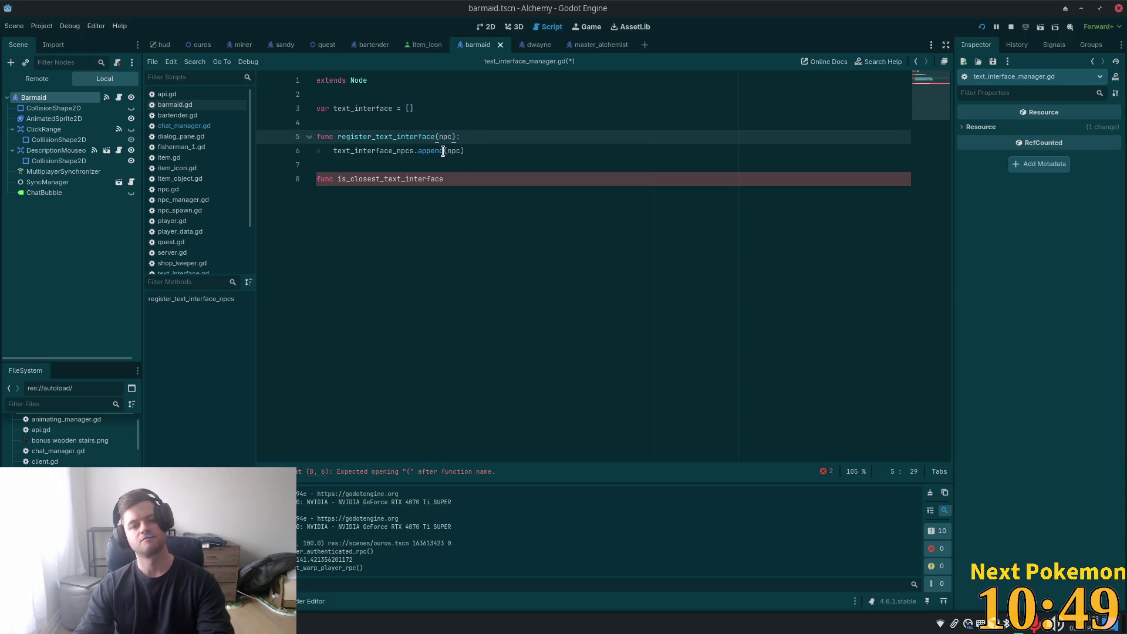
pyautogui.doubleClick(406, 152)
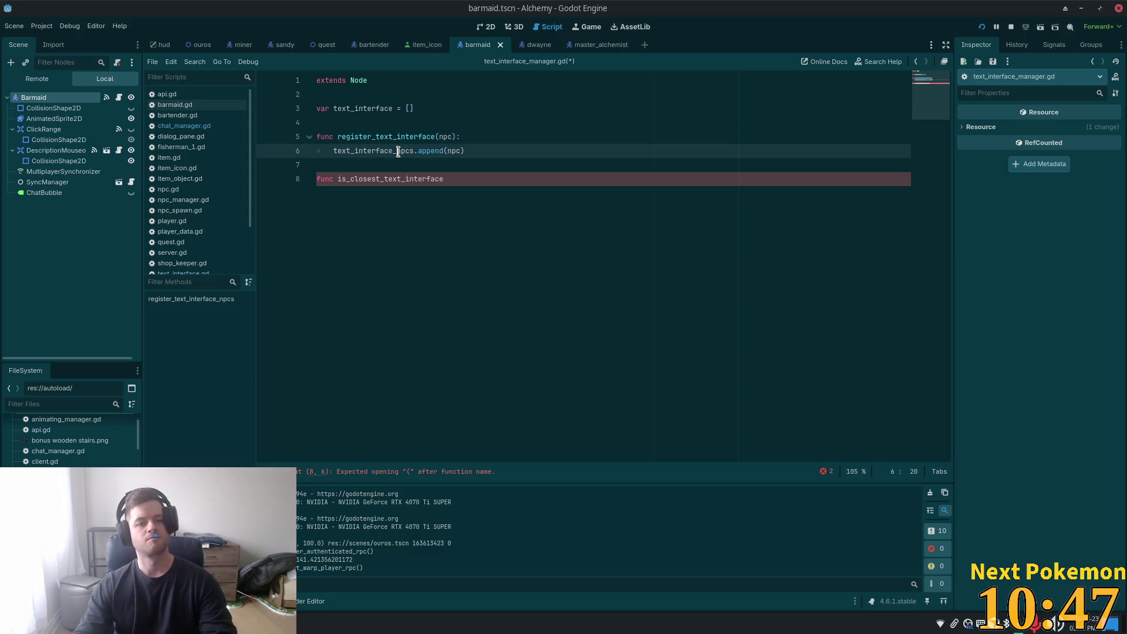
pyautogui.moveTo(397, 152); pyautogui.dragTo(412, 151)
pyautogui.press('BackSpace')
pyautogui.press('BackSpace')
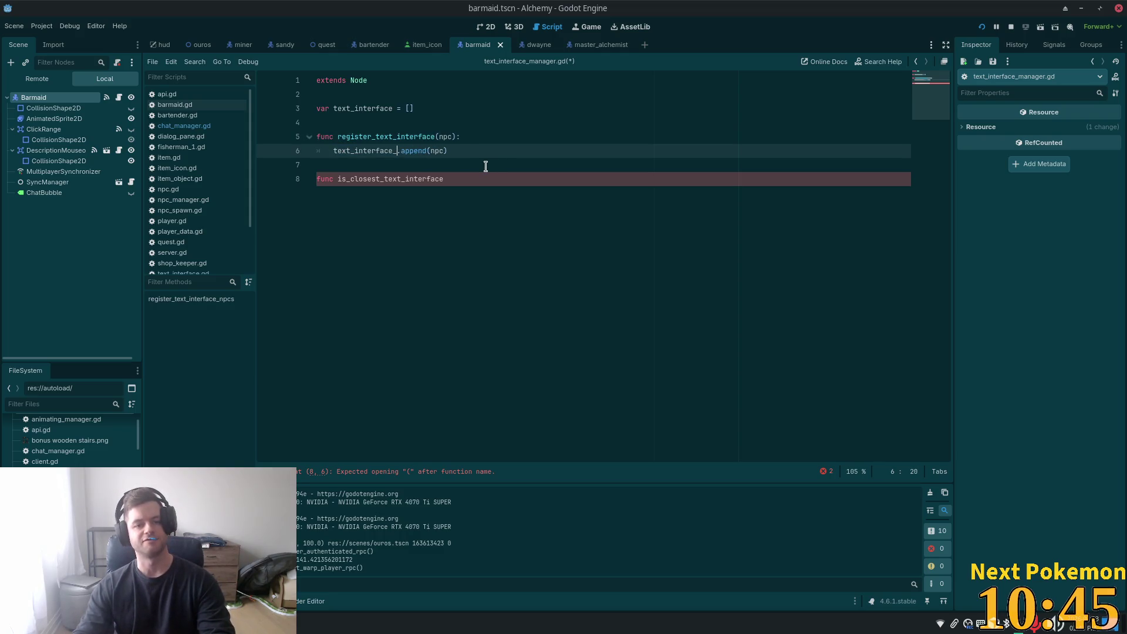
pyautogui.click(481, 168)
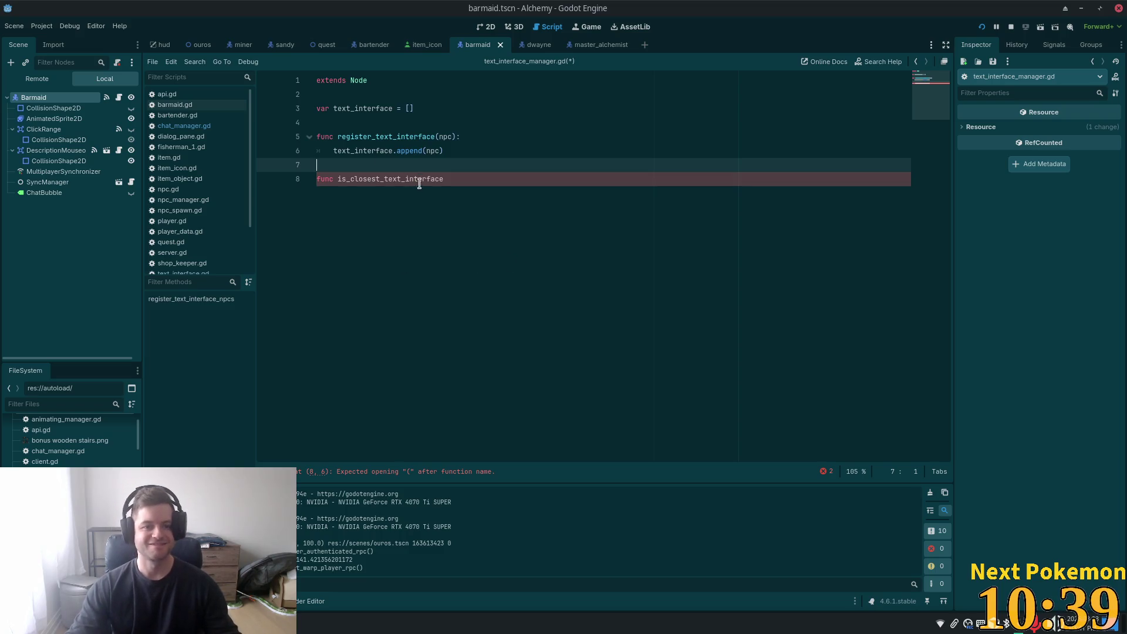
# - Finish the is_closest_text_interface header with an npc parameter and save the script
pyautogui.click(471, 200)
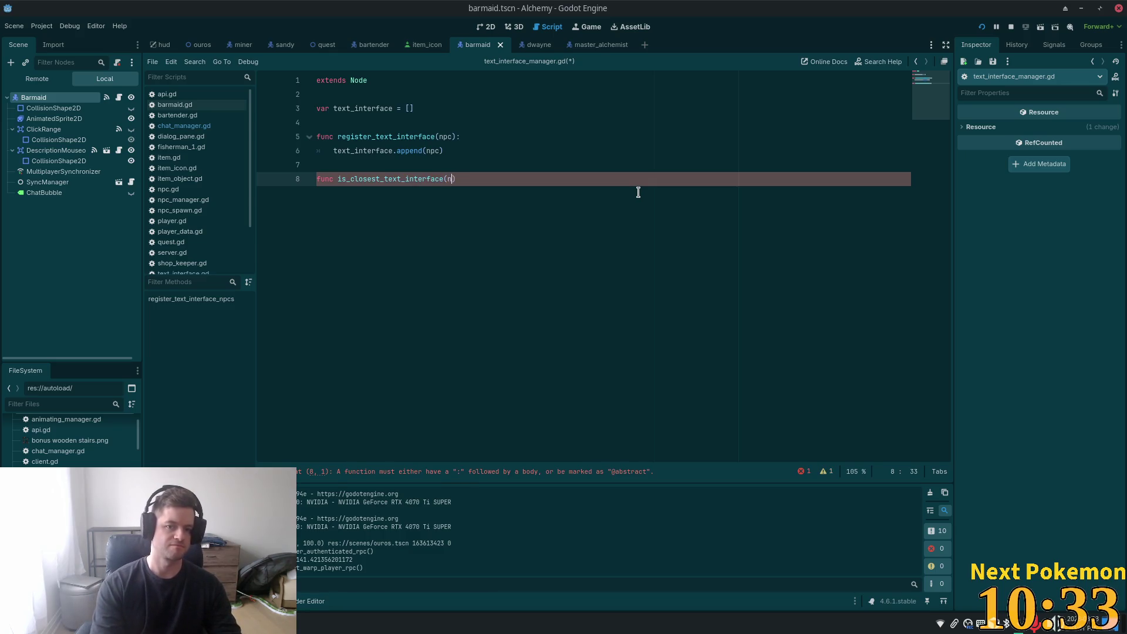
pyautogui.write('pc')
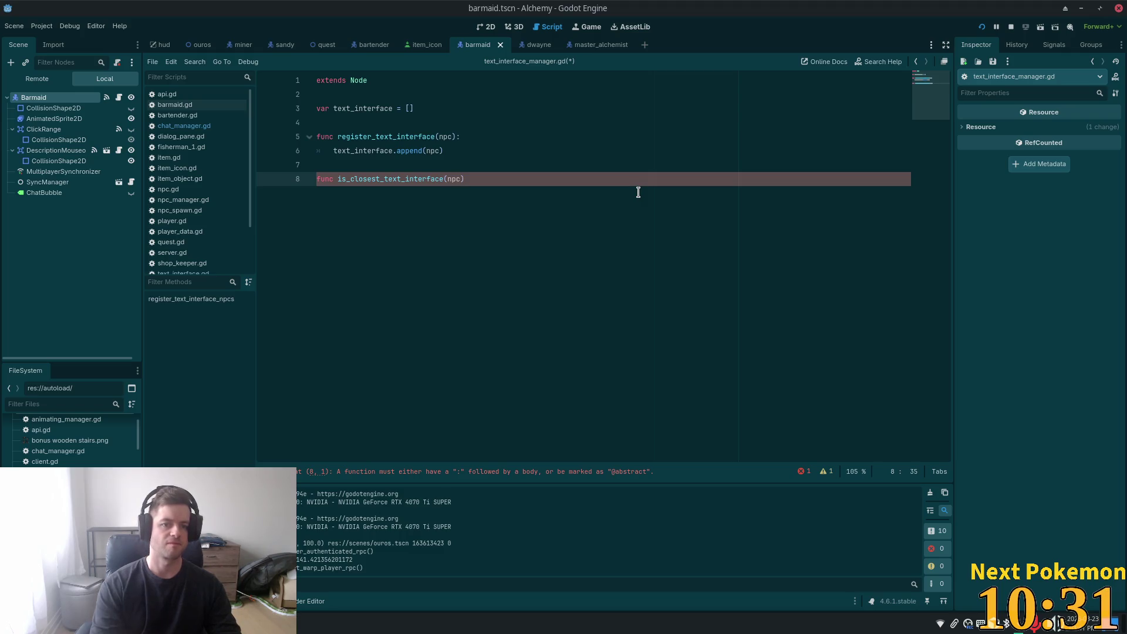
pyautogui.write(')')
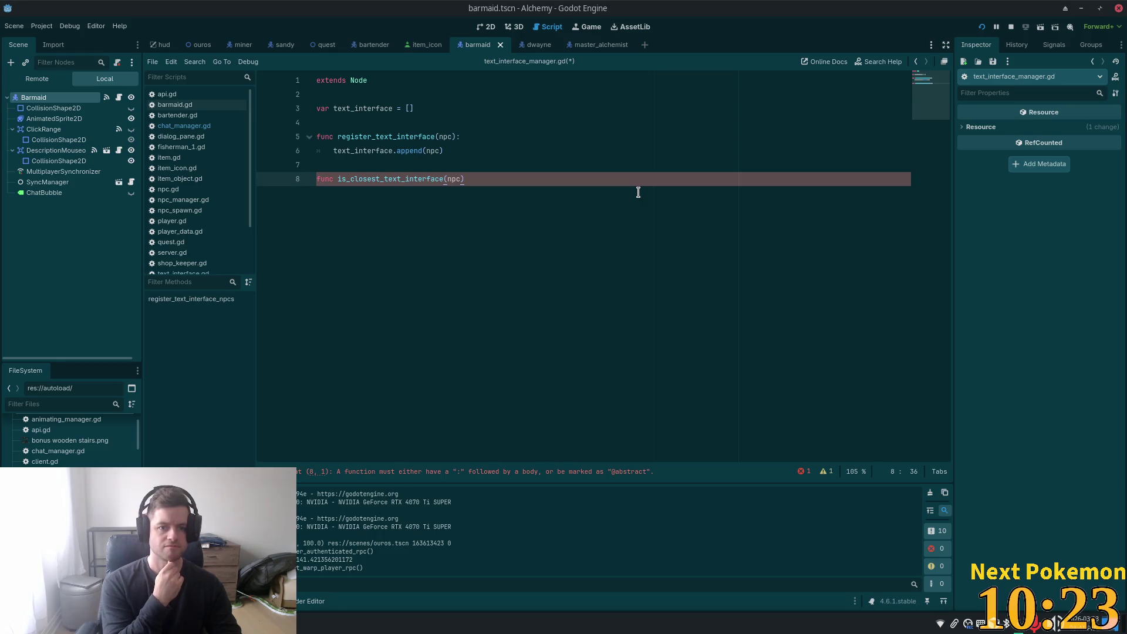
pyautogui.press('Return')
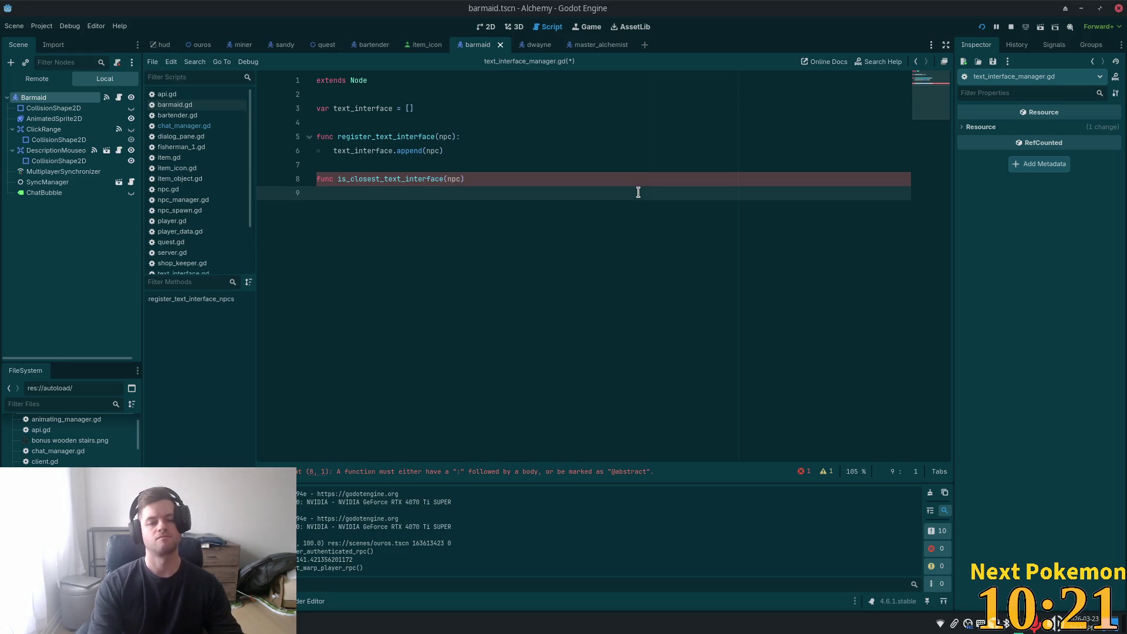
pyautogui.hotkey('ctrl', 's')
# - Search Quick Open for text_interface, cancel it, and switch over to Cursor
pyautogui.click(673, 136)
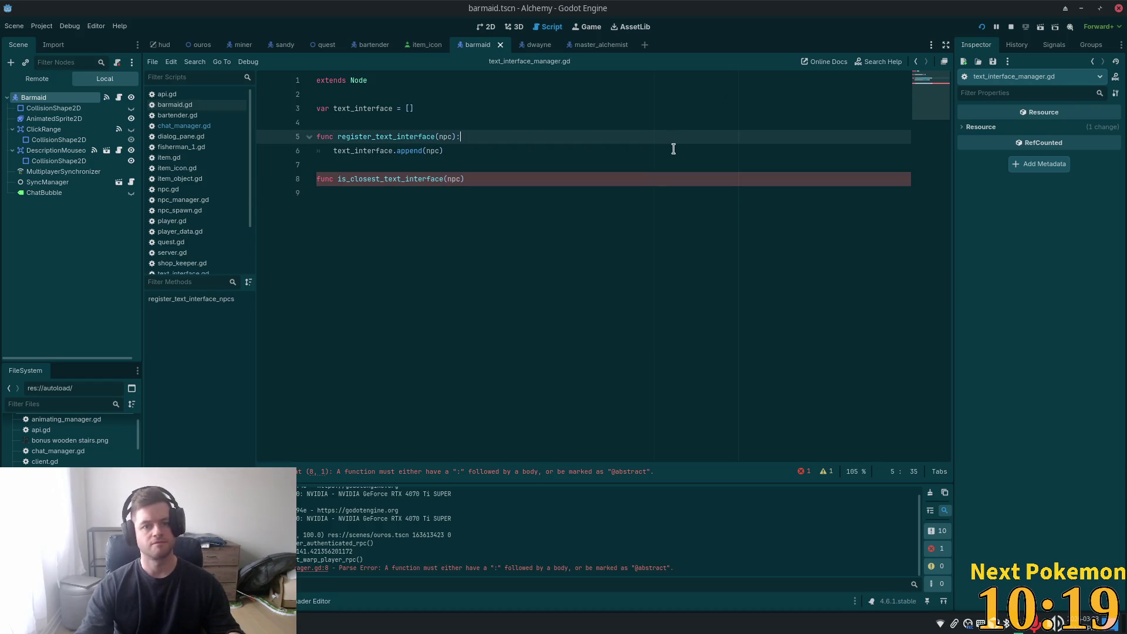
pyautogui.hotkey('alt', 'Tab')
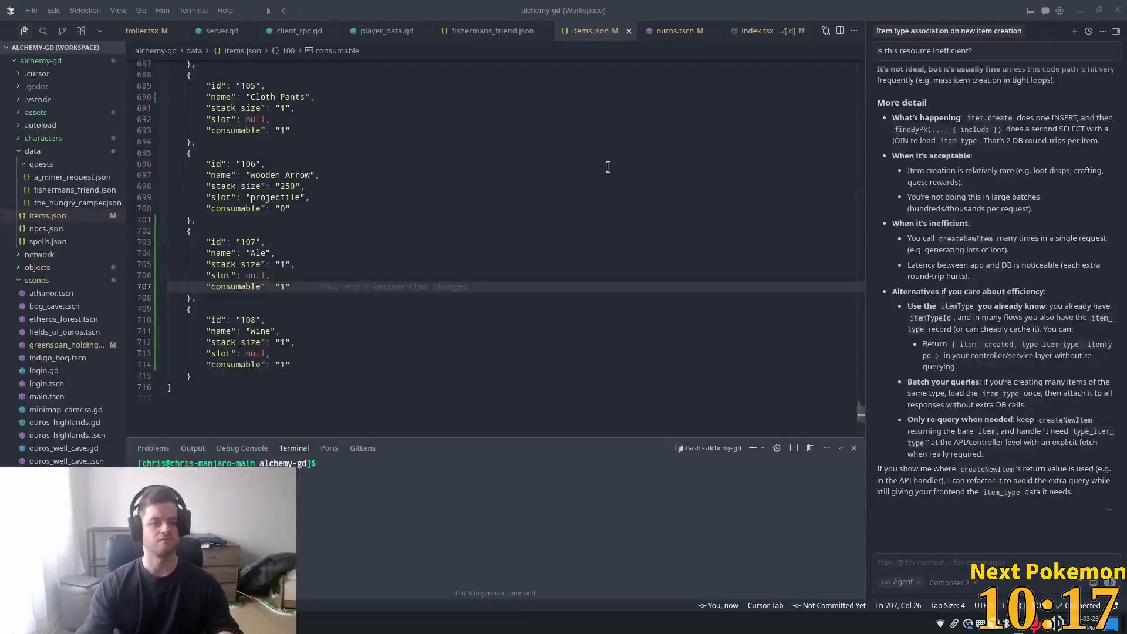
pyautogui.hotkey('alt', 'Tab')
pyautogui.hotkey('shift', 'alt', 'o')
pyautogui.write('text_interface(npc):')
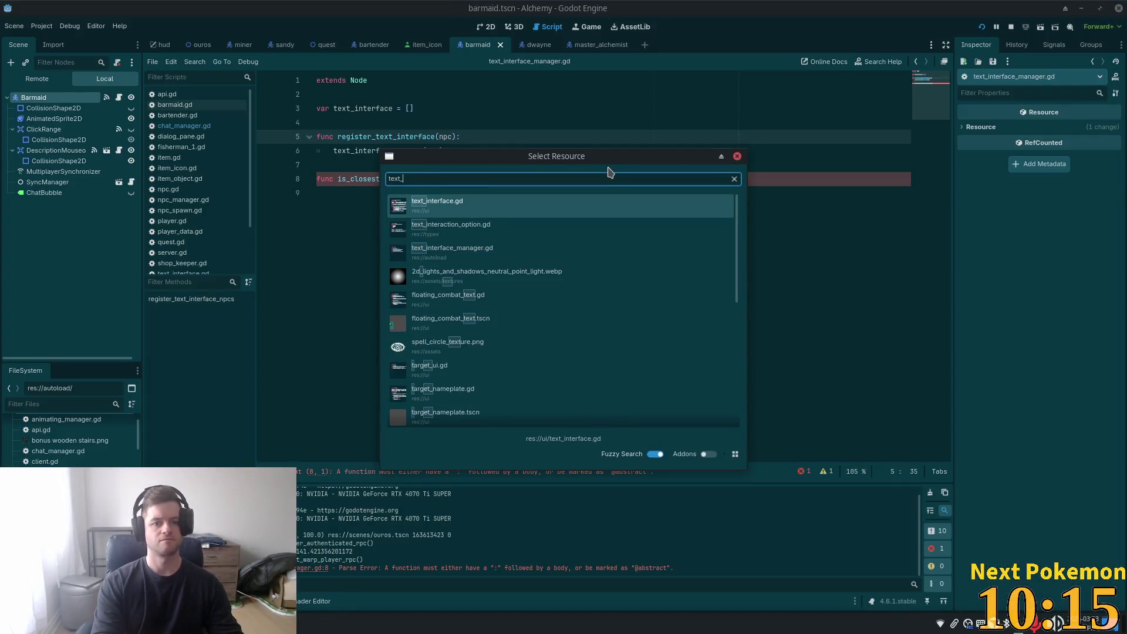
pyautogui.press('Escape')
pyautogui.click(597, 147)
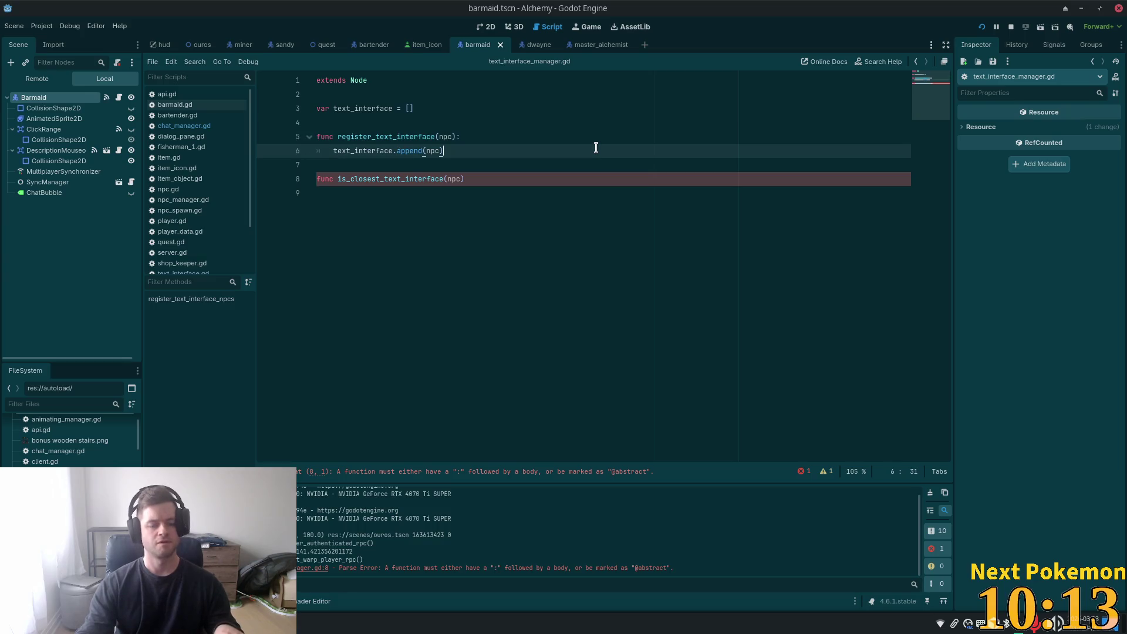
pyautogui.hotkey('alt', 'Tab')
pyautogui.moveTo(632, 108)
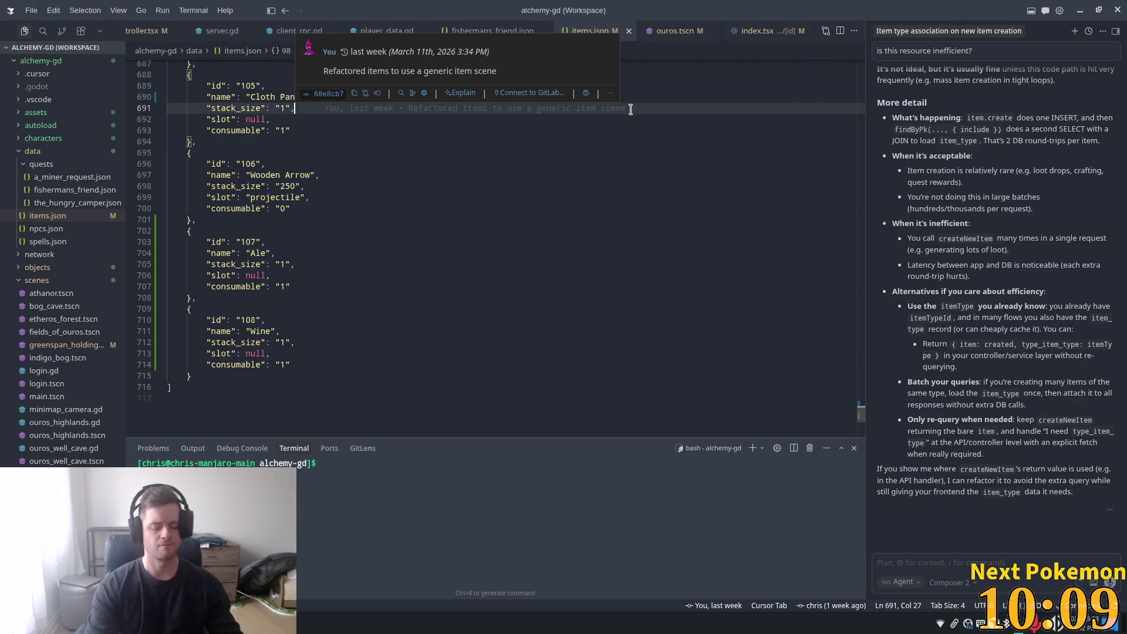
# - Open text_interface_manager.gd in Cursor through the quick file search
pyautogui.hotkey('ctrl', 'p')
pyautogui.write('text_in')
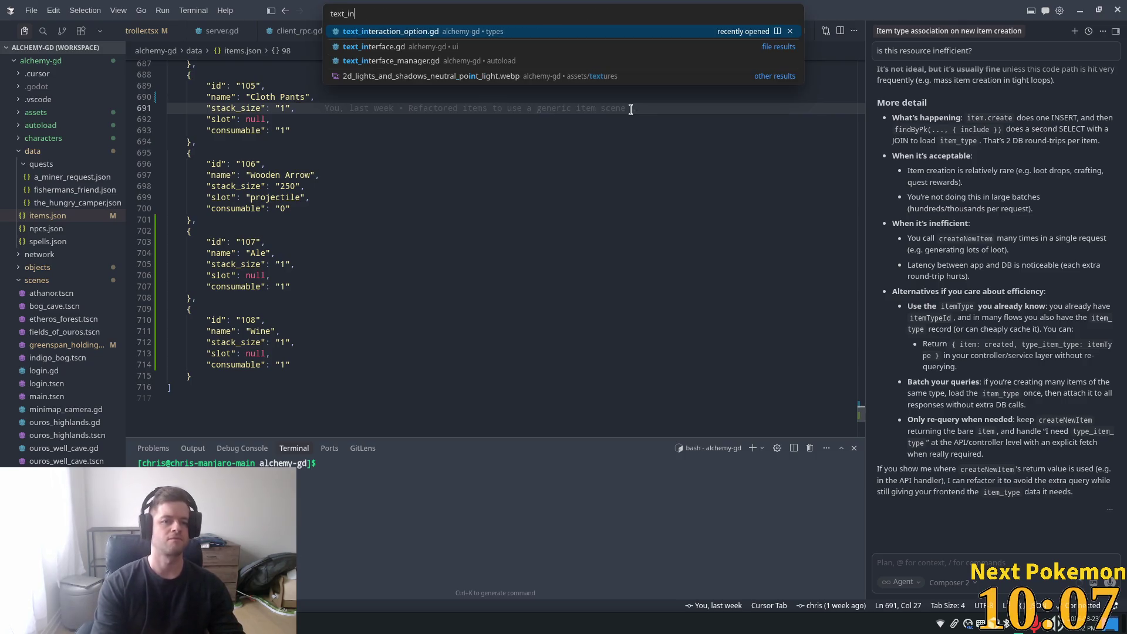
pyautogui.write('terfa')
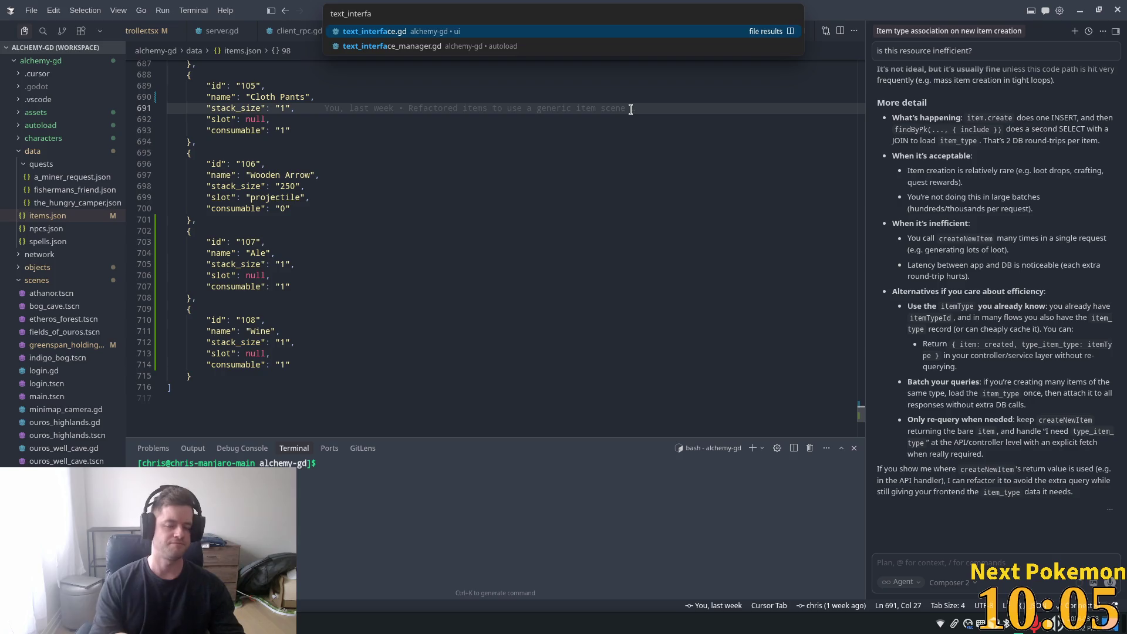
pyautogui.press('Down')
pyautogui.press('Return')
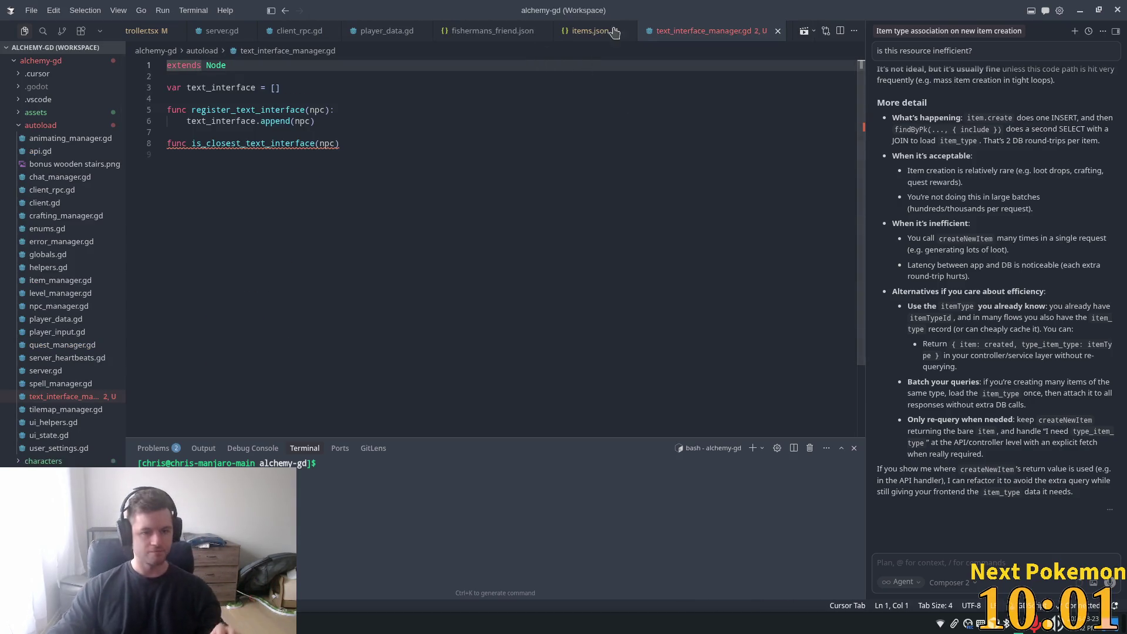
# - Add a for loop over text_interface with an if text_interface check inside is_closest_text_interface
pyautogui.click(241, 203)
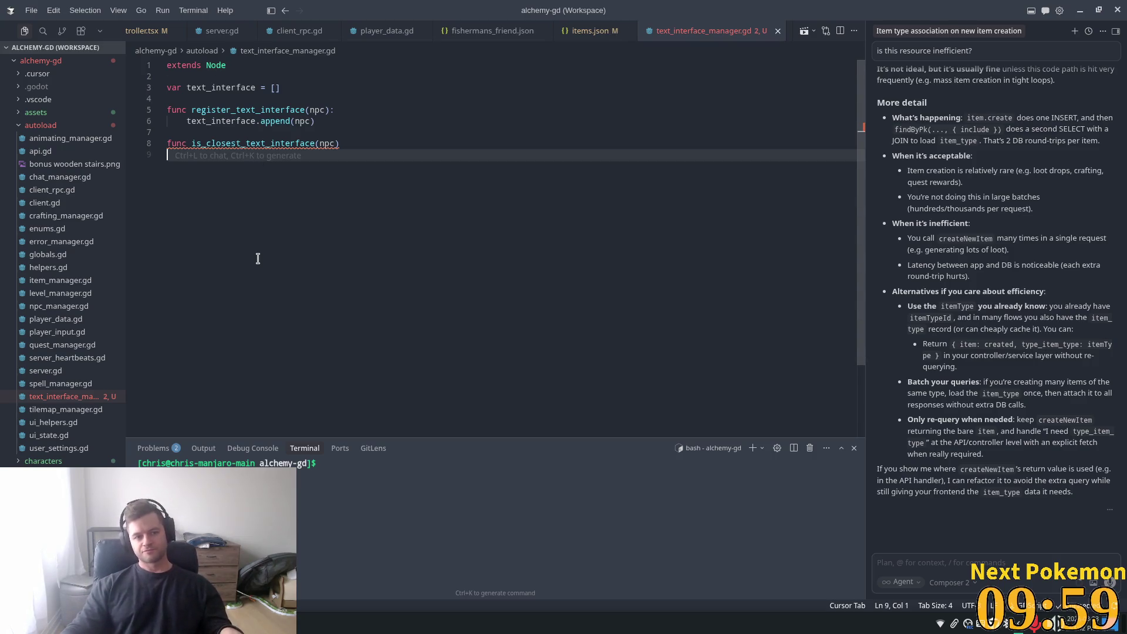
pyautogui.press('Tab')
pyautogui.write('for')
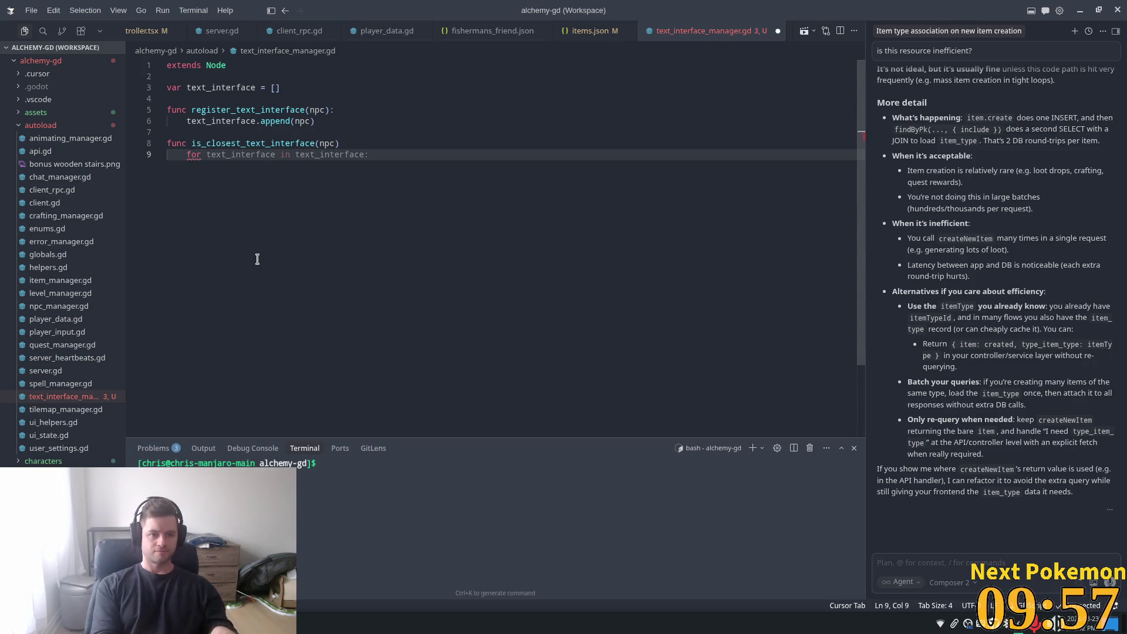
pyautogui.press('Tab')
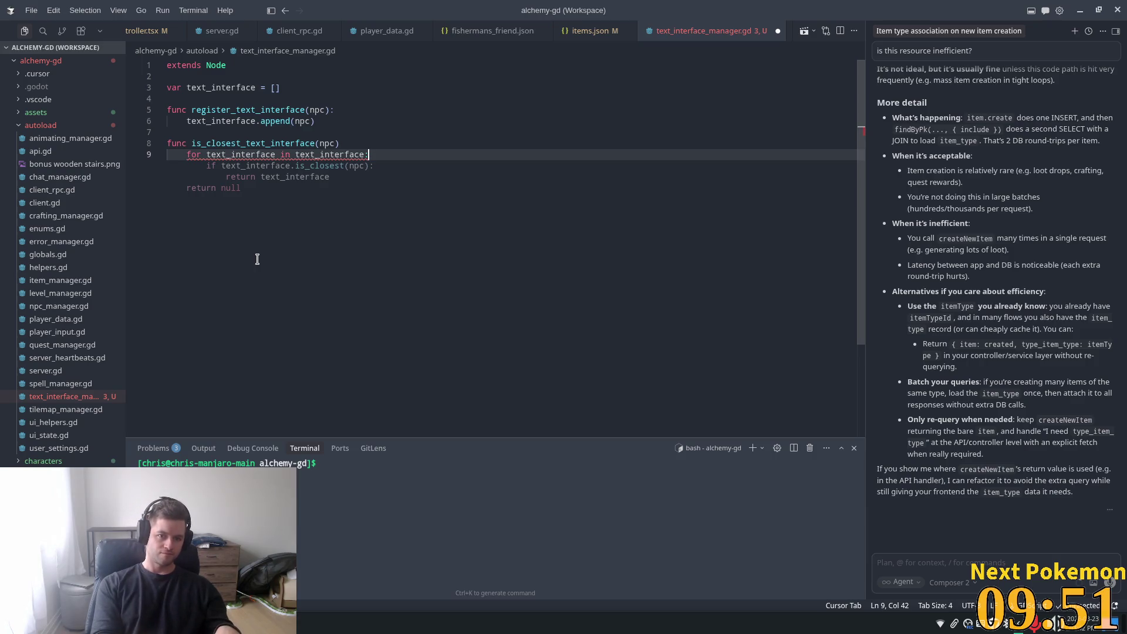
pyautogui.press('Return')
pyautogui.write('if te')
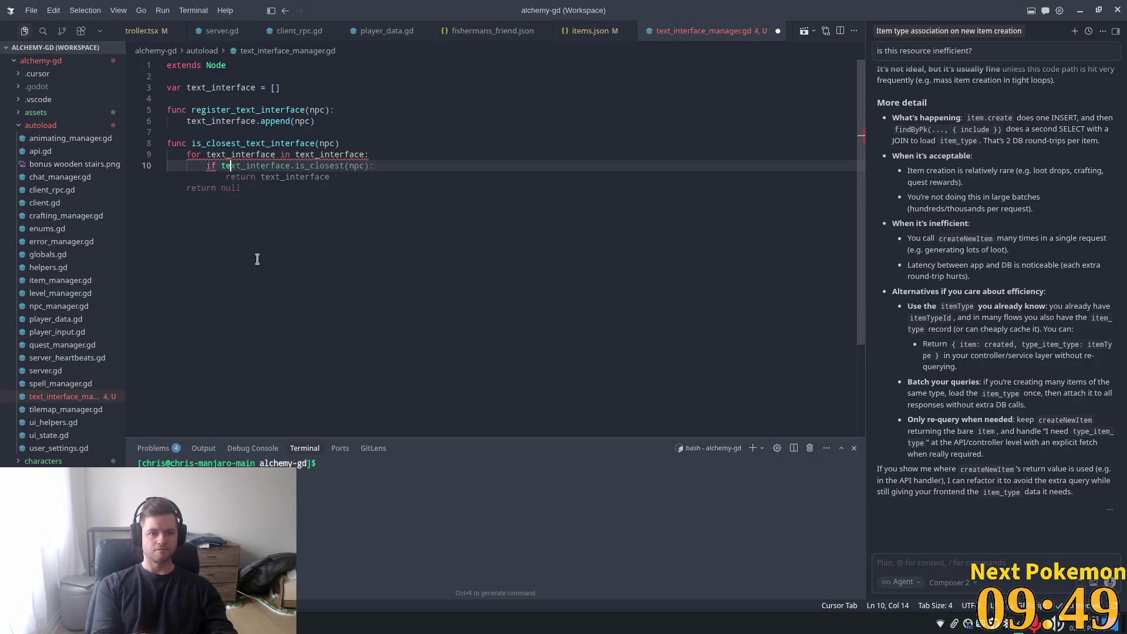
pyautogui.write('xt_inter')
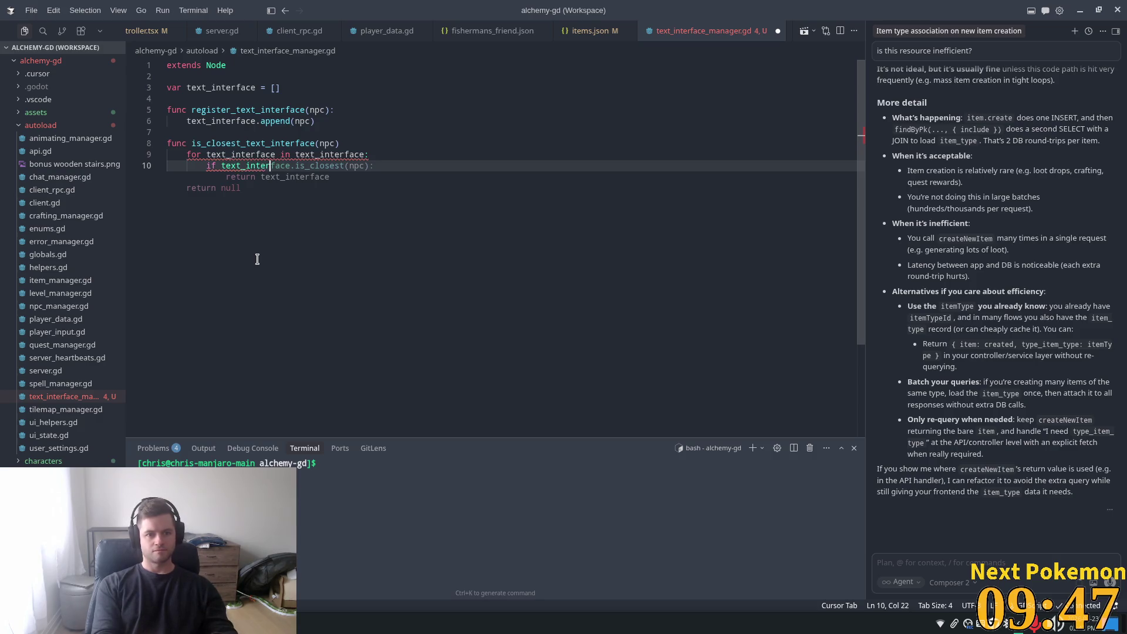
pyautogui.write('face')
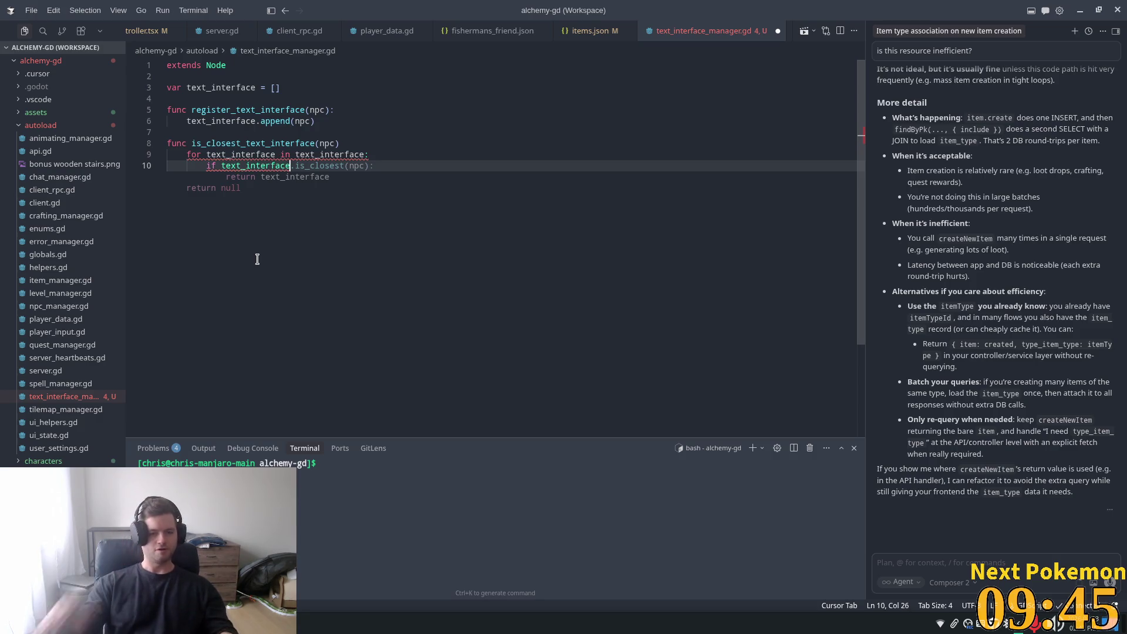
pyautogui.moveTo(232, 162)
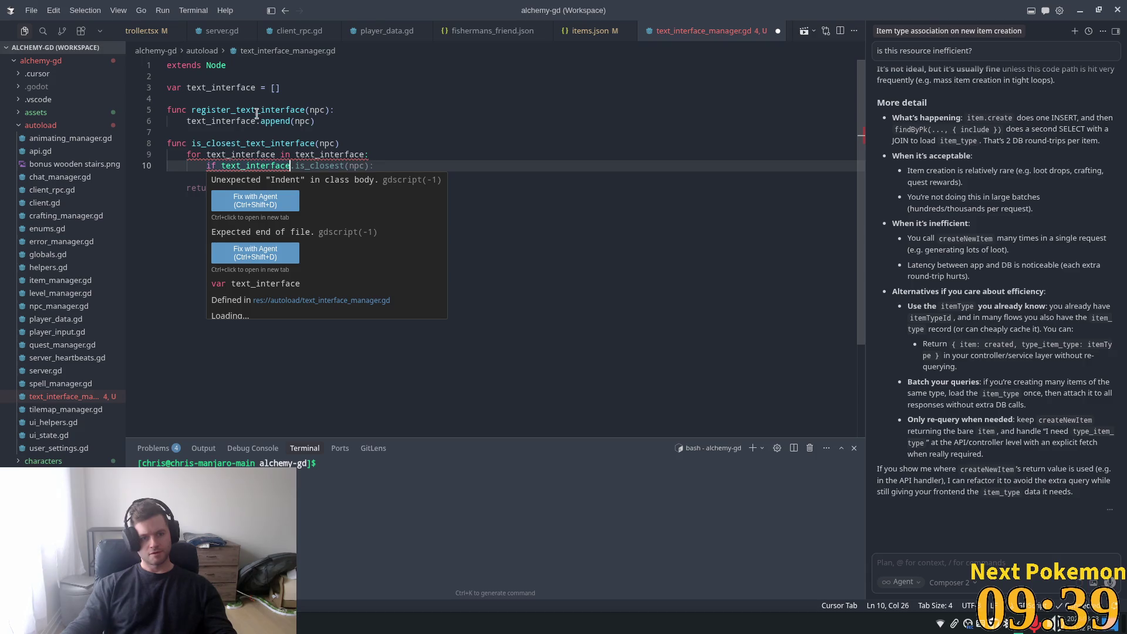
pyautogui.press('Tab')
# - Rename the array to text_interfaces without a type annotation in the declaration and append lines
pyautogui.click(348, 154)
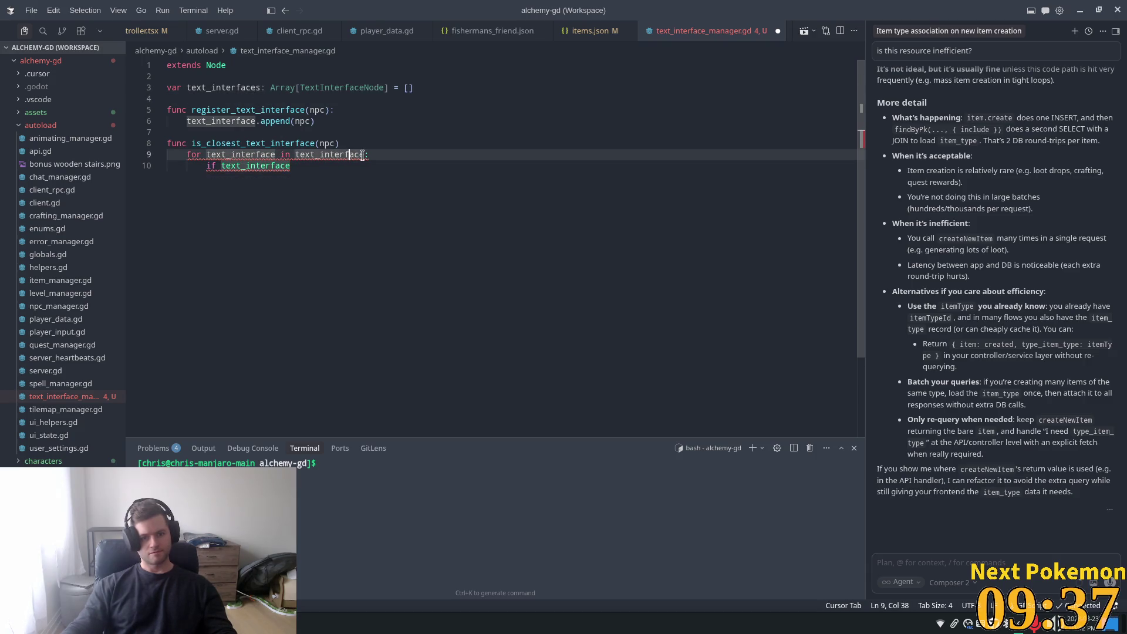
pyautogui.press('Tab')
pyautogui.click(256, 121)
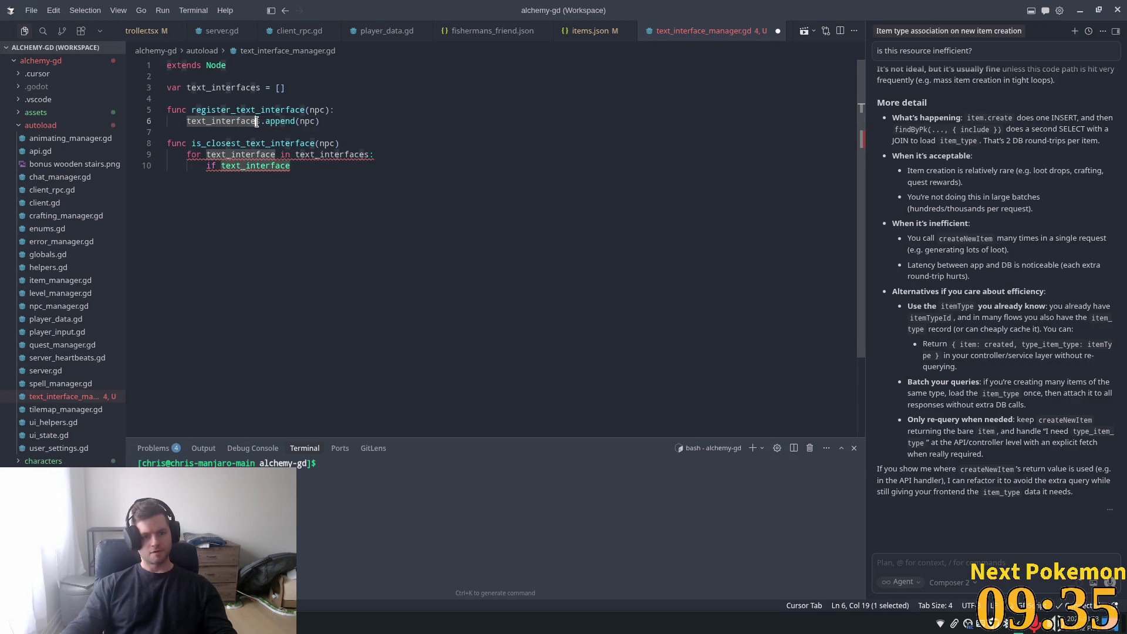
pyautogui.write('s')
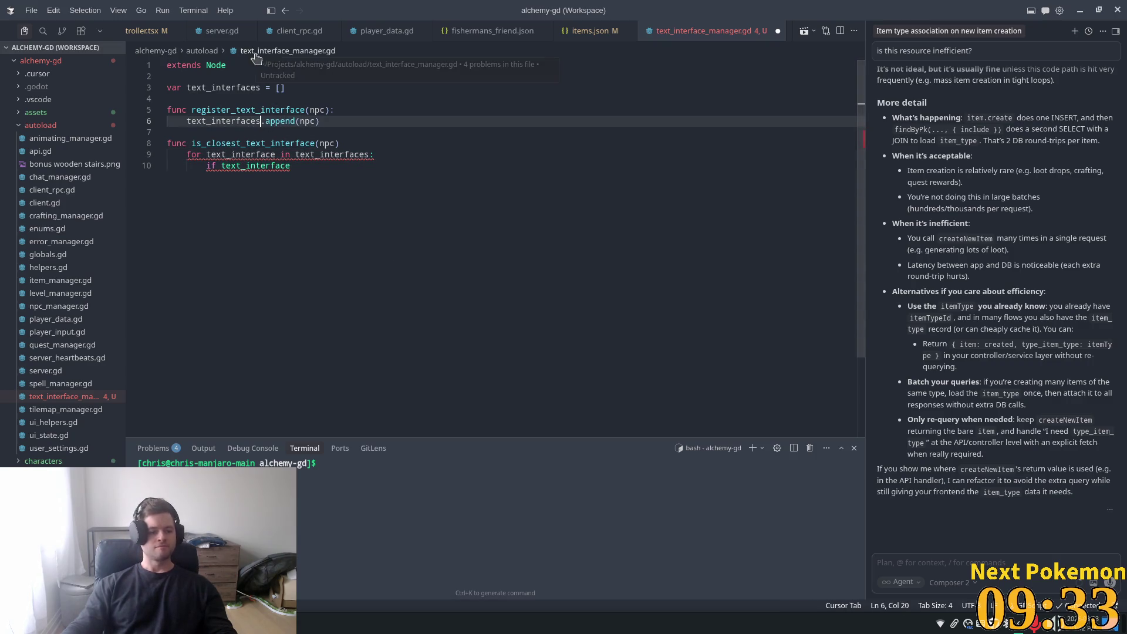
# - Change the if condition to text_interface.position.distance_to and open a line below the header
pyautogui.click(315, 165)
pyautogui.hotkey('ctrl', 'shift', 'Left')
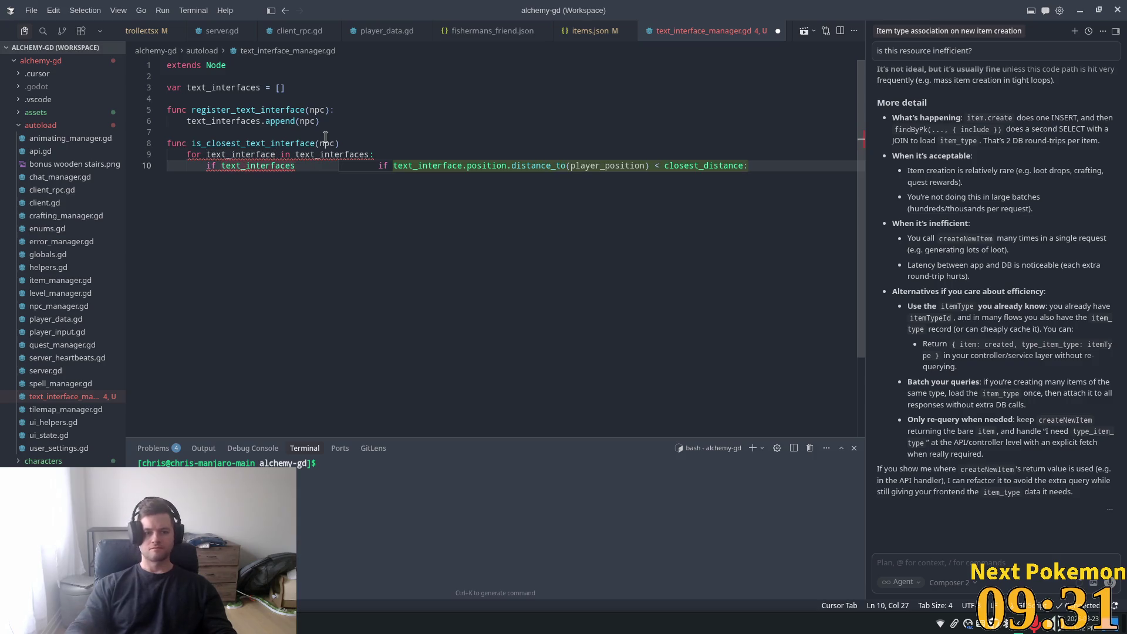
pyautogui.write('text_')
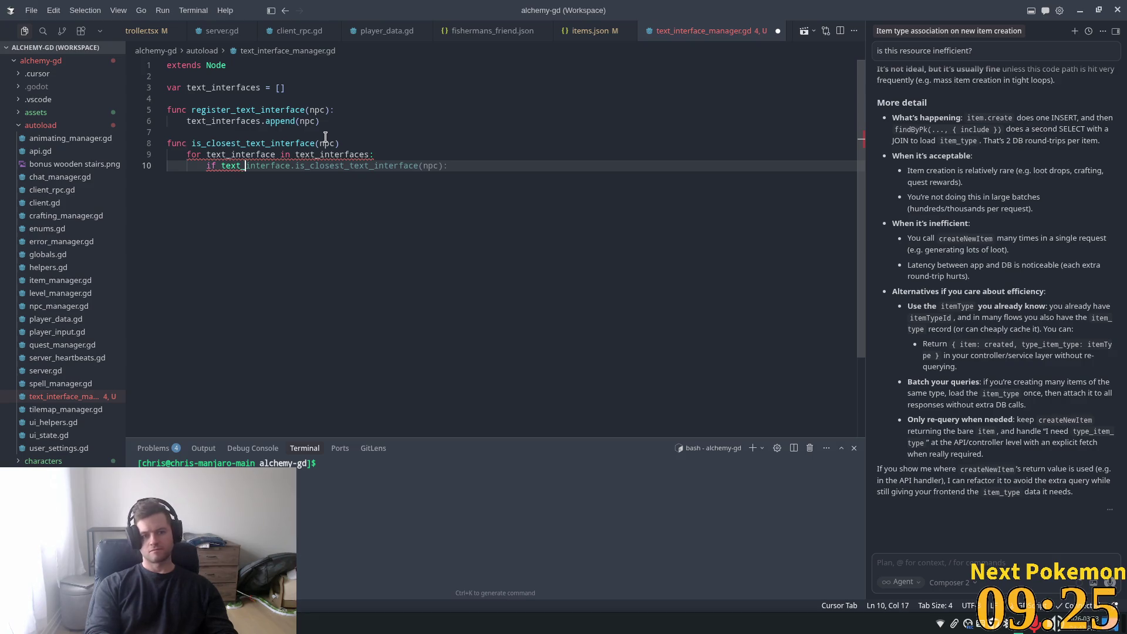
pyautogui.write('interface.position.')
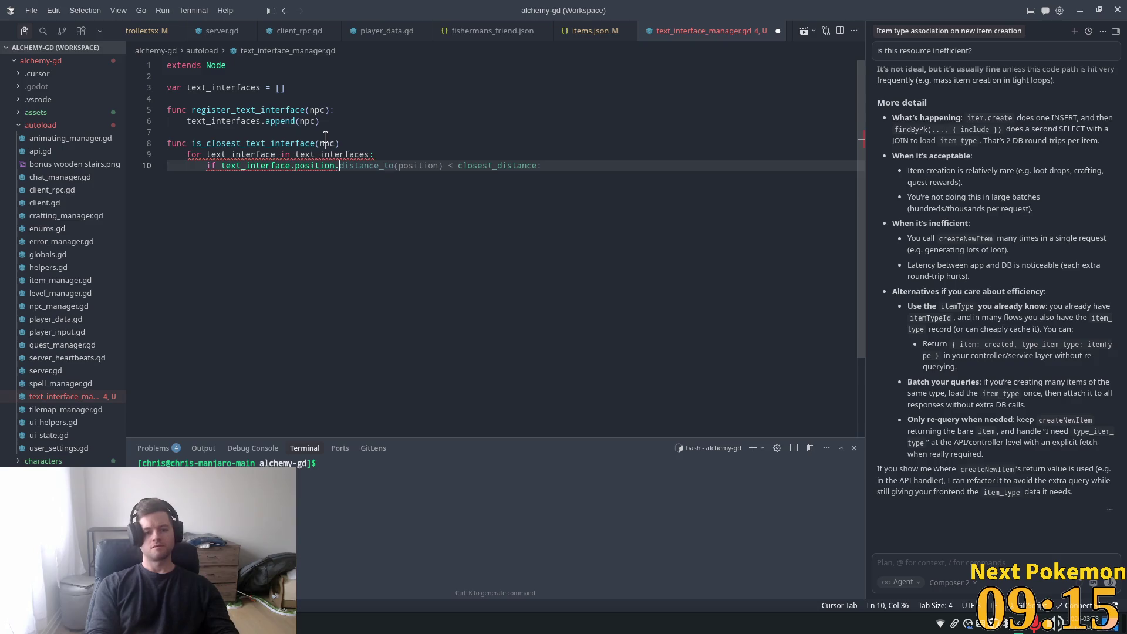
pyautogui.write('ance_to')
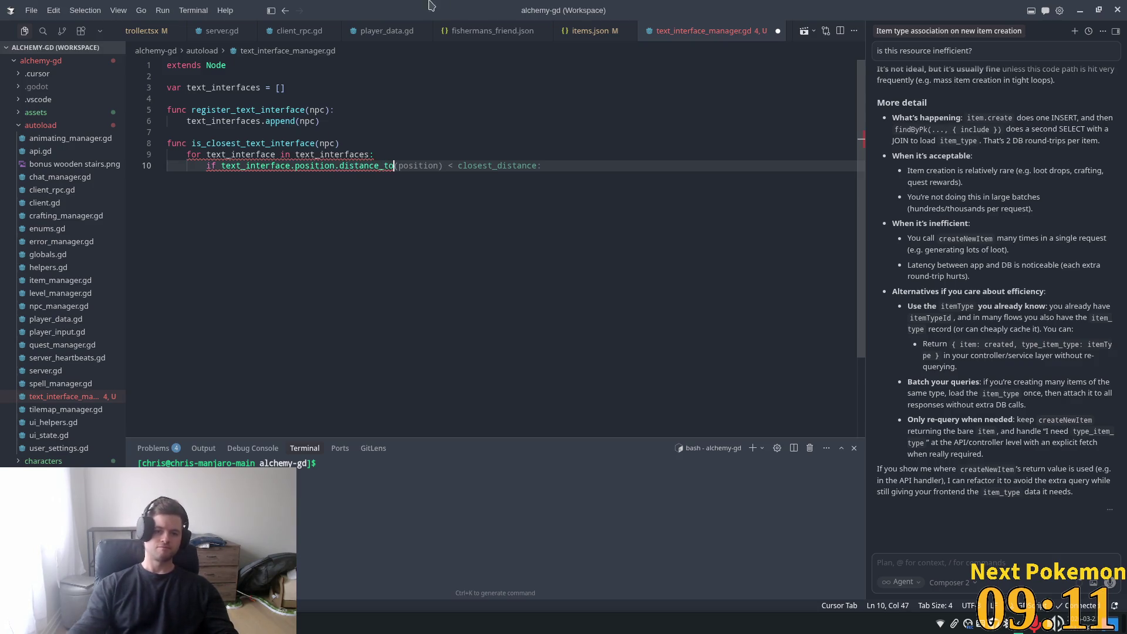
pyautogui.click(364, 143)
pyautogui.press('Return')
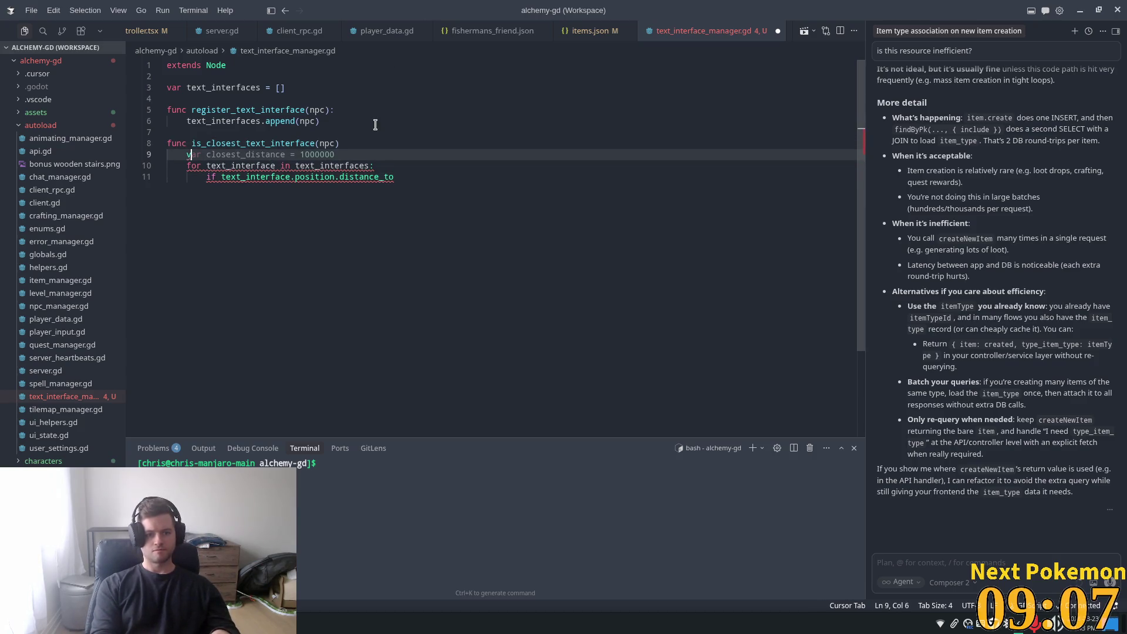
# - Add var distance = npc.position.distance_to(PlayerData.current_position) at the top of the function
pyautogui.write('ar distance = ')
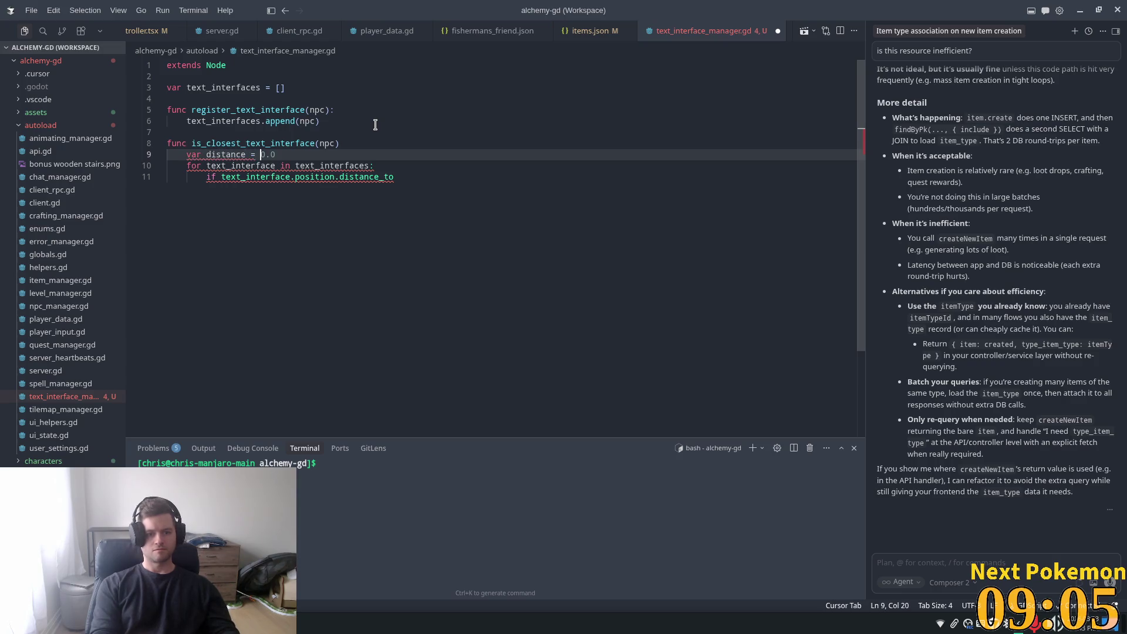
pyautogui.write('npc.d')
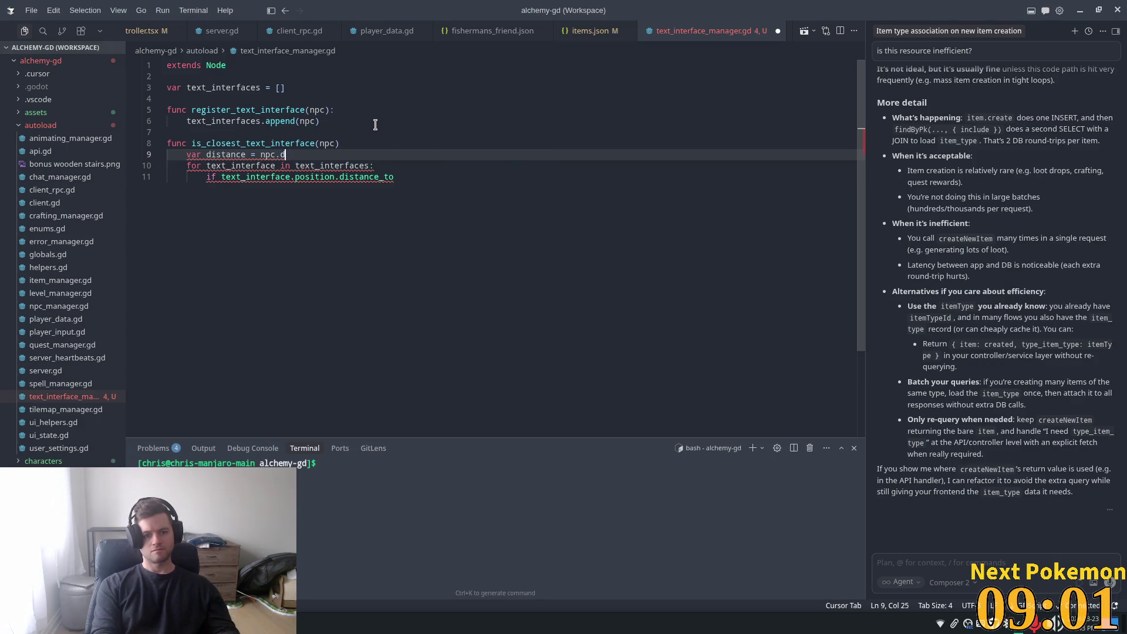
pyautogui.press('BackSpace')
pyautogui.write('po')
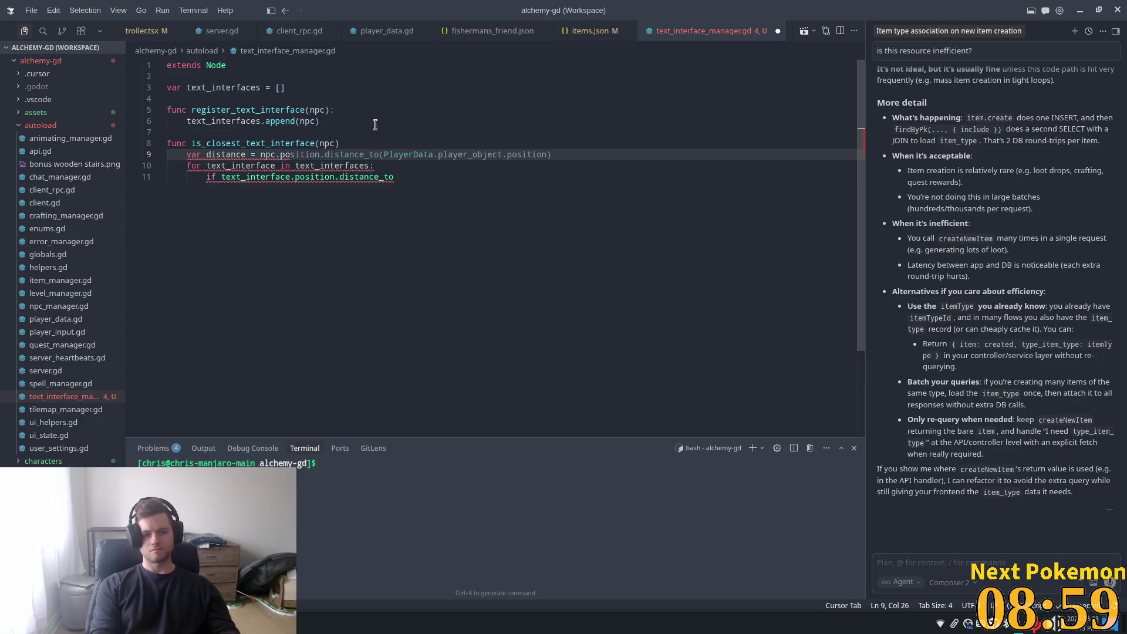
pyautogui.press('Tab')
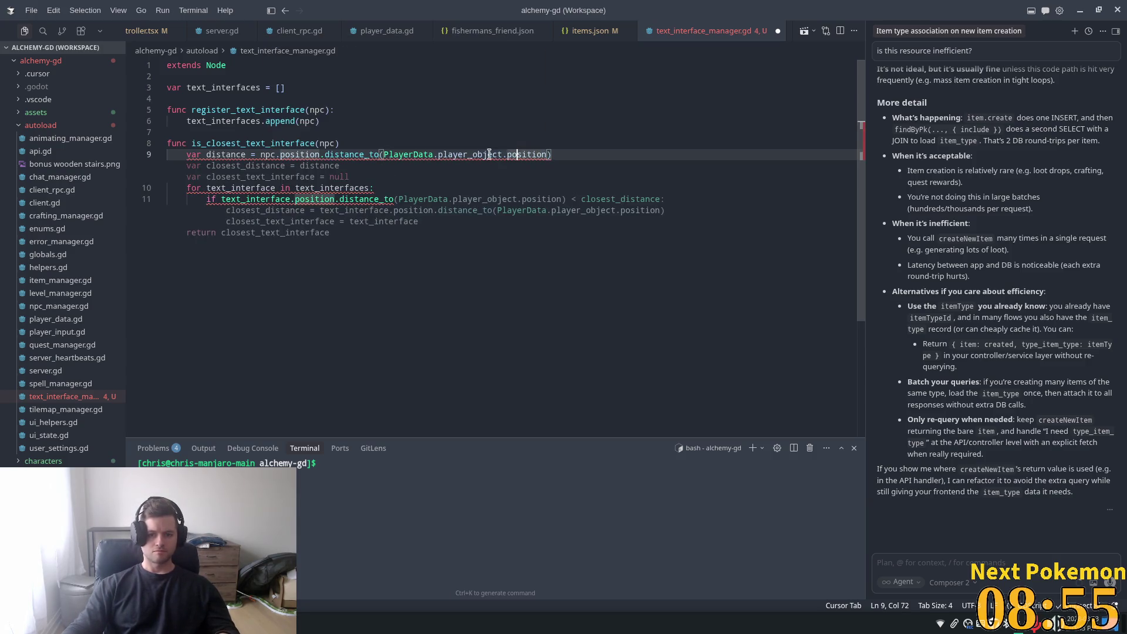
pyautogui.doubleClick(493, 154)
pyautogui.press('Delete')
pyautogui.press('Delete')
pyautogui.press('Delete')
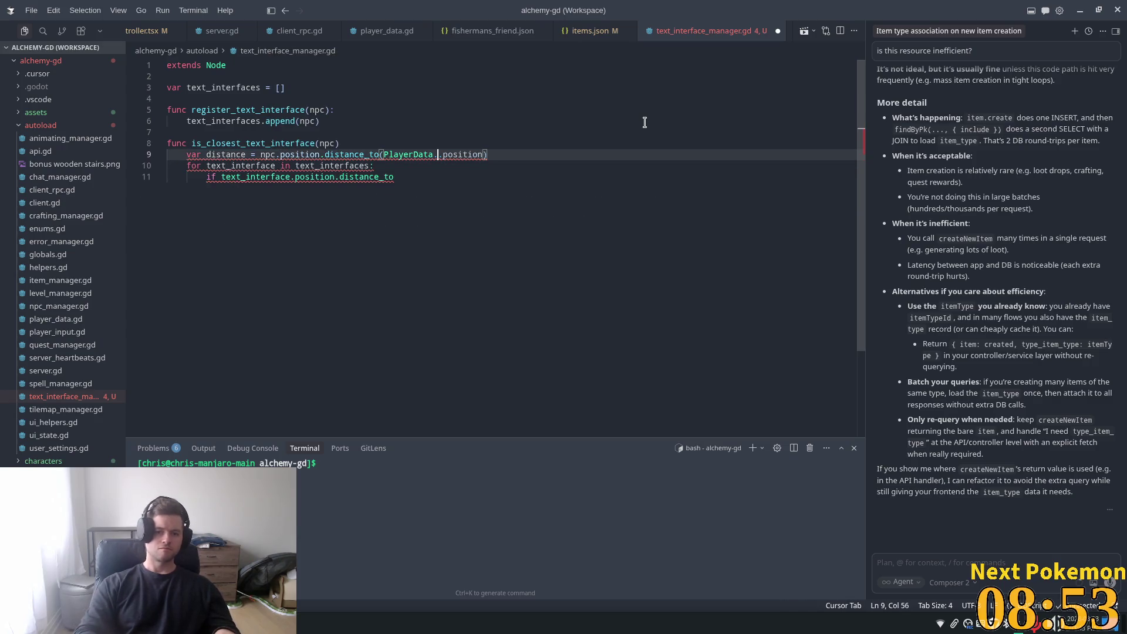
pyautogui.press('Delete')
pyautogui.press('Delete')
pyautogui.press('Delete')
pyautogui.write('curr')
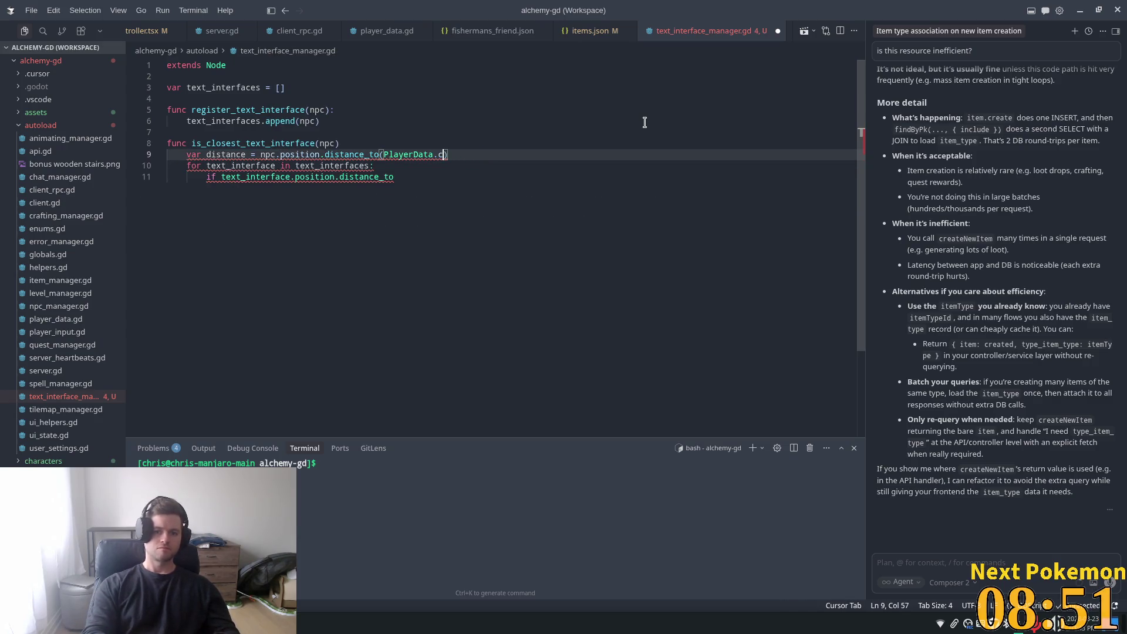
pyautogui.write('rrent_position')
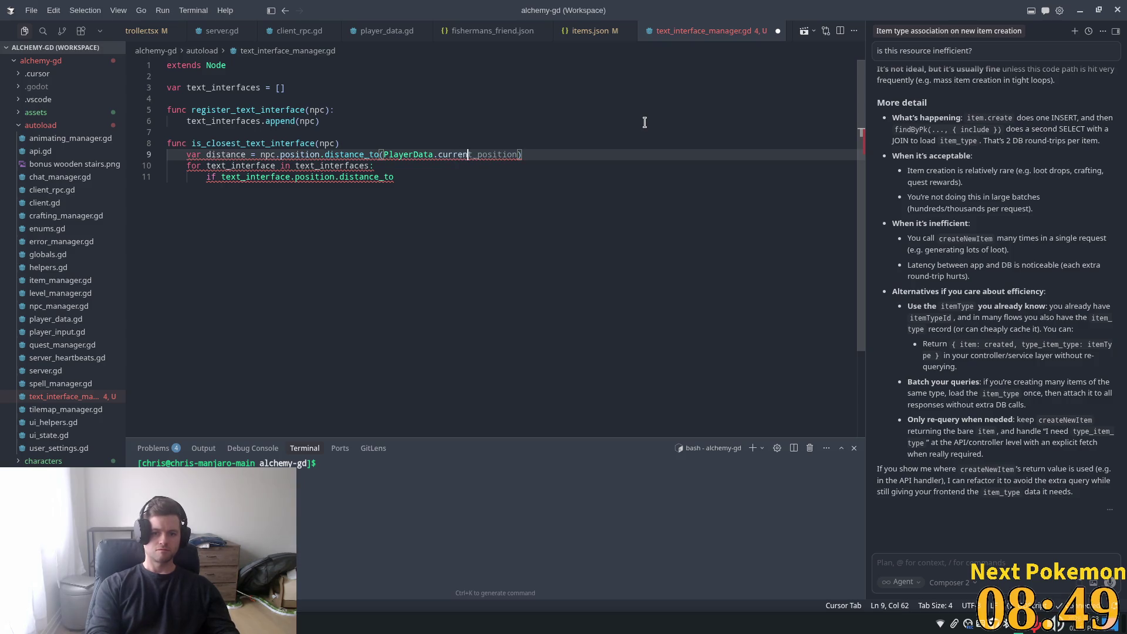
# - Return false when an interface is nearer than distance inside the loop, then outdent
pyautogui.click(411, 121)
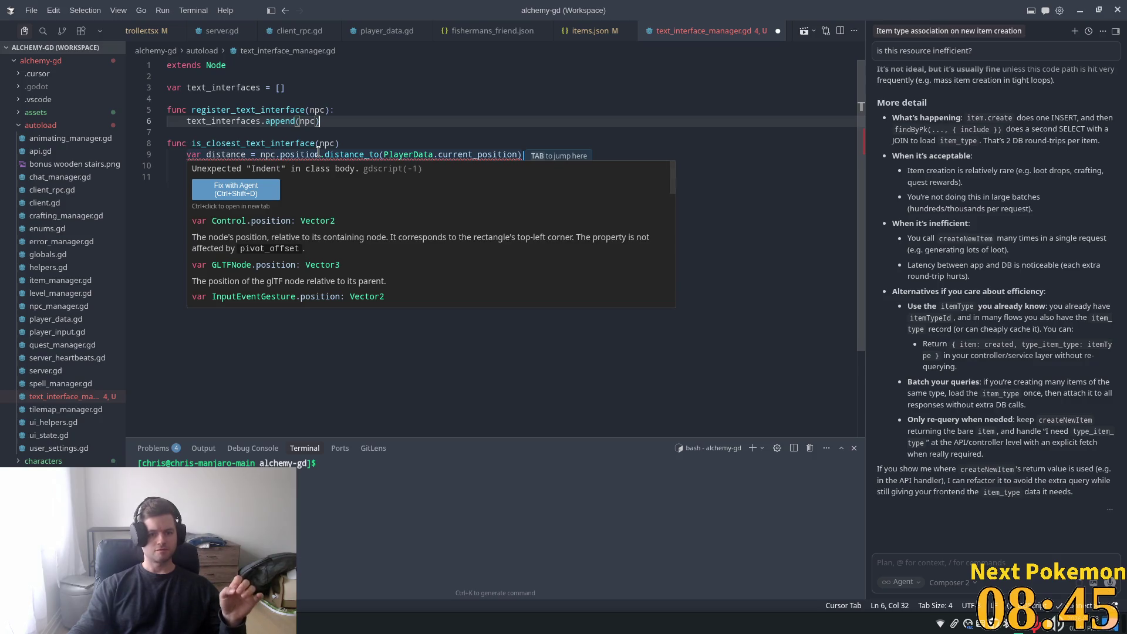
pyautogui.press('Tab')
pyautogui.click(255, 144)
pyautogui.click(341, 176)
pyautogui.click(399, 177)
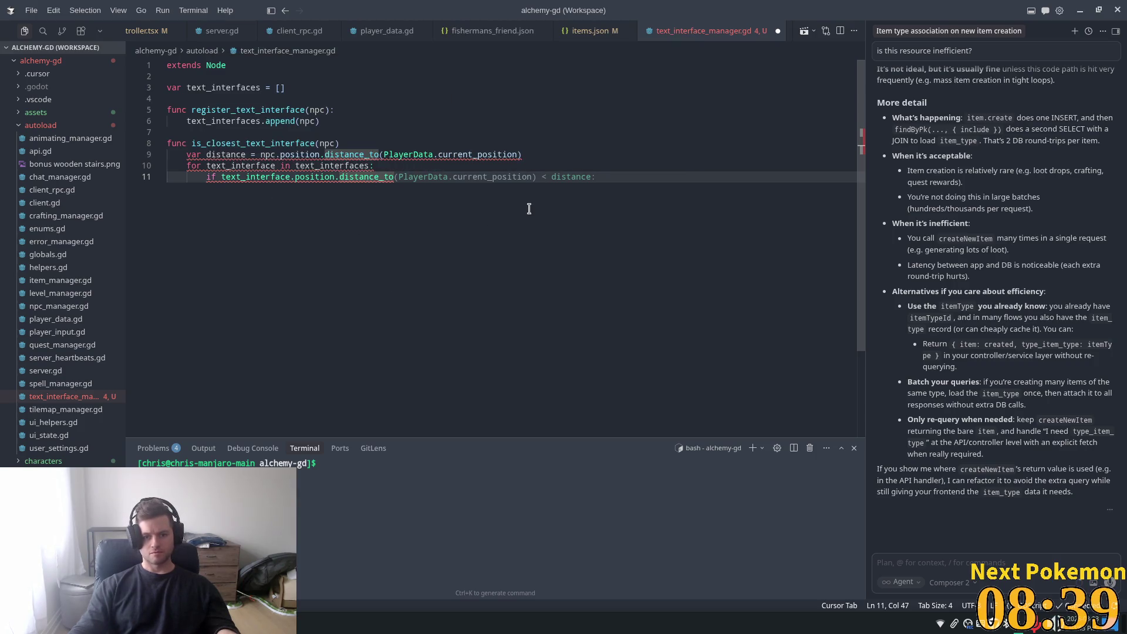
pyautogui.press('Tab')
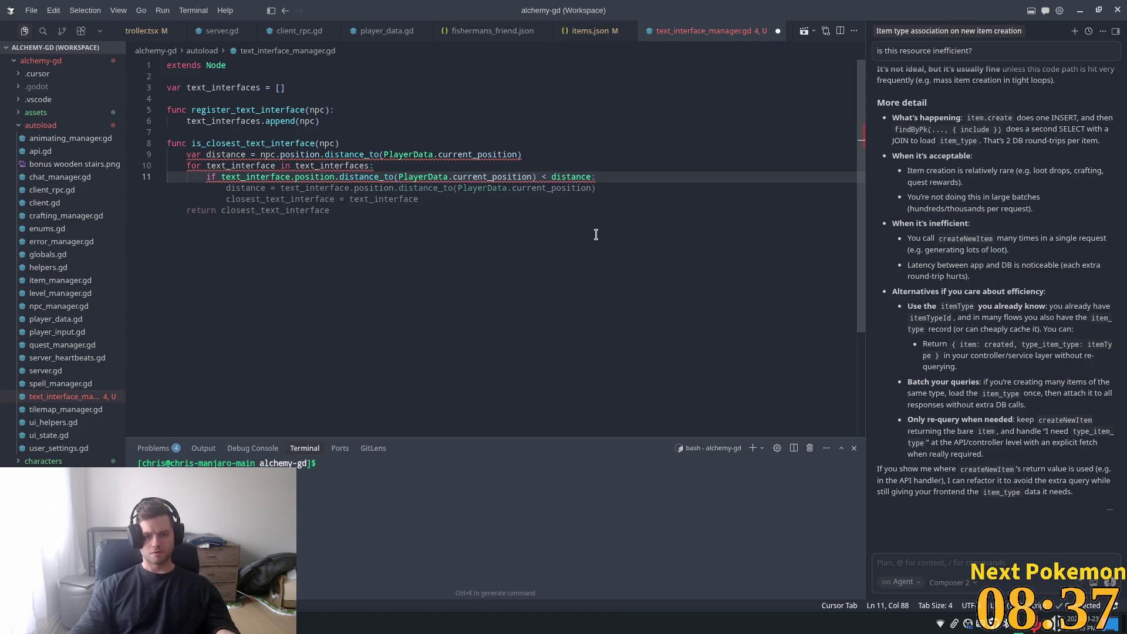
pyautogui.press('Return')
pyautogui.write('return')
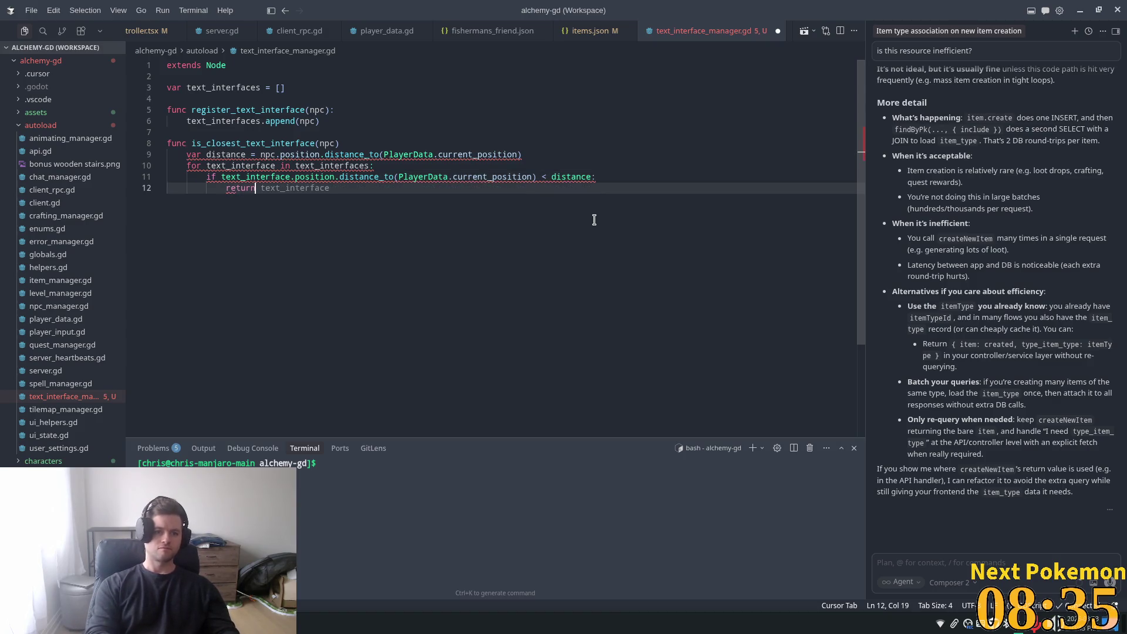
pyautogui.write(' false')
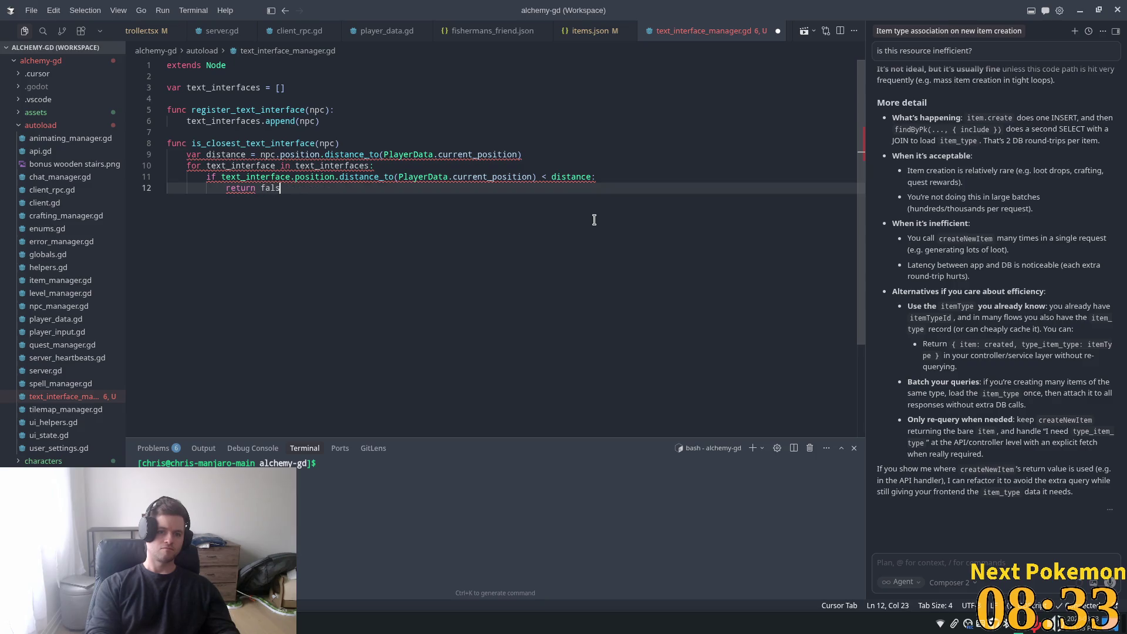
pyautogui.press('Return')
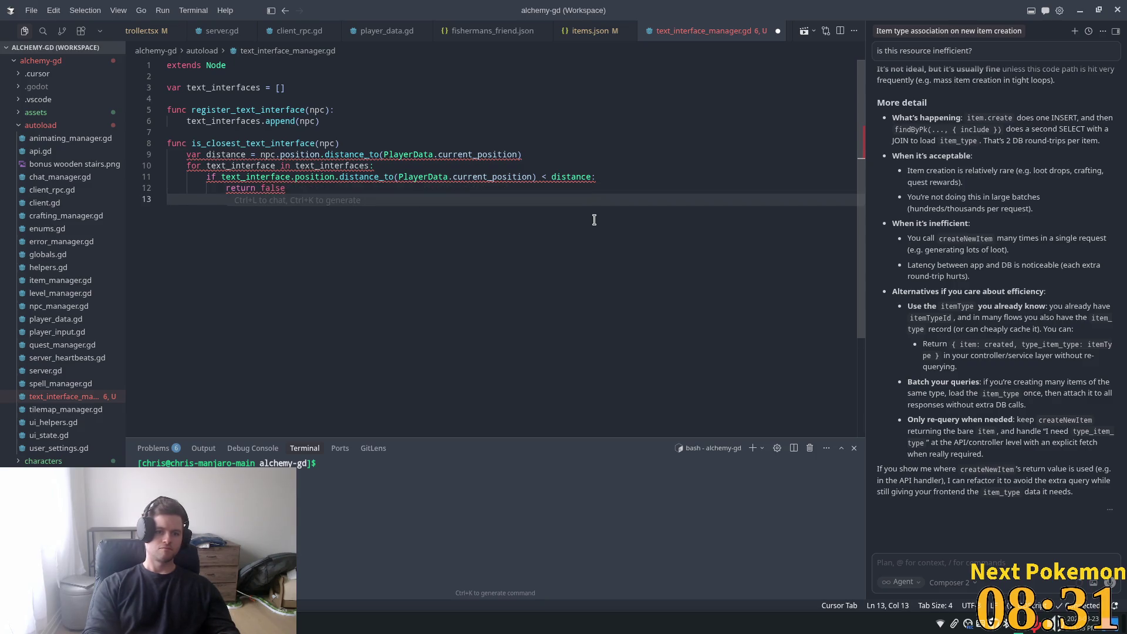
pyautogui.press('Tab')
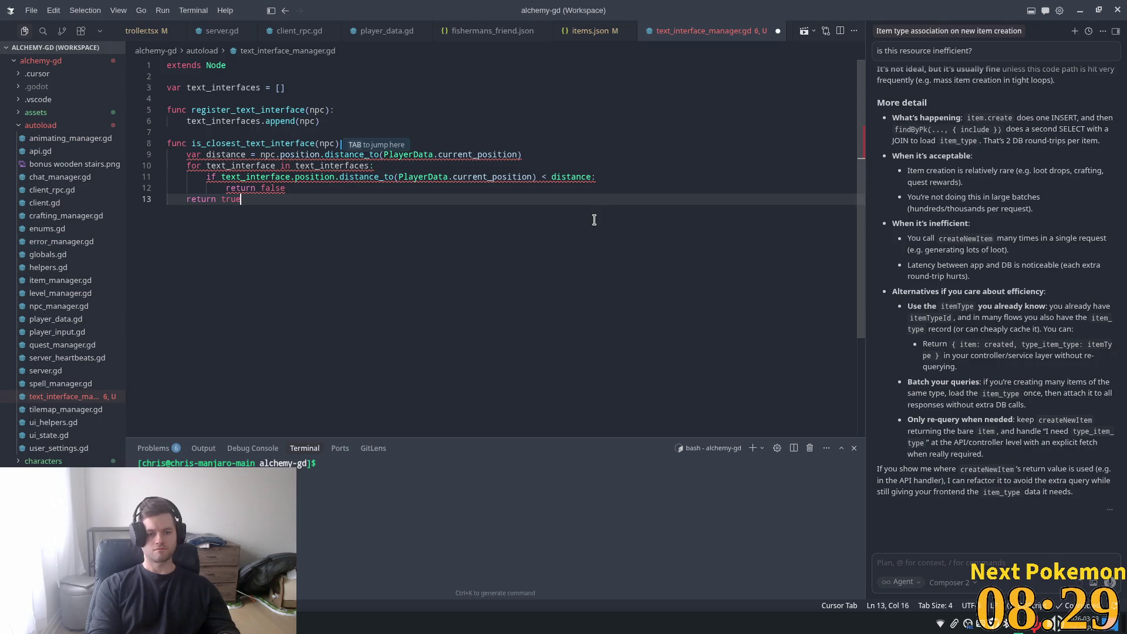
# - Make the header is_closest_text_interface(npc: Node2D) -> bool, accept the npc.position suggestion, and save
pyautogui.click(327, 121)
pyautogui.click(398, 154)
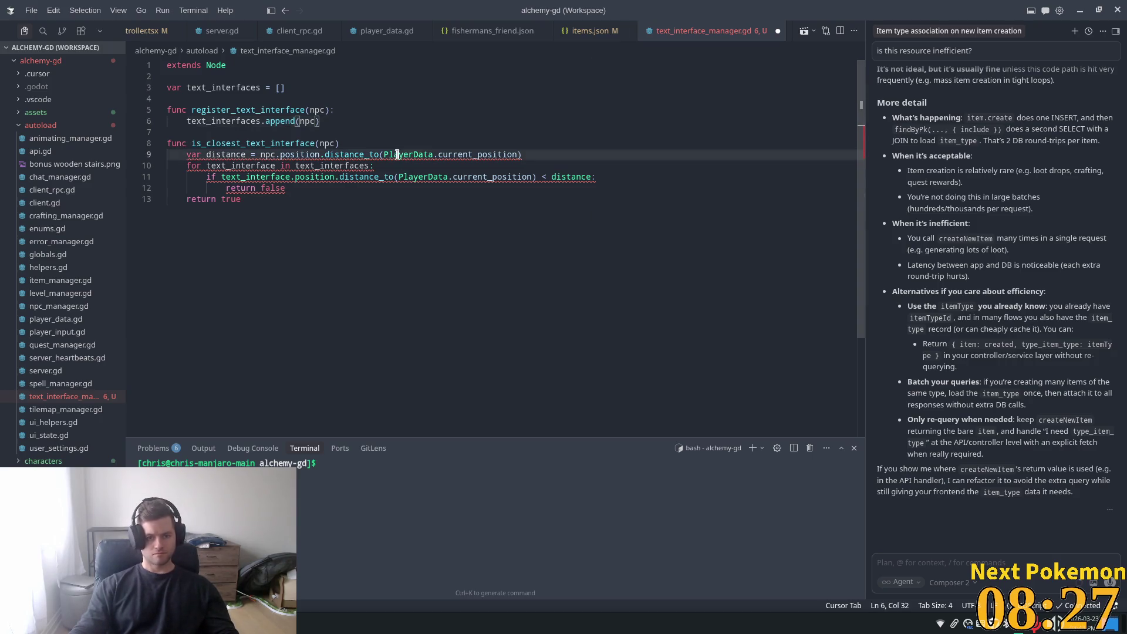
pyautogui.click(366, 144)
pyautogui.write(':')
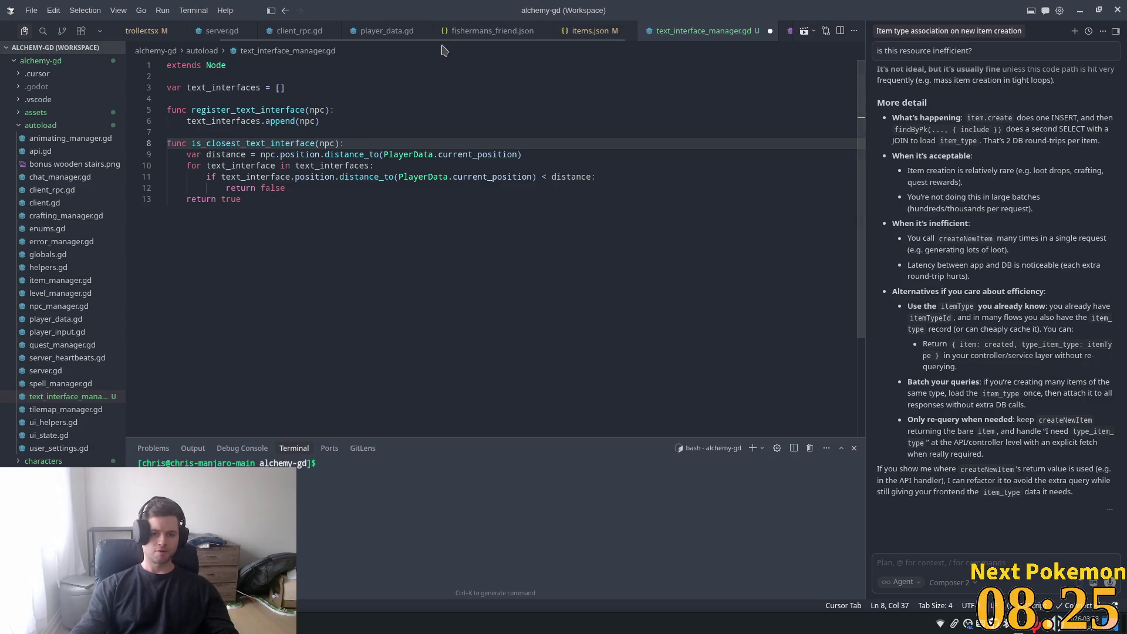
pyautogui.write(' =')
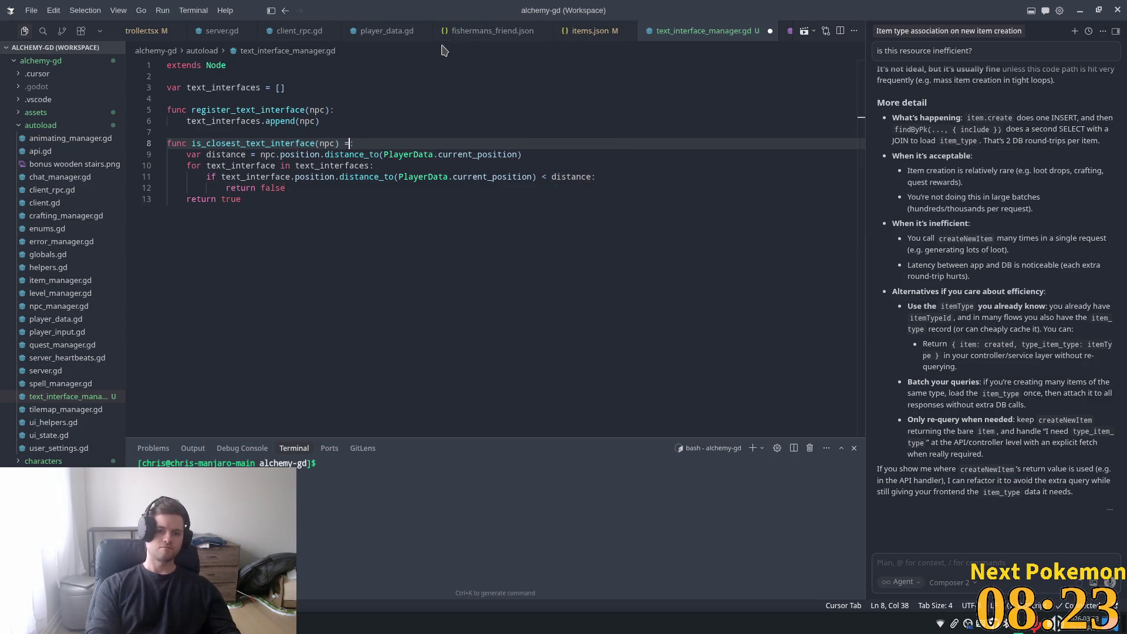
pyautogui.write('> bool')
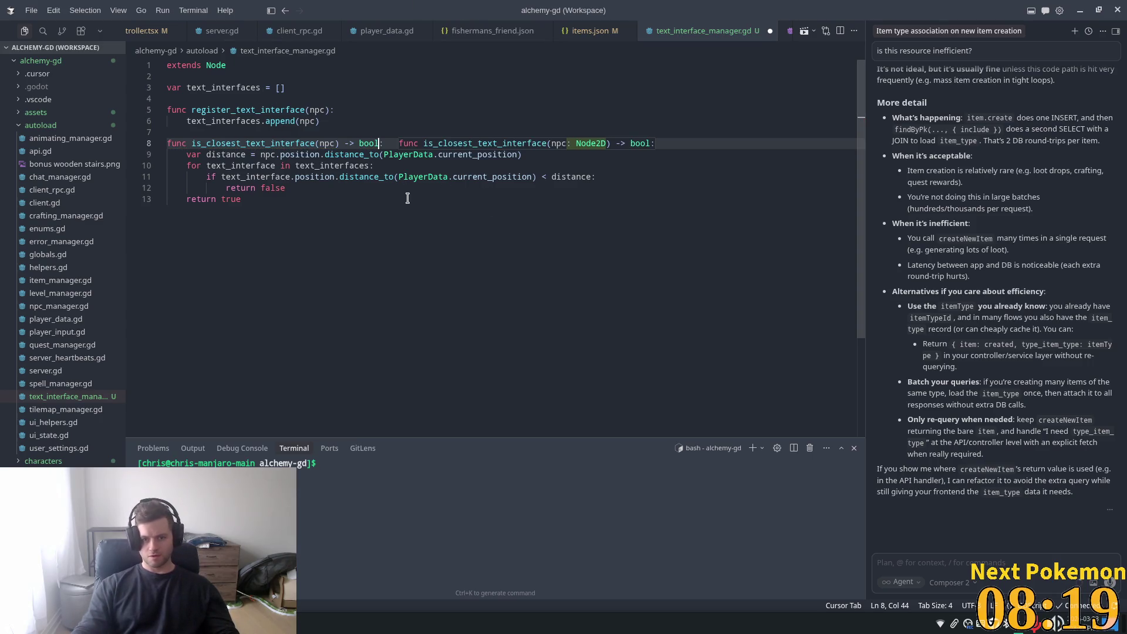
pyautogui.hotkey('ctrl', 's')
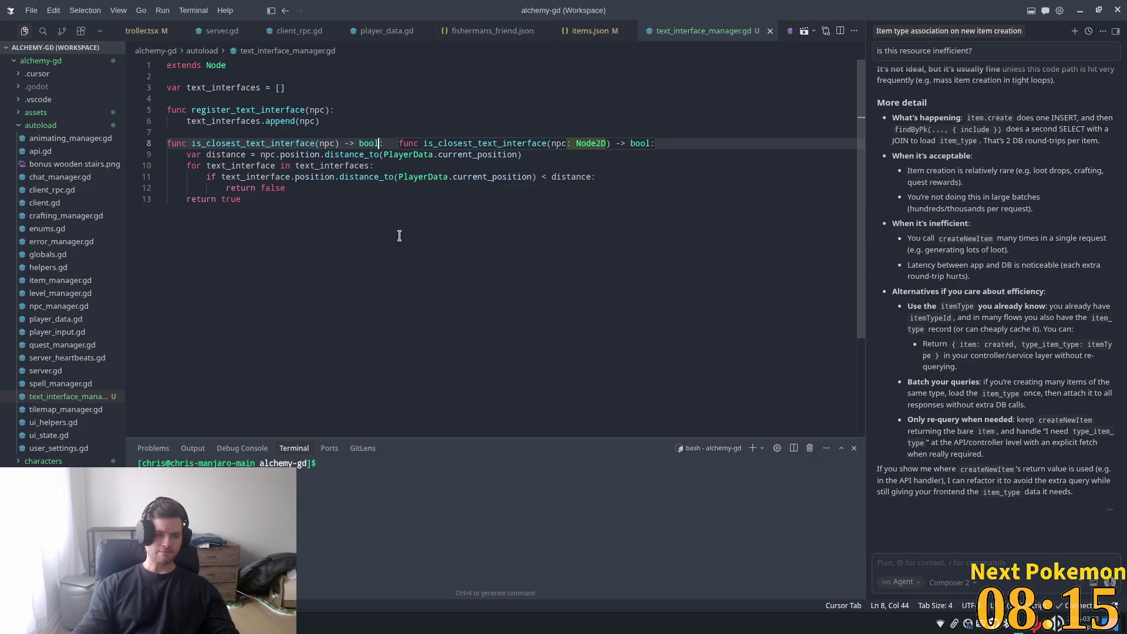
pyautogui.press('Tab')
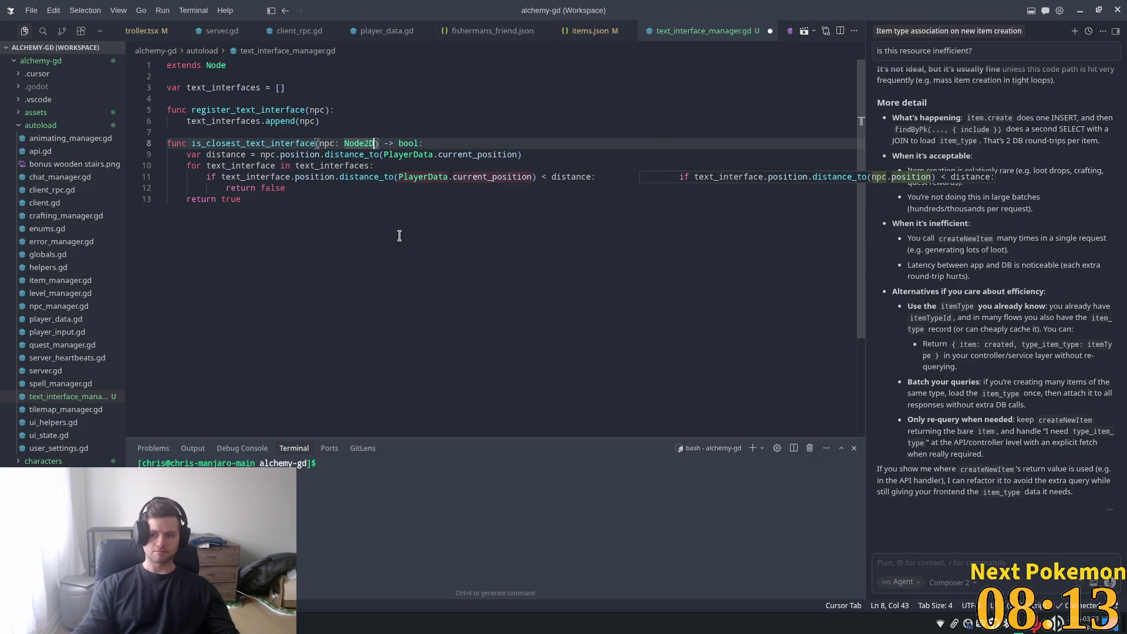
pyautogui.press('Tab')
pyautogui.hotkey('ctrl', 's')
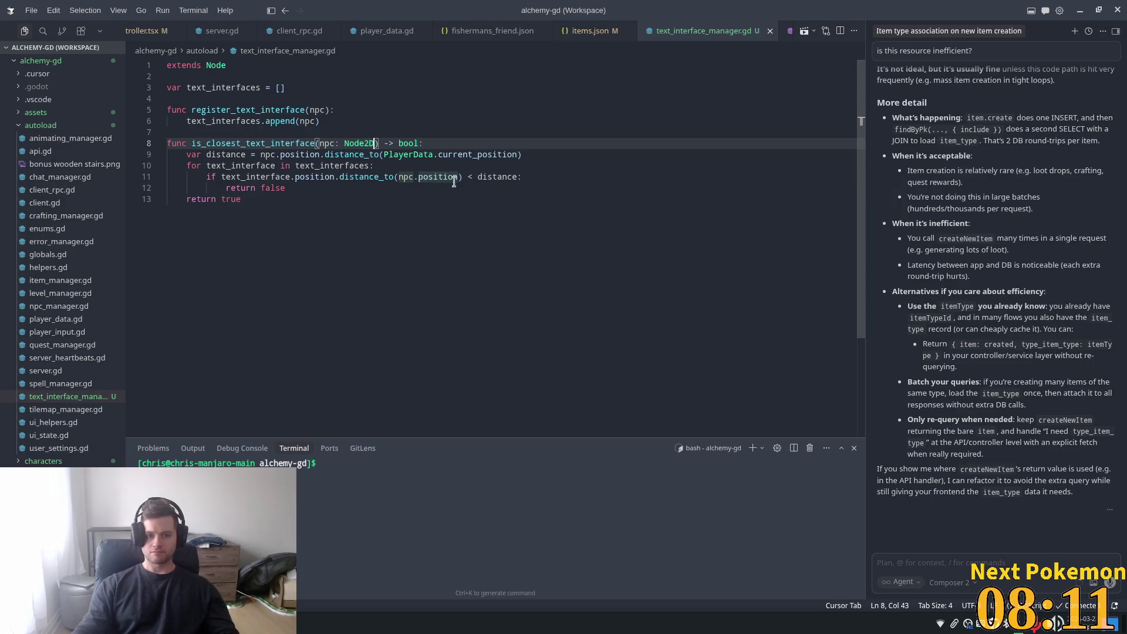
# - Replace npc.position with PlayerData.current_position in line 11's distance_to, then search the Command Palette for reload
pyautogui.click(428, 177)
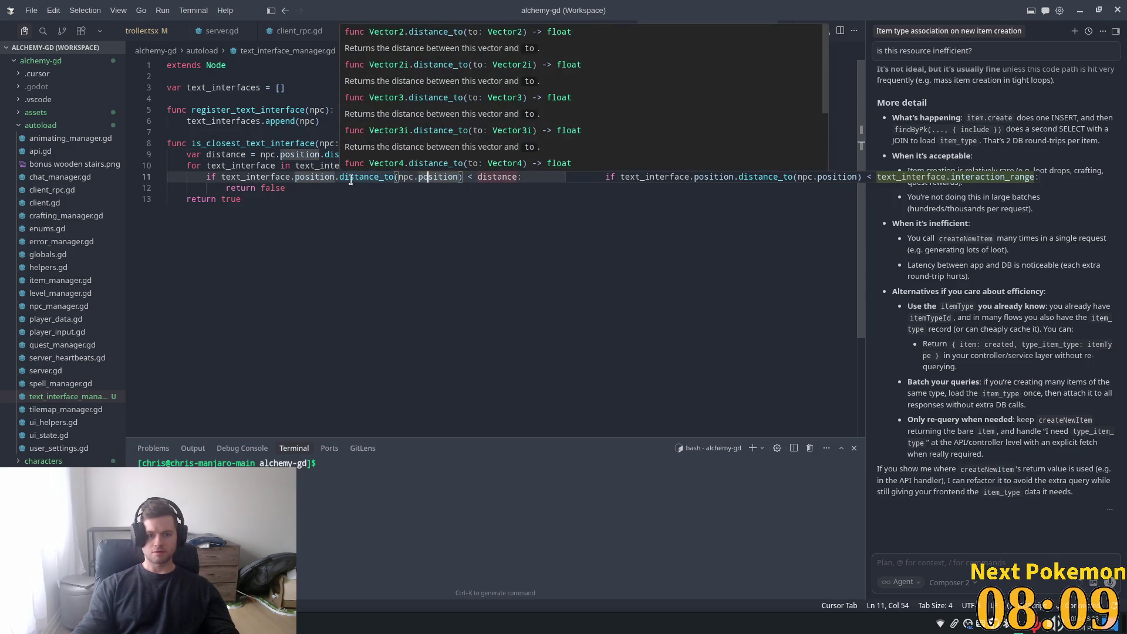
pyautogui.click(226, 177)
pyautogui.click(414, 177)
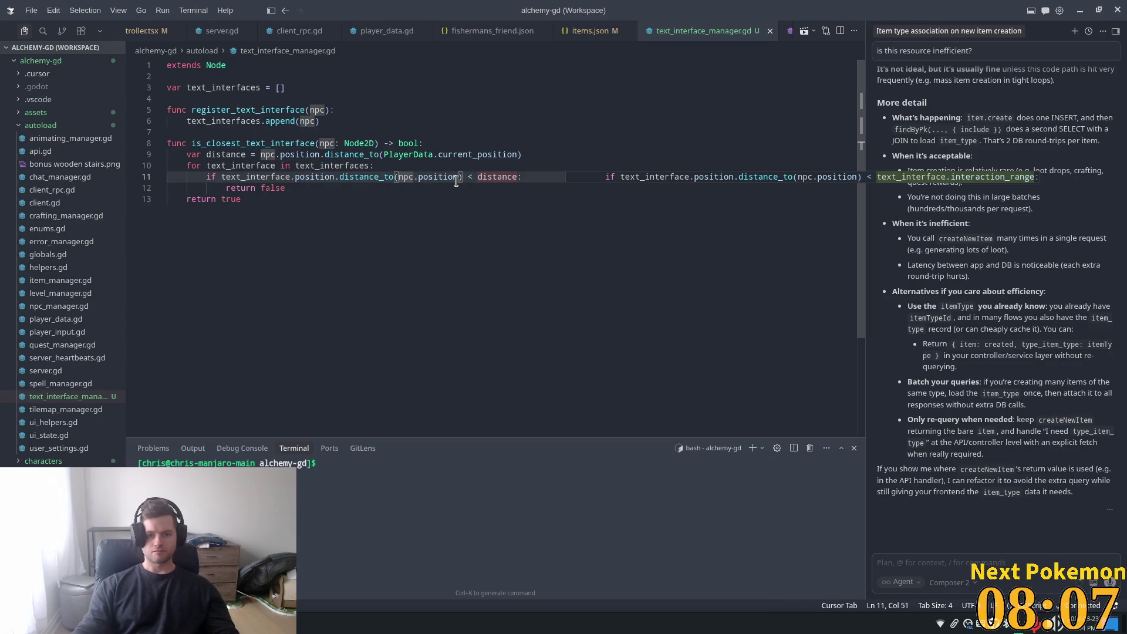
pyautogui.moveTo(458, 177); pyautogui.dragTo(398, 177)
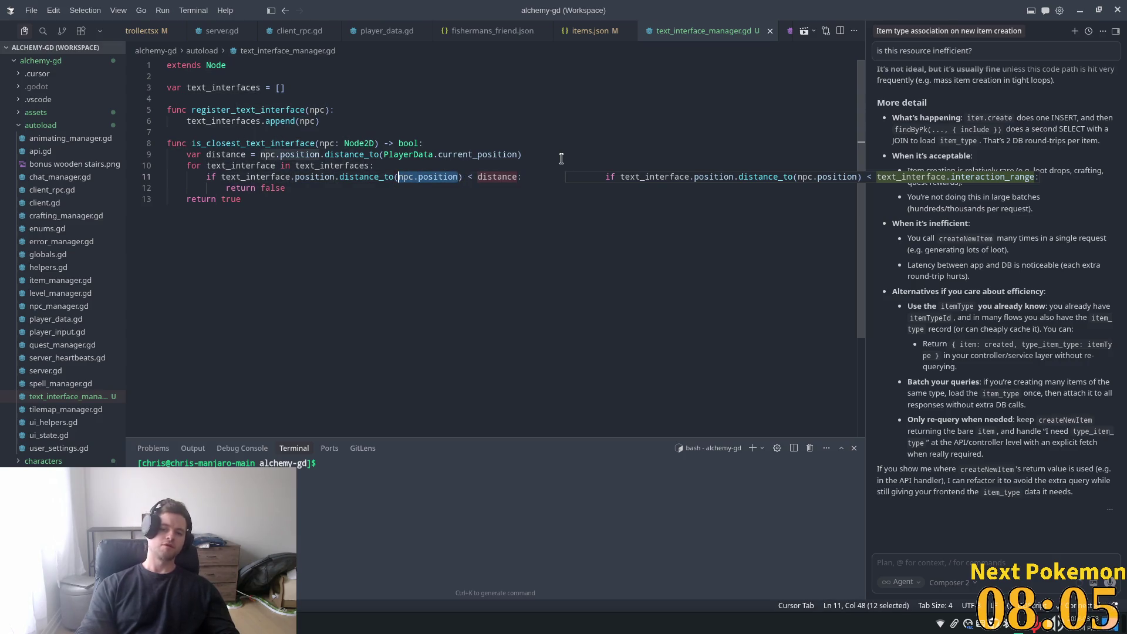
pyautogui.write('(Pla')
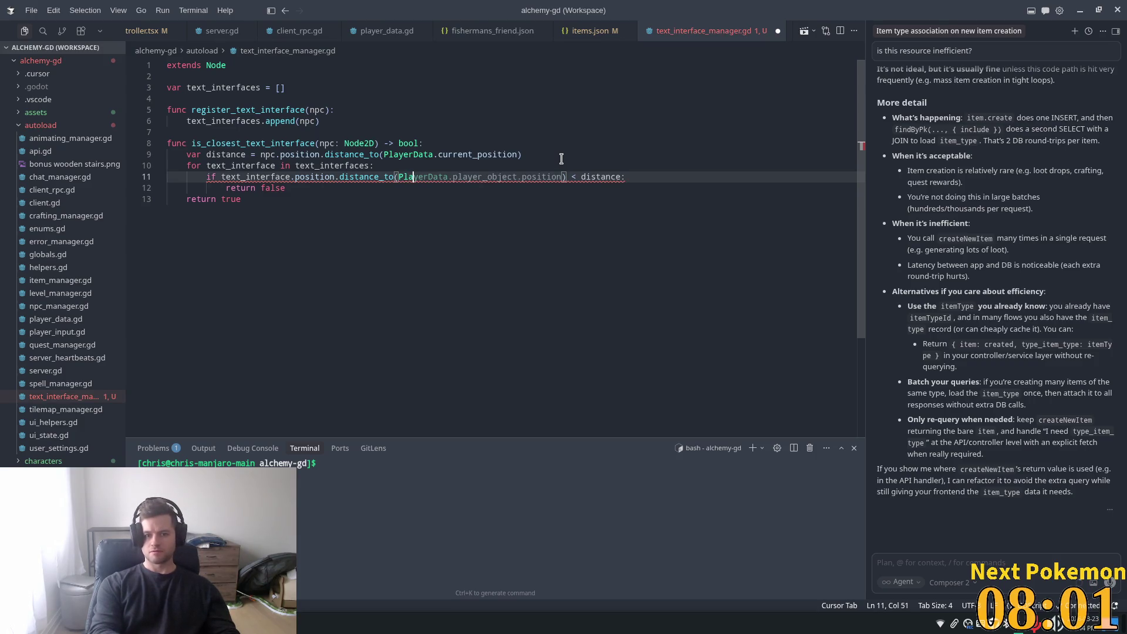
pyautogui.write('yerData.')
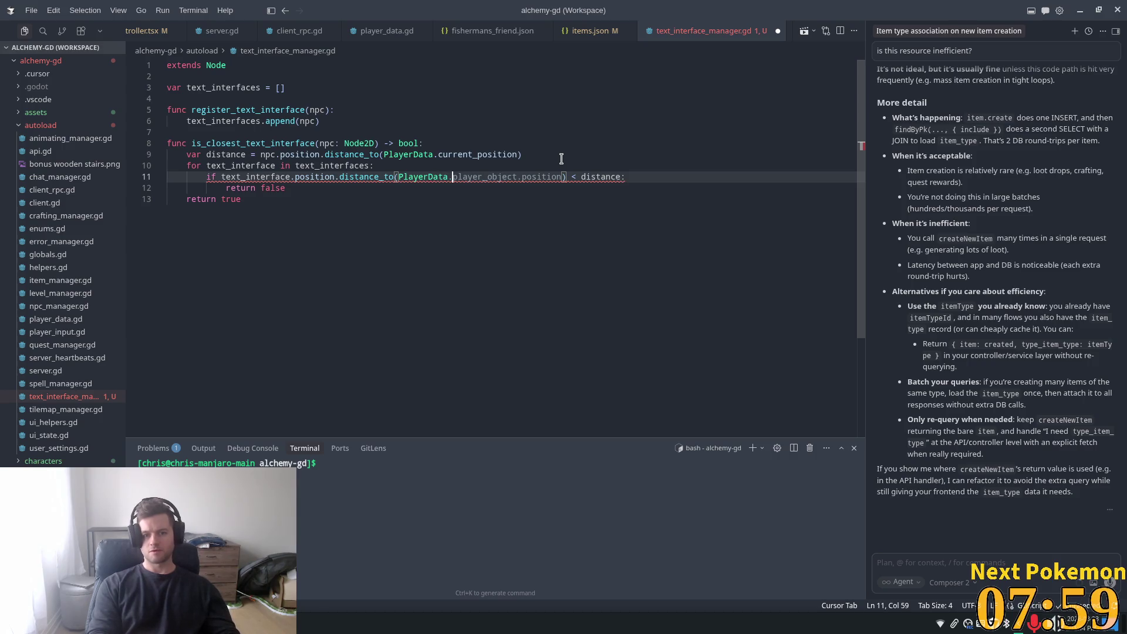
pyautogui.write('curre')
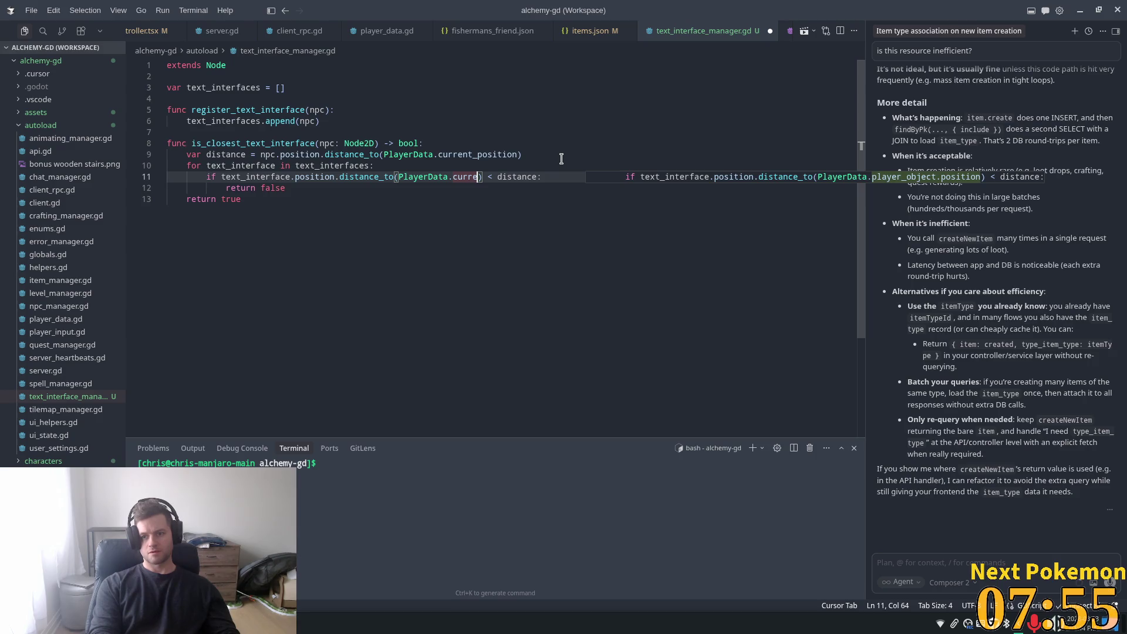
pyautogui.write('nt_position')
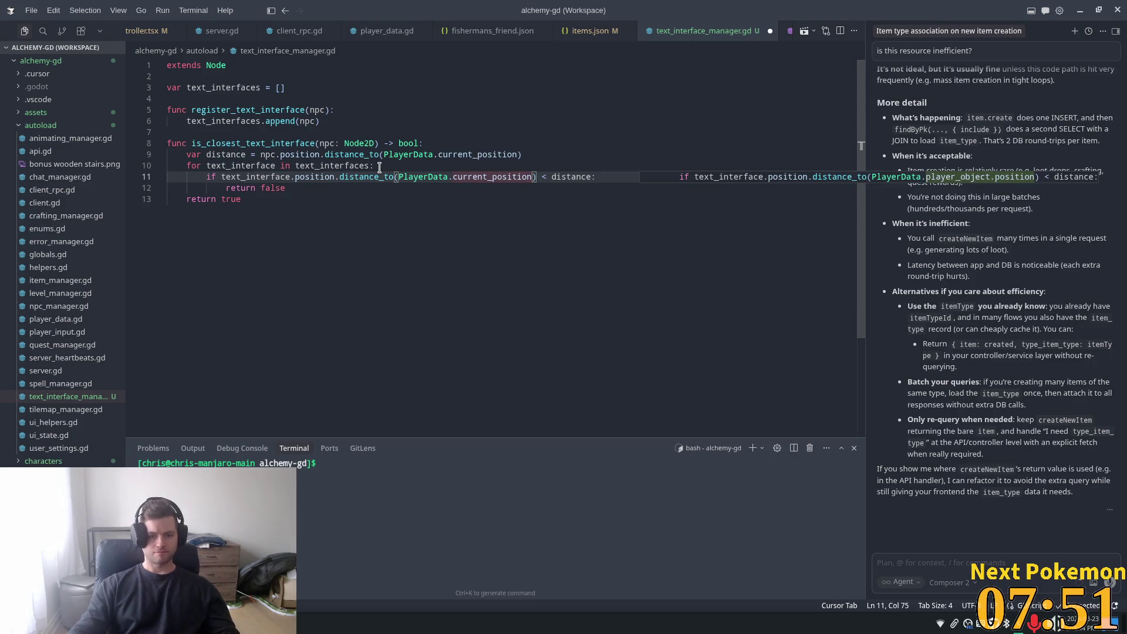
pyautogui.press('Up')
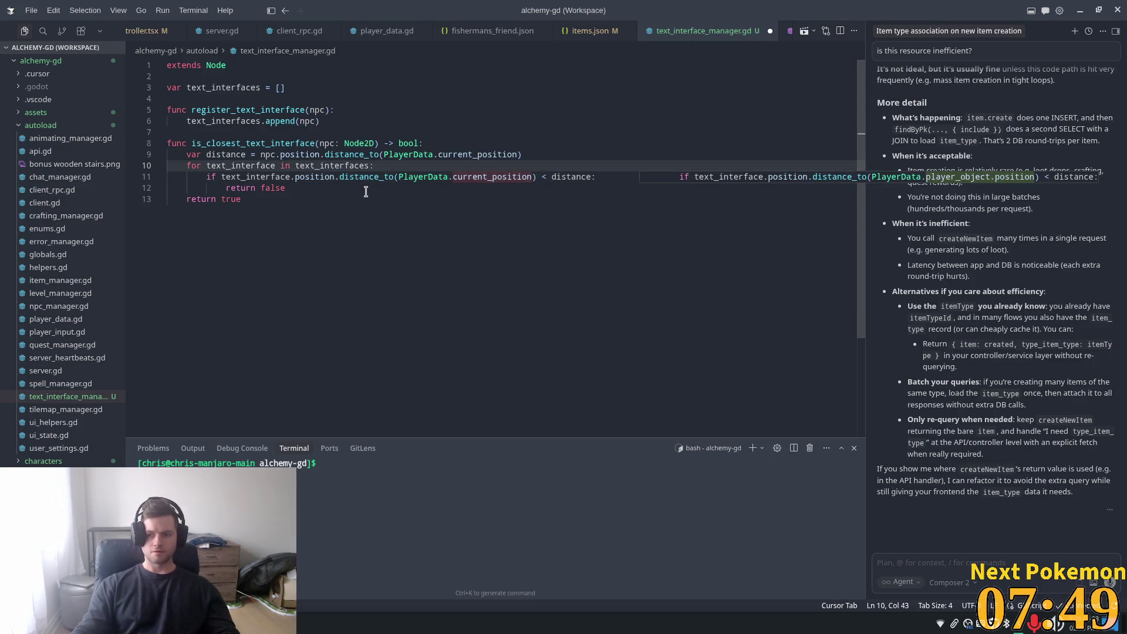
pyautogui.click(364, 188)
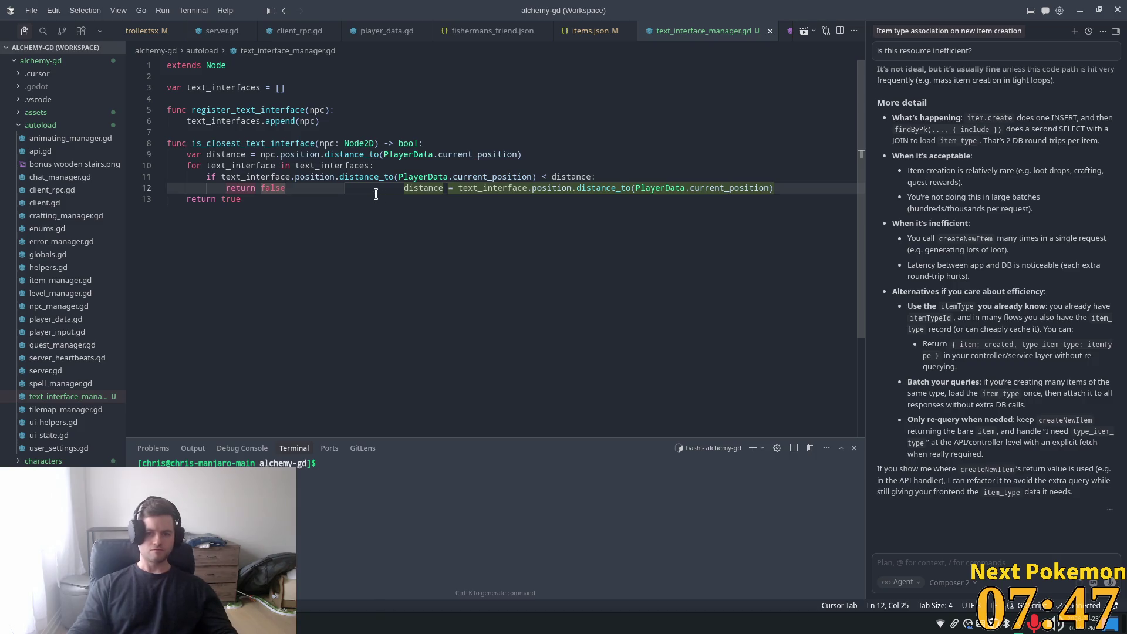
pyautogui.click(333, 143)
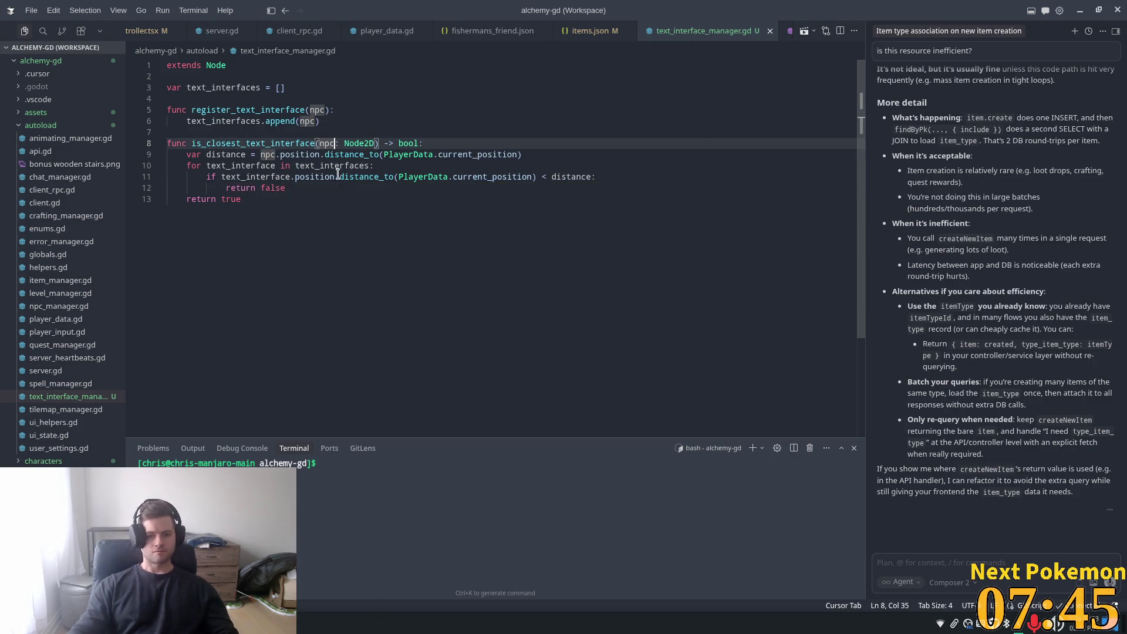
pyautogui.click(397, 176)
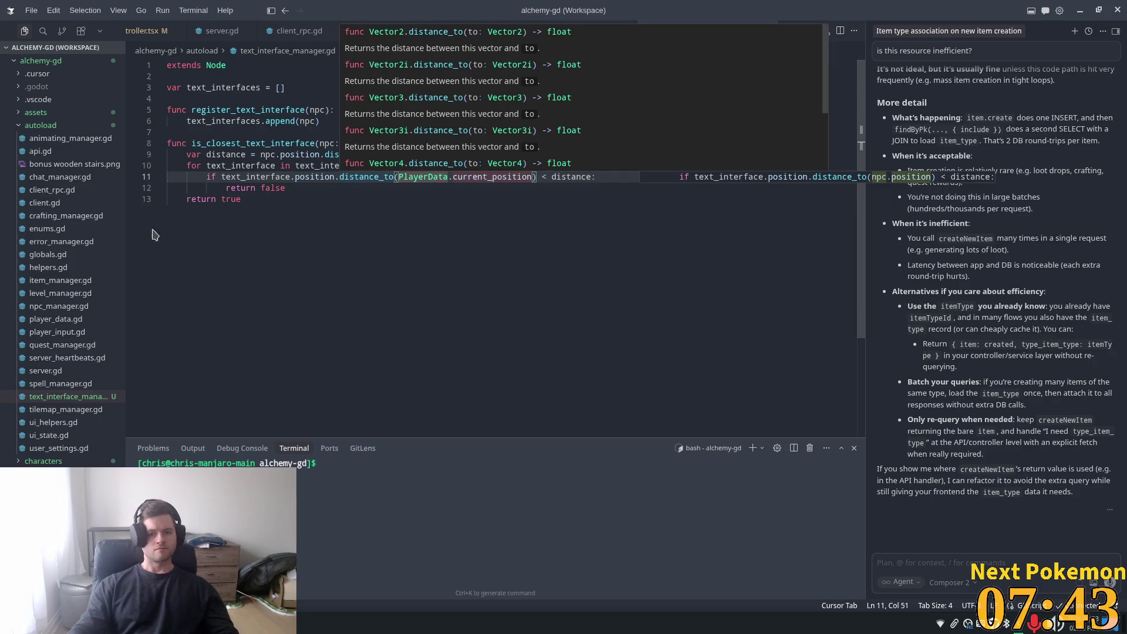
pyautogui.hotkey('ctrl', 'shift', 'p')
pyautogui.write('reload')
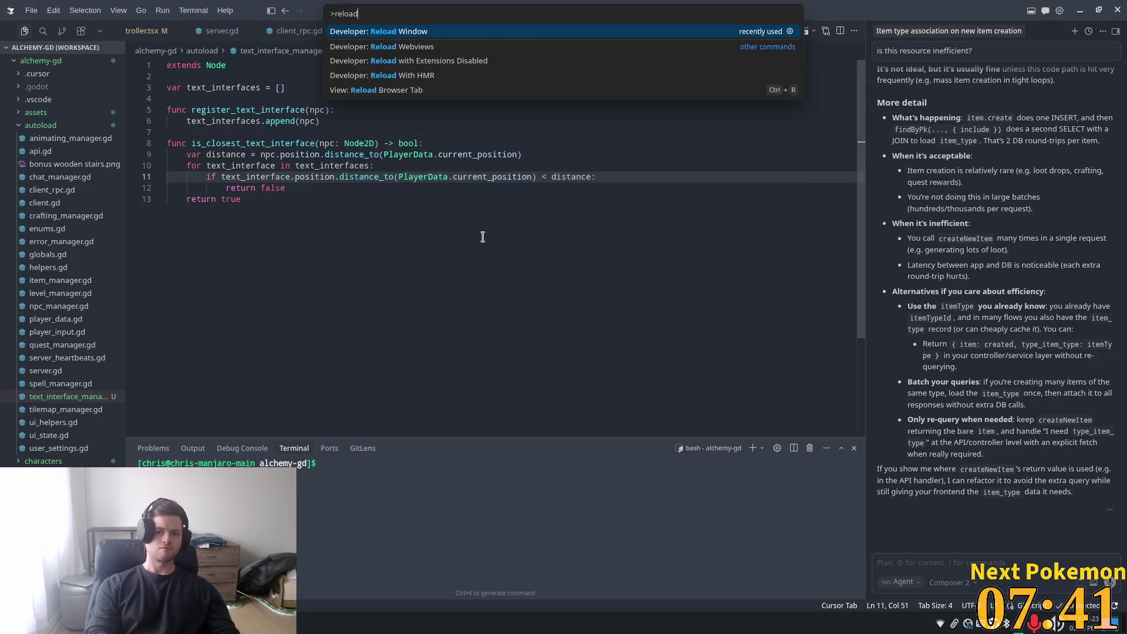
pyautogui.press('Return')
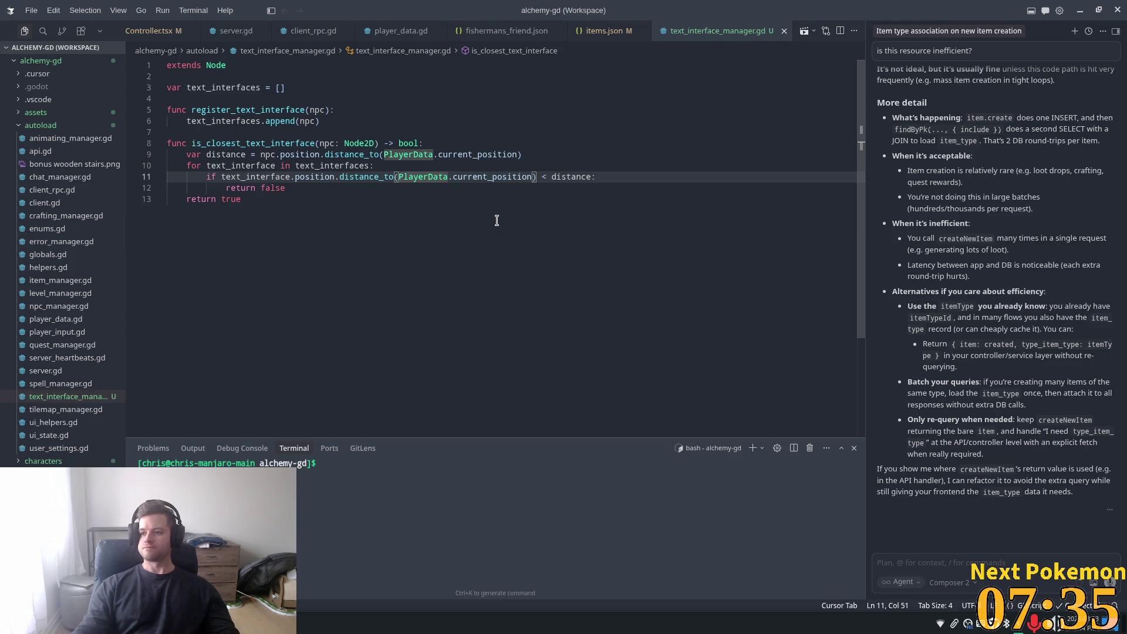
pyautogui.keyDown('ctrl'); pyautogui.click(423, 176); pyautogui.keyUp('ctrl')
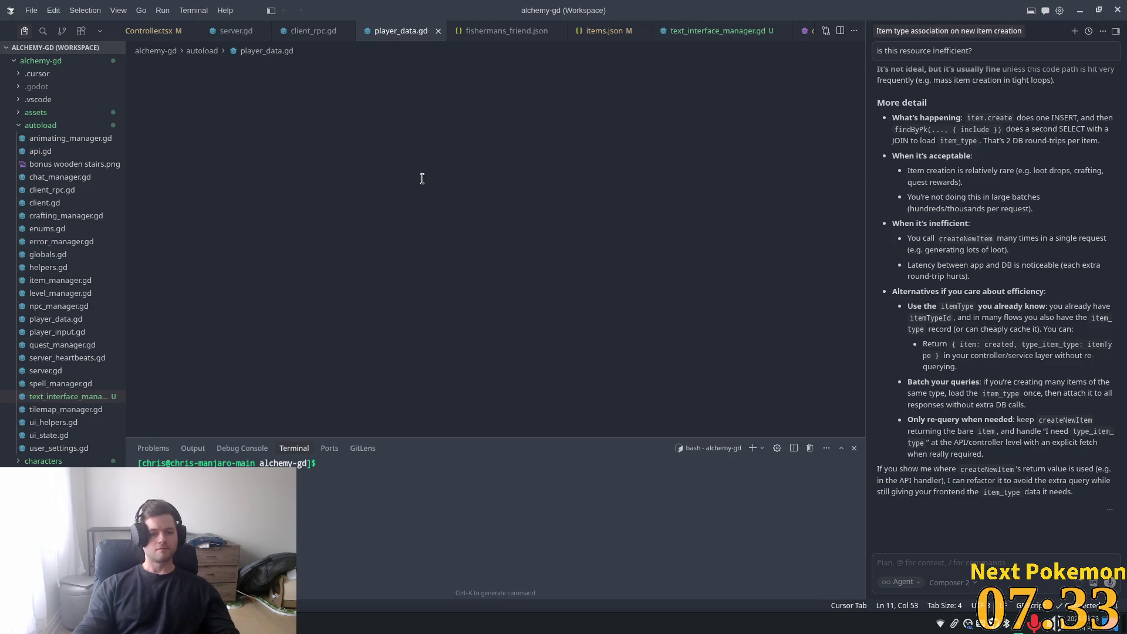
pyautogui.click(220, 131)
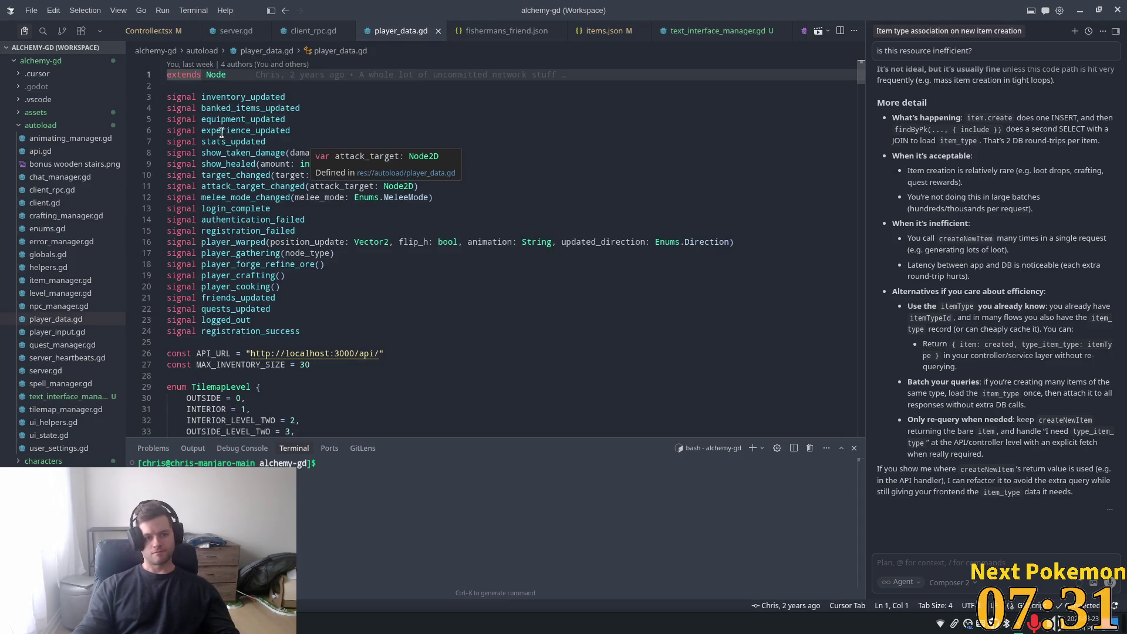
pyautogui.write('pla')
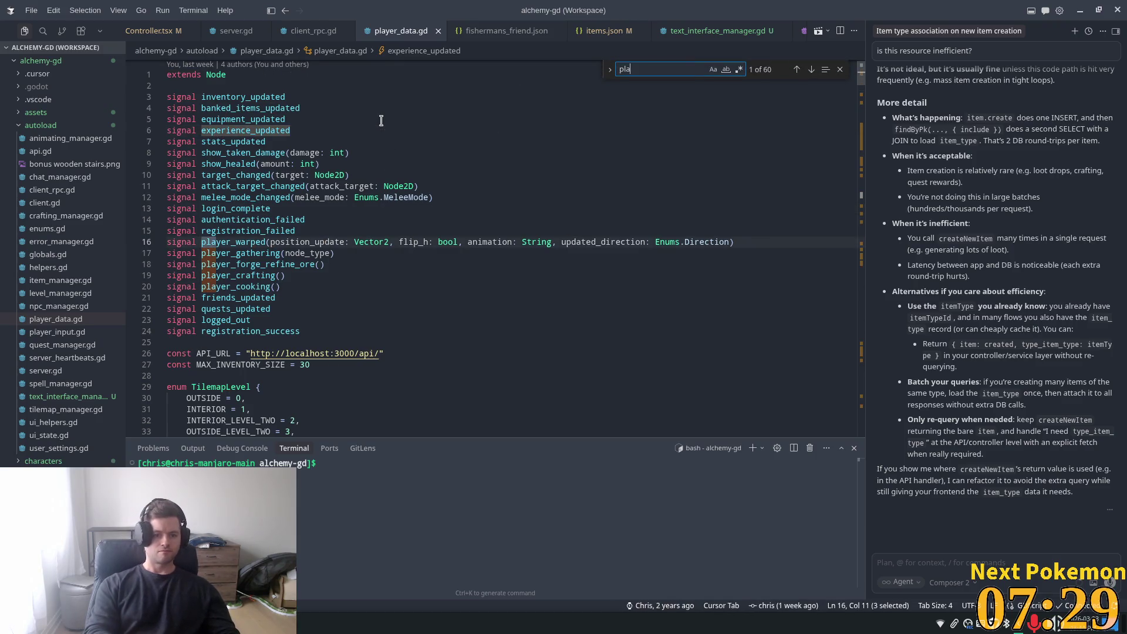
pyautogui.write('yer_ob')
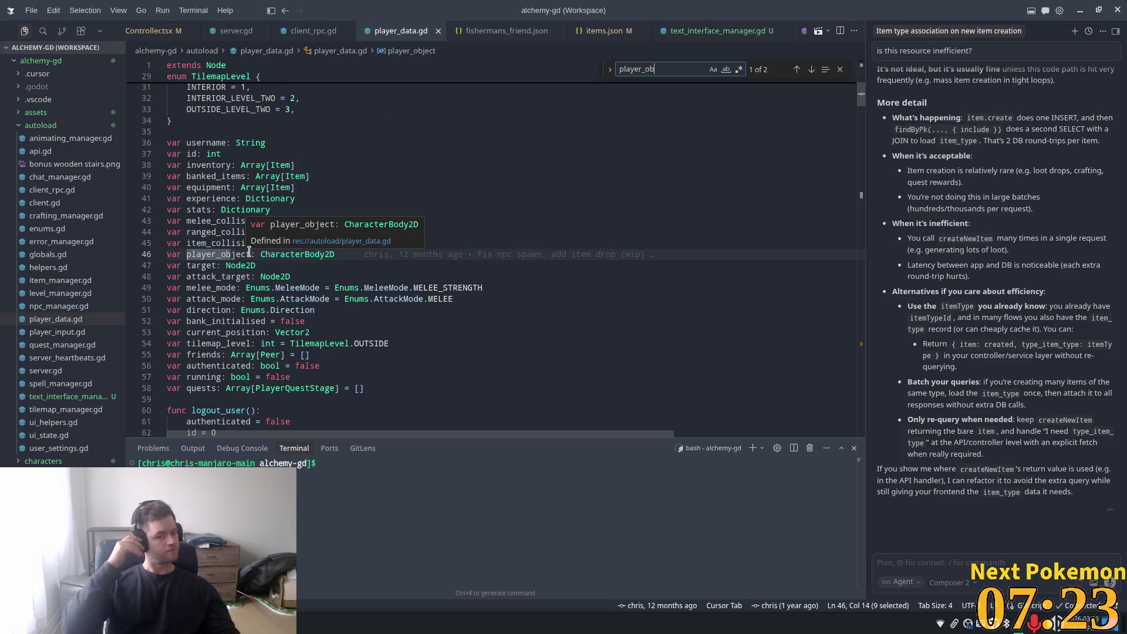
pyautogui.hotkey('ctrl', 'f')
pyautogui.write('c')
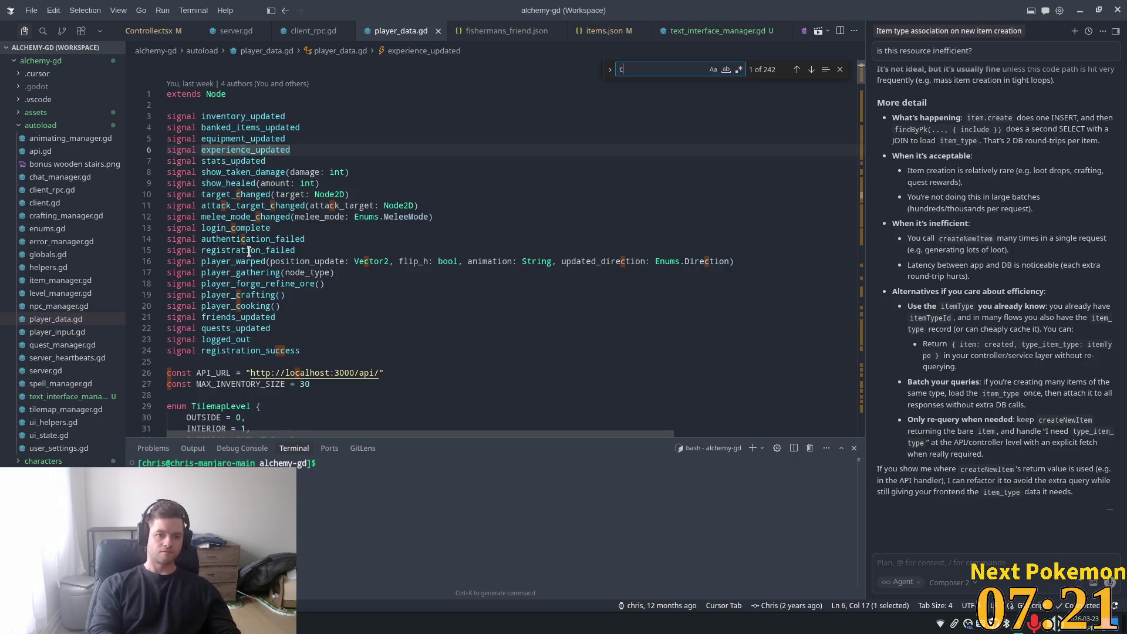
pyautogui.write('urrent')
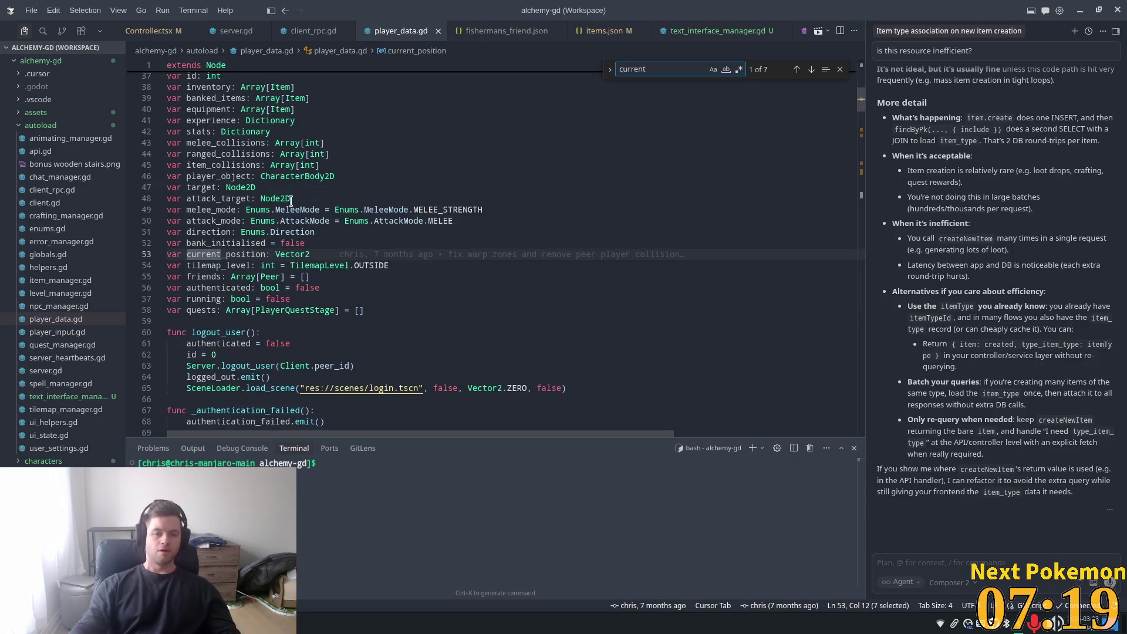
pyautogui.click(288, 211)
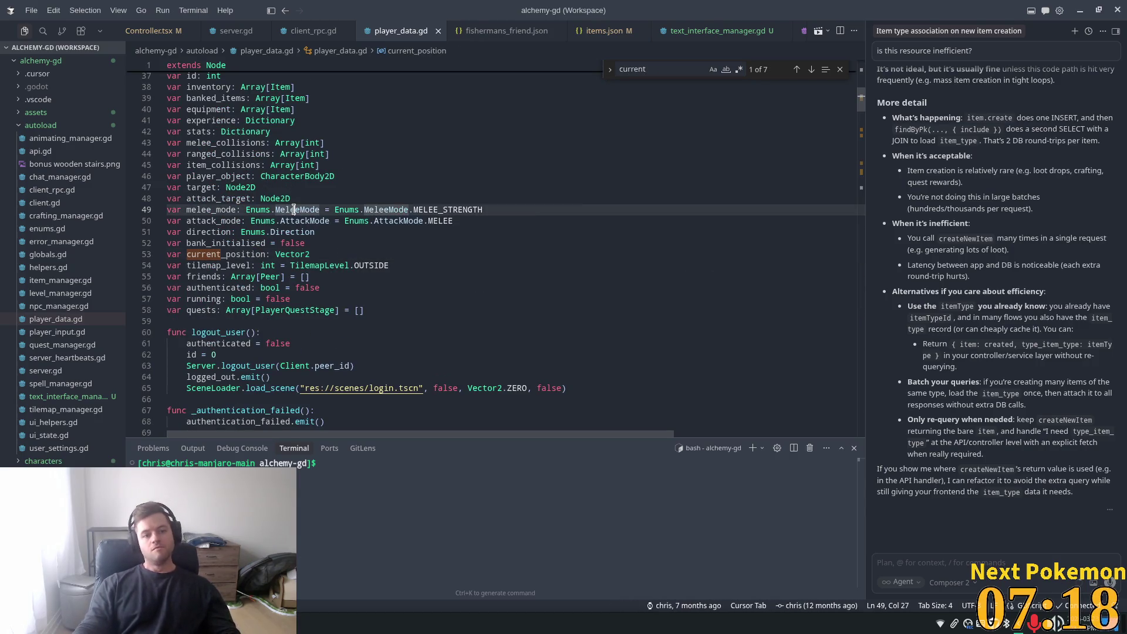
pyautogui.click(839, 69)
pyautogui.click(615, 89)
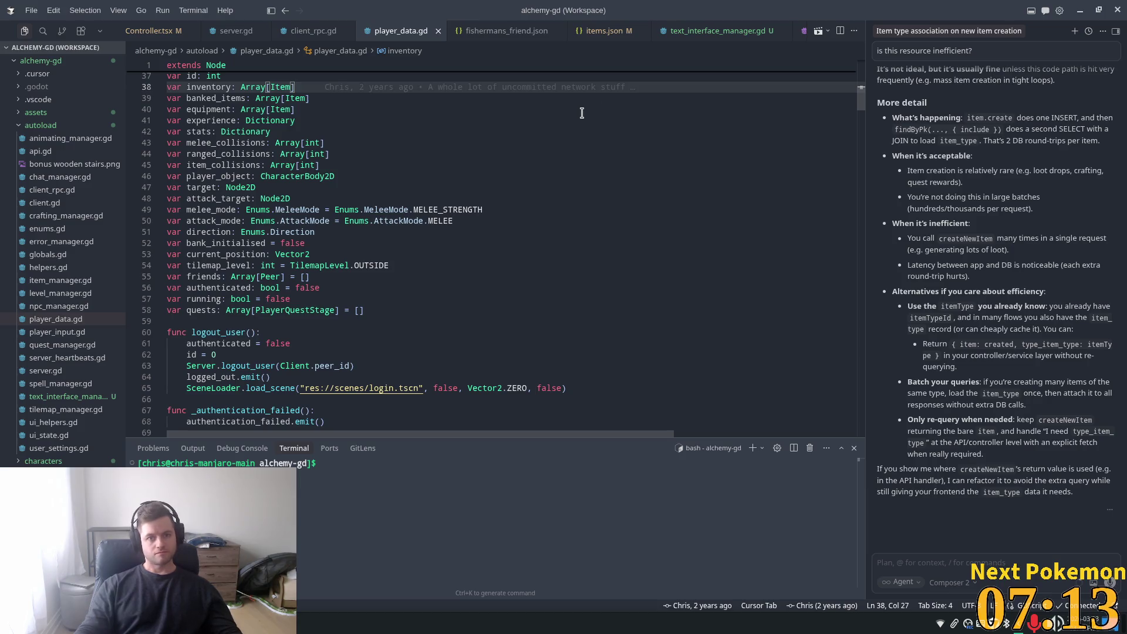
pyautogui.click(716, 30)
pyautogui.click(373, 109)
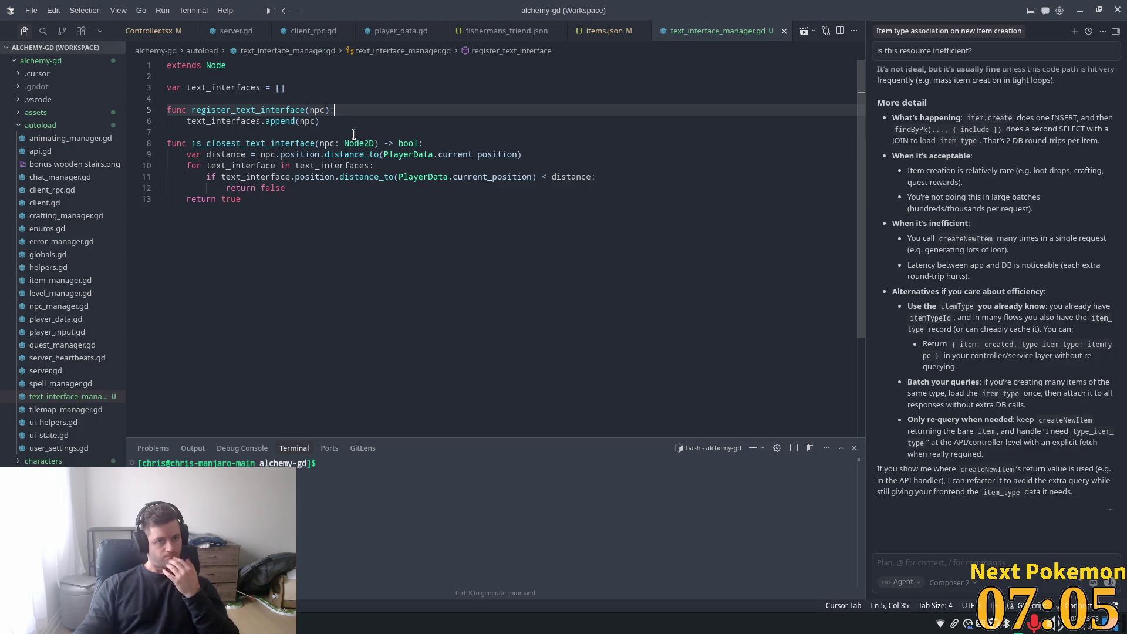
# - Open text_interface.gd in Cursor with quick open (text_inf), then switch to the Godot editor
pyautogui.moveTo(360, 143)
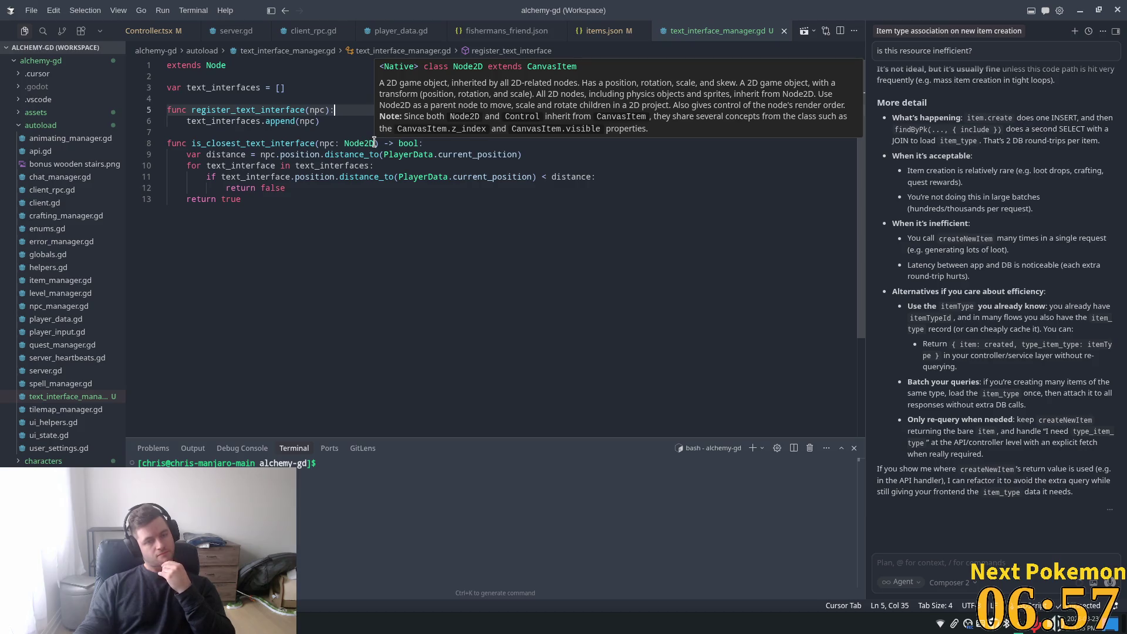
pyautogui.hotkey('ctrl', 'p')
pyautogui.write('tex')
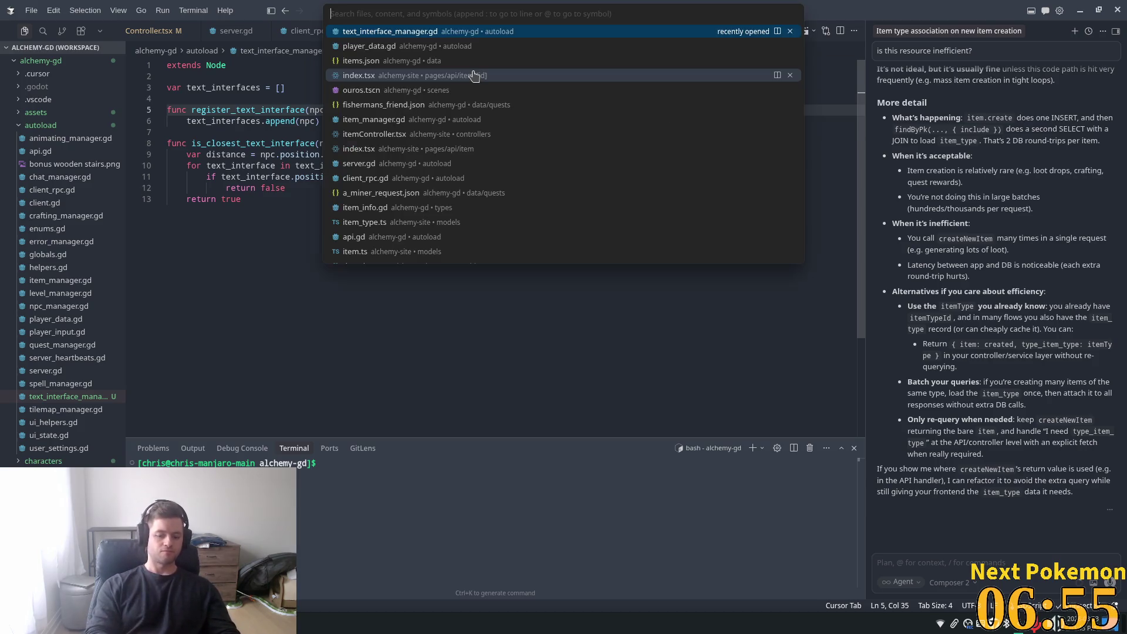
pyautogui.write('t_inf')
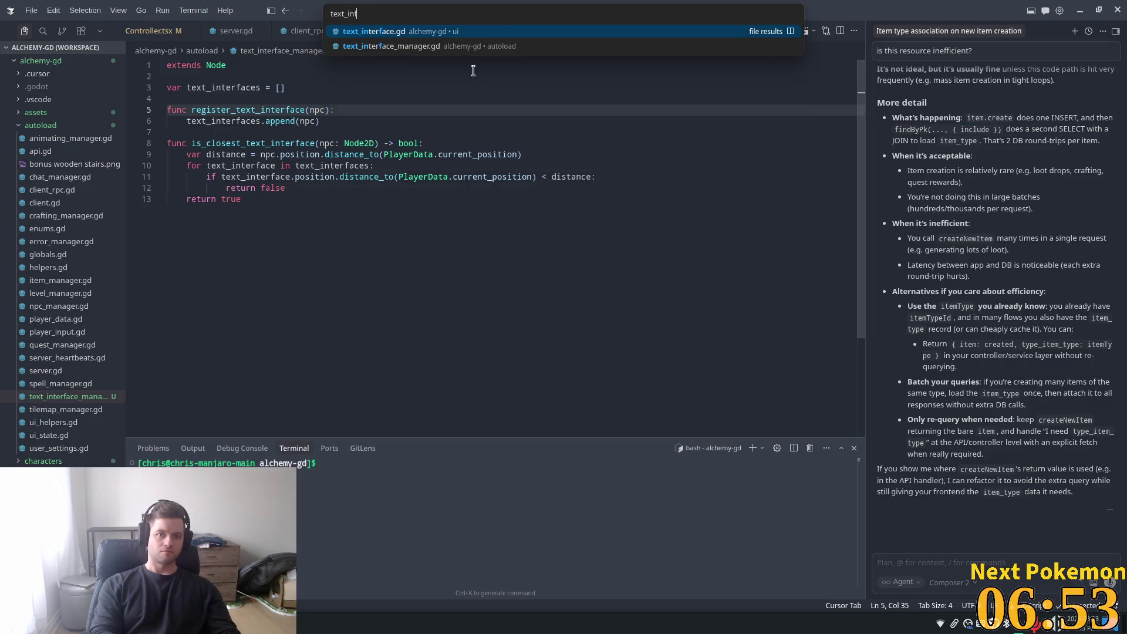
pyautogui.press('Return')
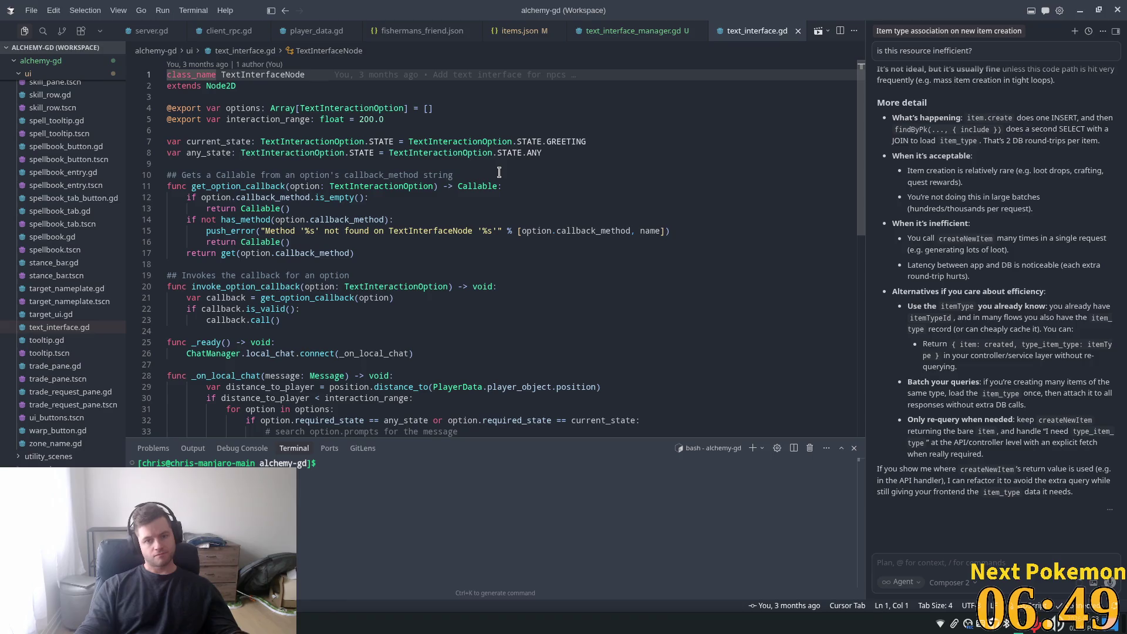
pyautogui.hotkey('alt', 'Tab')
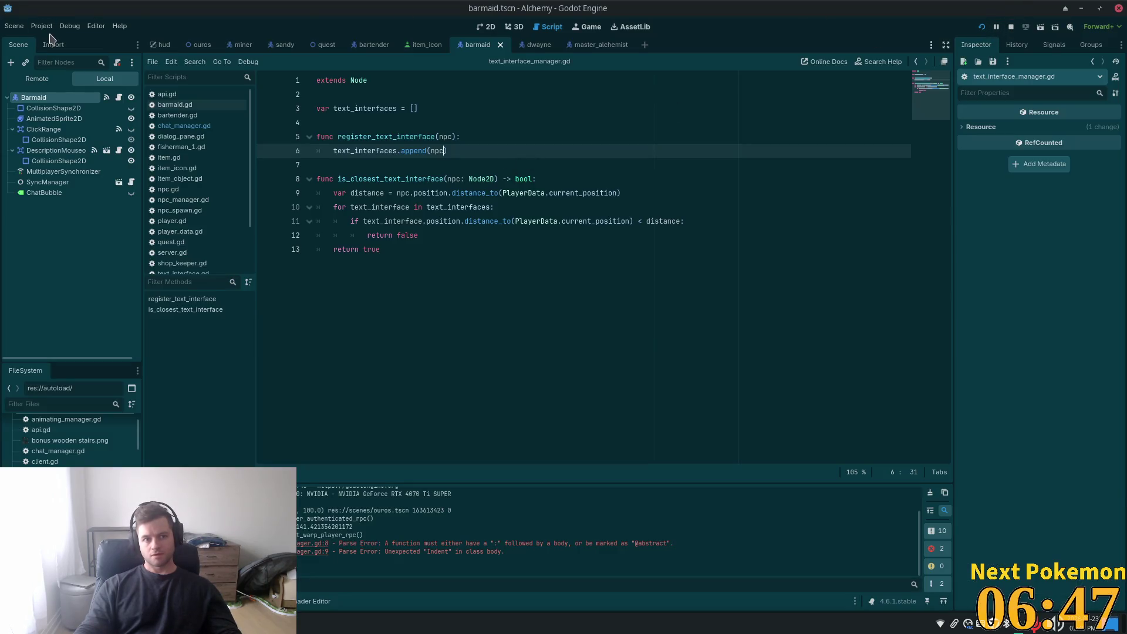
# - Go to the Autoload list in Project Settings
pyautogui.click(41, 28)
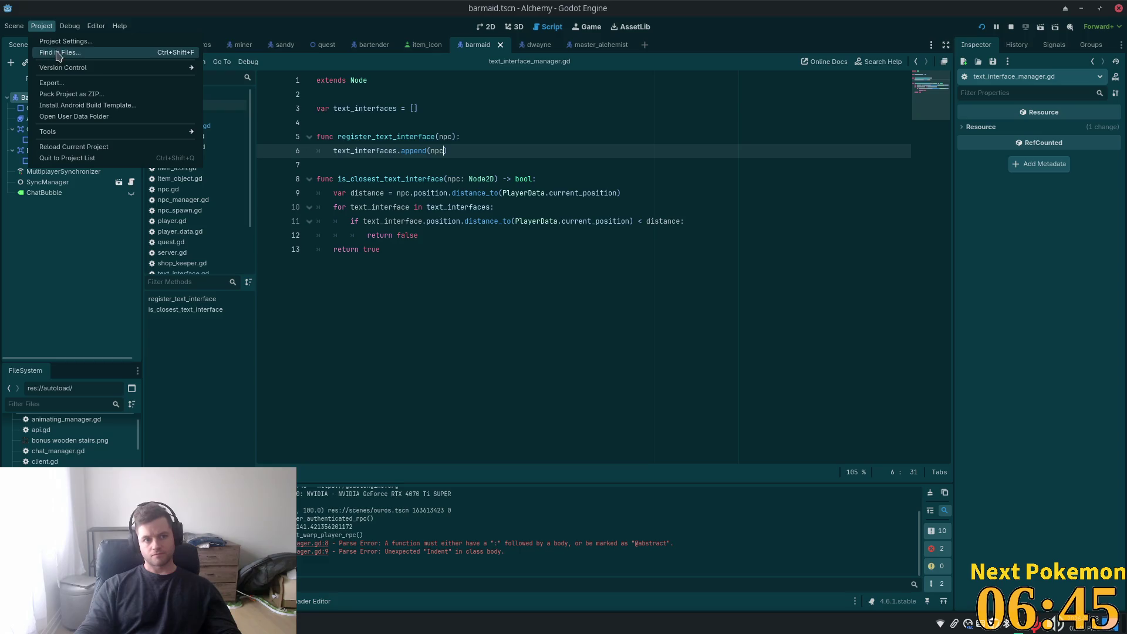
pyautogui.click(95, 43)
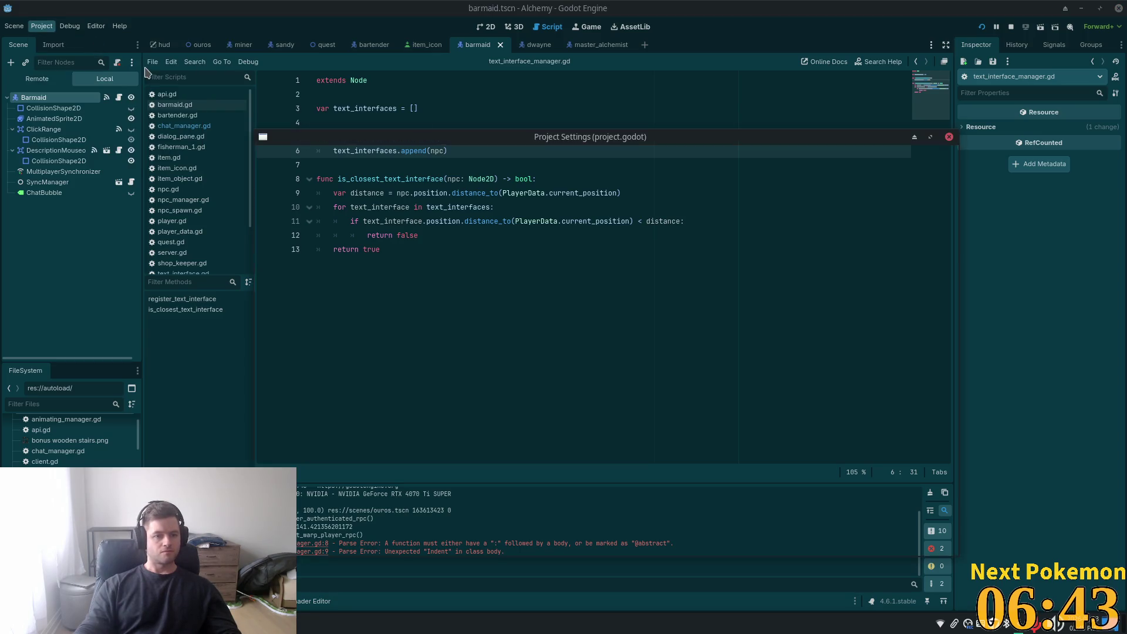
pyautogui.click(411, 157)
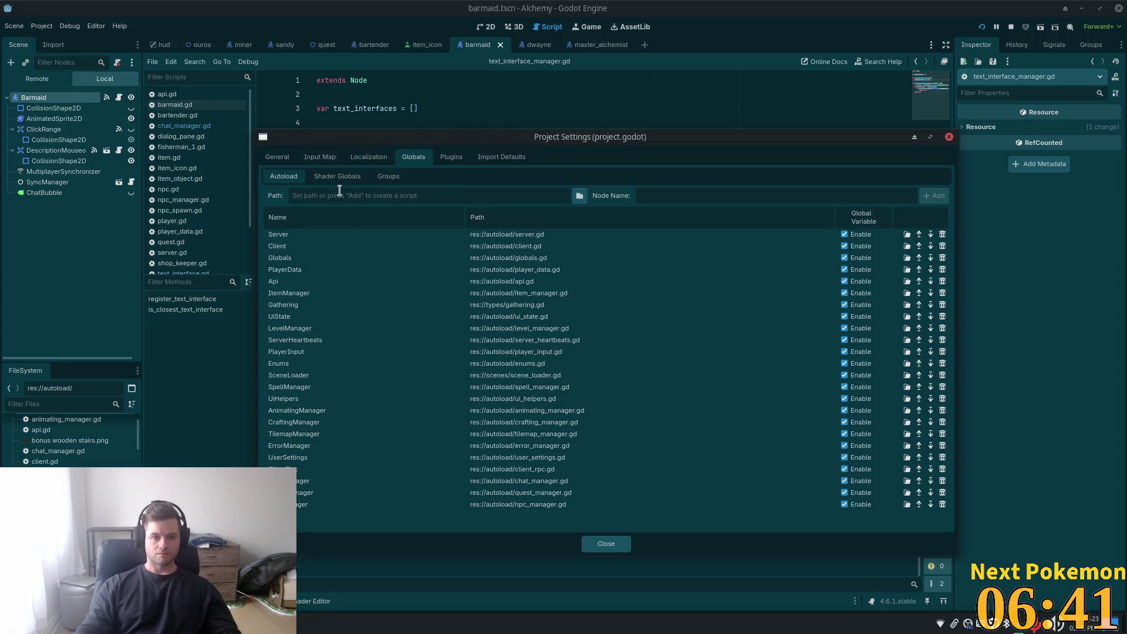
# - Browse into the ui folder and choose res://ui/text_interface.gd as the autoload path
pyautogui.click(579, 195)
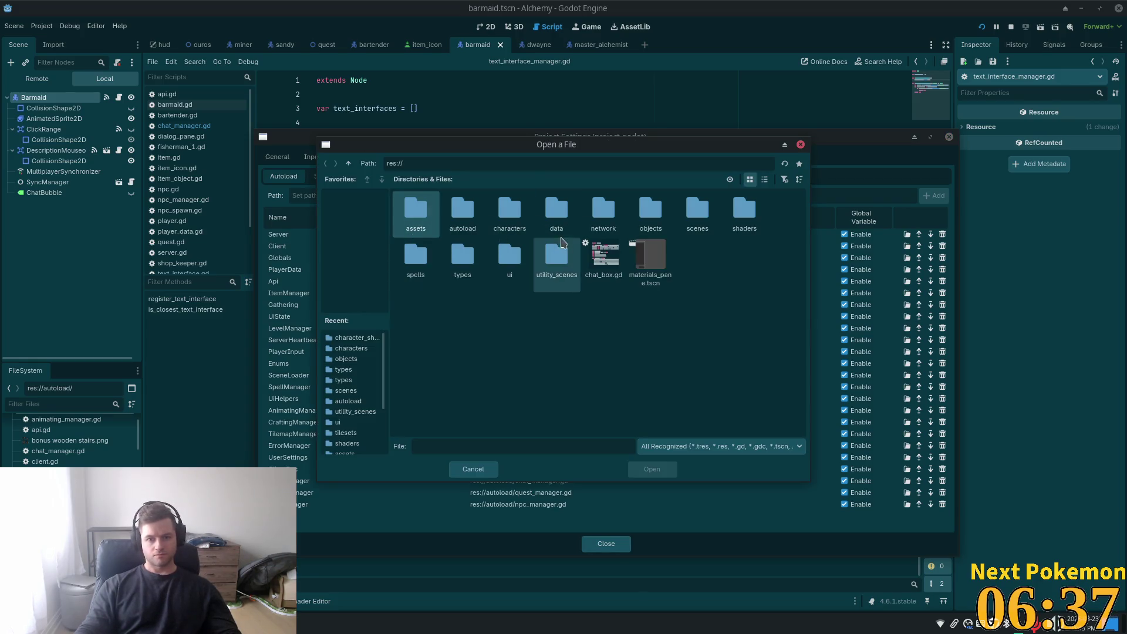
pyautogui.doubleClick(552, 269)
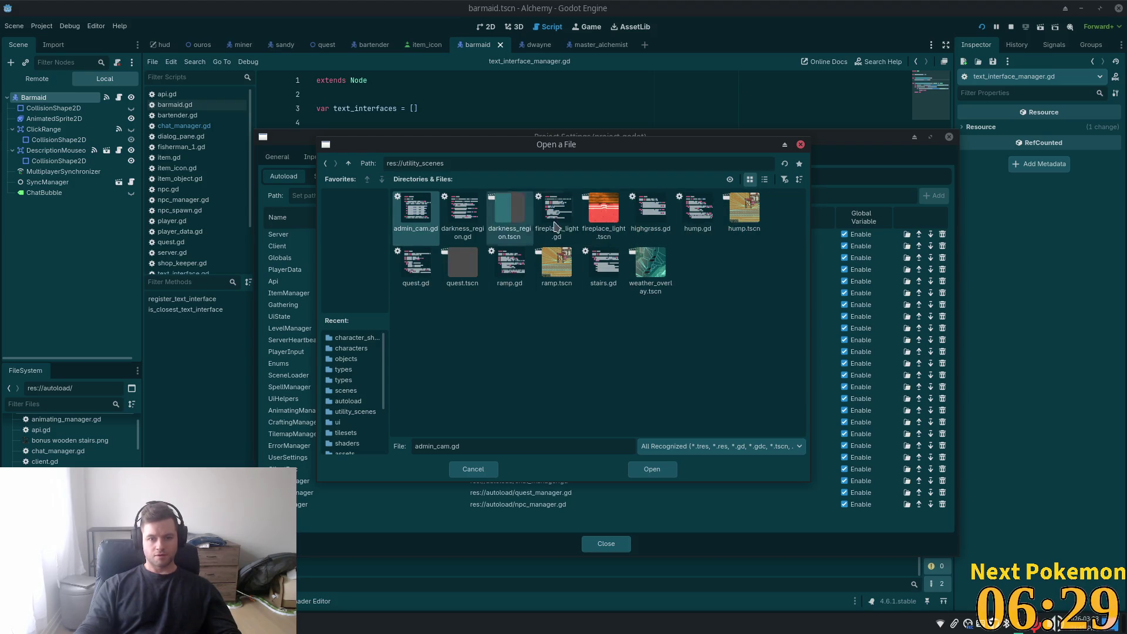
pyautogui.click(348, 163)
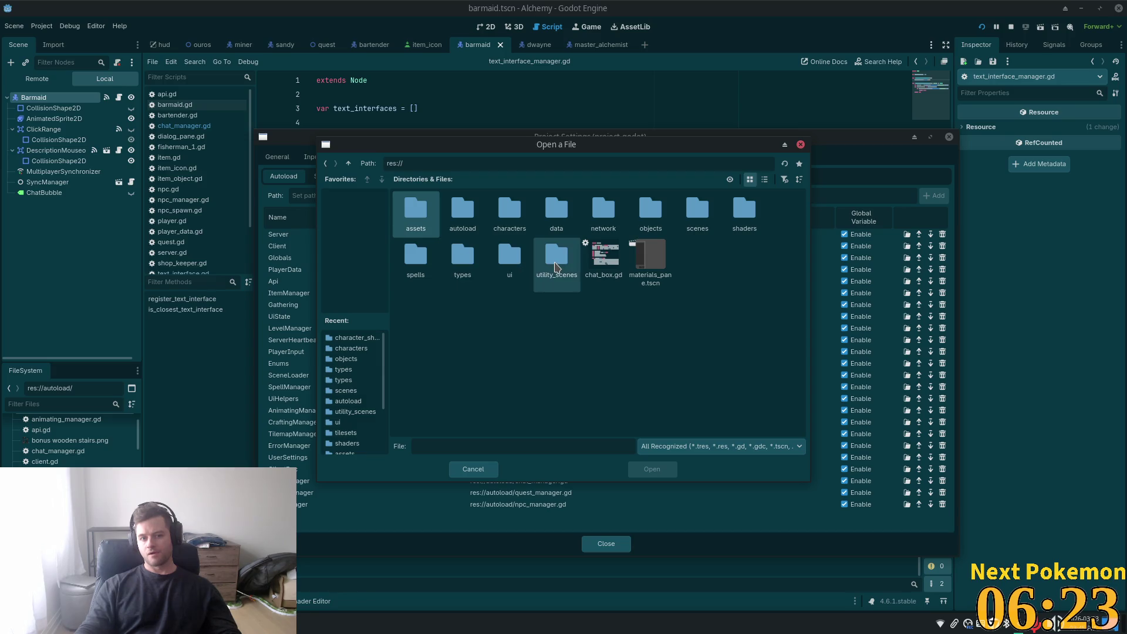
pyautogui.click(520, 267)
pyautogui.doubleClick(518, 267)
pyautogui.click(509, 267)
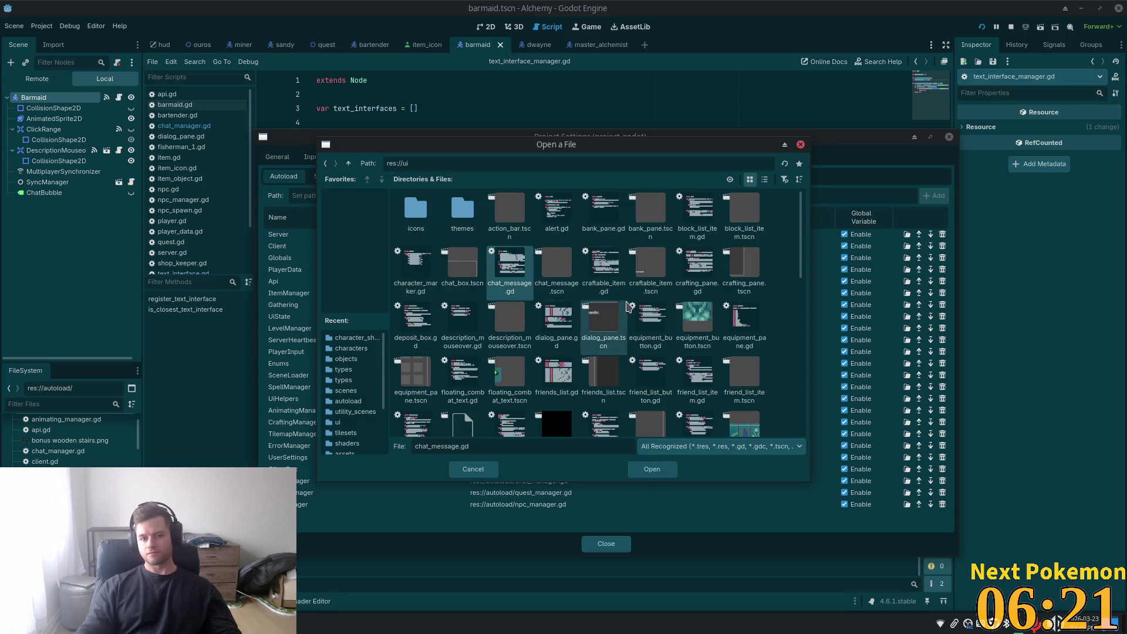
pyautogui.press('t')
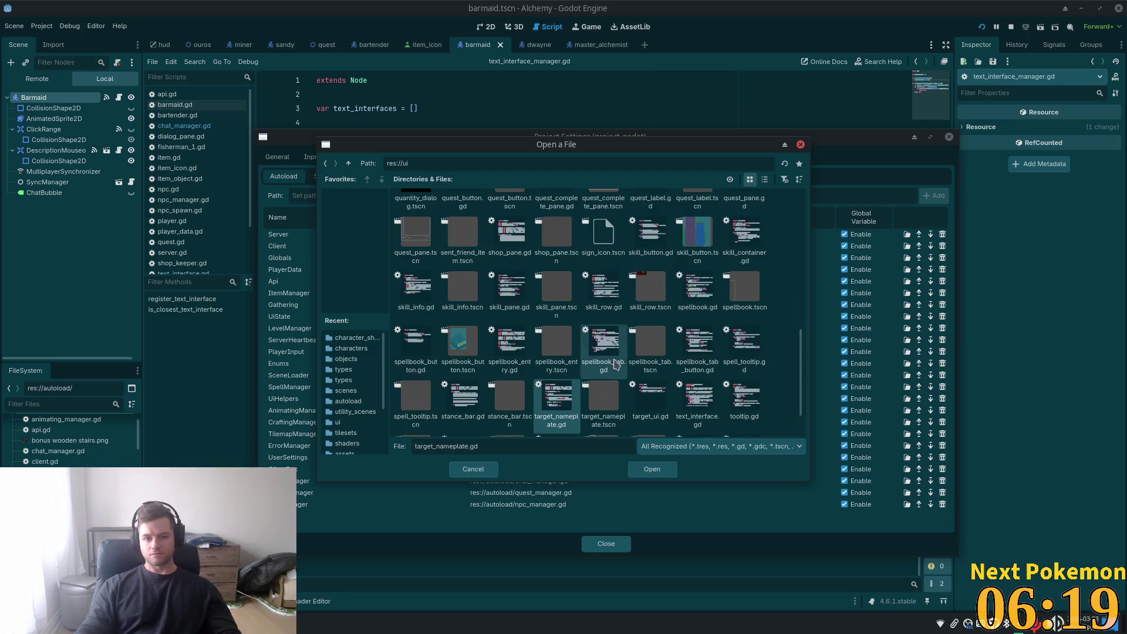
pyautogui.scroll(-2, 630, 360)
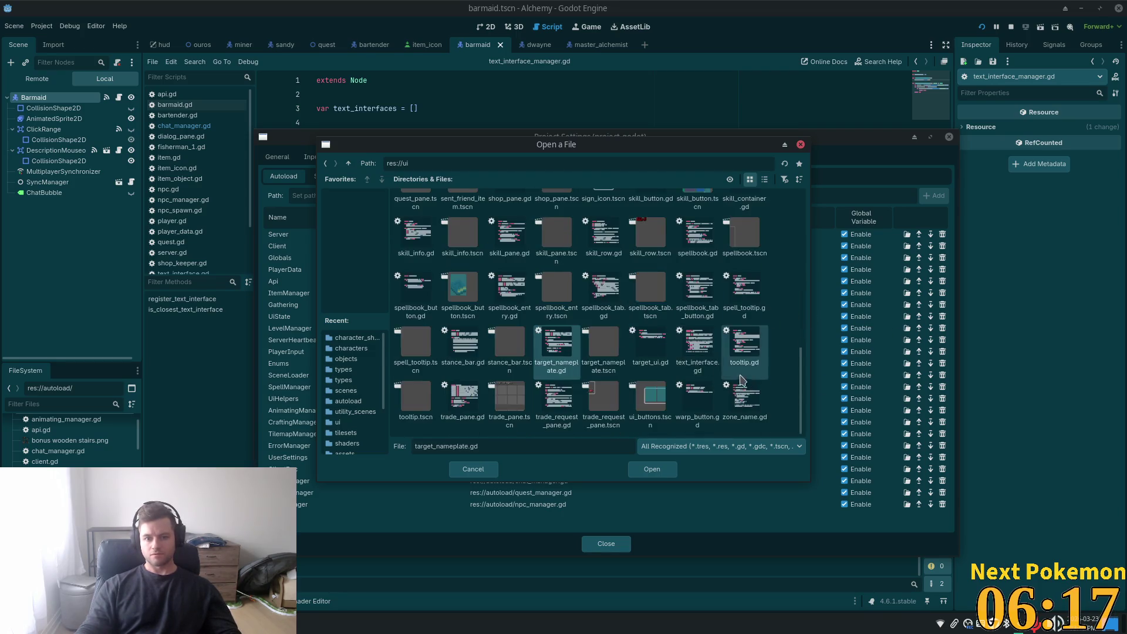
pyautogui.click(699, 351)
pyautogui.doubleClick(699, 351)
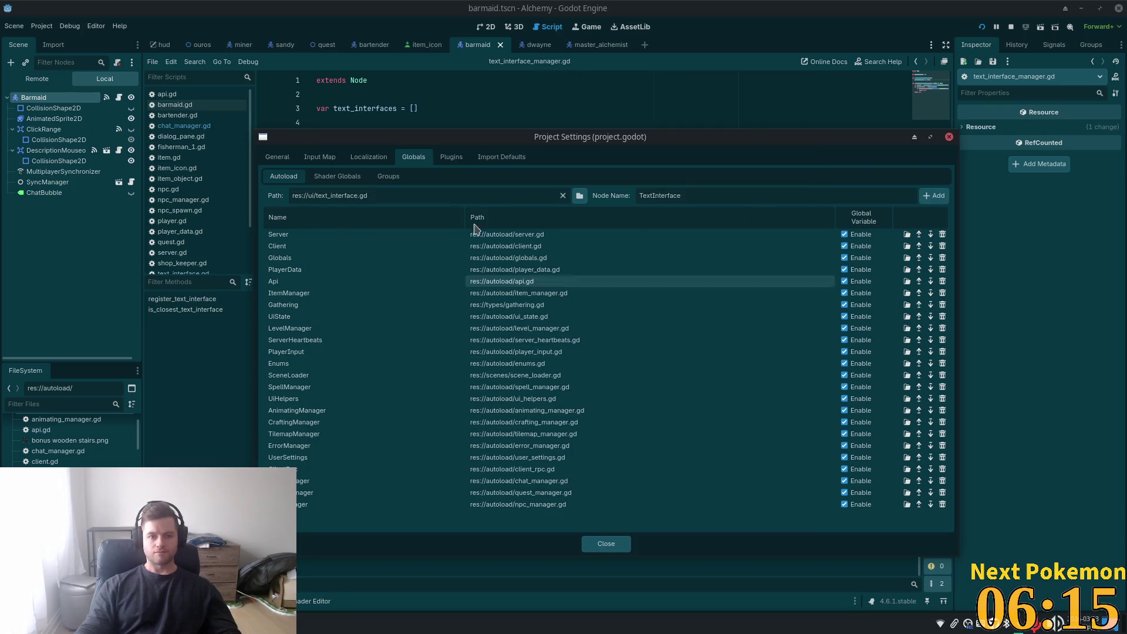
# - Replace the path with res://autoload/text_interface_manager.gd and add it as the TextInterfaceManager autoload
pyautogui.click(563, 197)
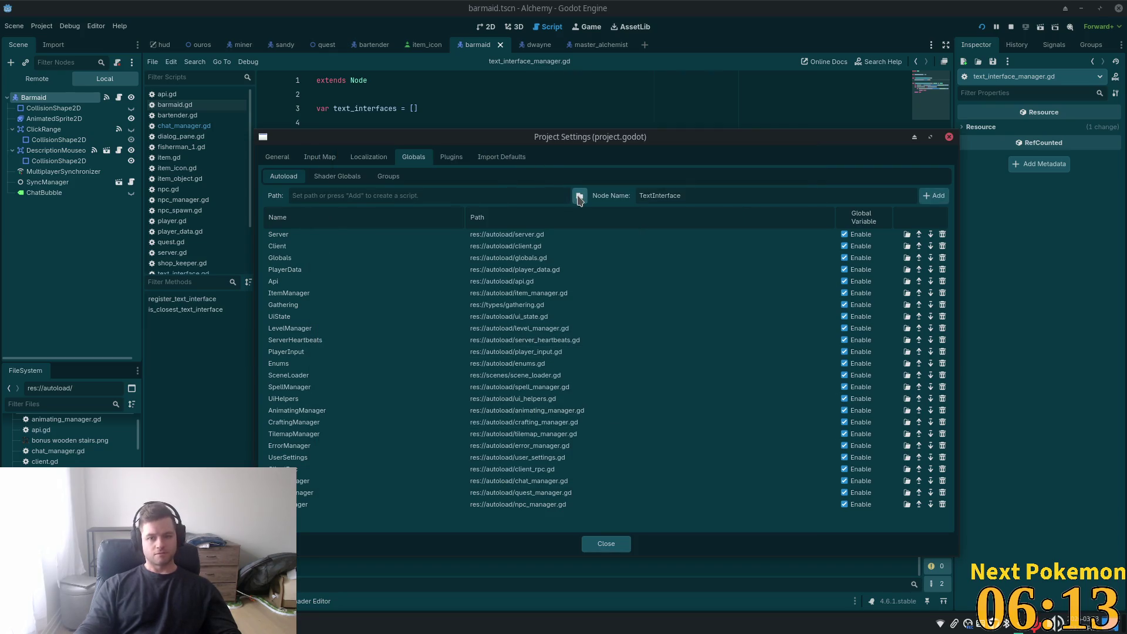
pyautogui.click(580, 198)
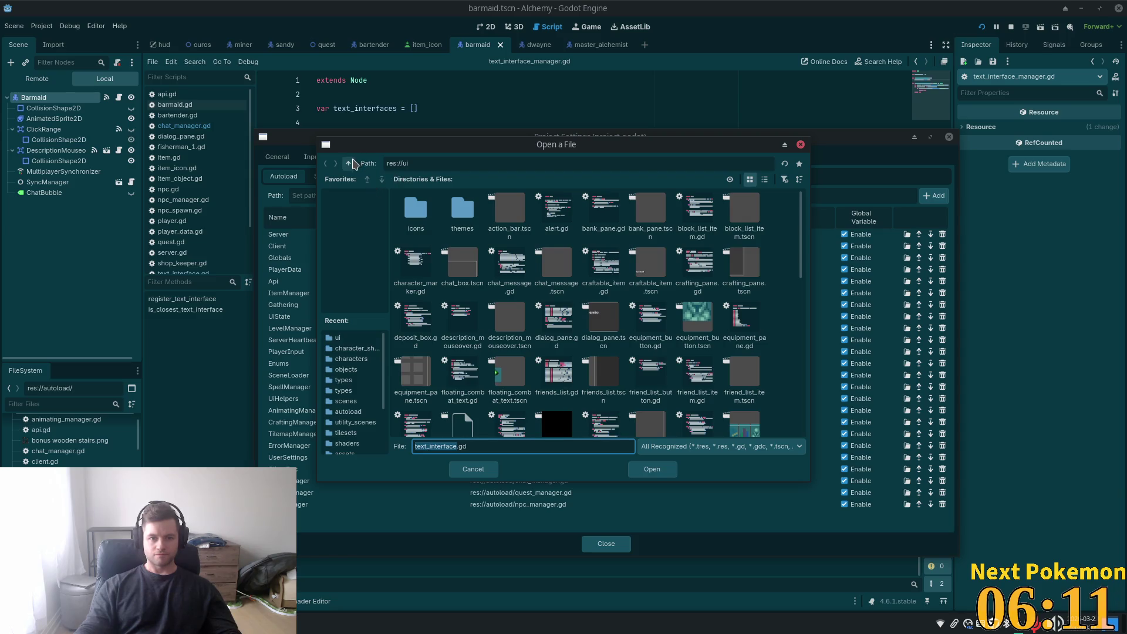
pyautogui.click(348, 163)
pyautogui.doubleClick(462, 208)
pyautogui.click(528, 232)
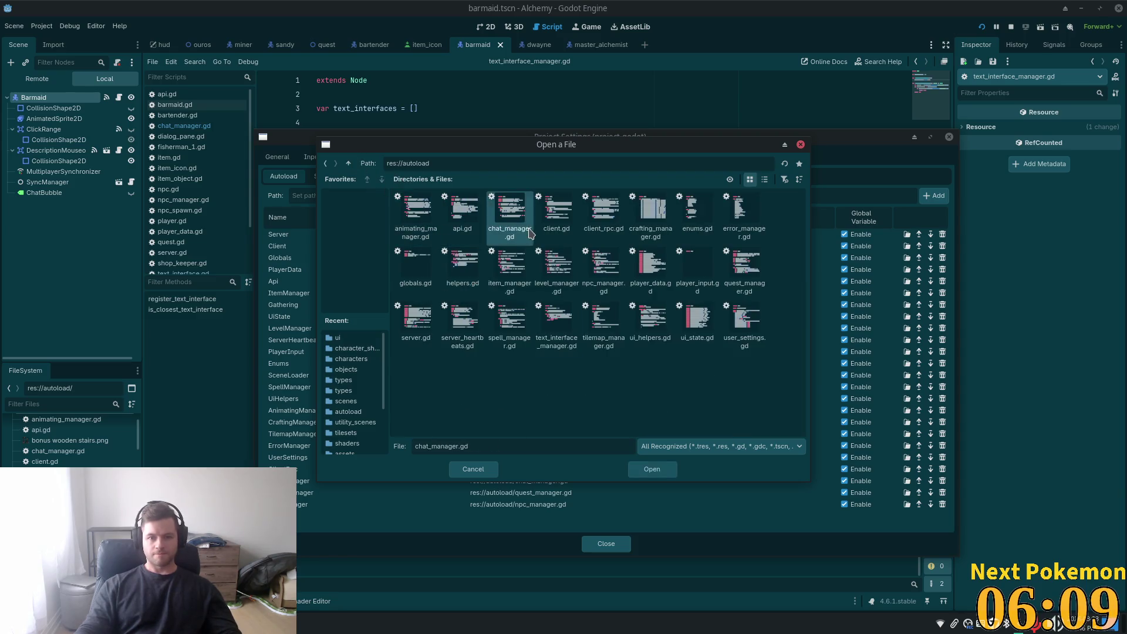
pyautogui.doubleClick(556, 323)
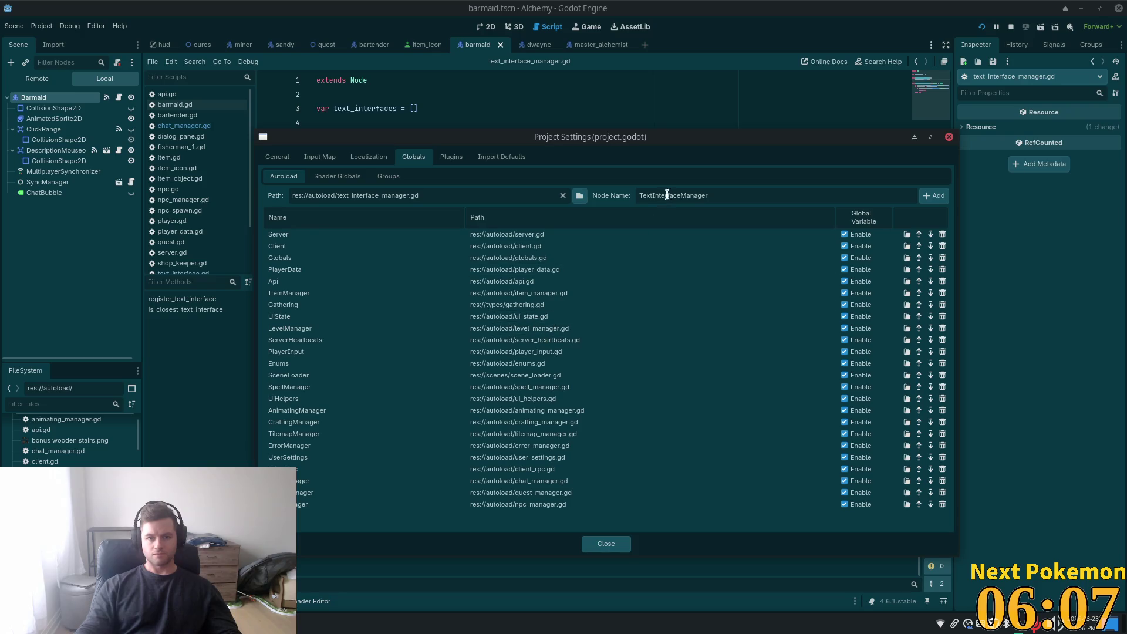
pyautogui.click(932, 199)
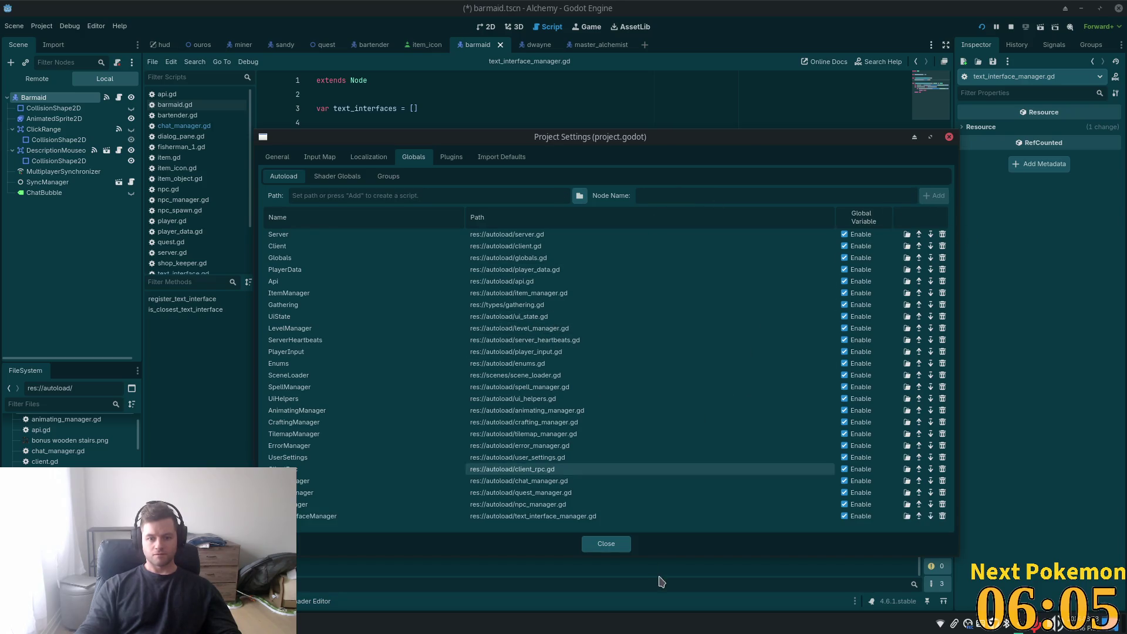
# - Close Project Settings and run the game briefly to test the autoload
pyautogui.click(591, 546)
pyautogui.click(982, 27)
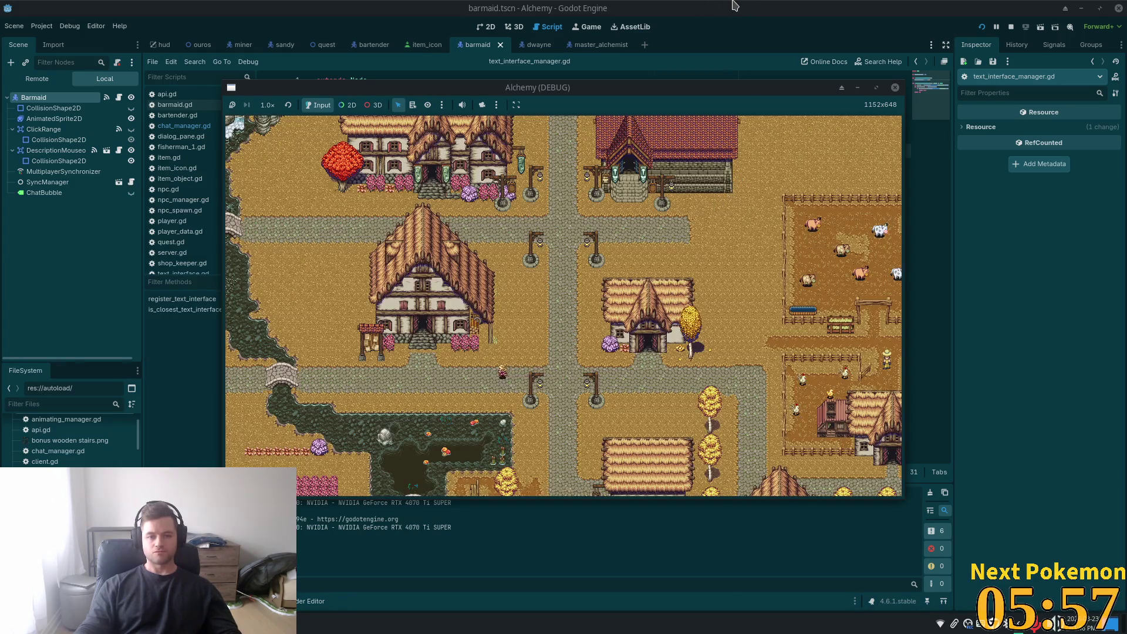
pyautogui.press('F8')
# - Return to Cursor and quick-search for text_interf
pyautogui.hotkey('alt', 'Tab')
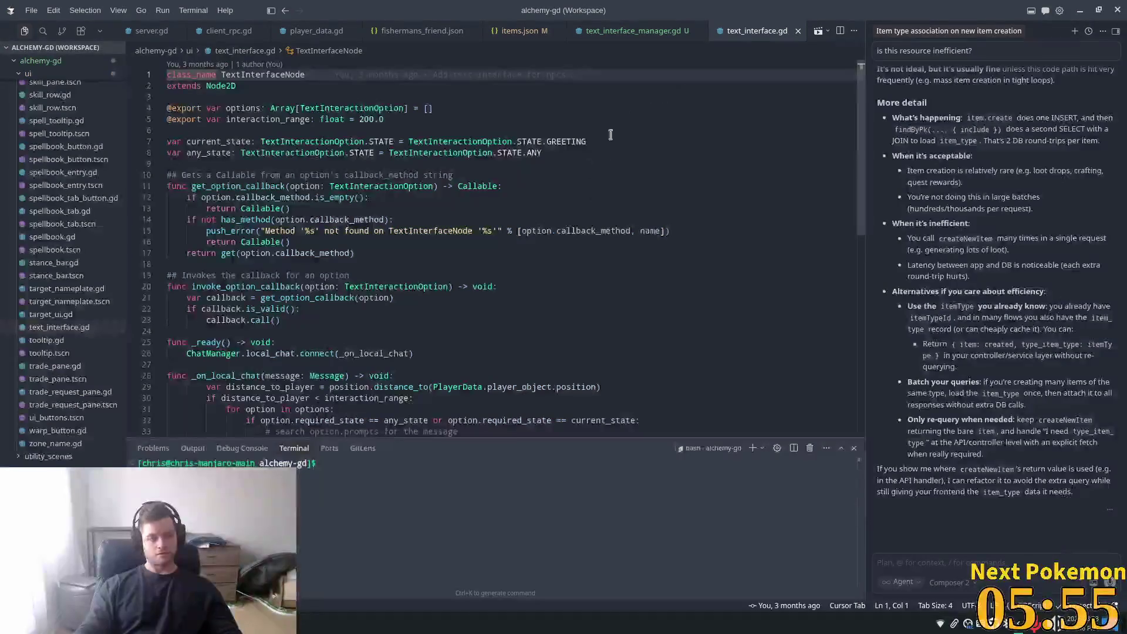
pyautogui.hotkey('ctrl', 'p')
pyautogui.write('text')
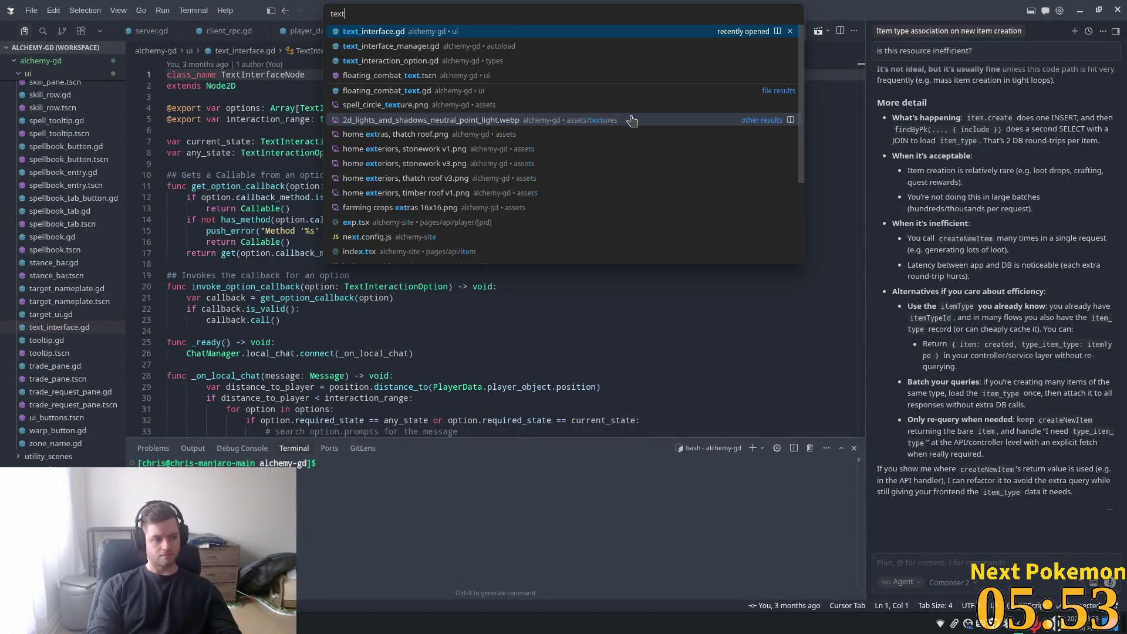
pyautogui.write('_interf')
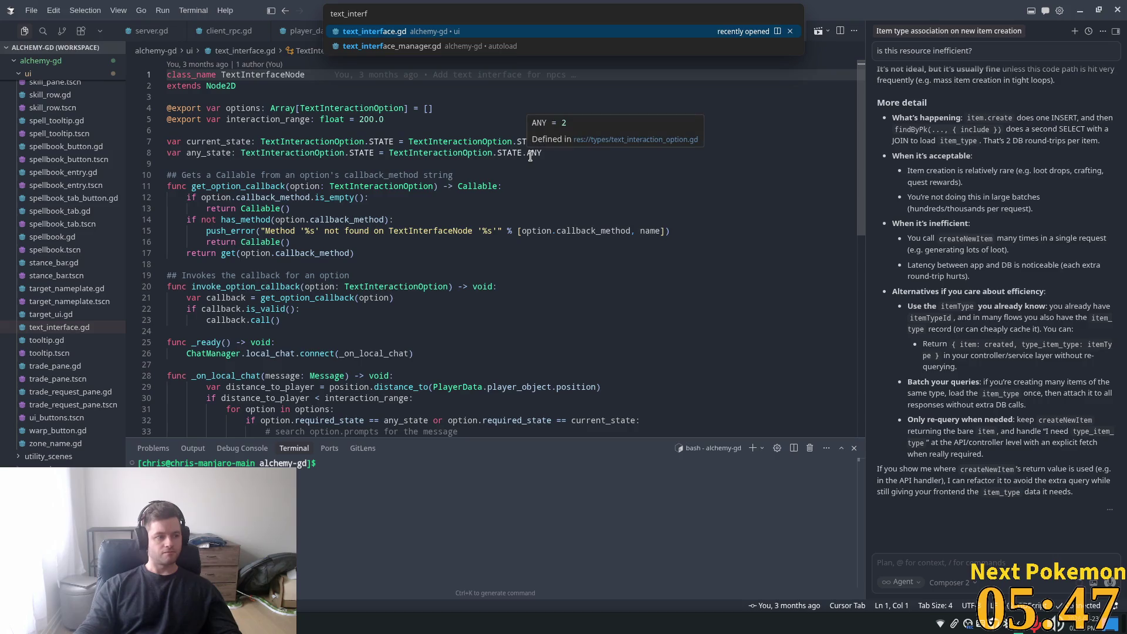
# - Open text_interface.gd and look over the TextInterfaceNode class
pyautogui.click(420, 31)
pyautogui.click(383, 92)
pyautogui.doubleClick(242, 76)
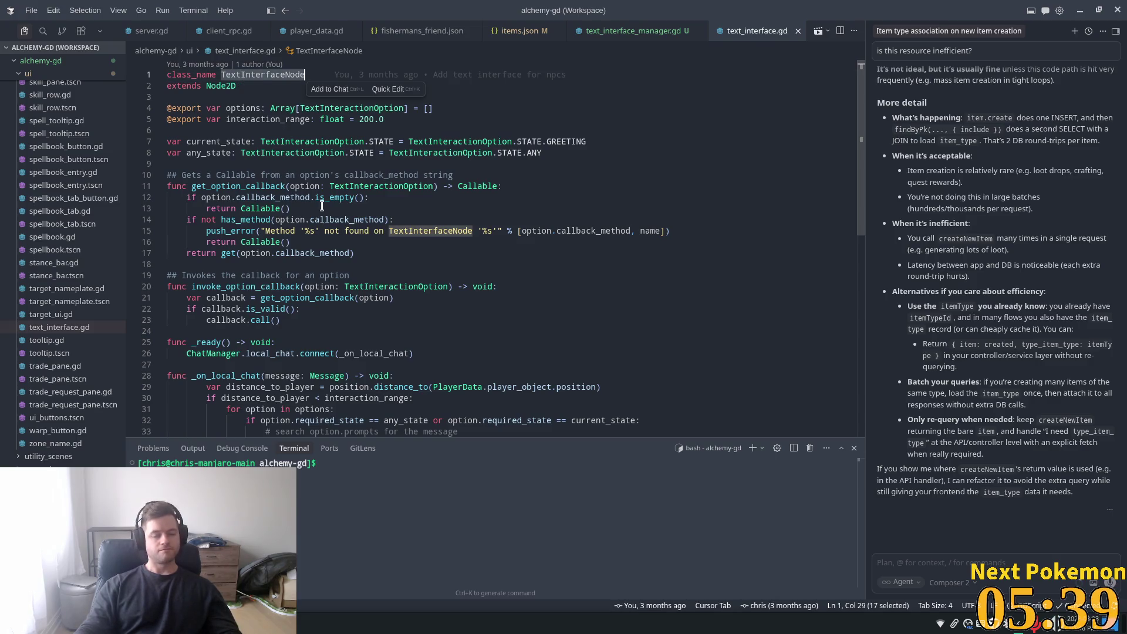
pyautogui.scroll(-3, 299, 240)
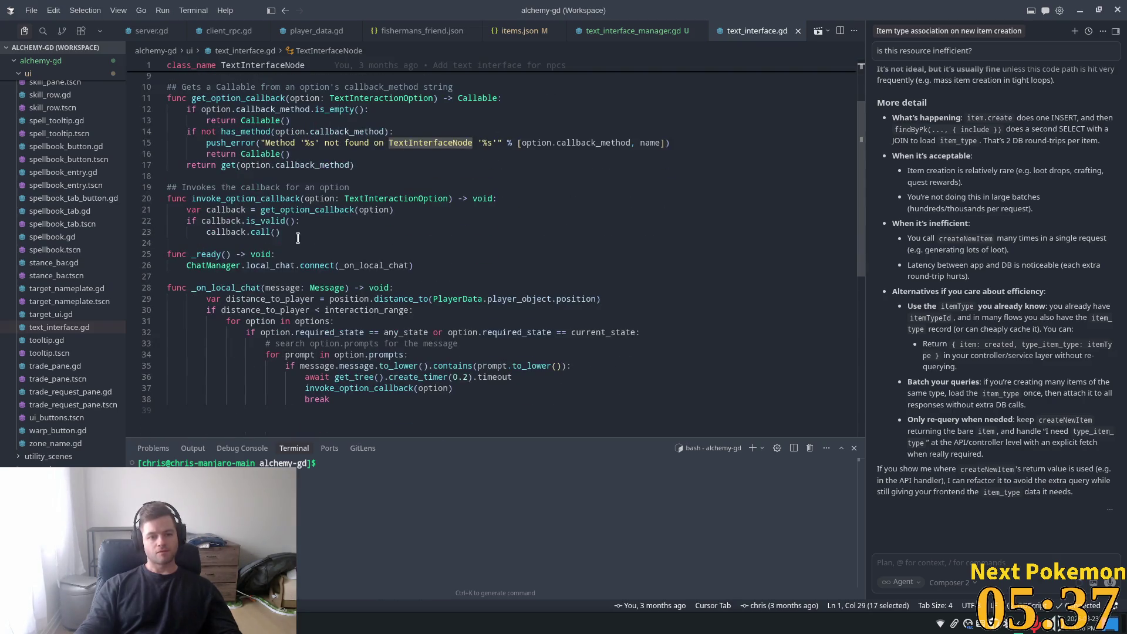
# - Insert TextInterfaceManager.register_text_interface(self) above the ChatManager connection in _ready
pyautogui.click(296, 265)
pyautogui.hotkey('ctrl', 'shift', 'Return')
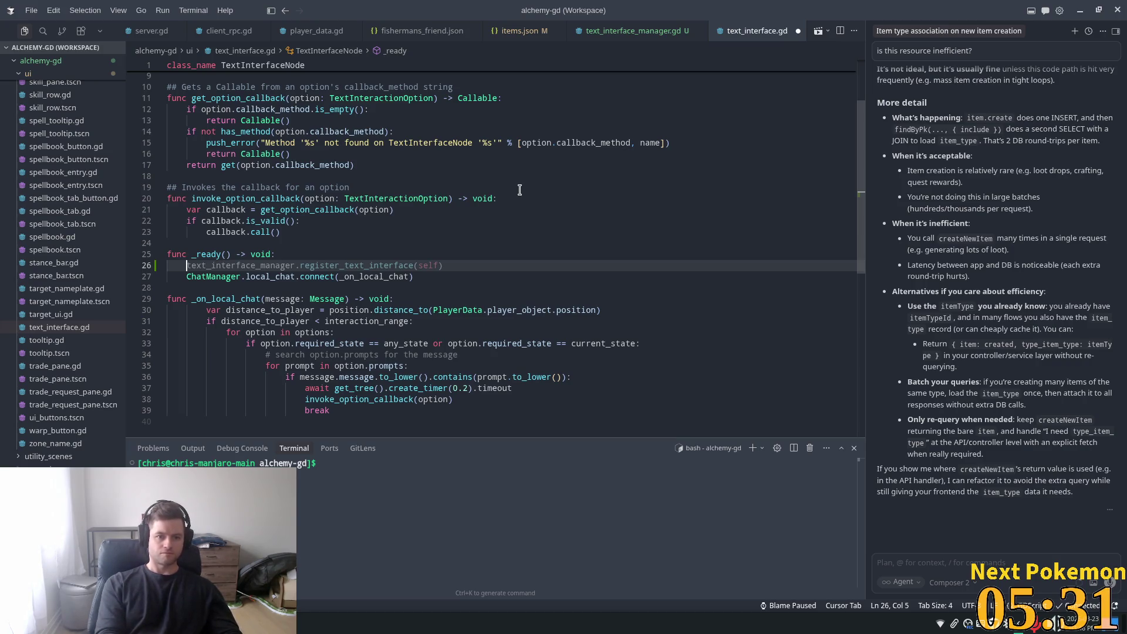
pyautogui.write('Text')
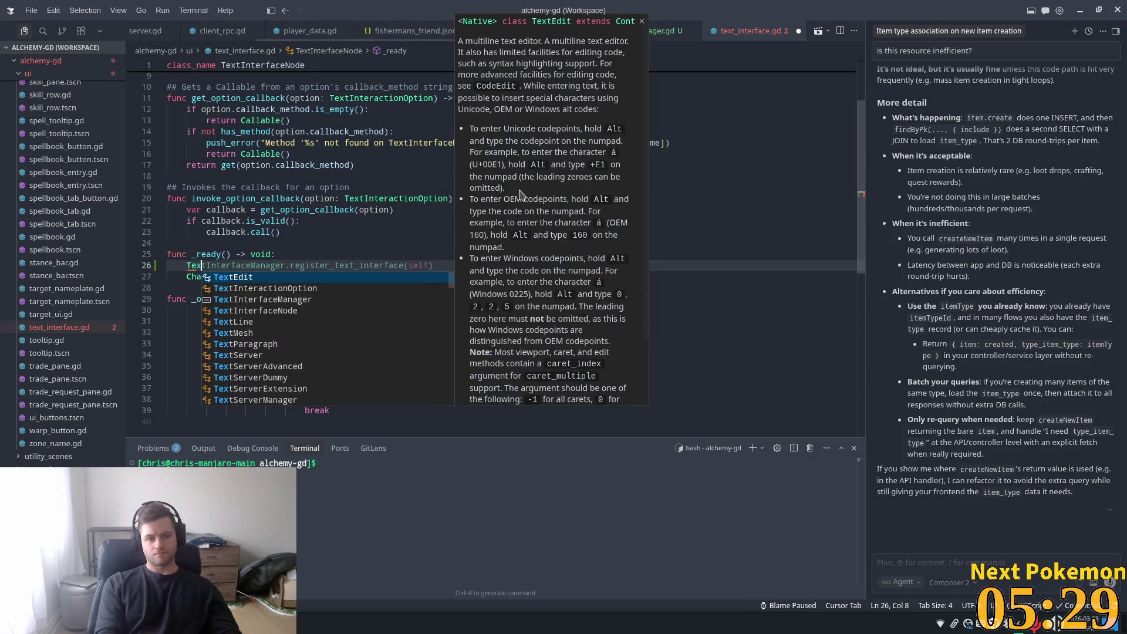
pyautogui.press('Tab')
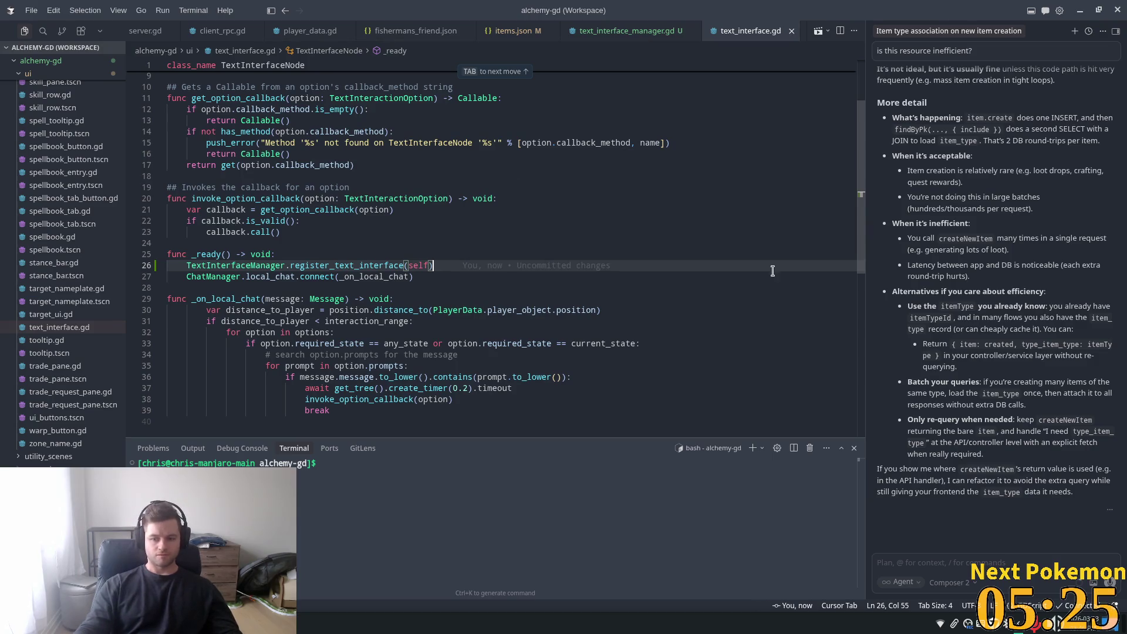
pyautogui.click(970, 582)
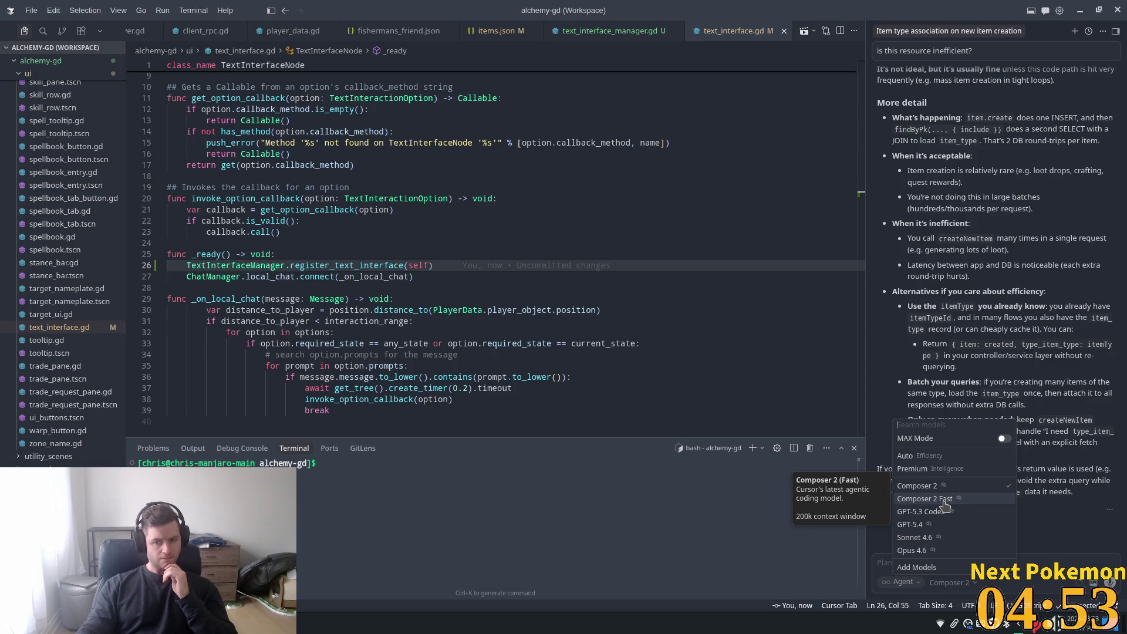
# - Select GPT-5.3 Codex as Cursor's chat model
pyautogui.click(929, 514)
pyautogui.click(389, 245)
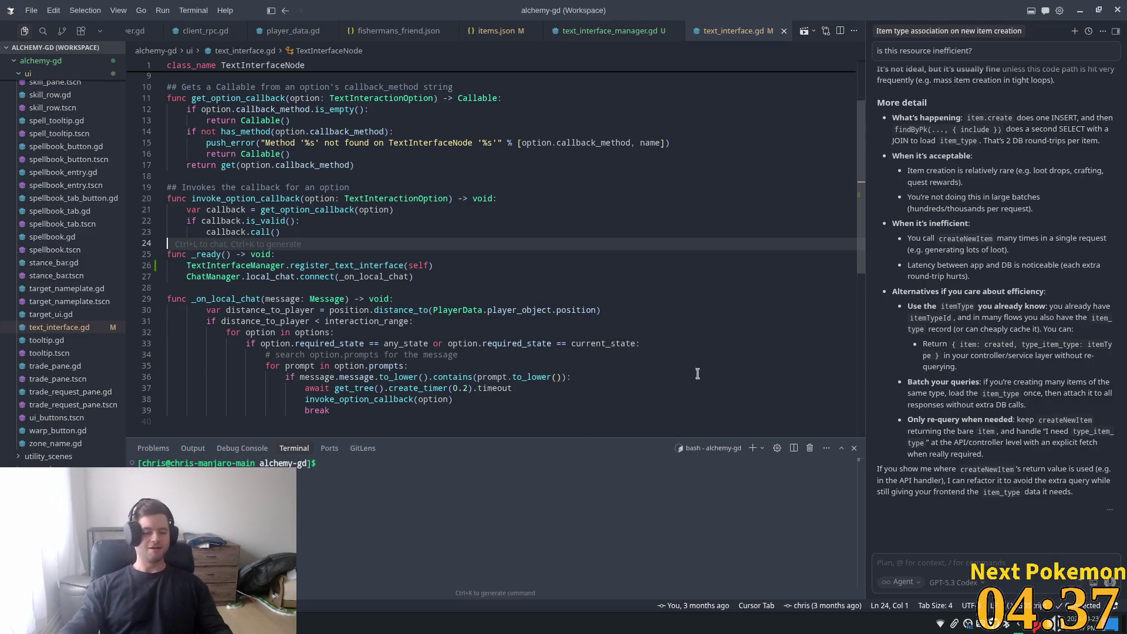
# - Add 'and TextInterfaceManager.is_closest_text_interface(self)' to the line 31 range check, then return to Godot
pyautogui.click(435, 265)
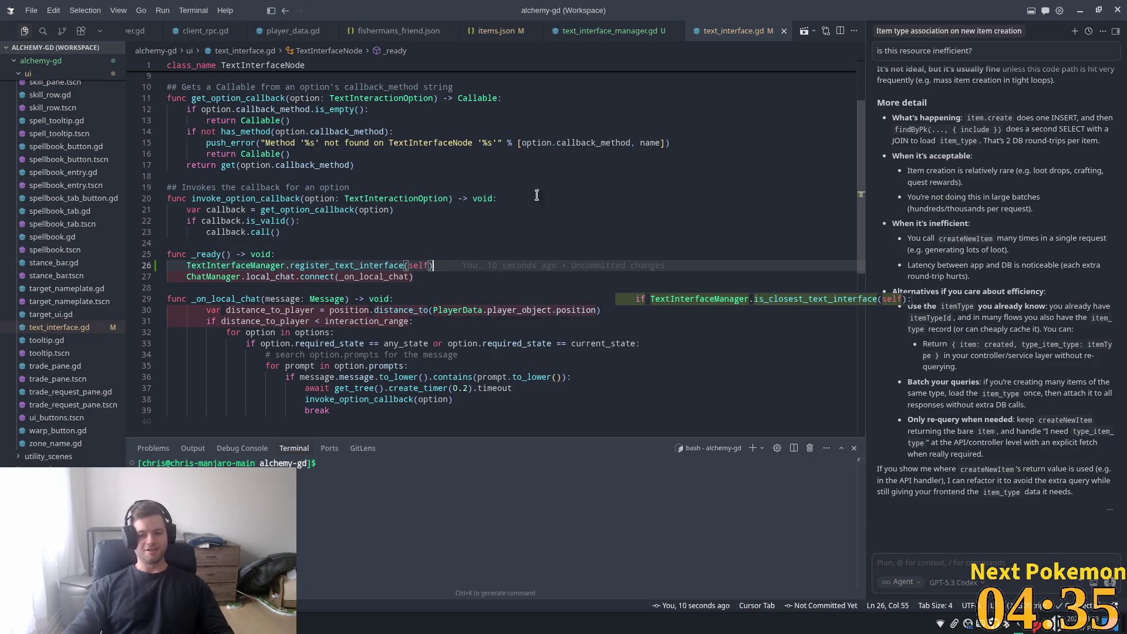
pyautogui.click(260, 209)
pyautogui.scroll(-5, 376, 144)
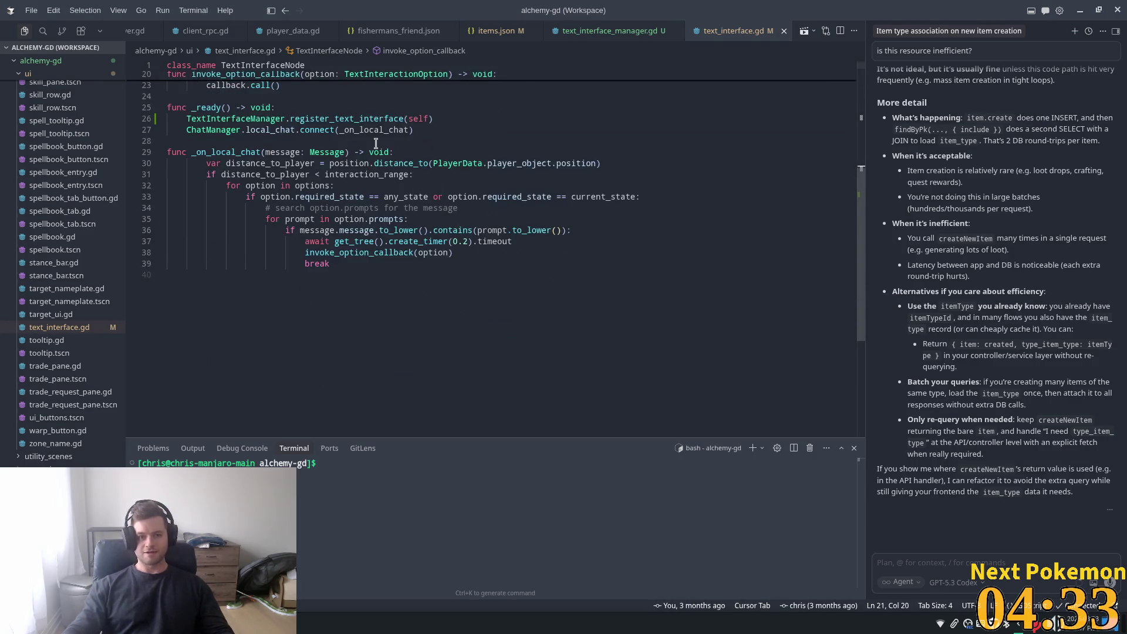
pyautogui.click(376, 142)
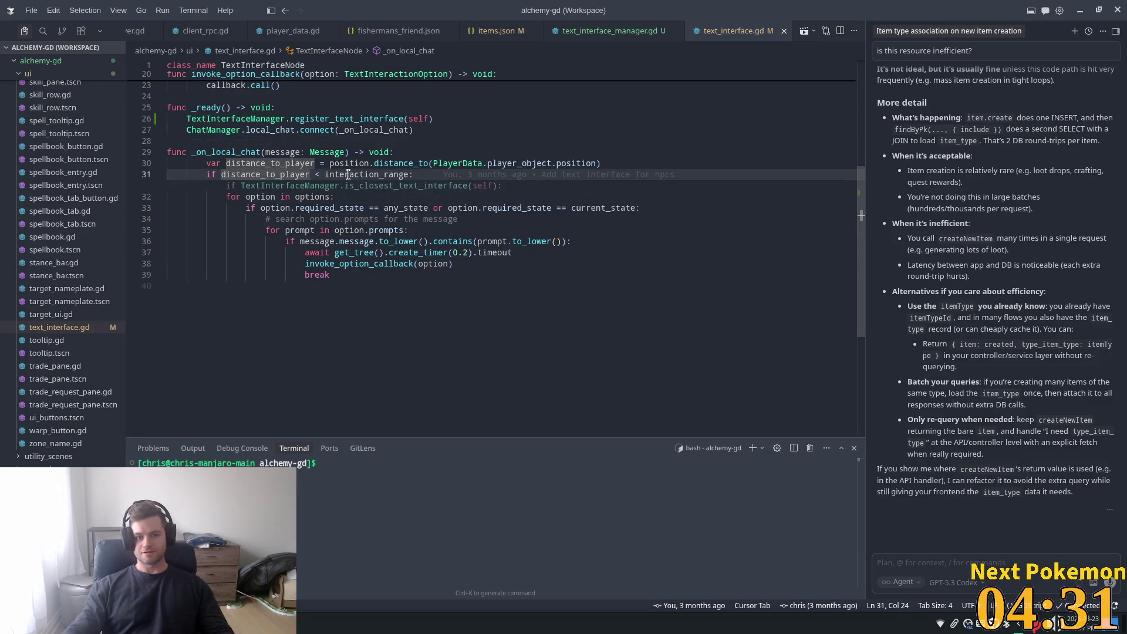
pyautogui.click(414, 176)
pyautogui.write('and')
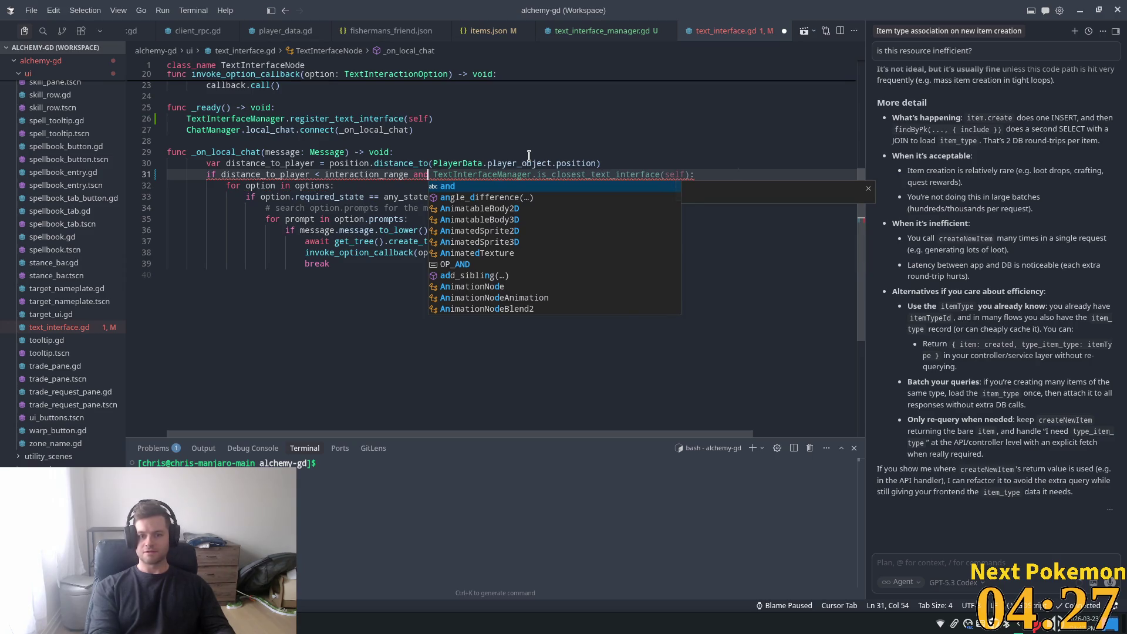
pyautogui.press('Tab')
pyautogui.hotkey('alt', 'Tab')
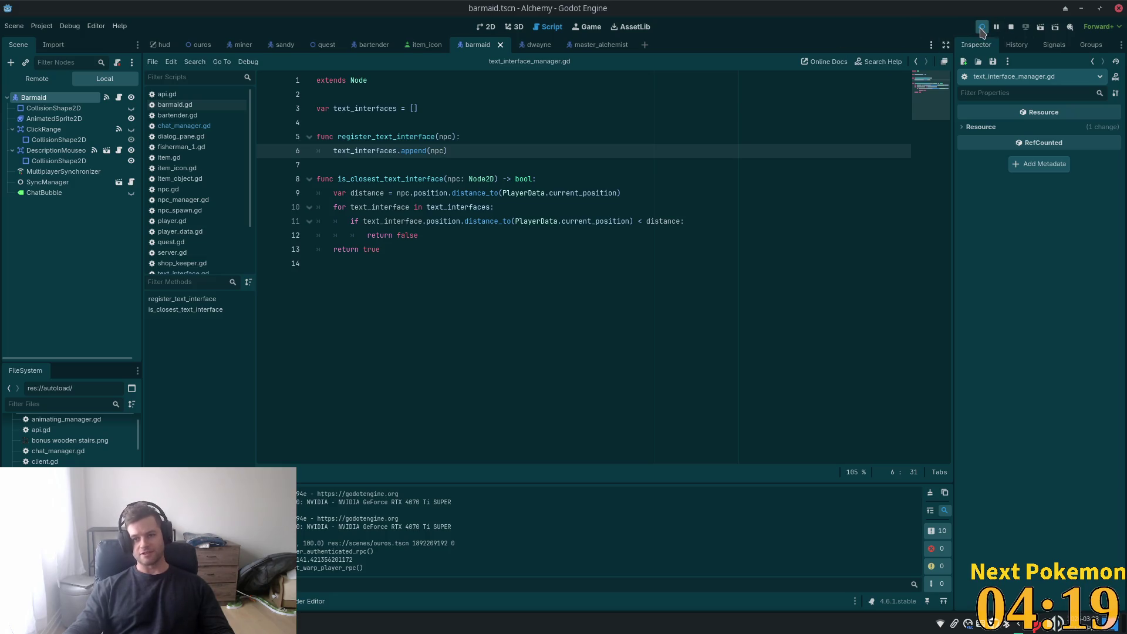
# - Run the game and walk the character through Ouros into the tavern to the red rug
pyautogui.click(981, 28)
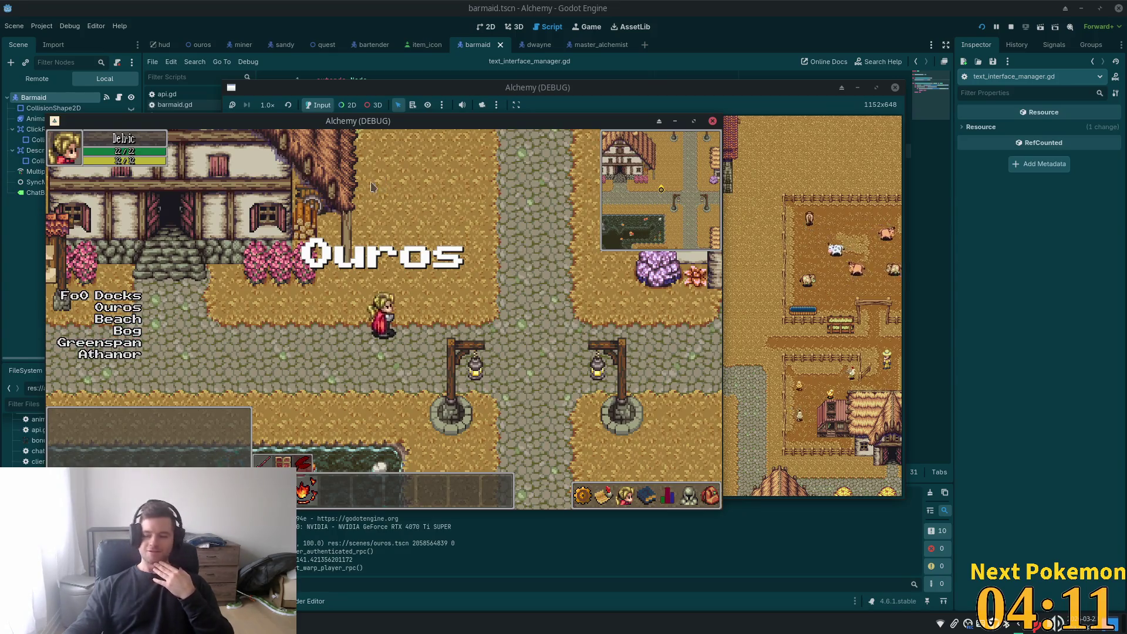
pyautogui.click(371, 187)
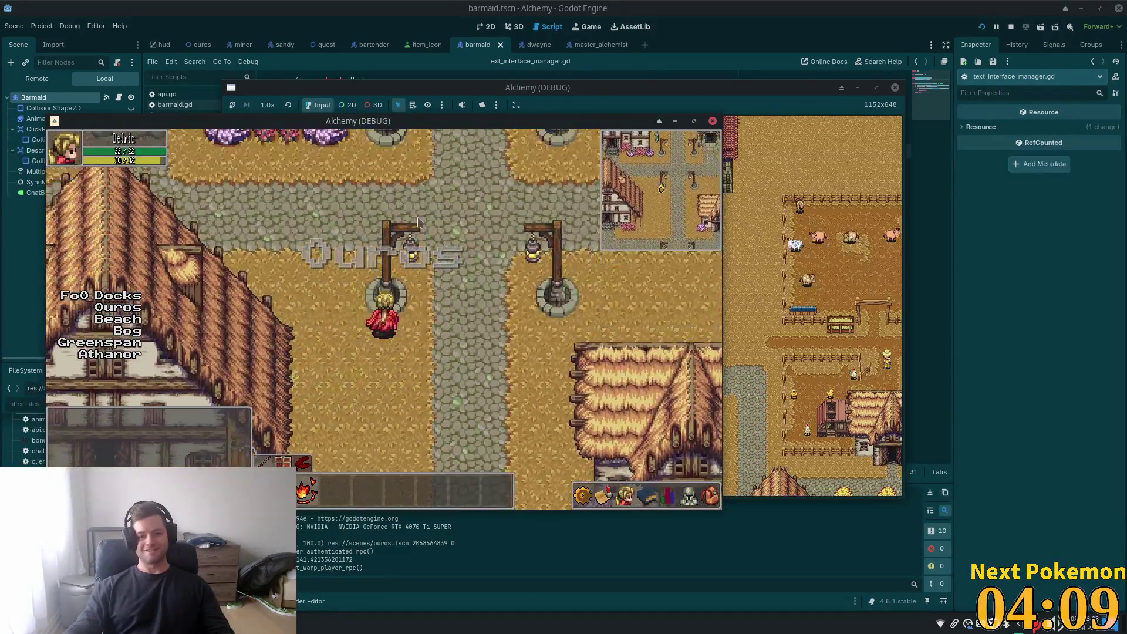
pyautogui.click(419, 222)
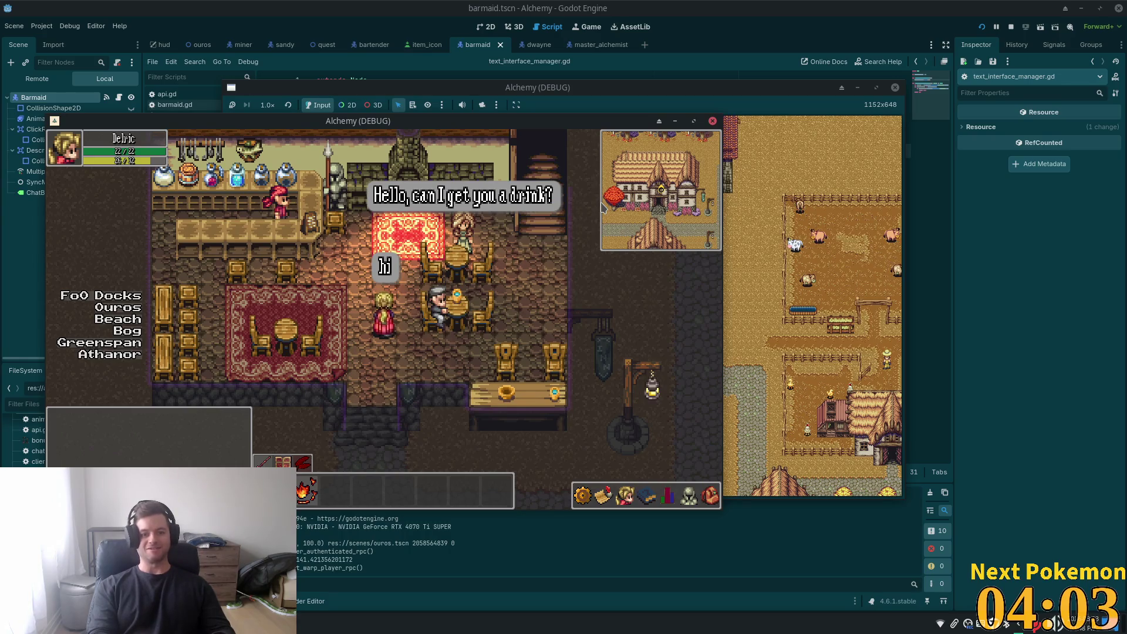
pyautogui.press('Left')
pyautogui.press('Up')
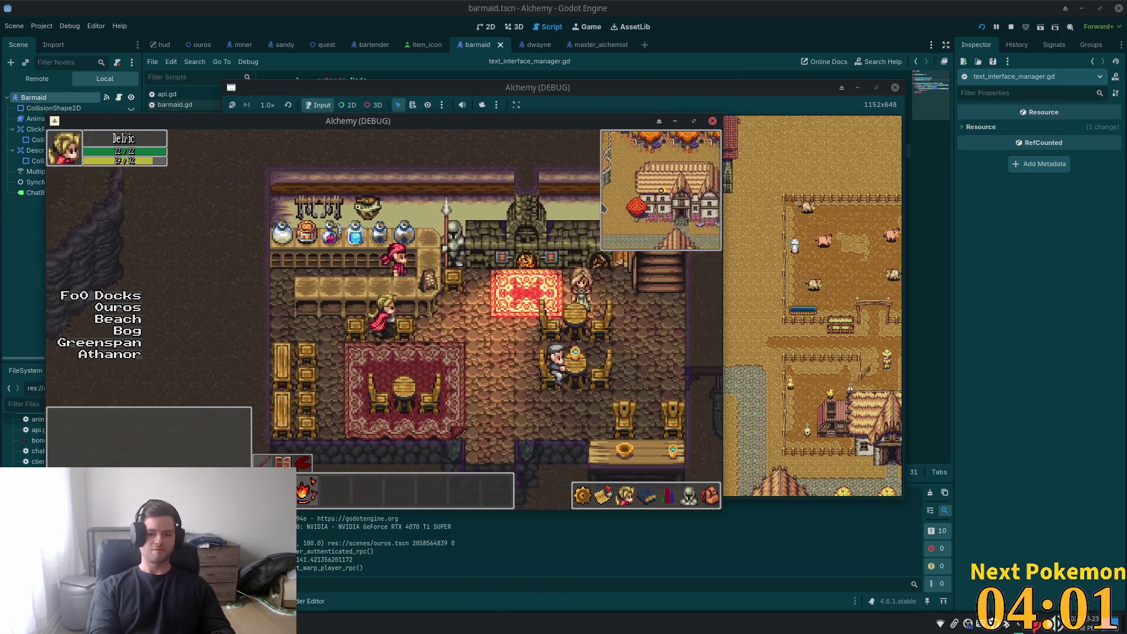
pyautogui.press('Right')
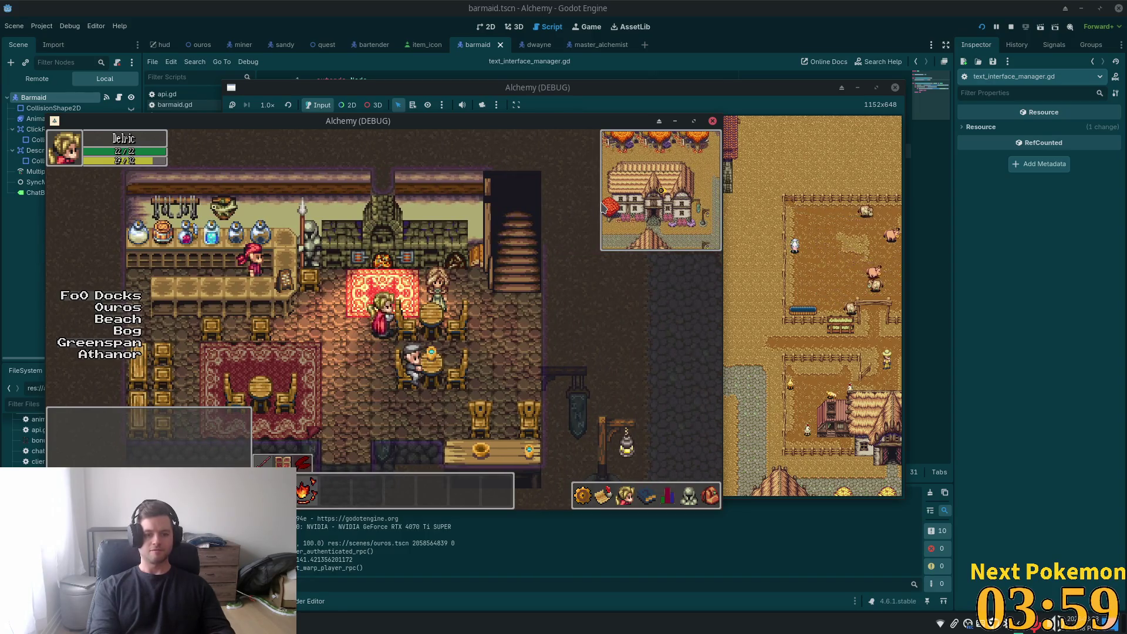
# - Chat 'hi' and 'no' near different NPCs, then open the Barmaid's shop
pyautogui.press('Left')
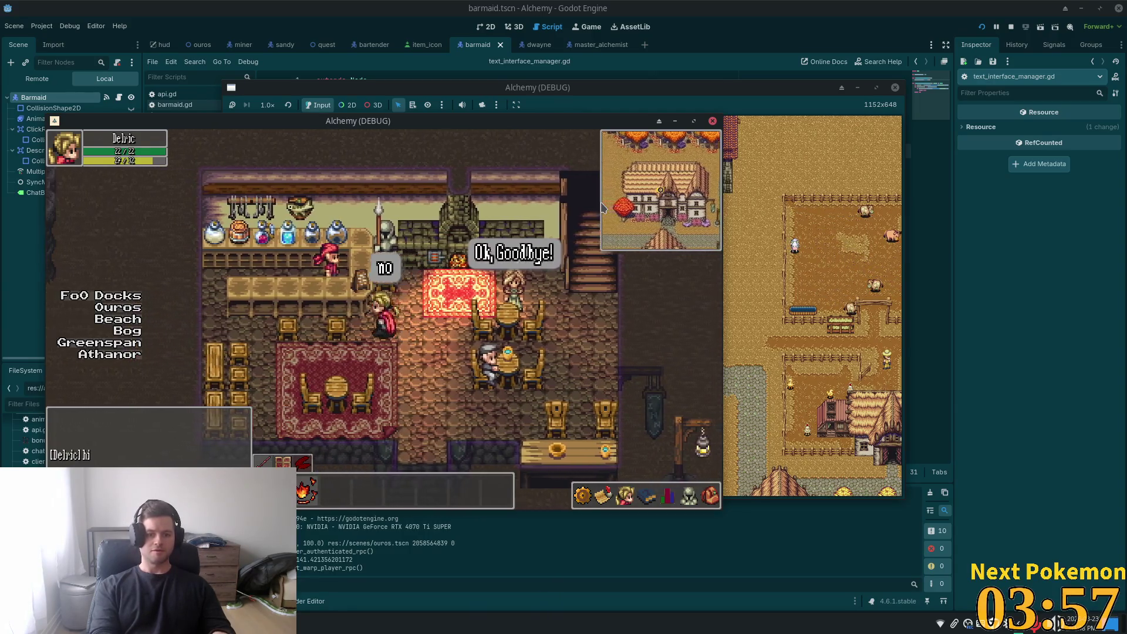
pyautogui.press('Up')
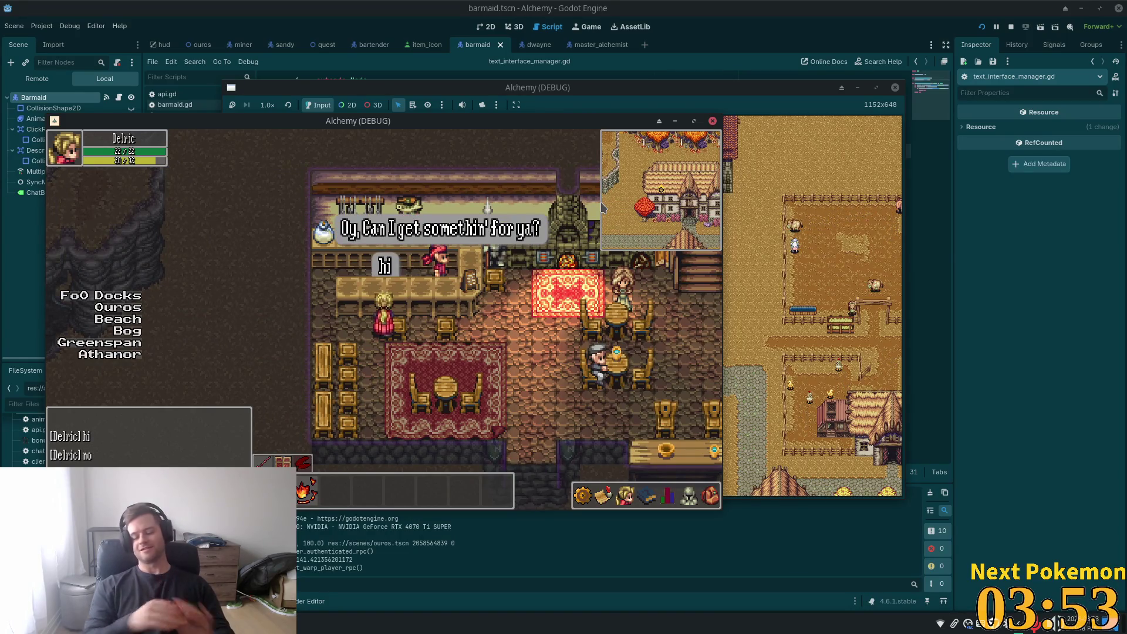
pyautogui.press('Right')
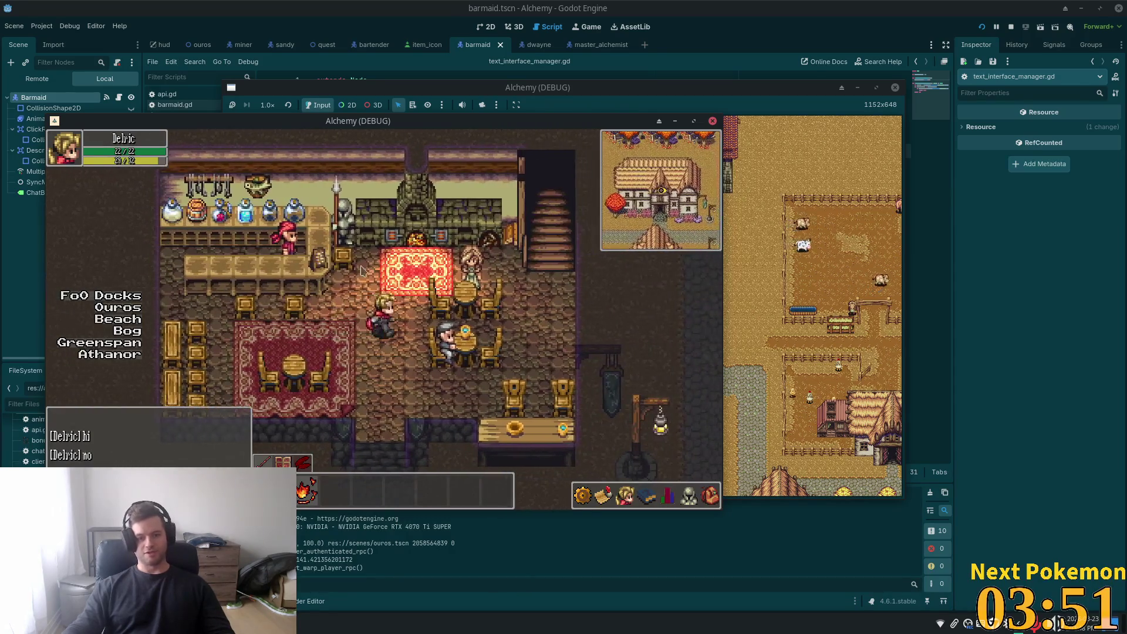
pyautogui.press('Left')
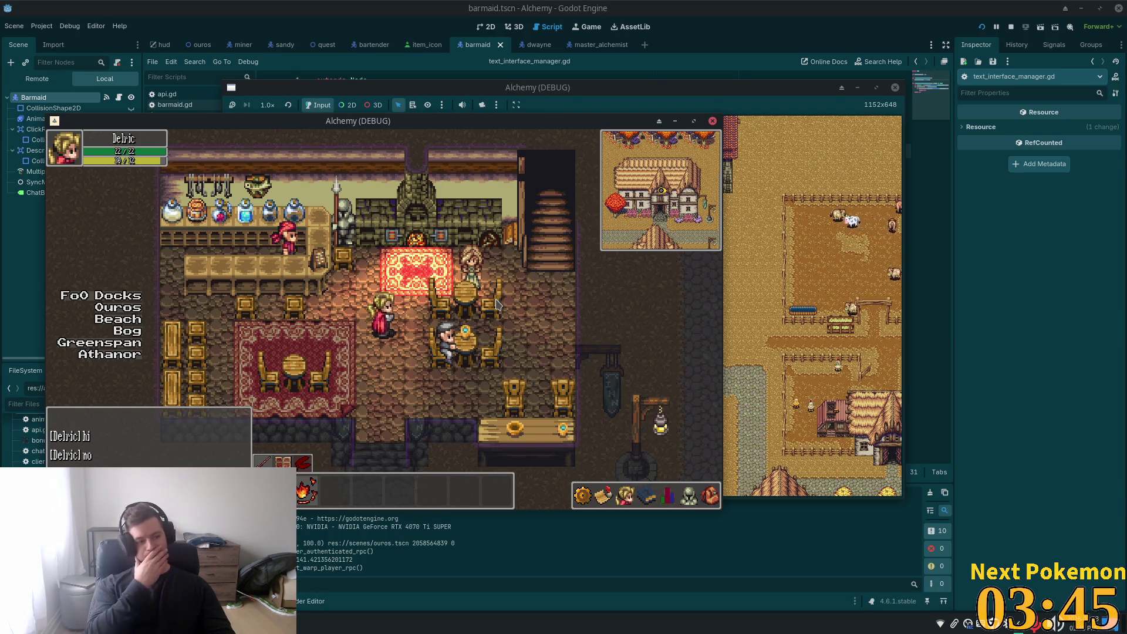
pyautogui.click(476, 297)
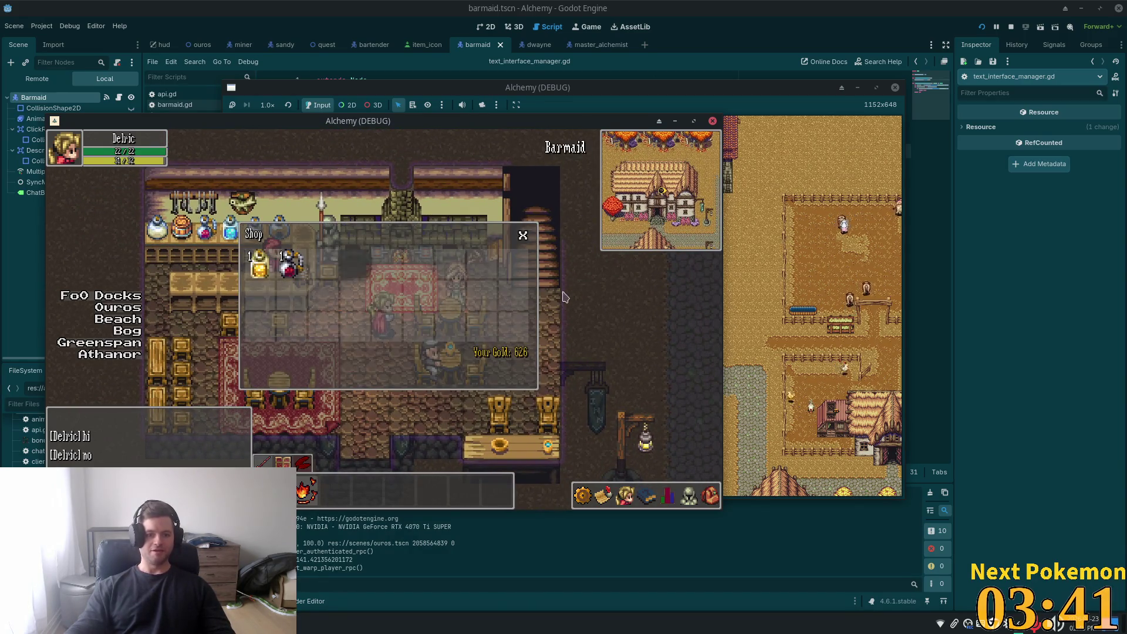
# - Close the Barmaid's shop window and walk the character upstairs to the bedrooms
pyautogui.press('Escape')
pyautogui.press('Escape')
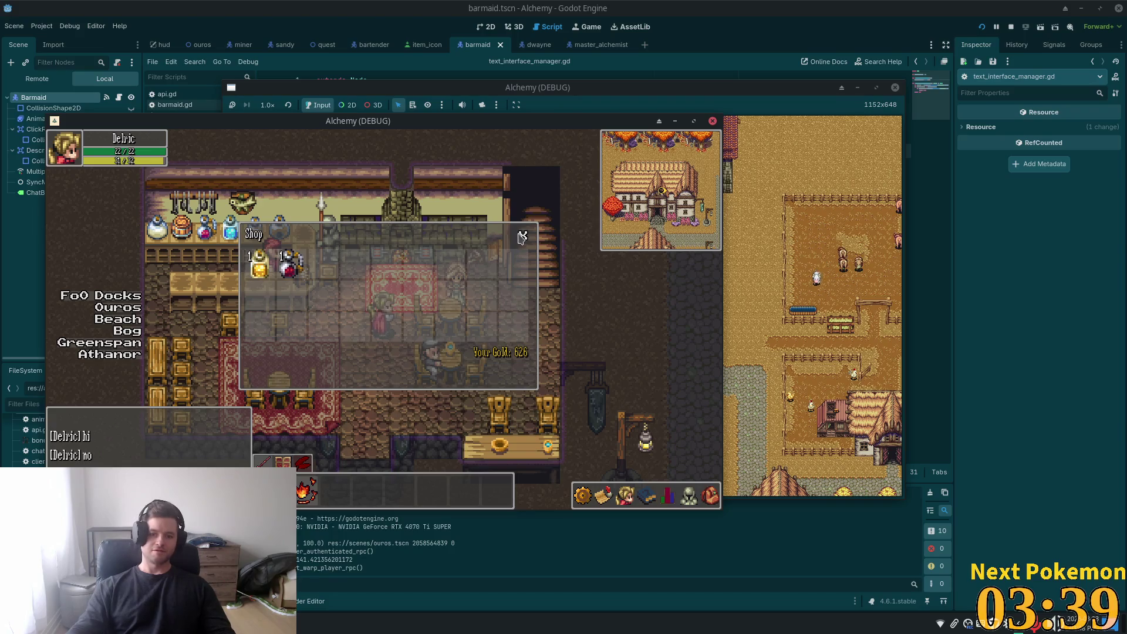
pyautogui.click(522, 236)
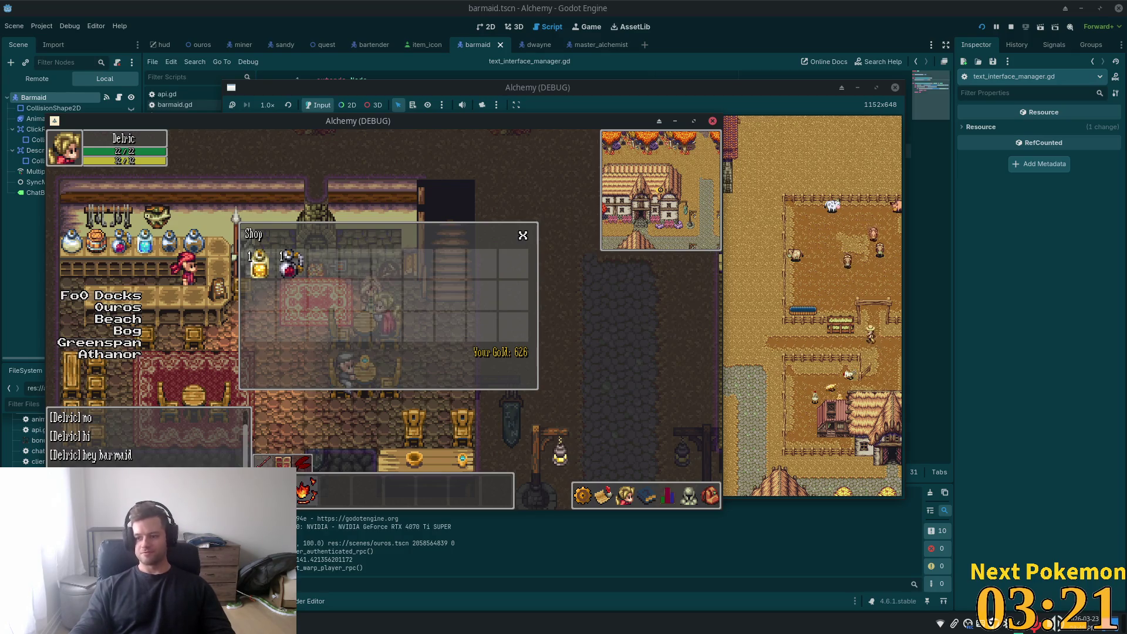
pyautogui.click(523, 236)
pyautogui.press('Up')
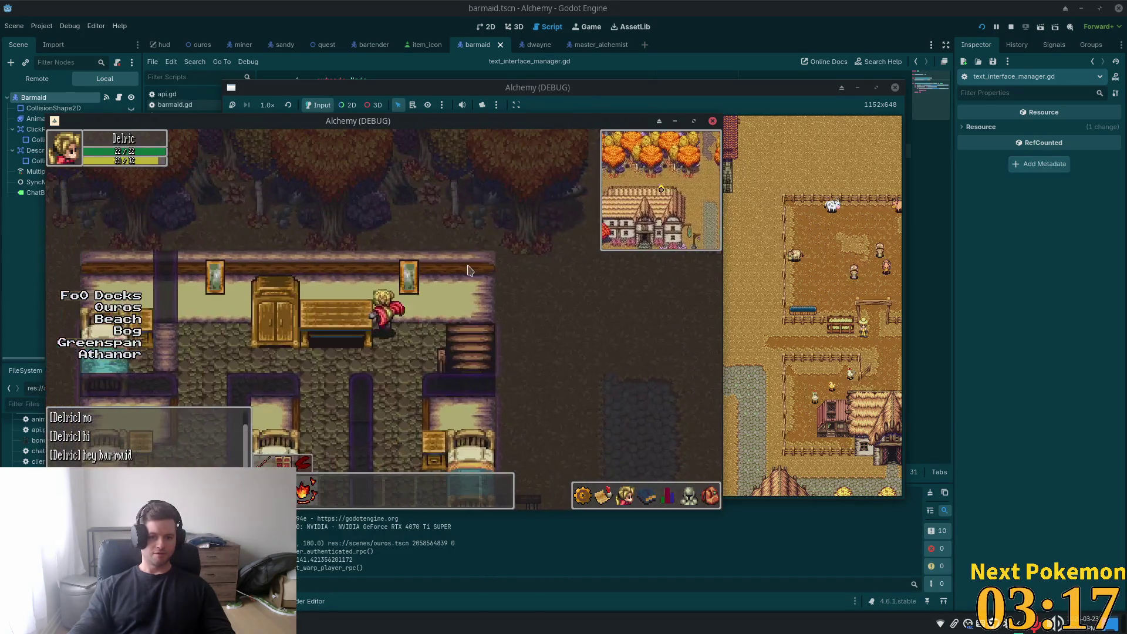
# - Walk down the bedroom floor, lie in an inn bed, and raise the second game window
pyautogui.press('Down')
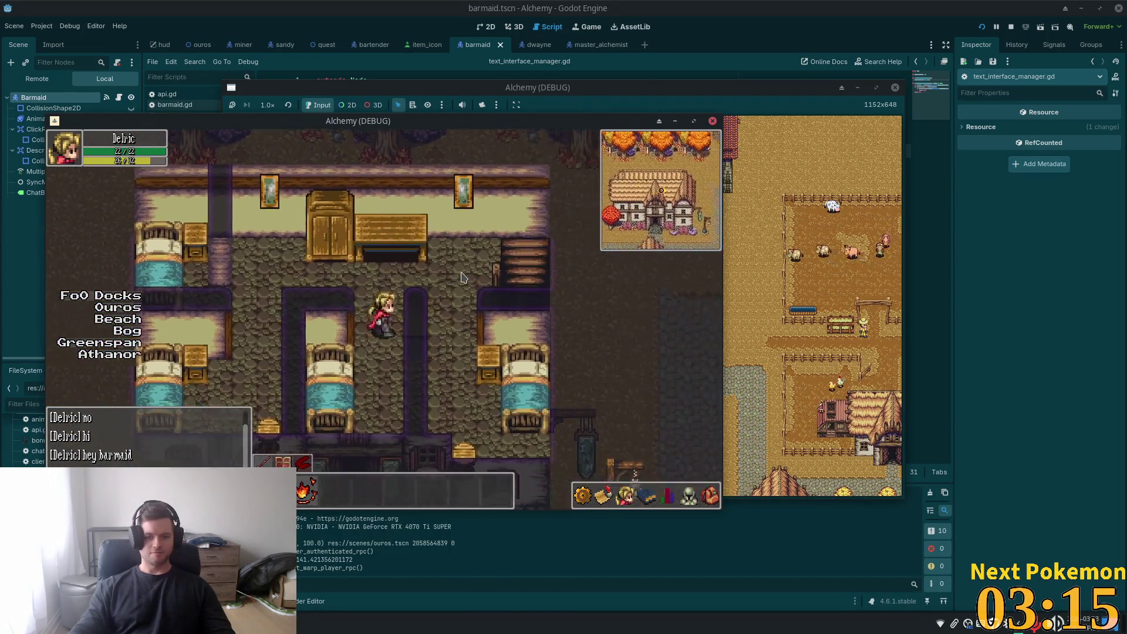
pyautogui.click(461, 273)
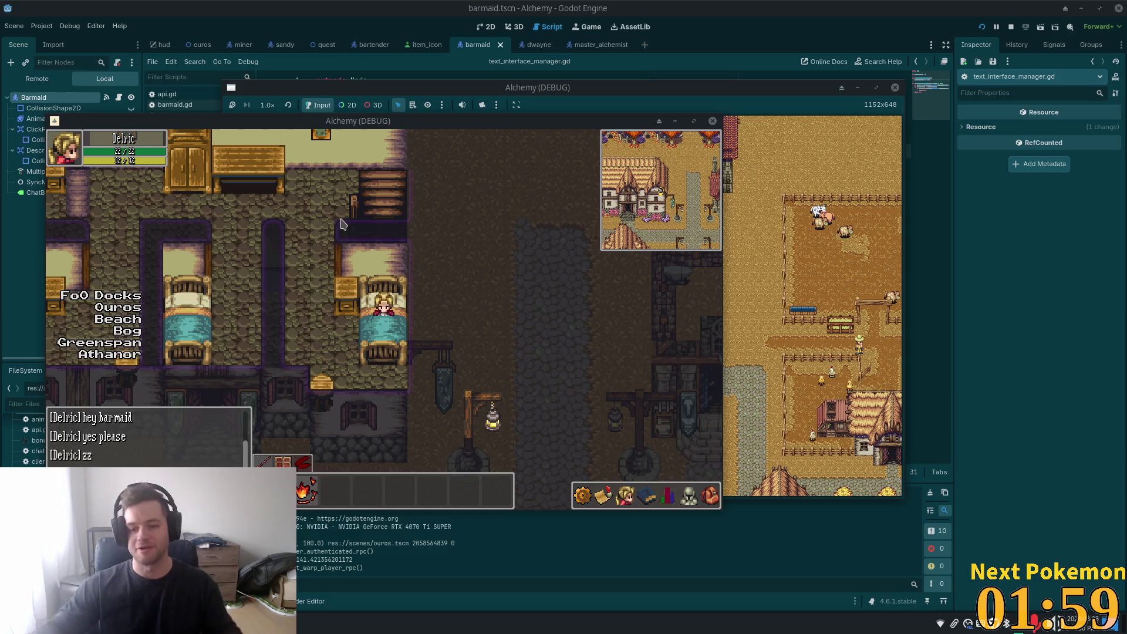
pyautogui.click(733, 487)
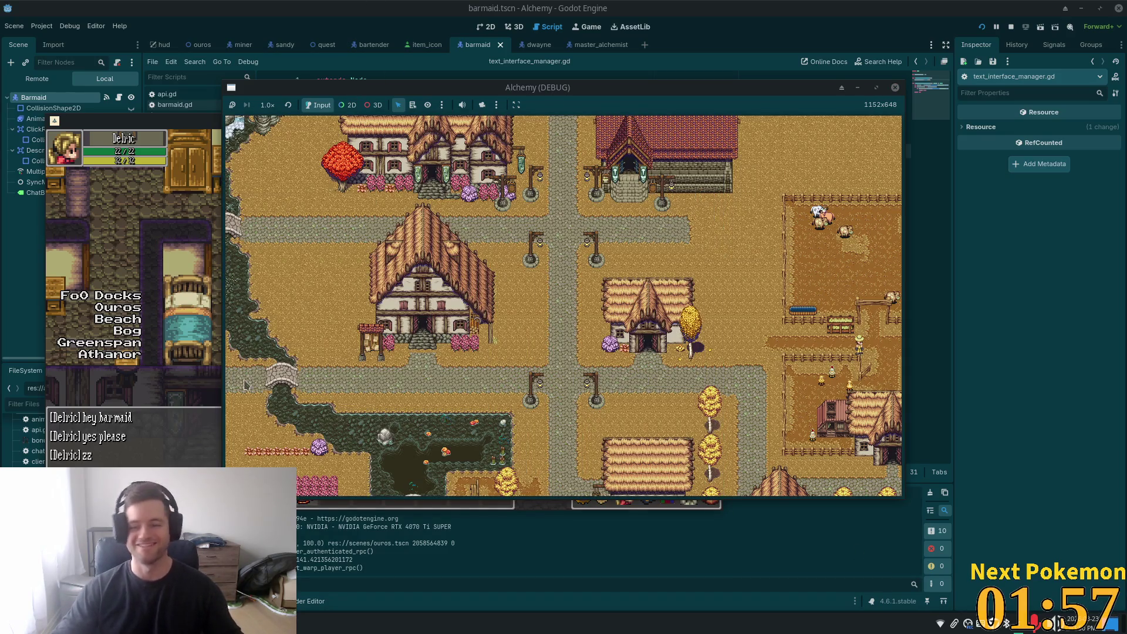
# - Bring the first game window forward and walk down from the inn out of the village
pyautogui.click(155, 203)
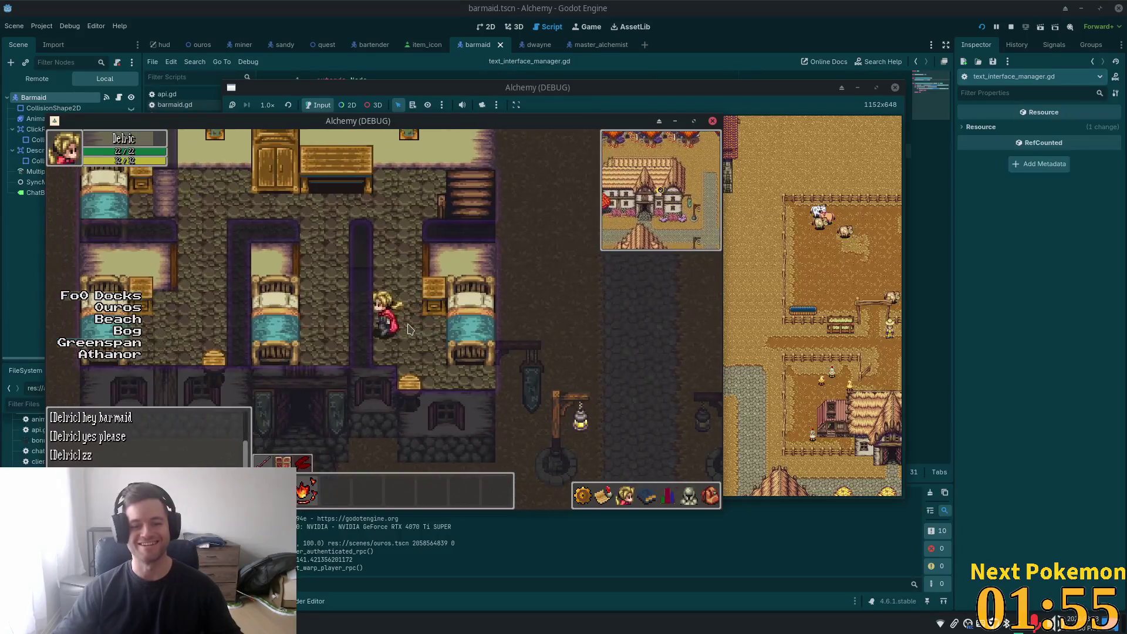
pyautogui.click(436, 343)
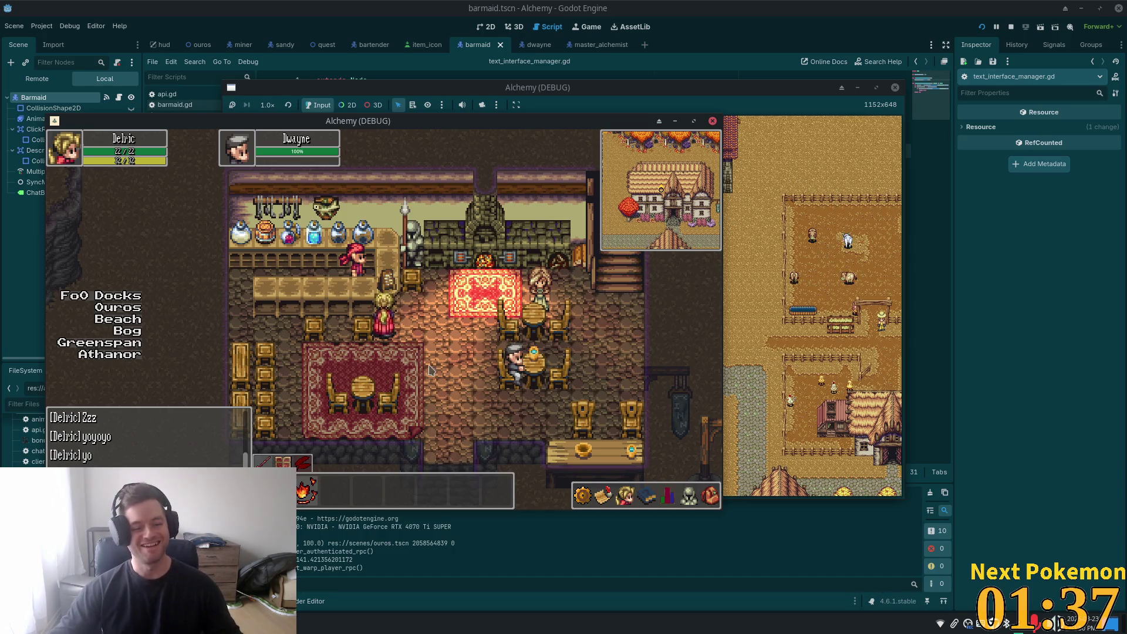
pyautogui.press('s')
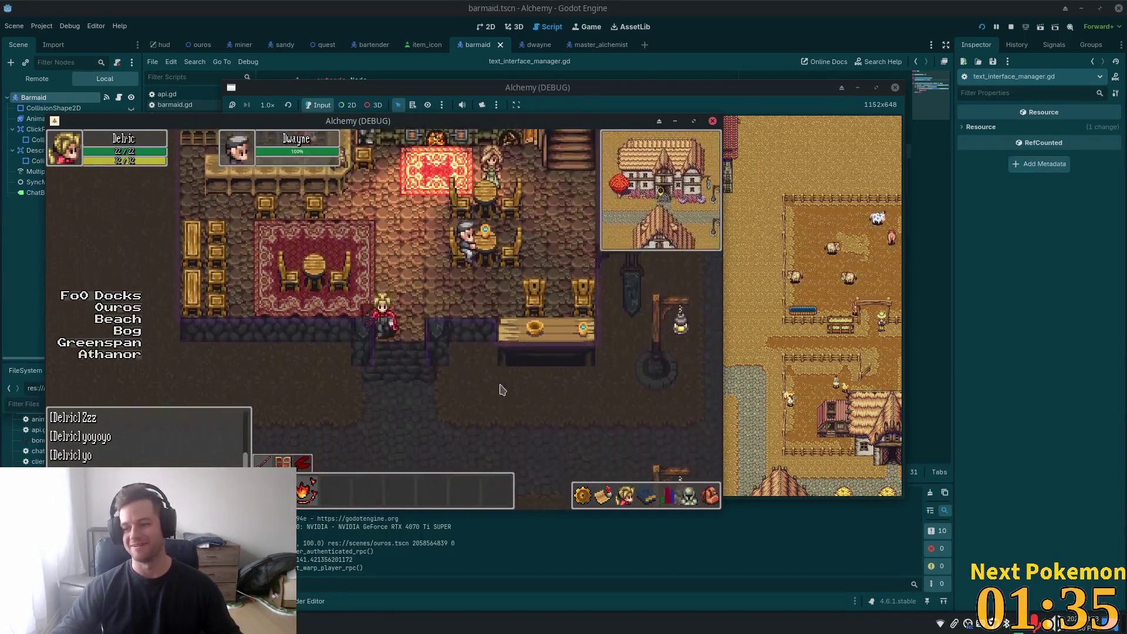
pyautogui.press('a')
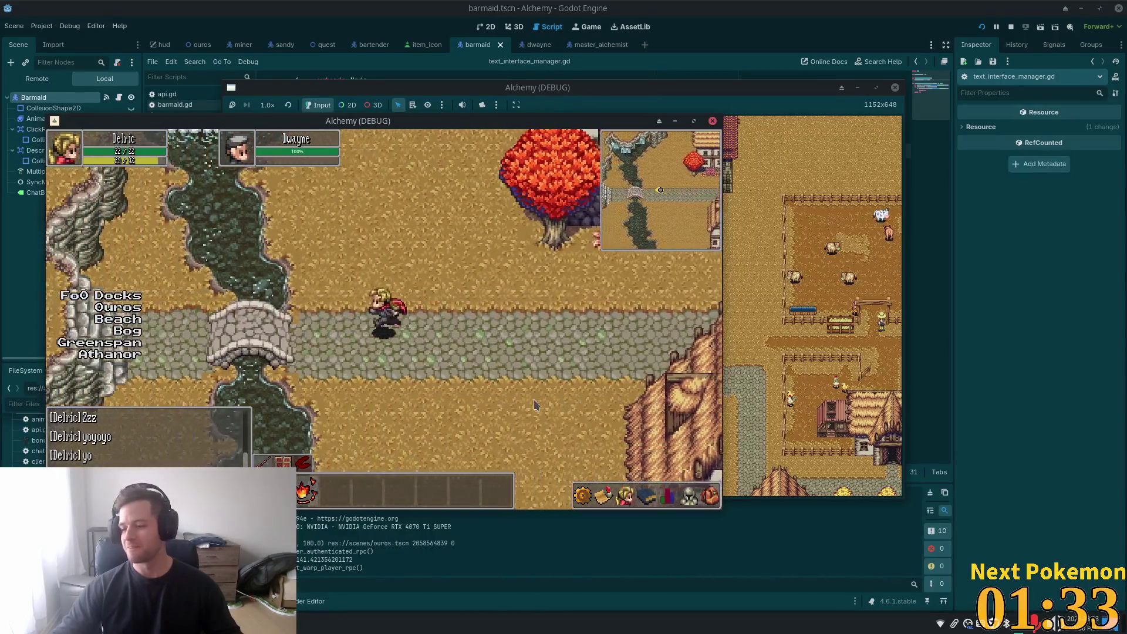
# - Walk along the river into a nearby house, then back over the stone bridge toward town
pyautogui.press('s')
pyautogui.press('d')
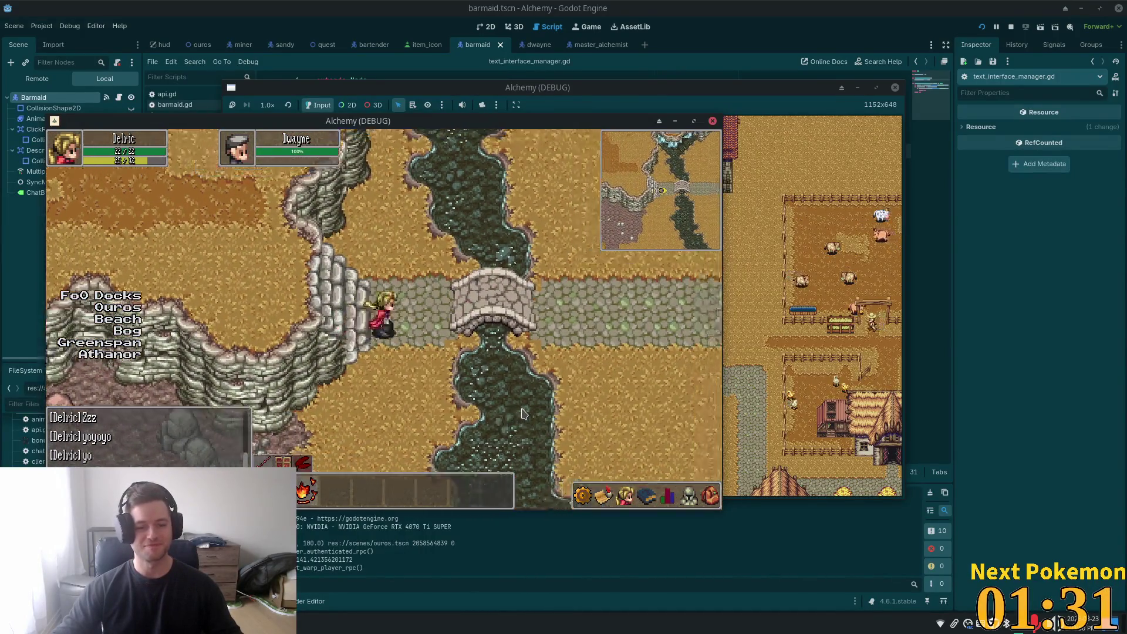
pyautogui.press('a')
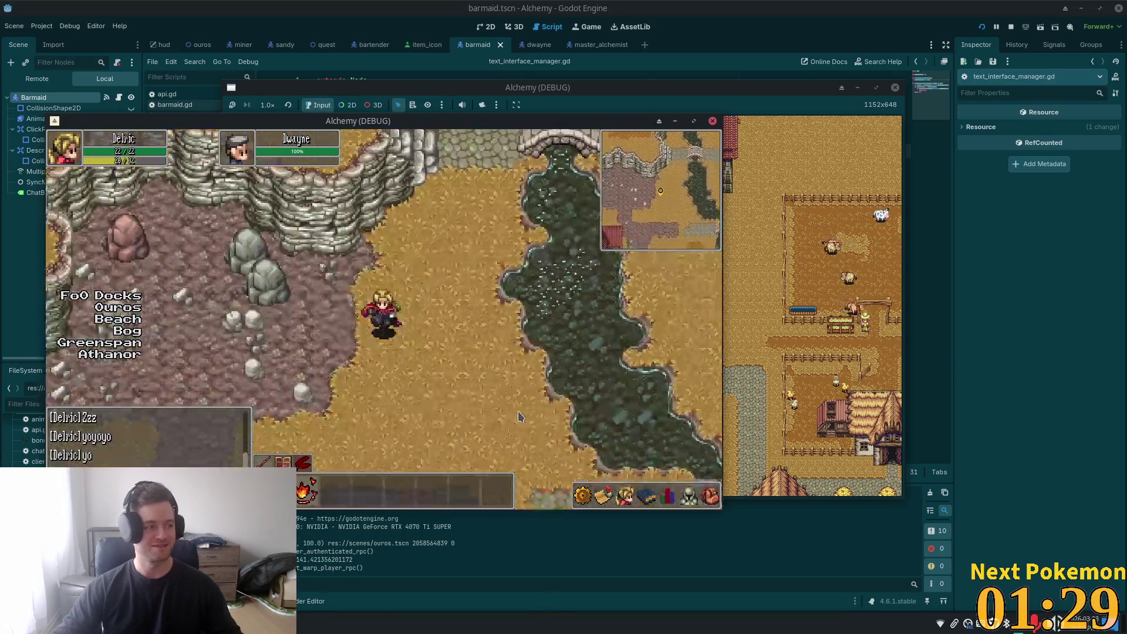
pyautogui.press('w')
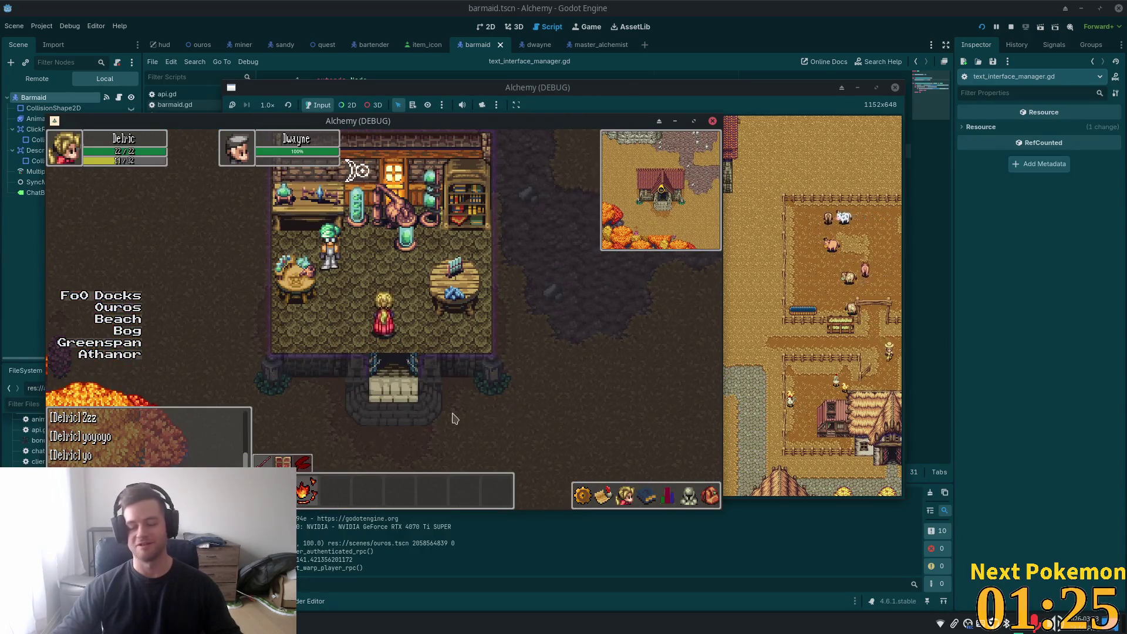
pyautogui.press('w')
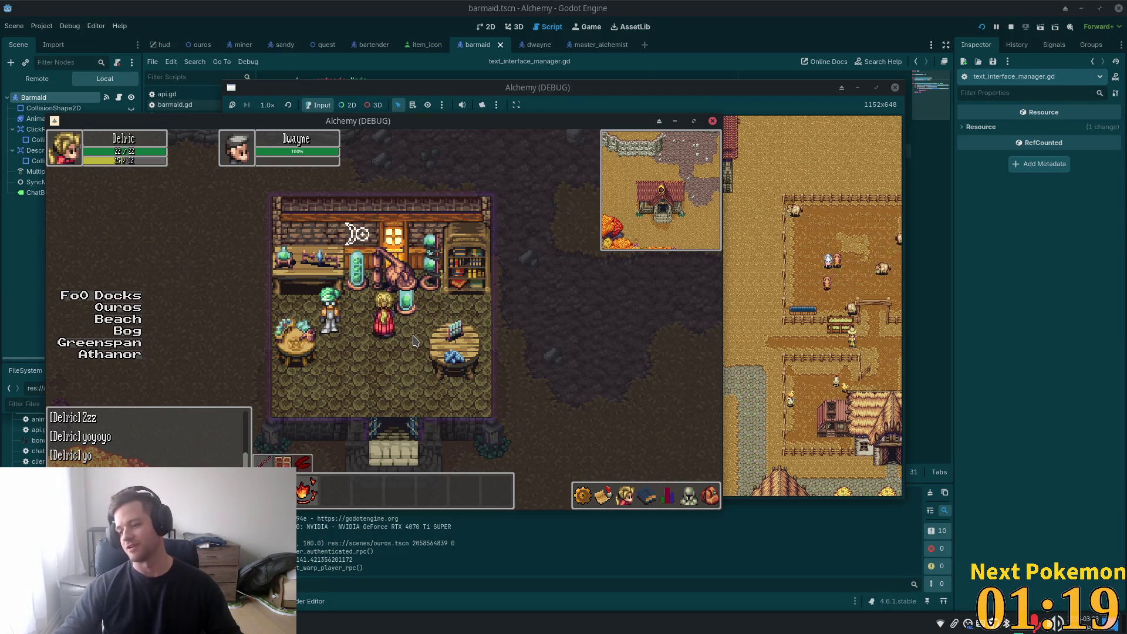
pyautogui.press('s')
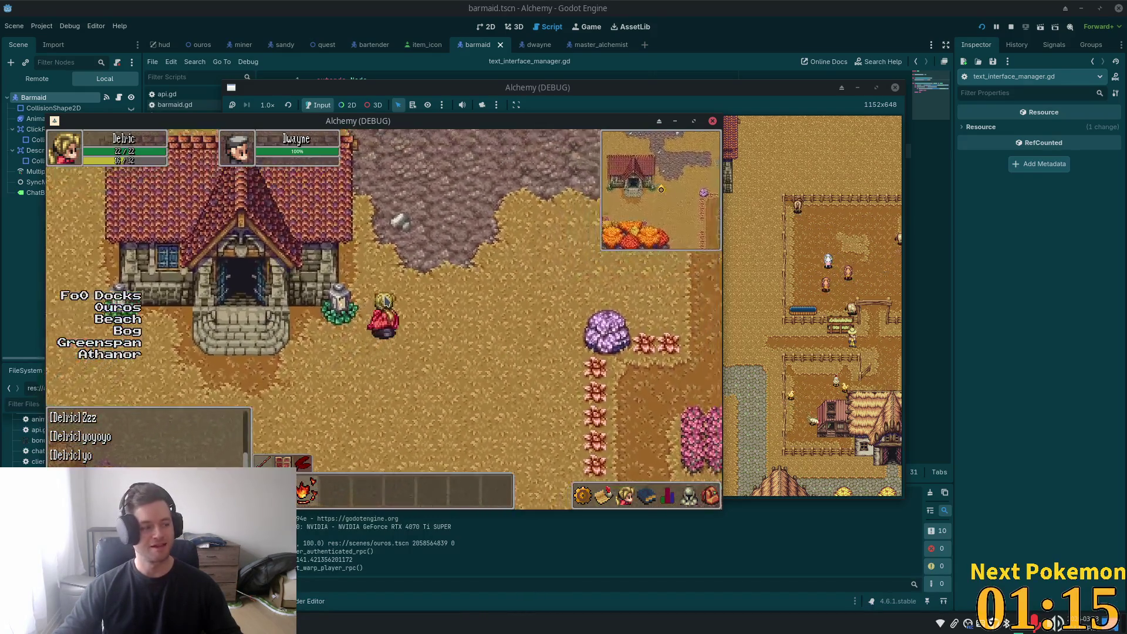
pyautogui.hotkey('w', 'd')
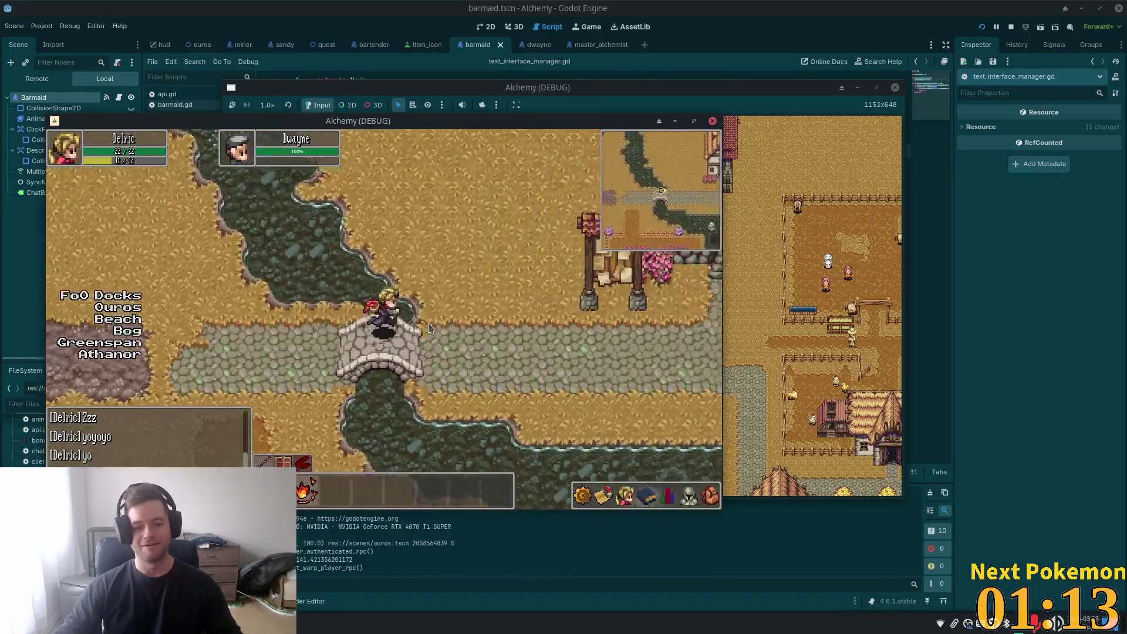
pyautogui.press('d')
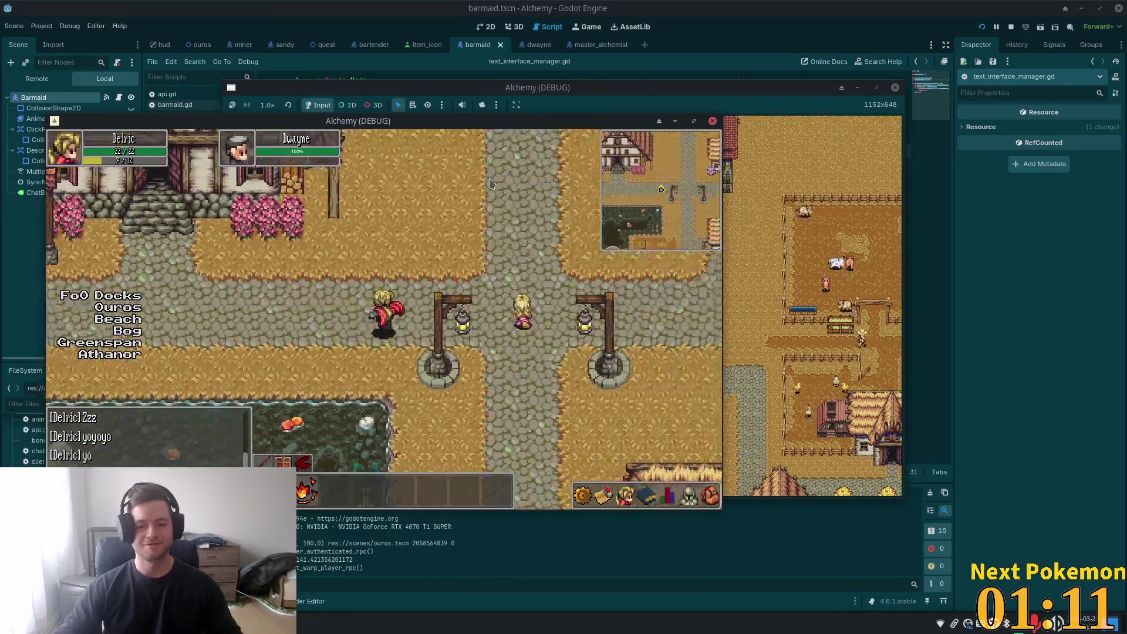